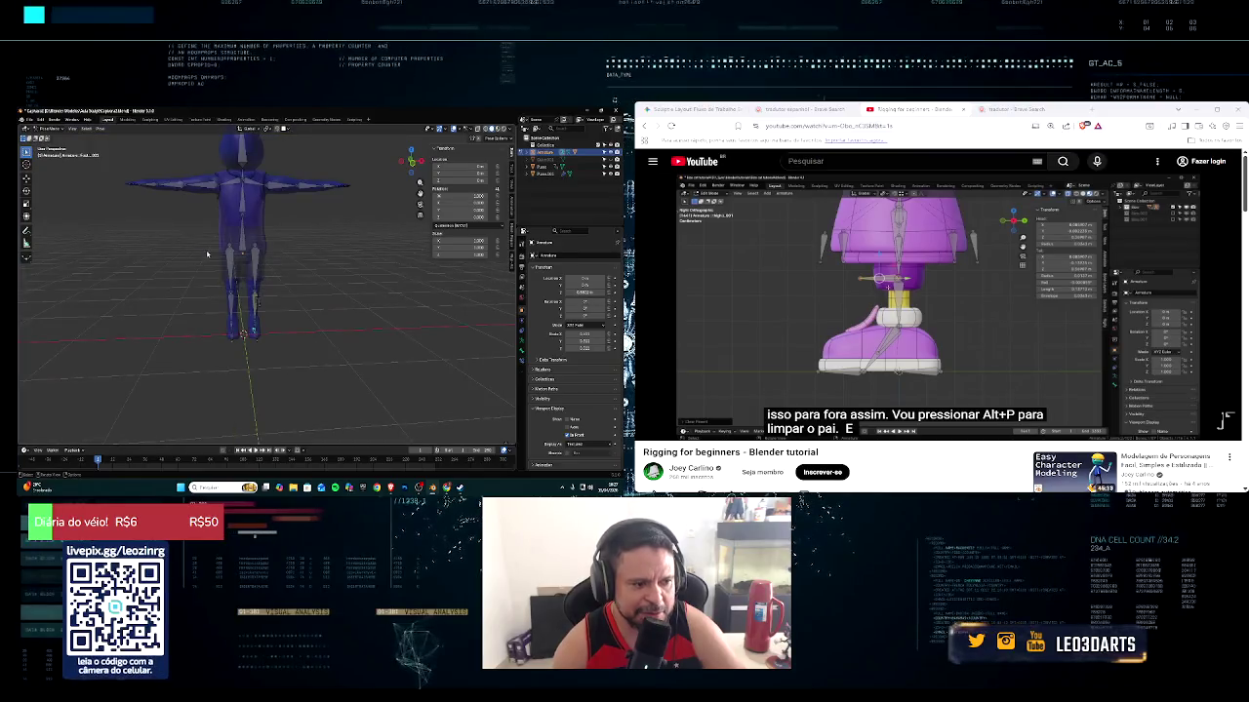
Select the forearm bone, then the hand bone, cancelling a trial rotation on each
scroll(244, 348, "up", 1)
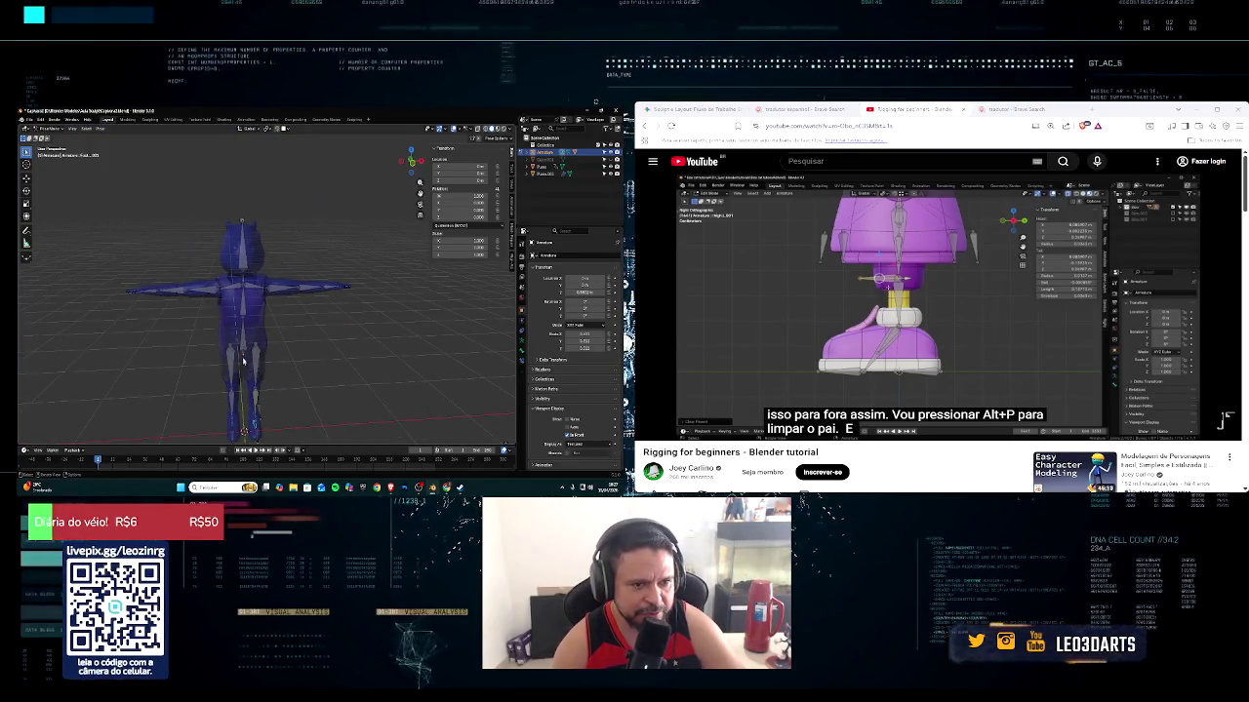
mouse_move(331, 286)
middle_mouse_down()
mouse_move(245, 391)
mouse_move(321, 310)
middle_mouse_up()
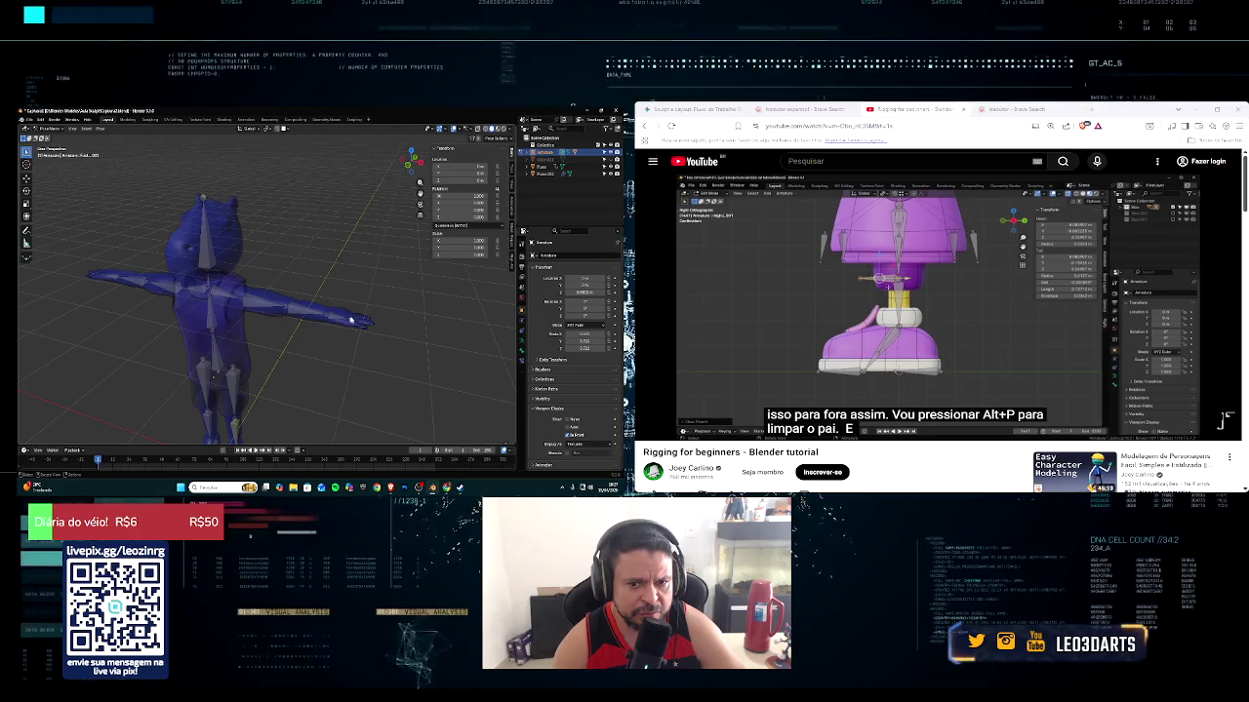
left_click(333, 318)
key("r")
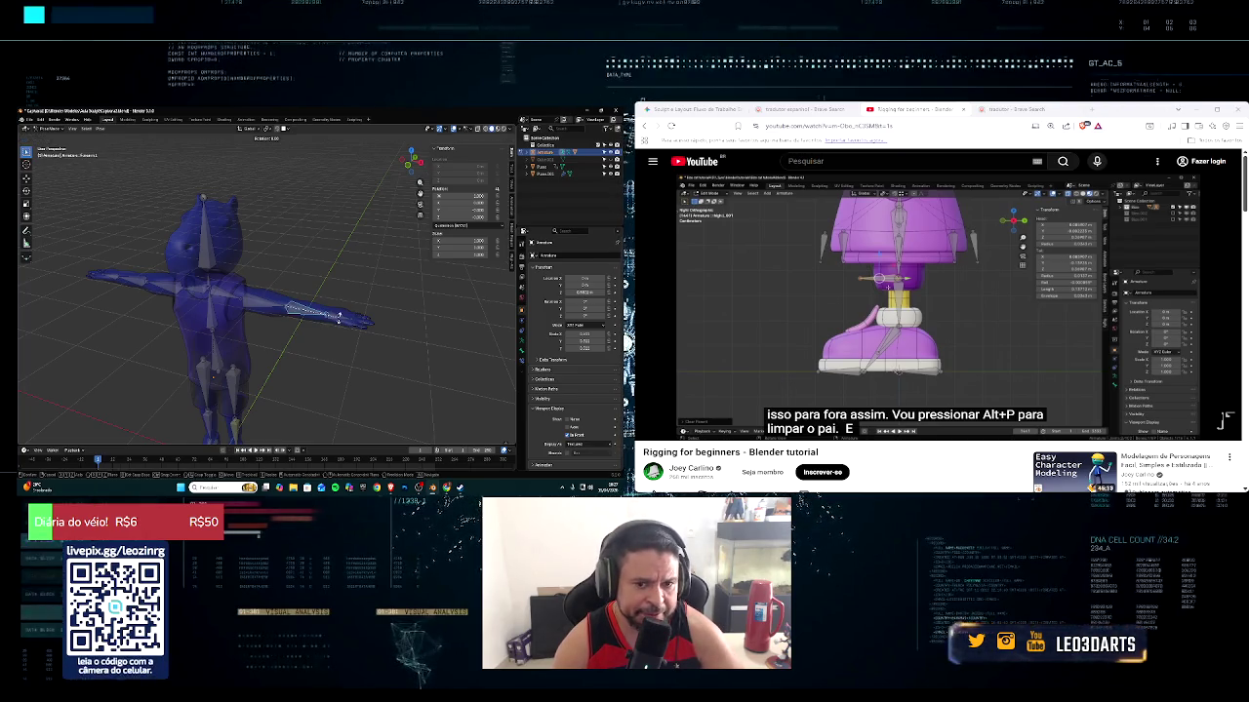
right_click(330, 317)
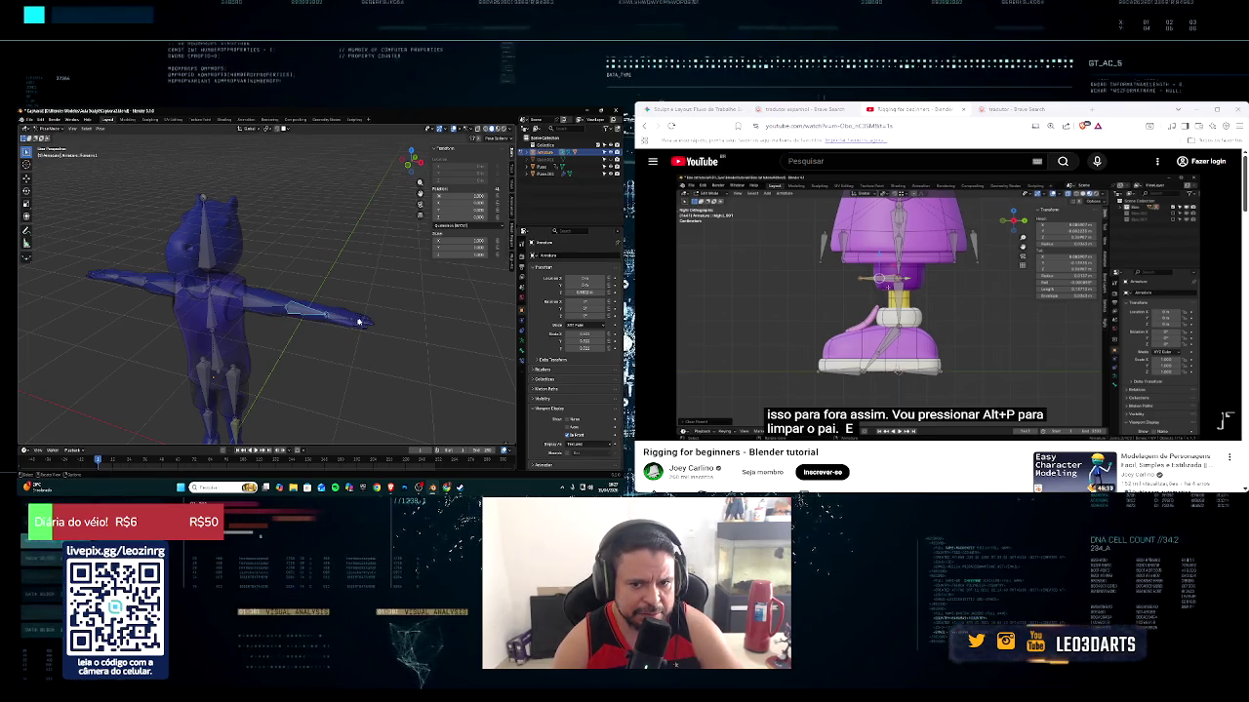
left_click(369, 322)
key("r")
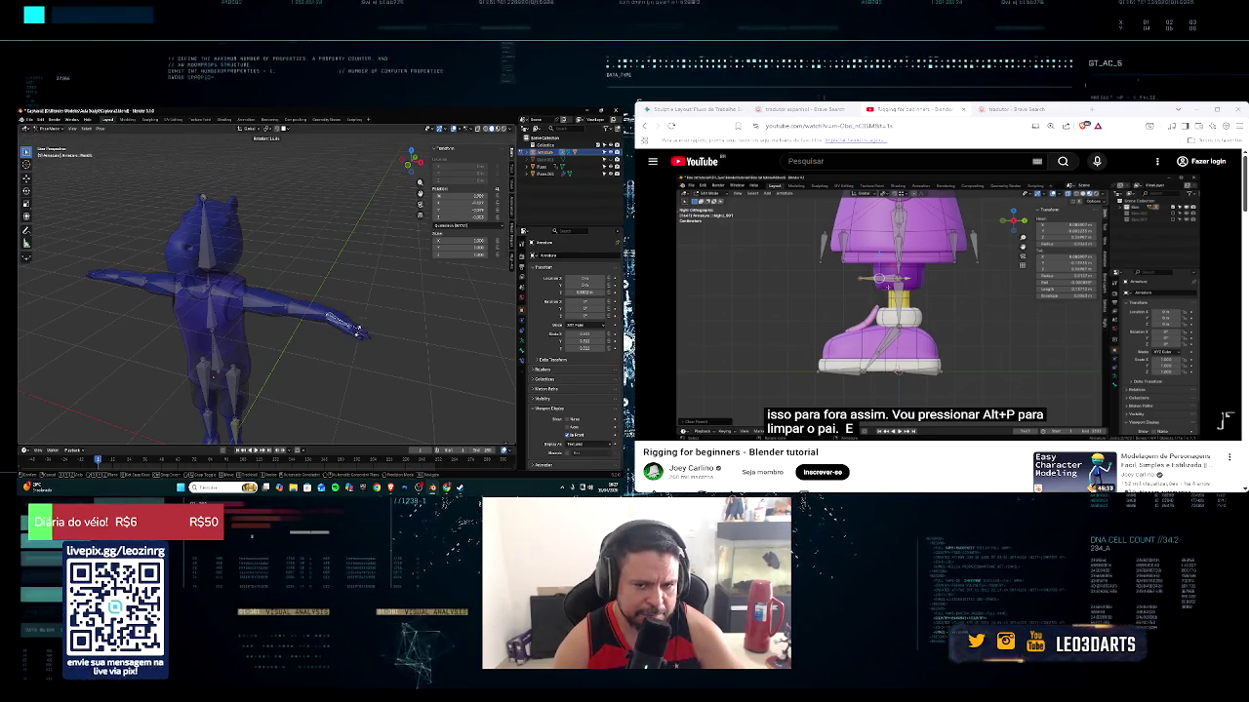
right_click(361, 328)
Return to a front view of the T-pose, cancelling a trial move of the armature
mouse_move(361, 328)
middle_mouse_down()
mouse_move(228, 333)
mouse_move(244, 313)
mouse_move(204, 336)
middle_mouse_up()
scroll(251, 303, "down", 3)
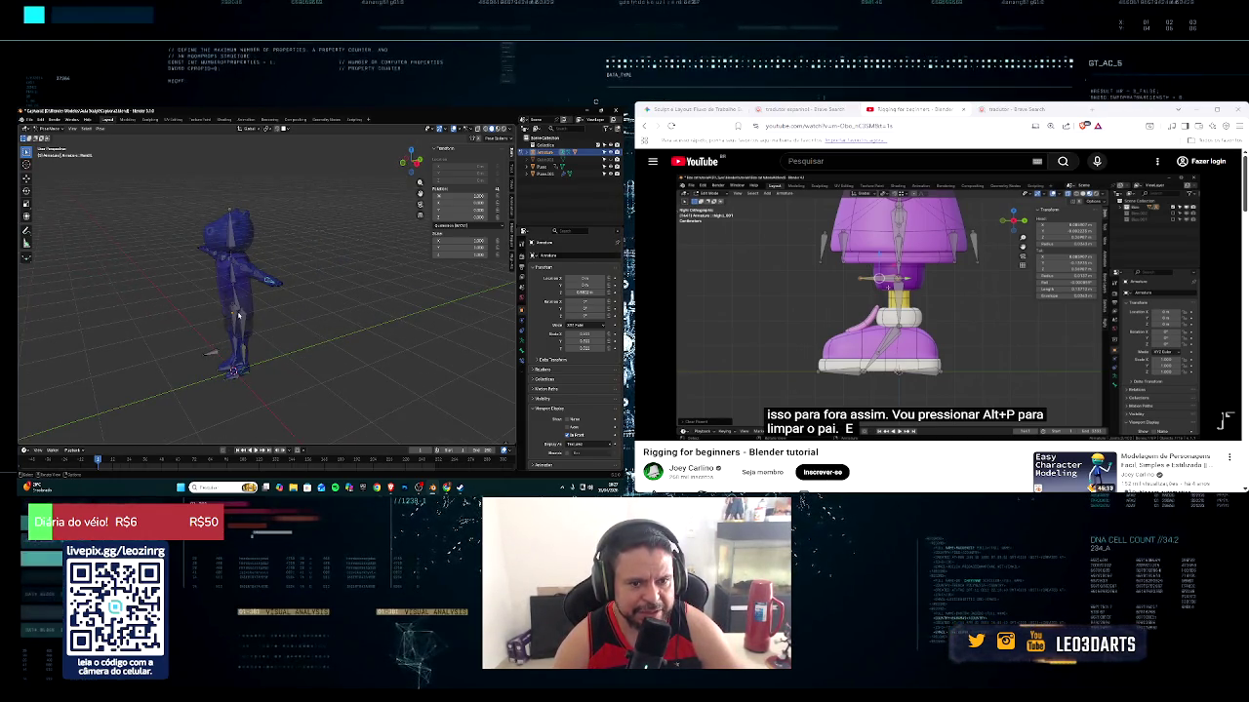
middle_click_drag(238, 314, 273, 298)
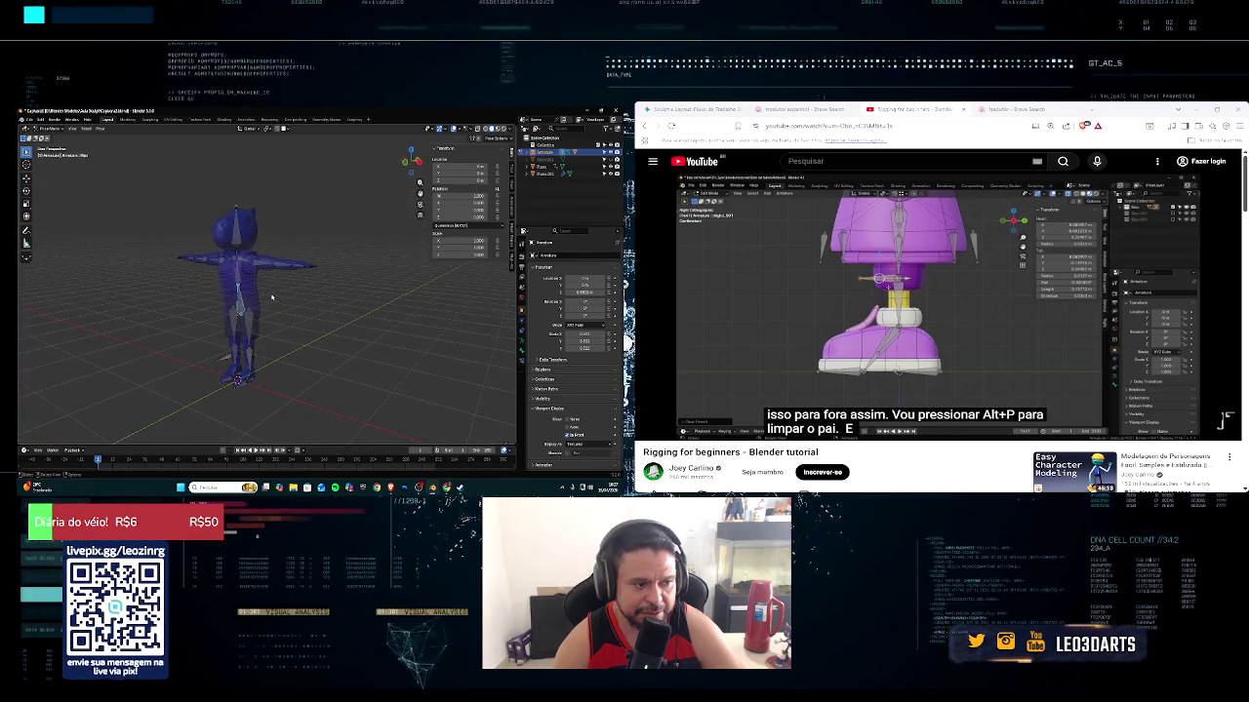
key("g")
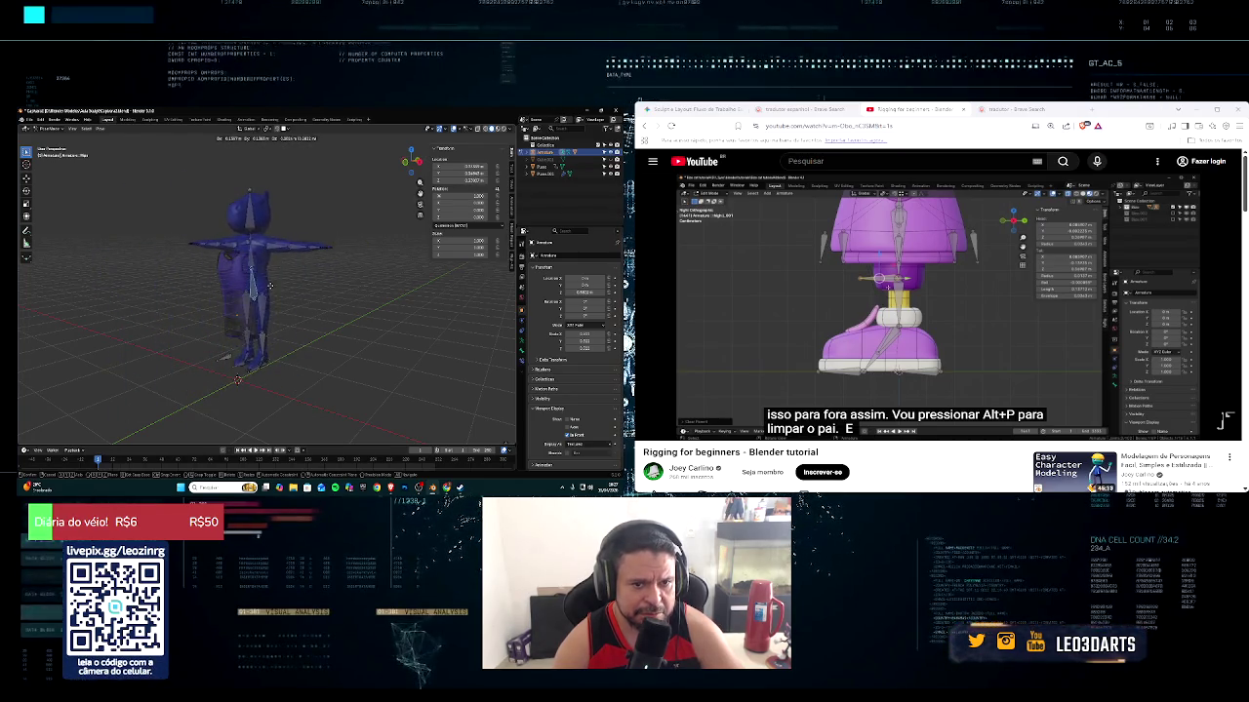
key("Escape")
mouse_move(337, 298)
middle_mouse_down()
mouse_move(418, 293)
mouse_move(252, 383)
middle_mouse_up()
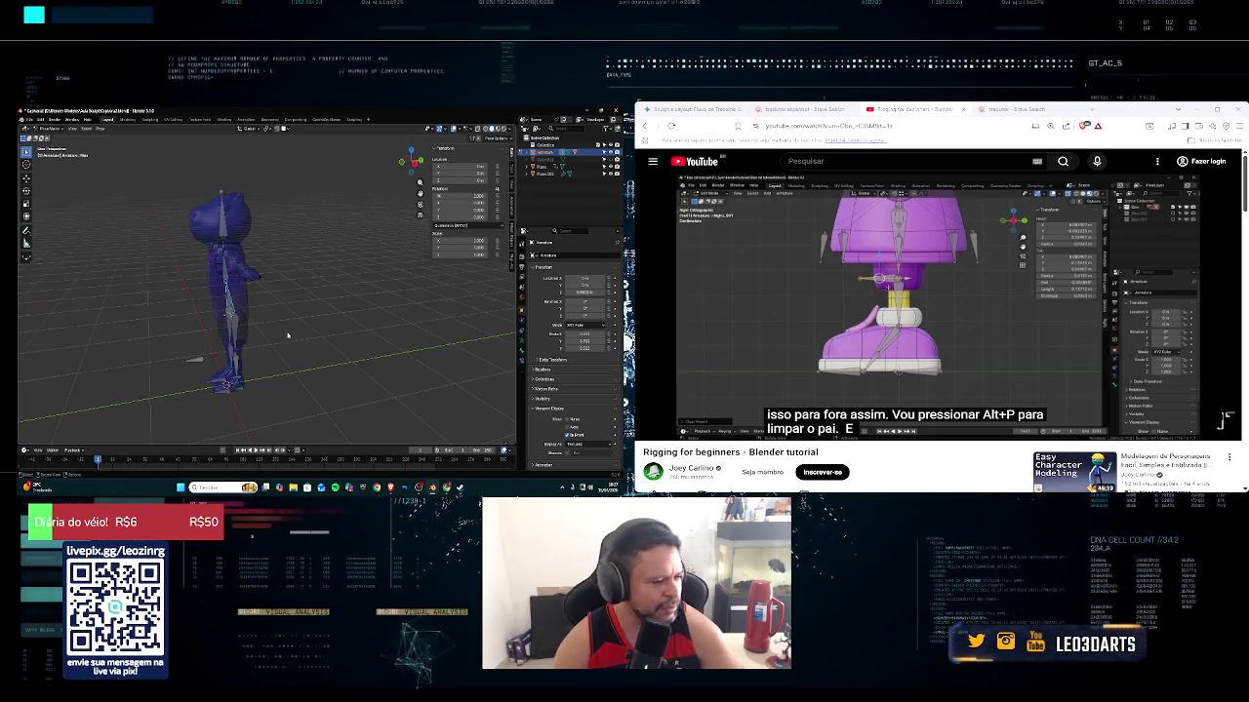
middle_click_drag(287, 336, 286, 336)
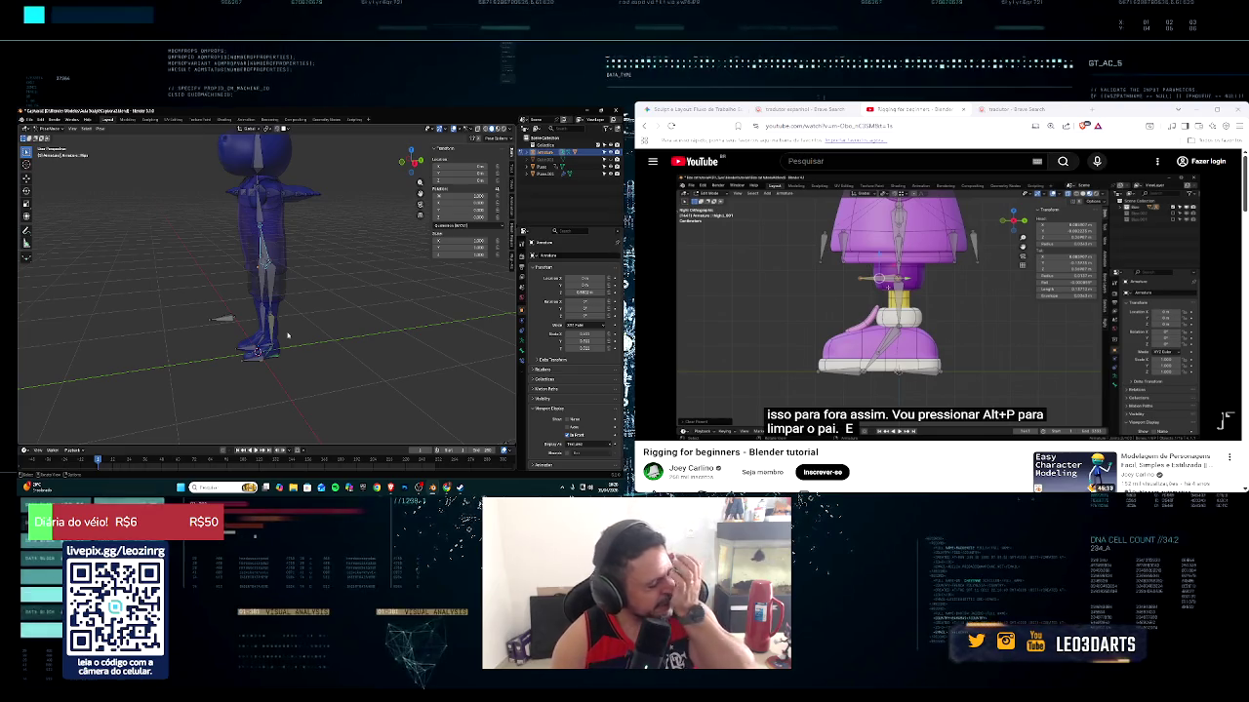
scroll(290, 363, "up", 2)
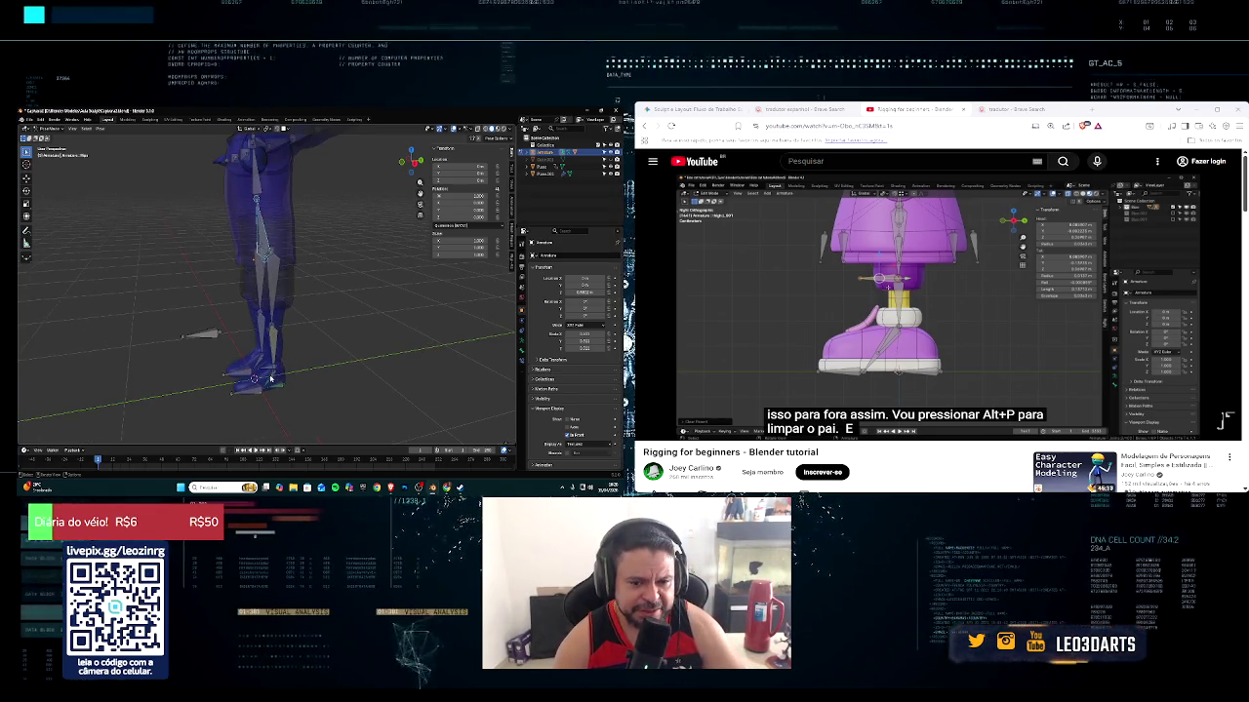
Select a leg bone and show its Bone Constraints settings
left_click(271, 378)
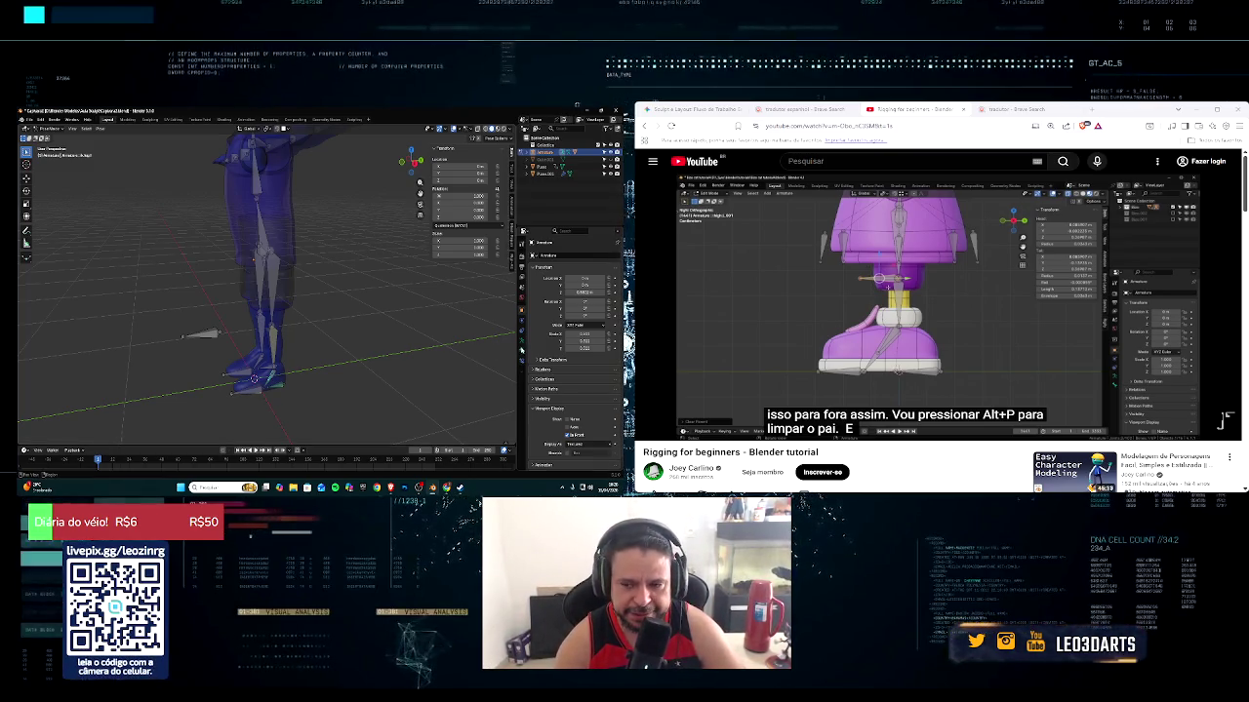
left_click(522, 351)
left_click(522, 362)
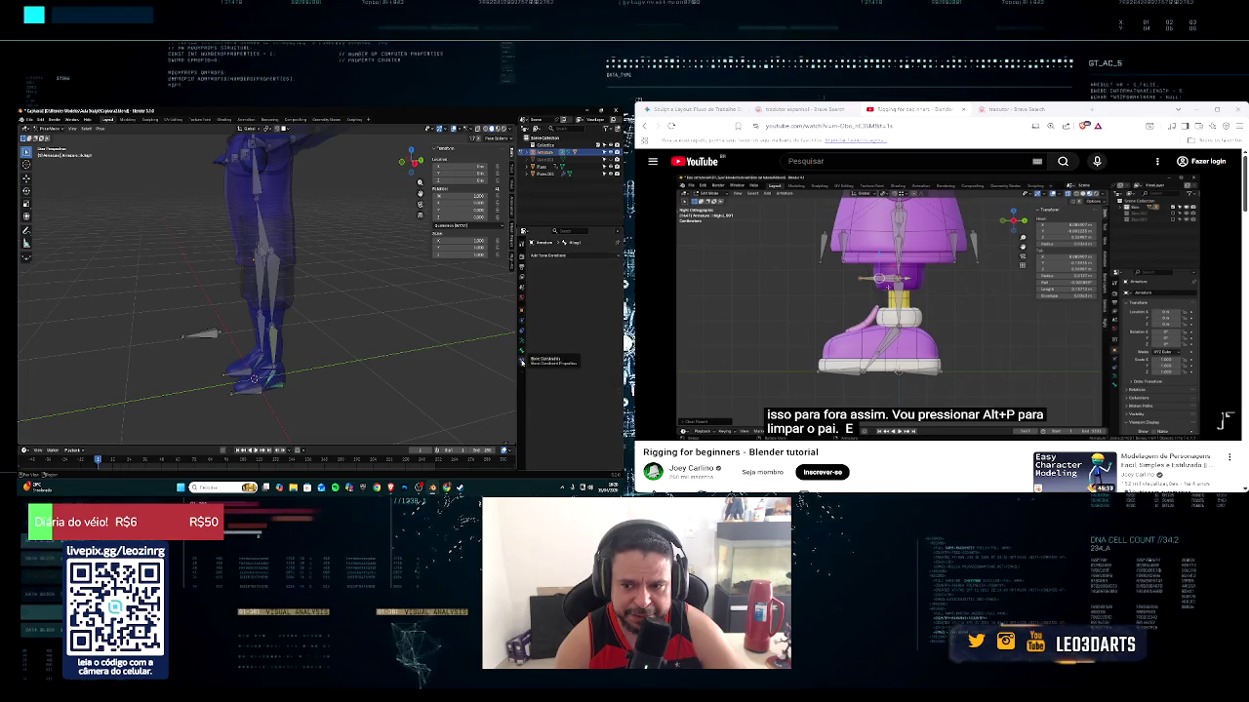
scroll(329, 345, "up", 1)
scroll(329, 345, "up", 1)
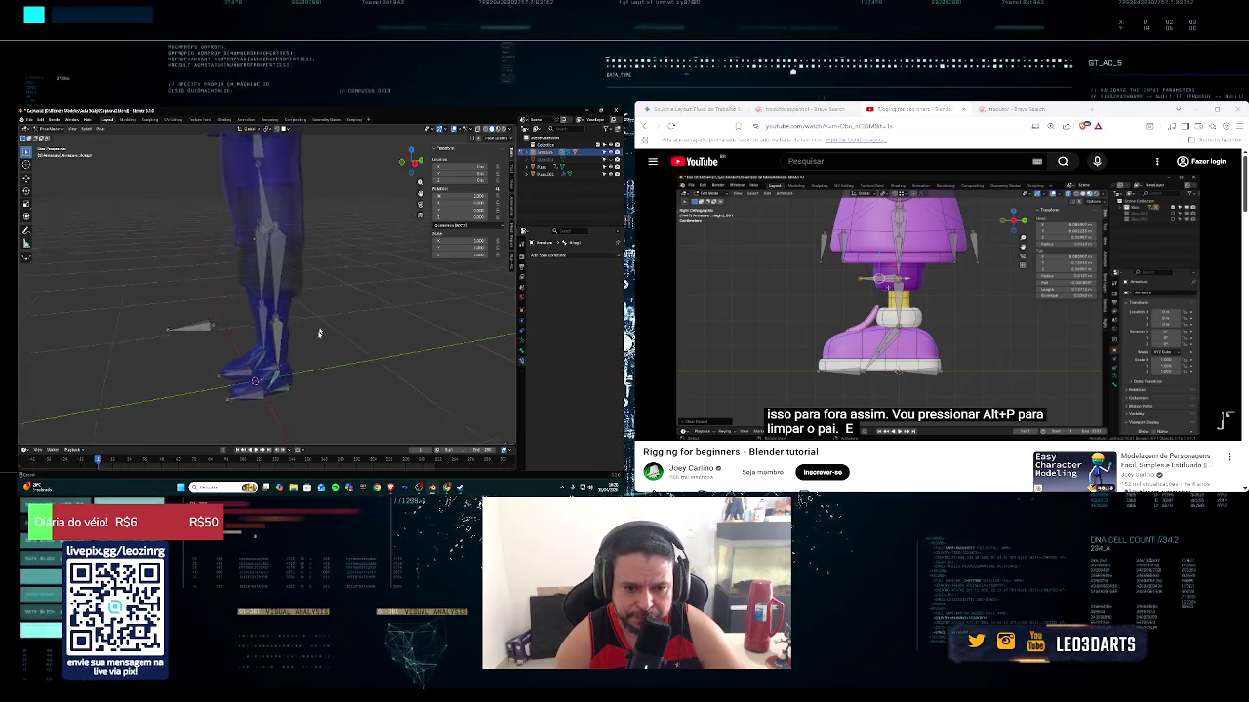
scroll(329, 344, "up", 2)
scroll(329, 345, "up", 1)
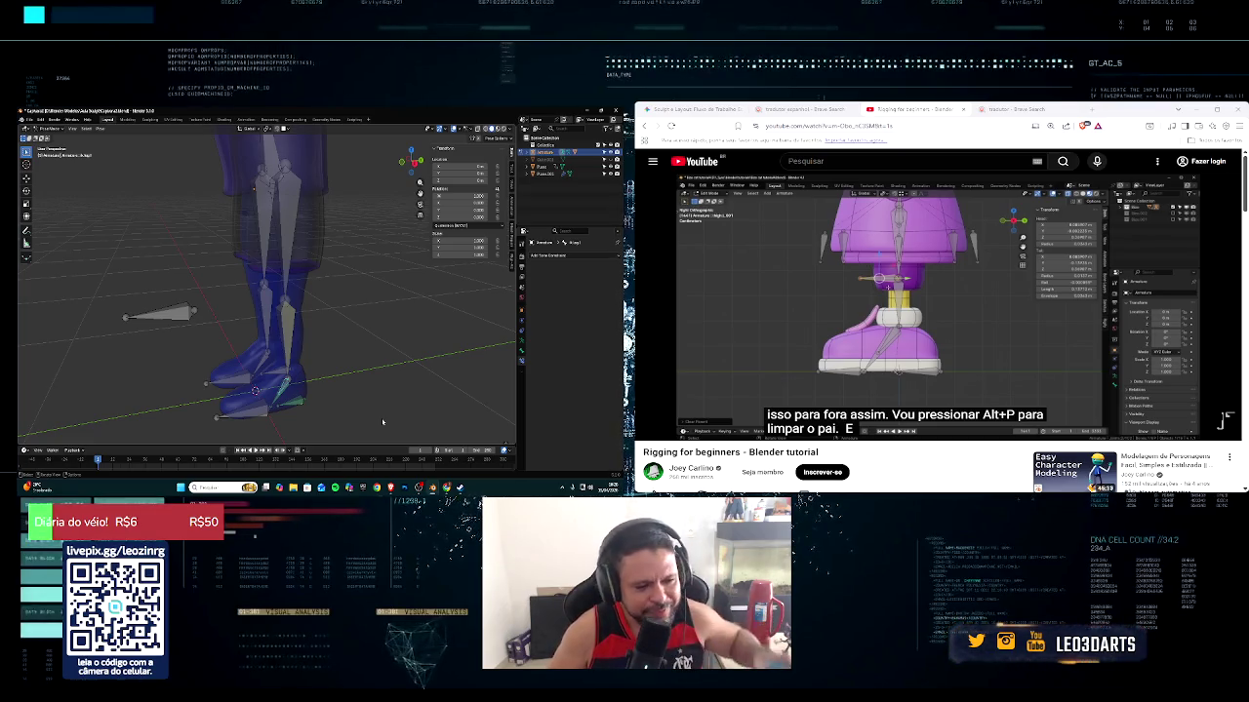
Orbit around the rigged legs to a straight front view of the character
middle_click_drag(382, 421, 448, 343)
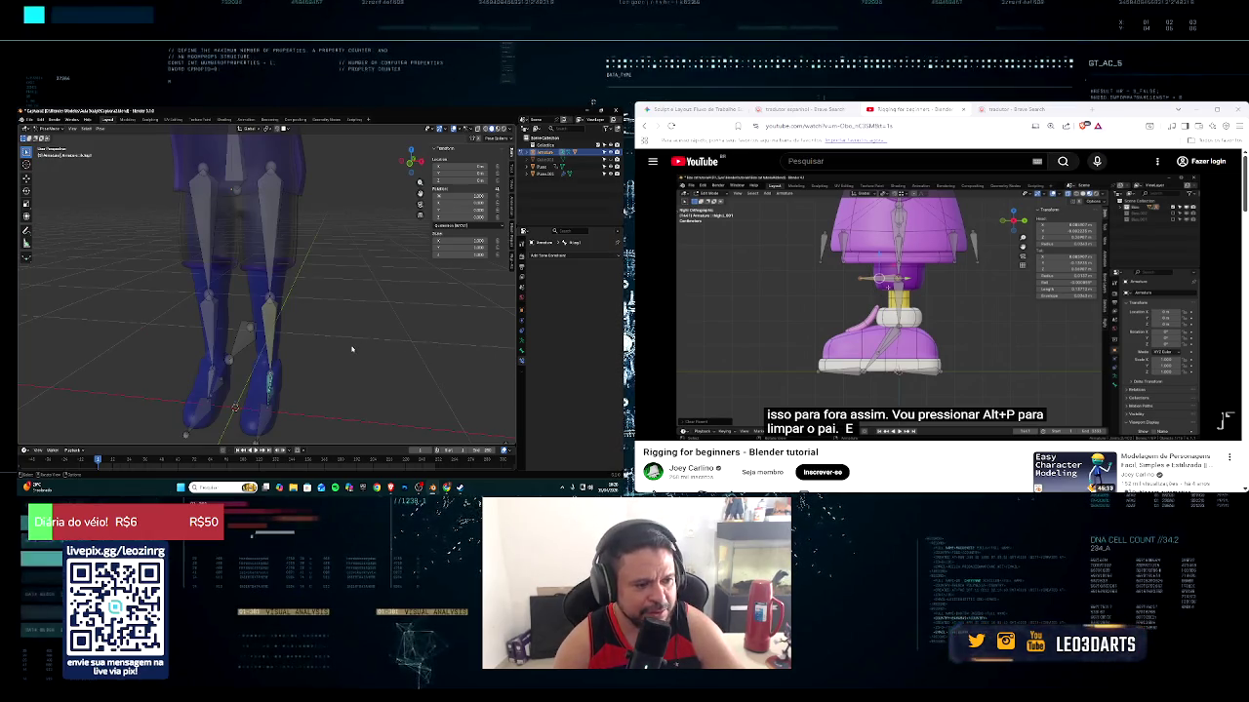
scroll(351, 349, "down", 3)
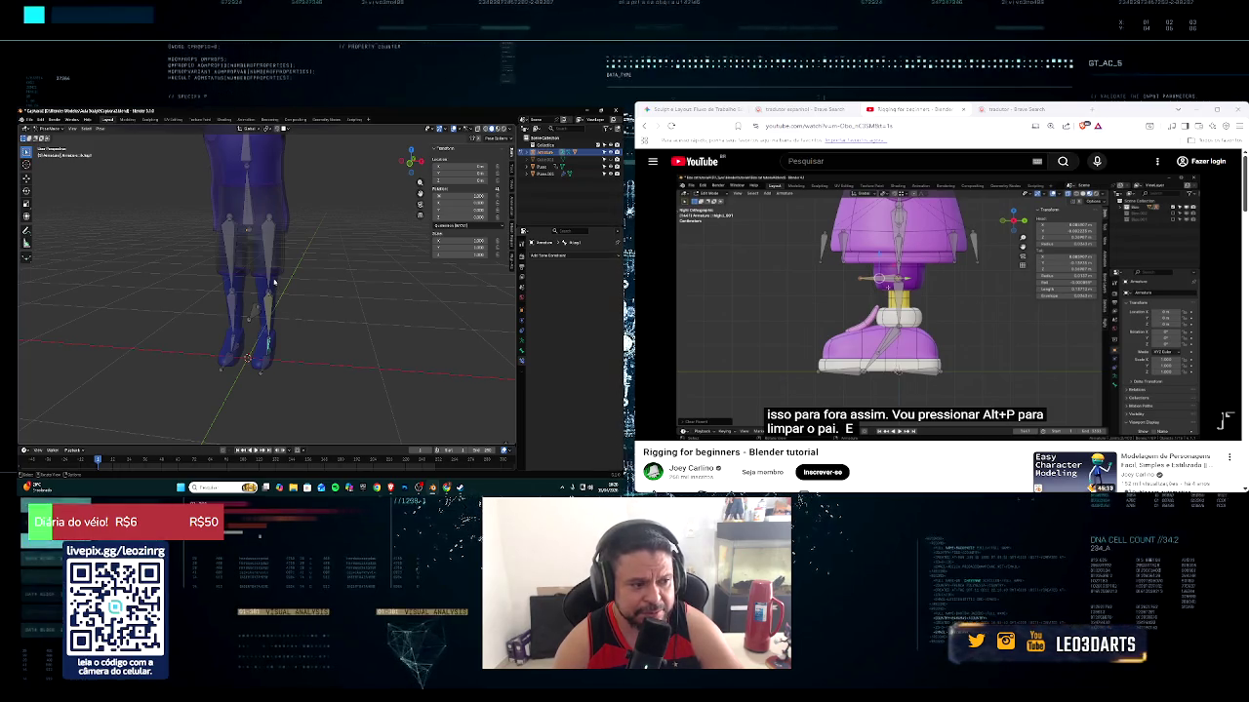
key("KP_1")
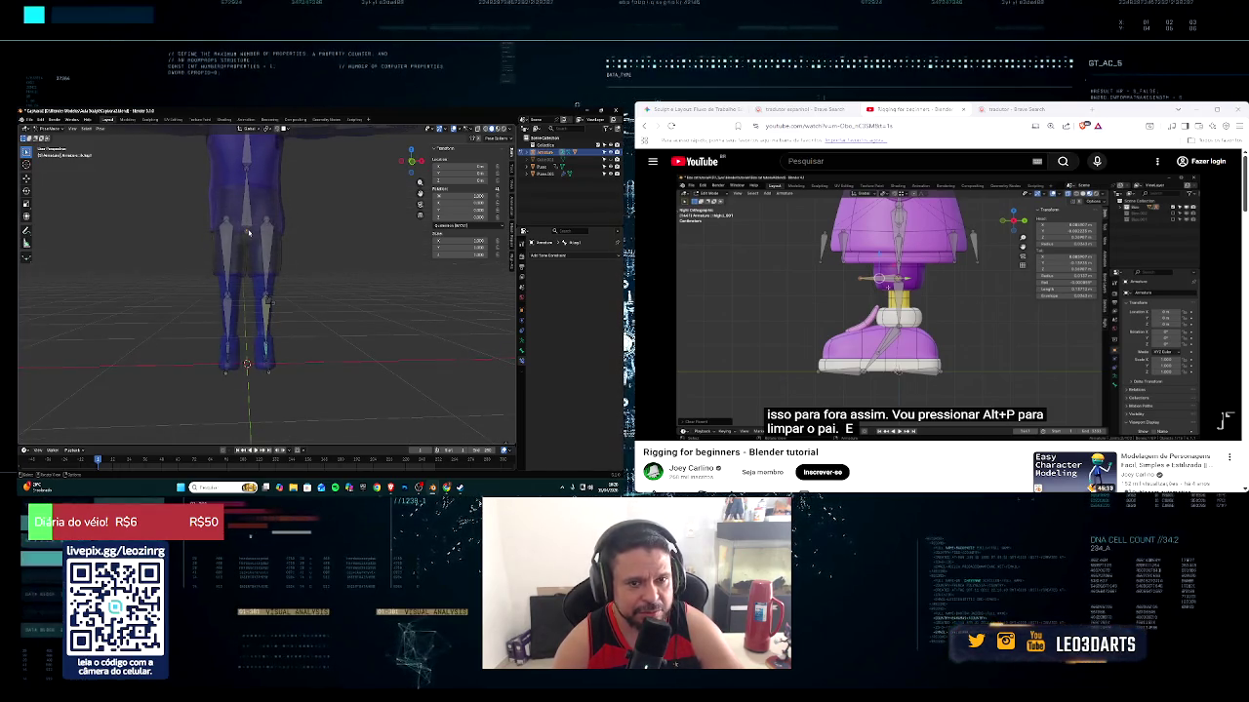
scroll(247, 322, "down", 3)
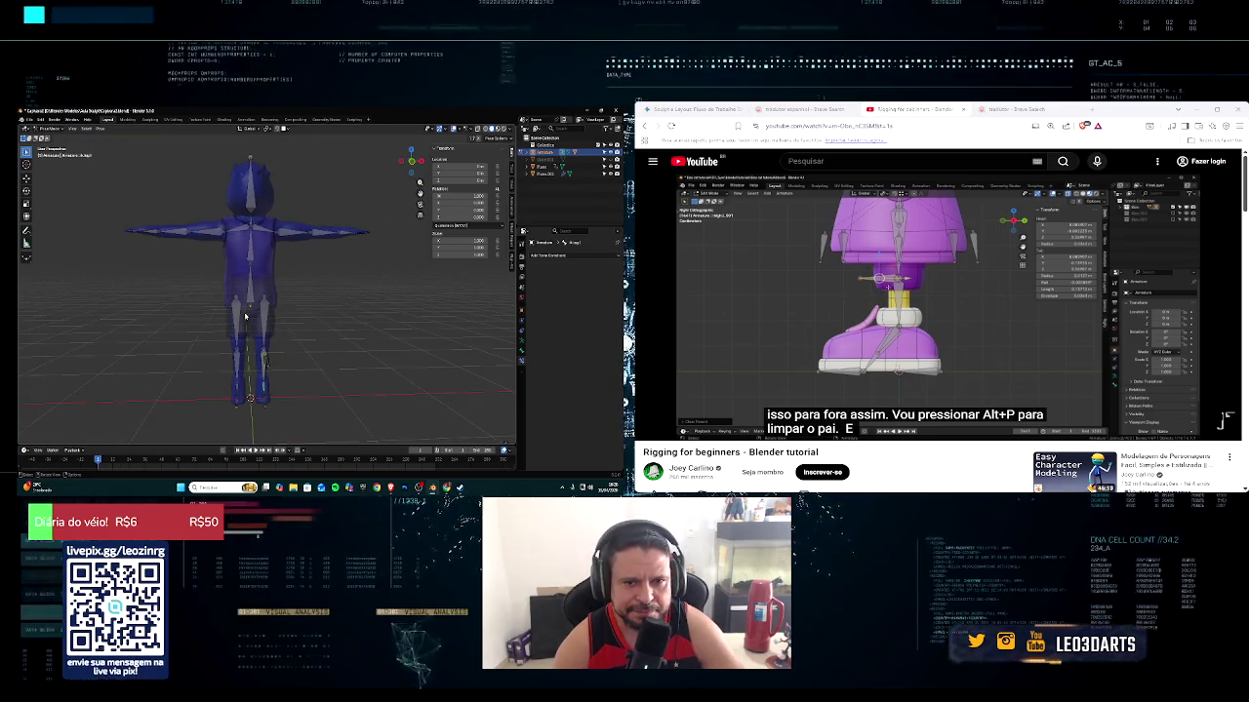
middle_click_drag(247, 310, 226, 317)
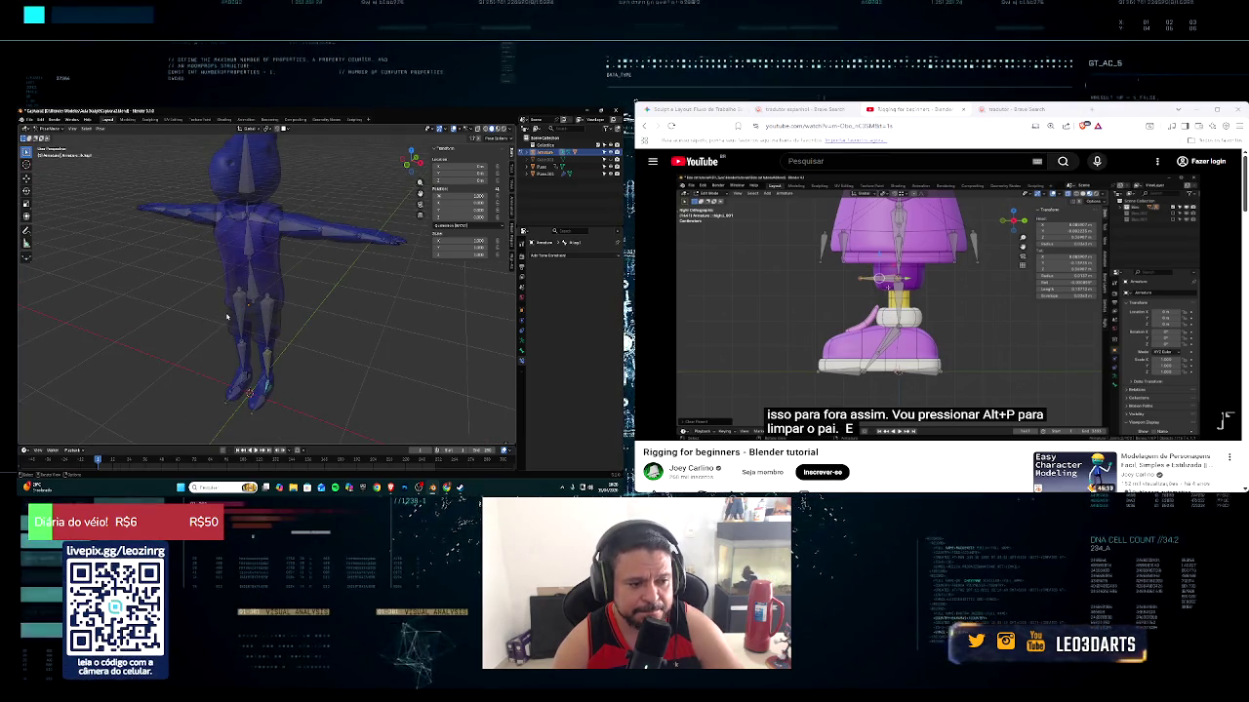
middle_click_drag(226, 317, 242, 306)
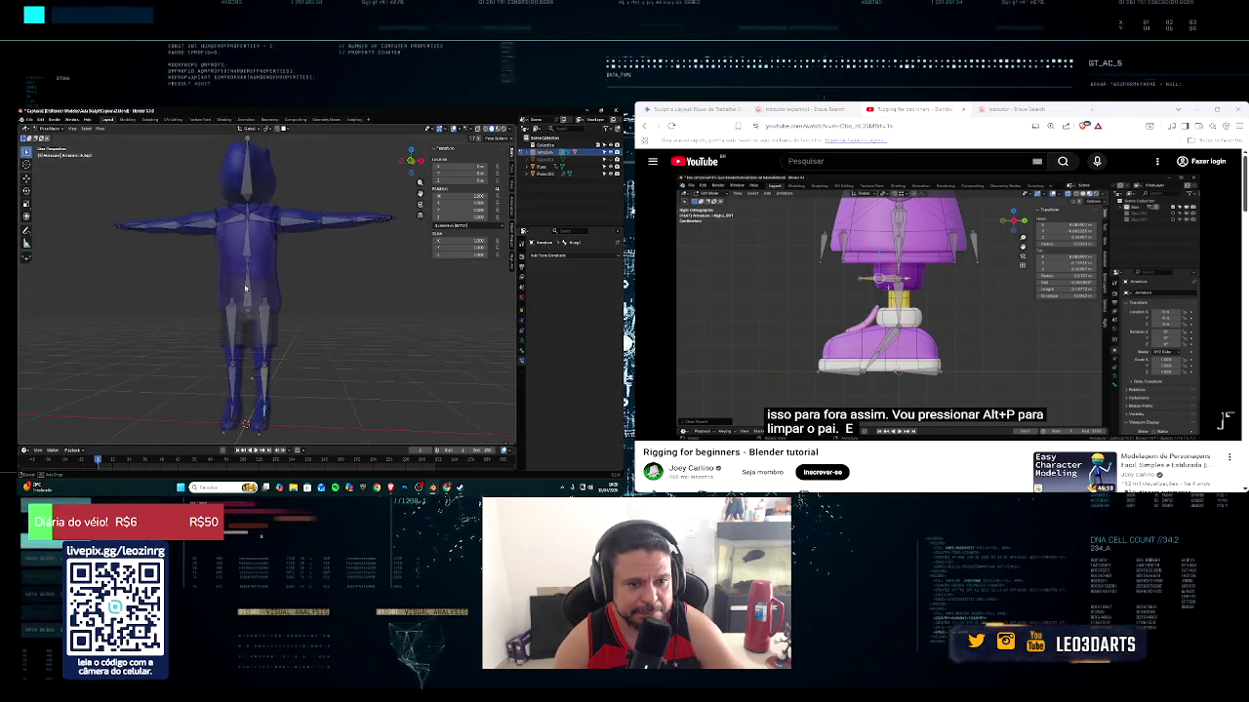
key("alt+Tab")
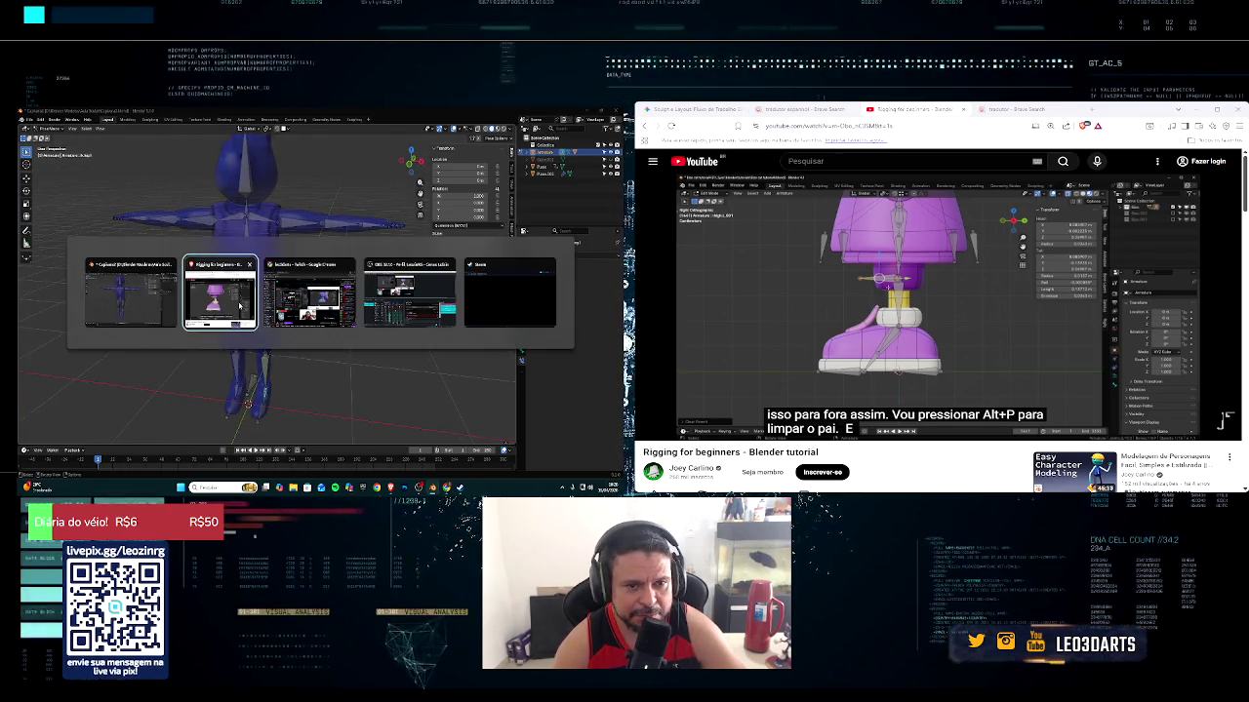
key("alt+Tab")
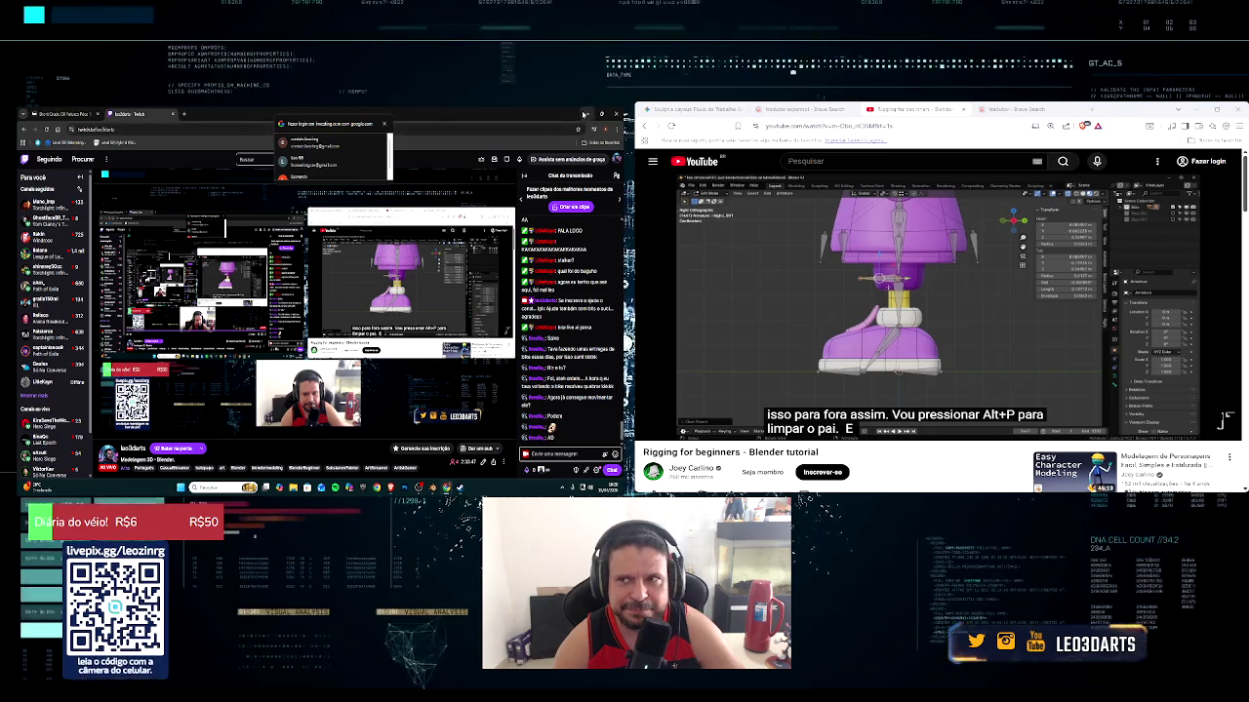
left_click(585, 115)
mouse_move(296, 219)
middle_mouse_down()
mouse_move(220, 206)
mouse_move(206, 310)
middle_mouse_up()
scroll(207, 310, "up", 2)
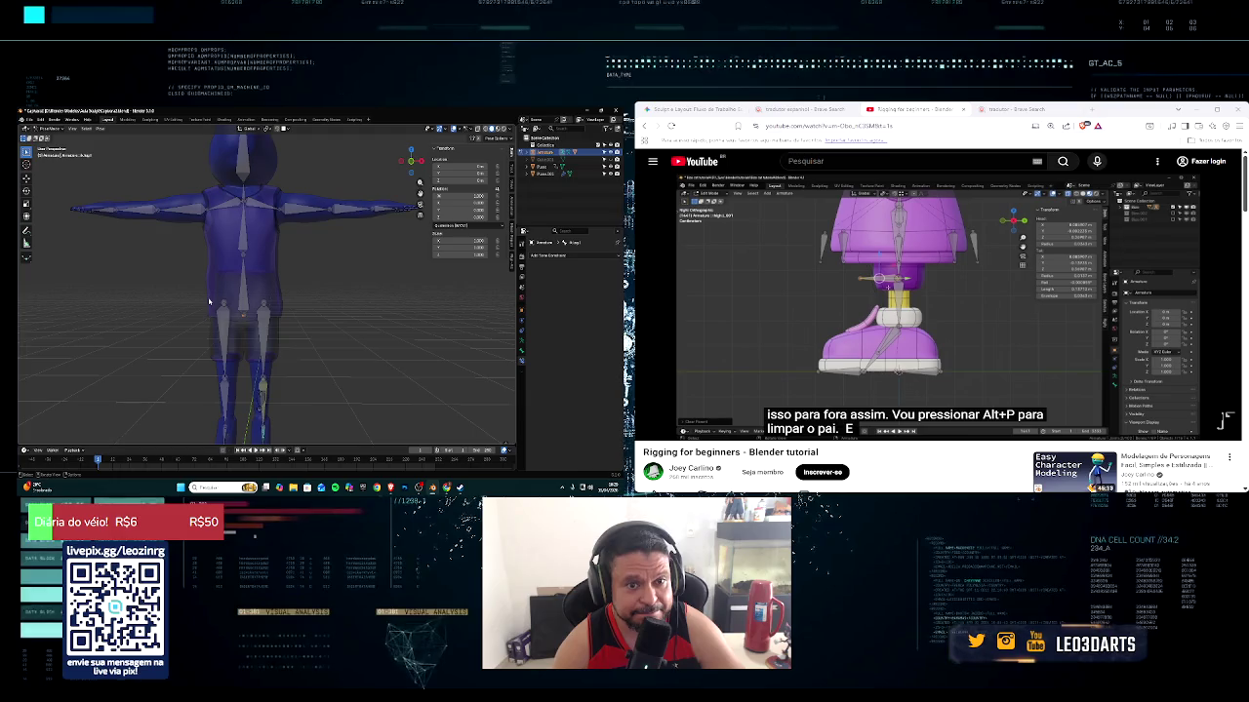
Load the capybara file from the recent files list, discarding the current scene
scroll(209, 301, "down", 2)
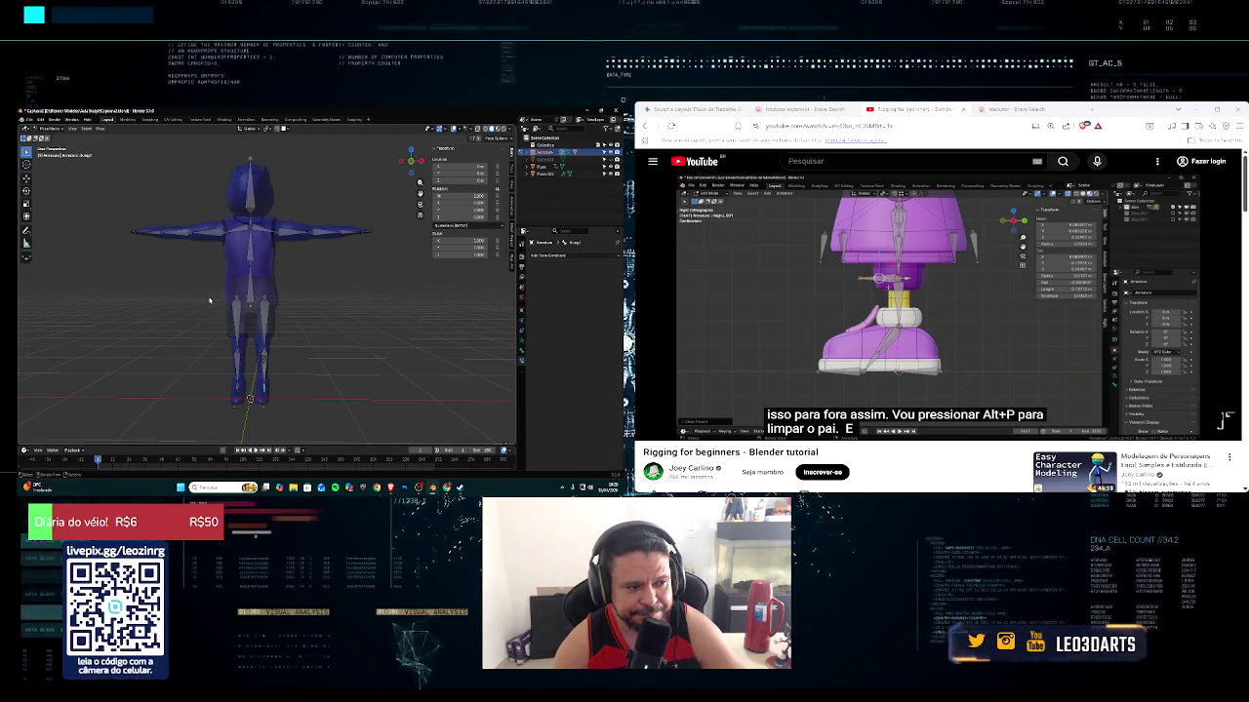
middle_click_drag(209, 302, 212, 321)
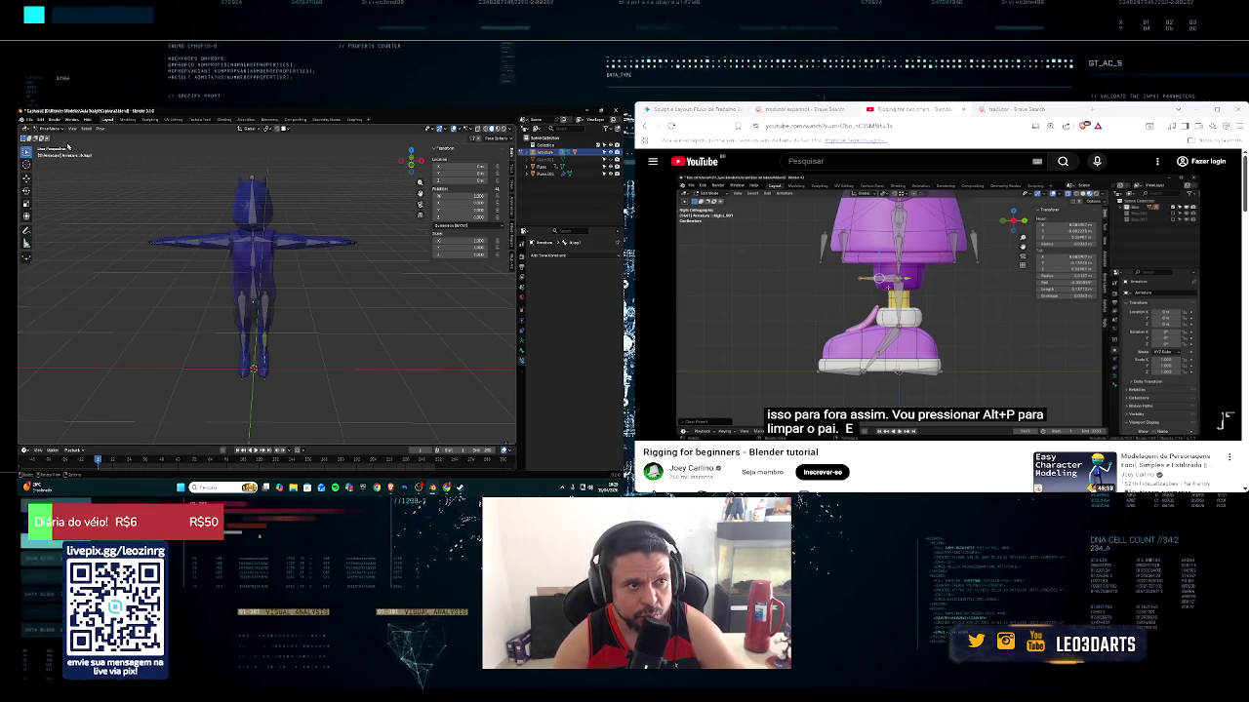
left_click(29, 120)
mouse_move(43, 142)
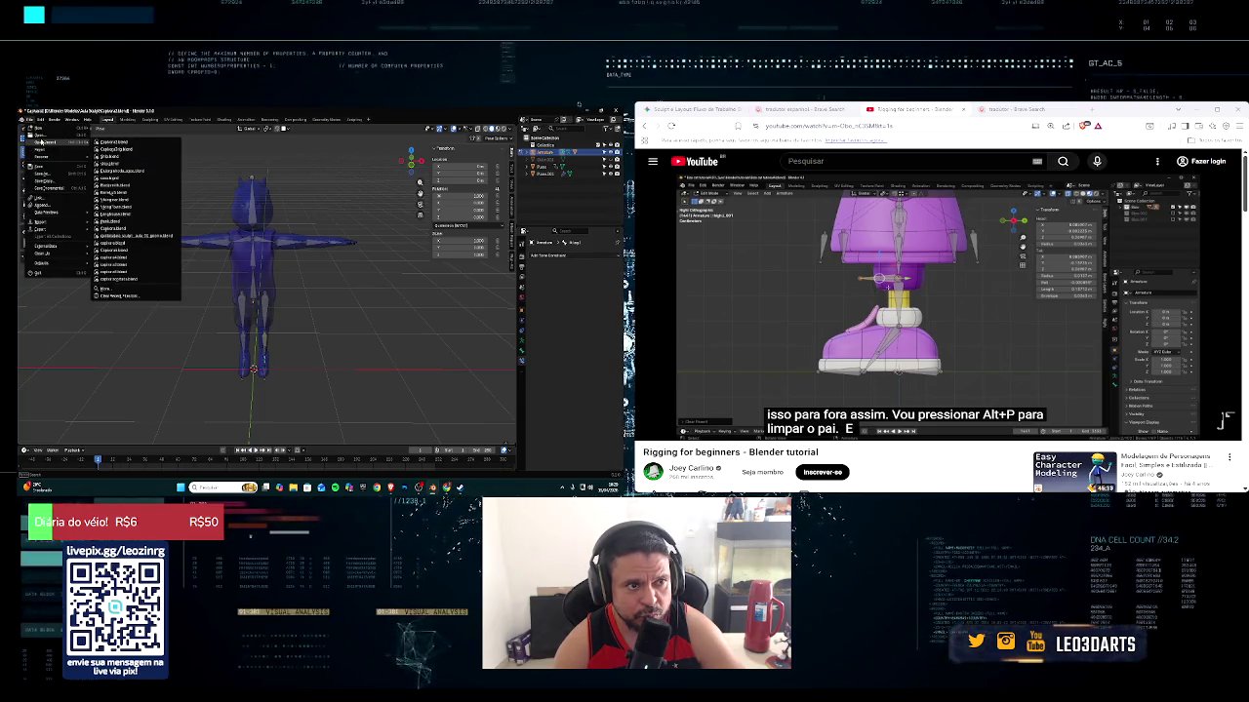
left_click(112, 142)
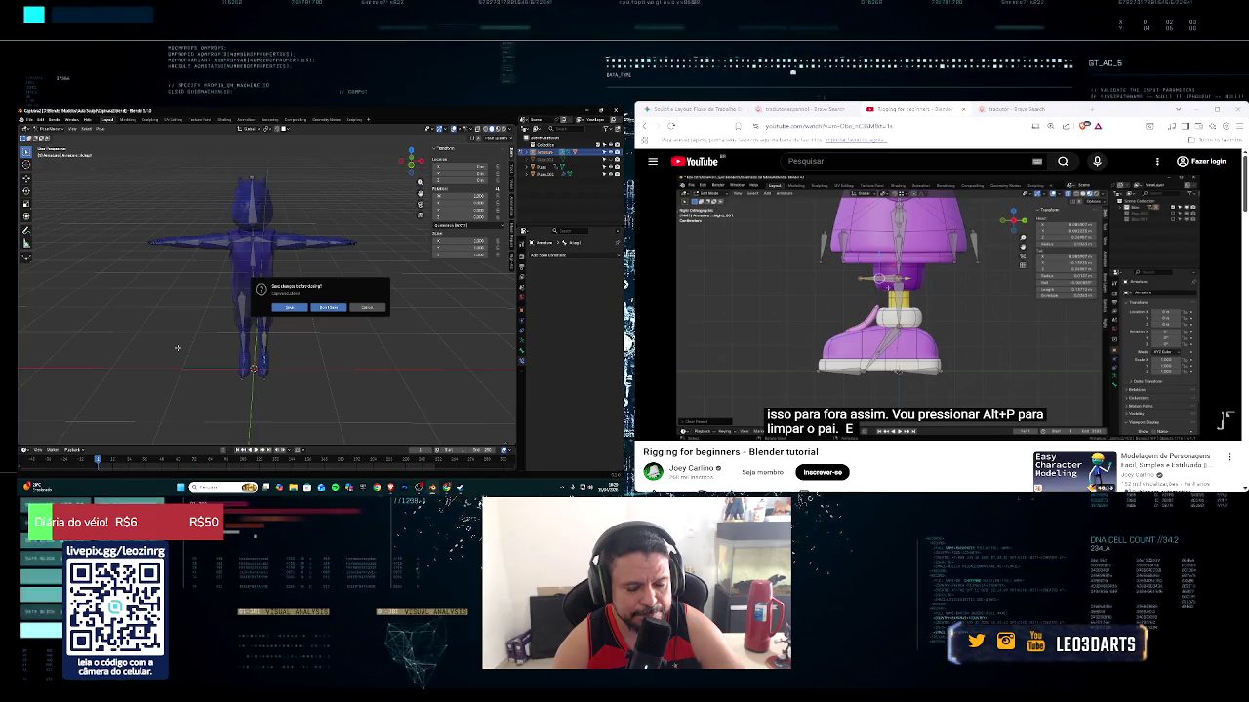
left_click(328, 308)
middle_click_drag(363, 281, 326, 275)
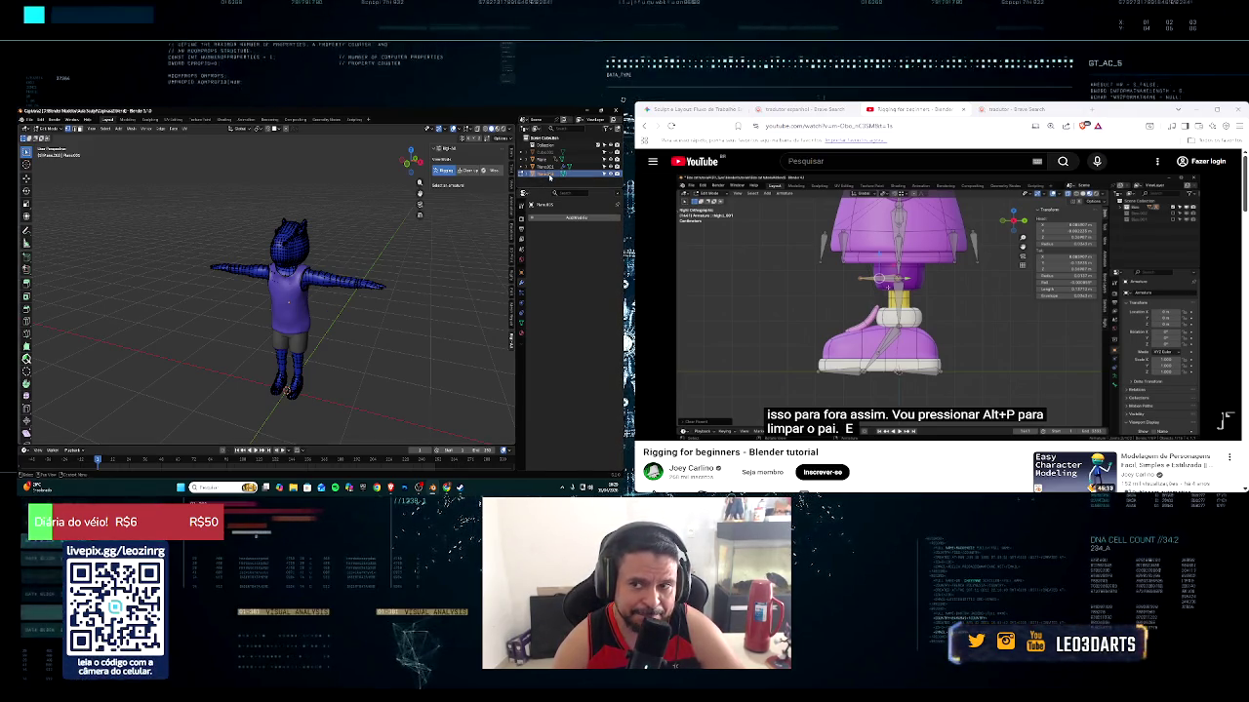
Rename a character object in the Outliner and return the body to Object Mode
left_click(548, 161)
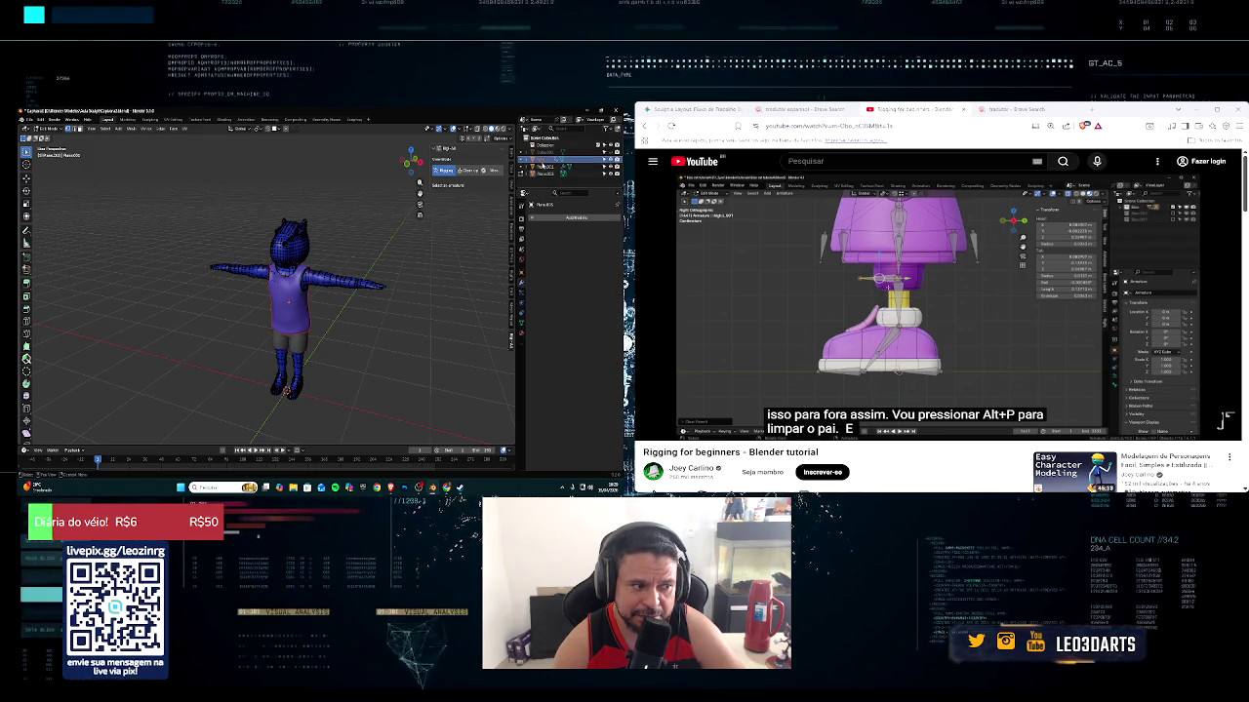
left_click(549, 173)
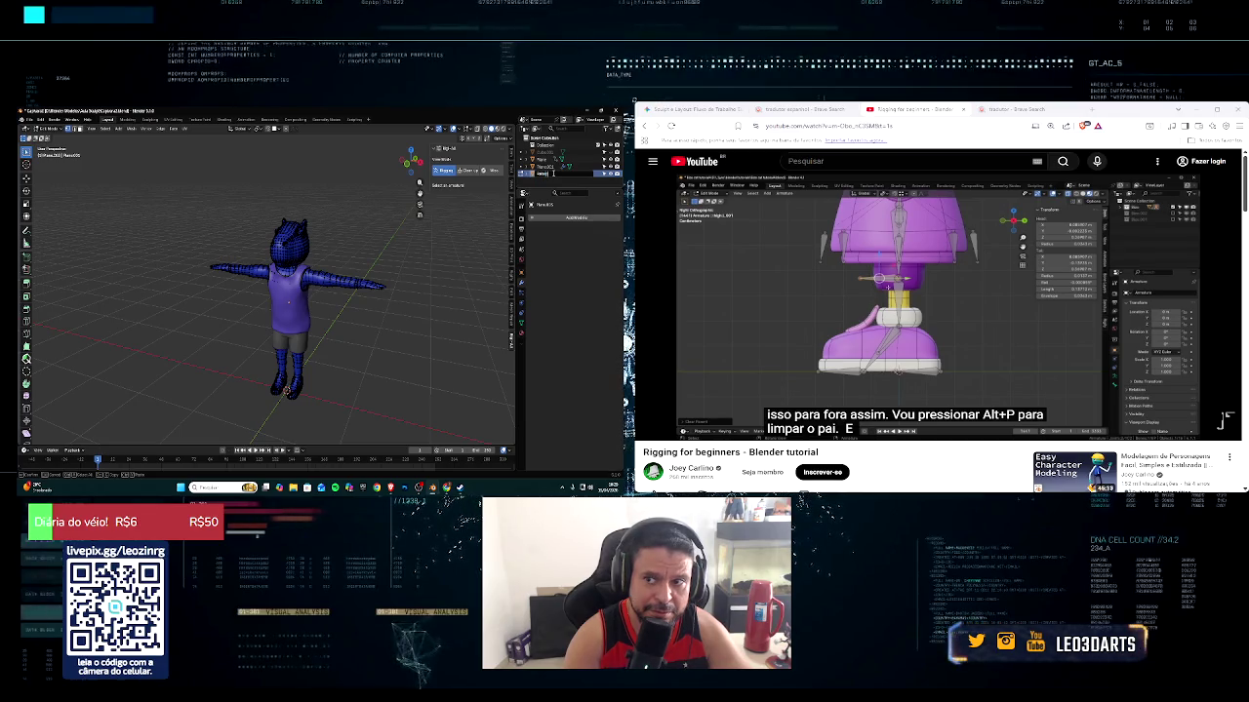
key("Return")
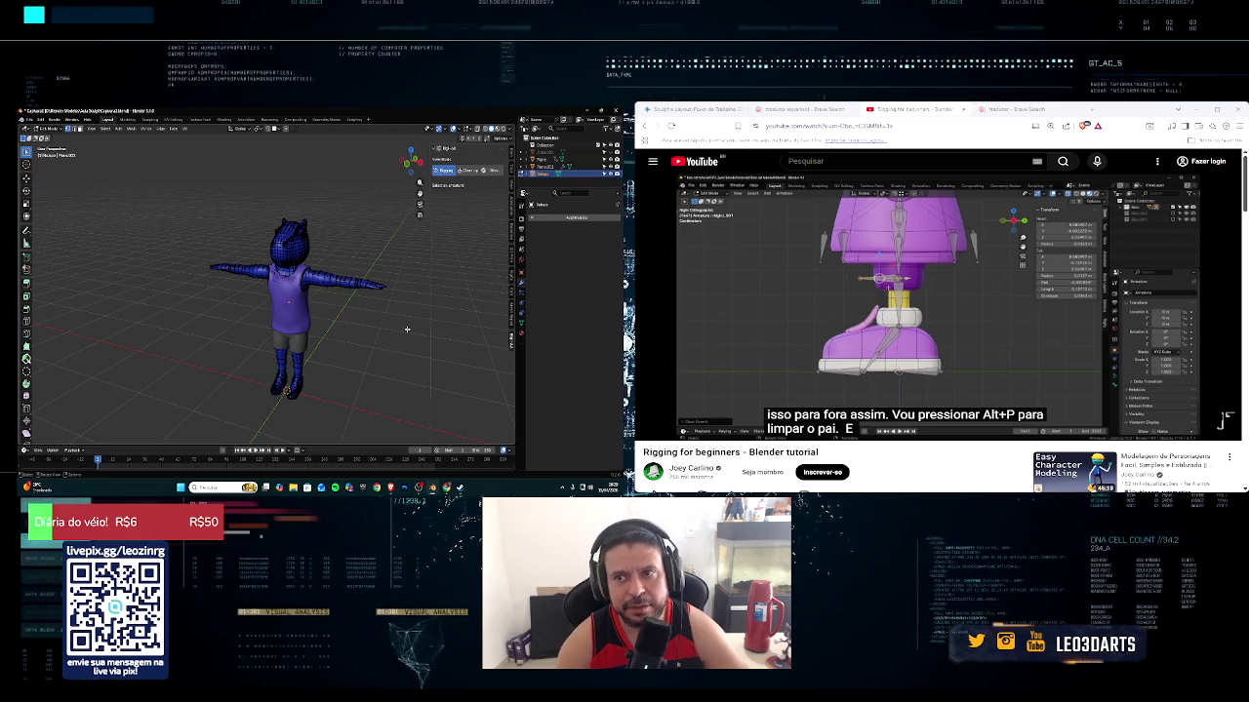
middle_click_drag(416, 313, 433, 288)
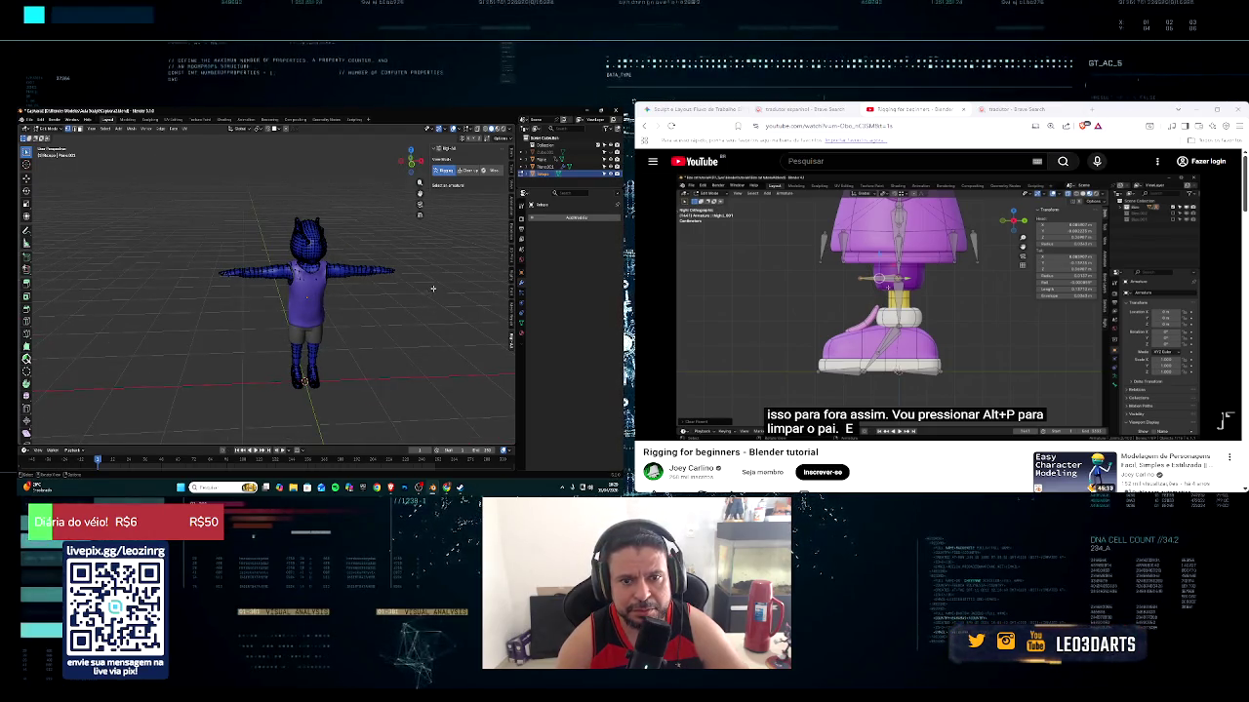
key("Tab")
Hide and reshow the body mesh to check the clothes, then select the body
mouse_move(422, 264)
middle_mouse_down()
mouse_move(352, 343)
mouse_move(339, 326)
mouse_move(457, 199)
middle_mouse_up()
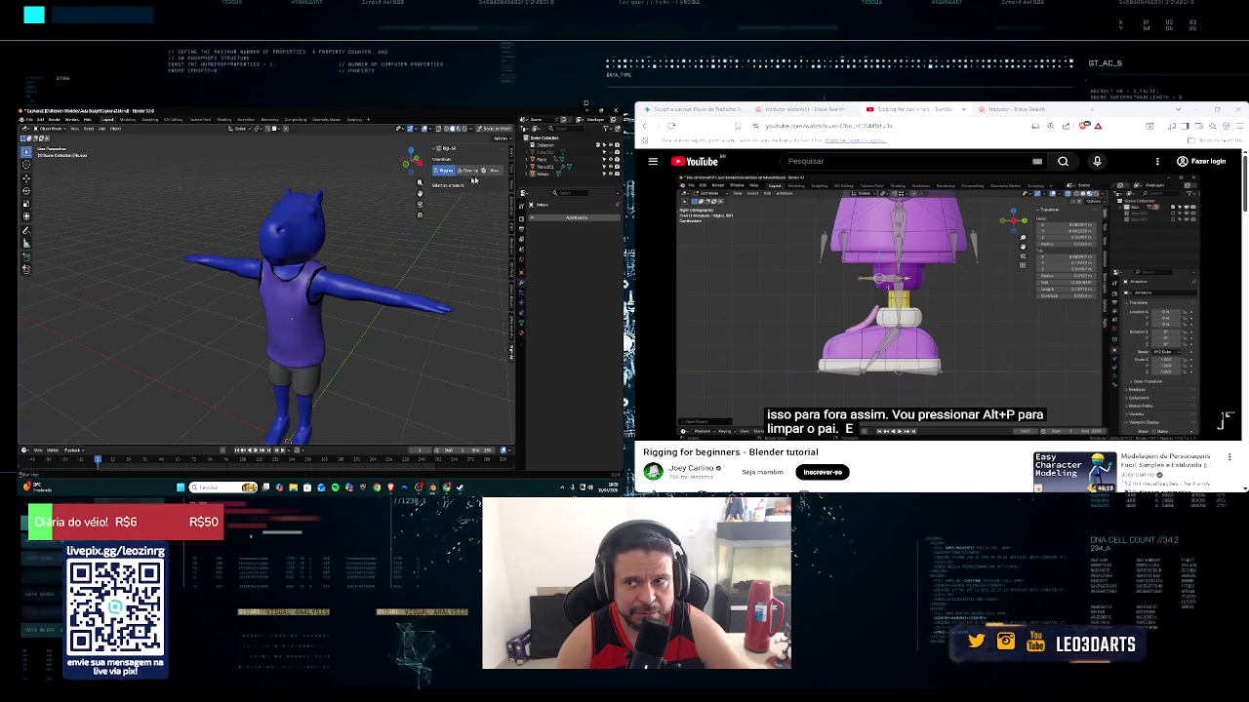
left_click(610, 175)
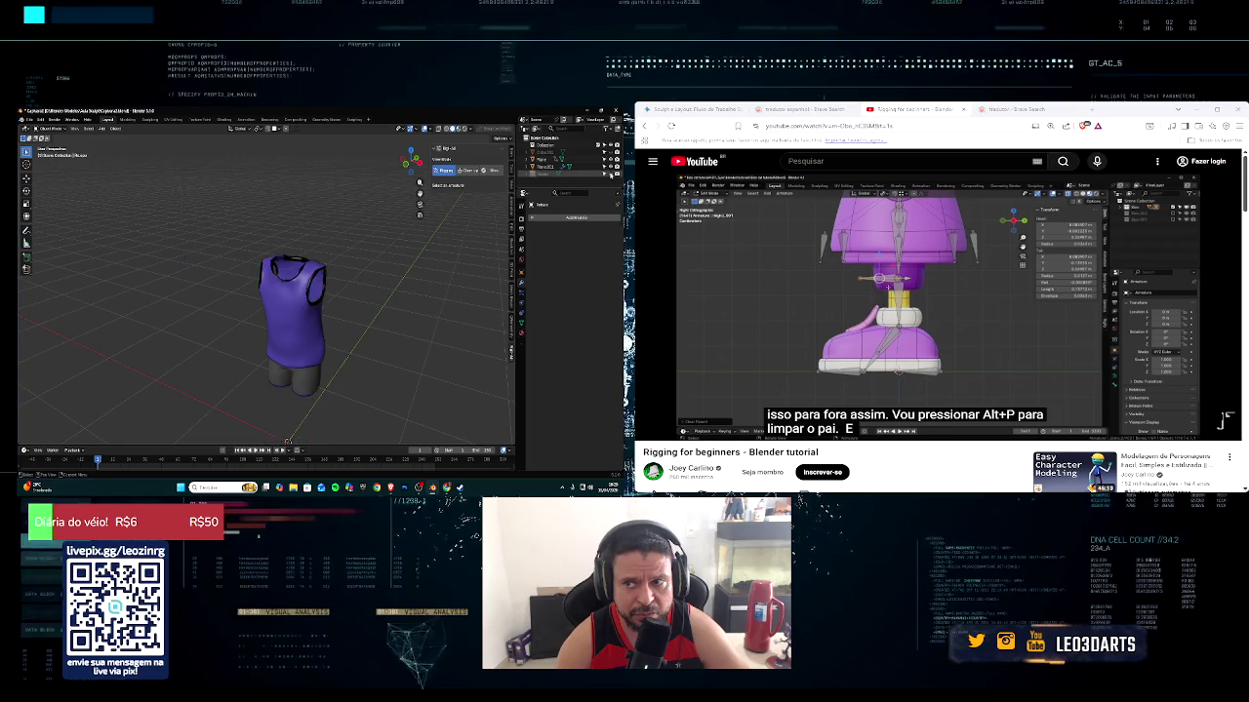
left_click(610, 153)
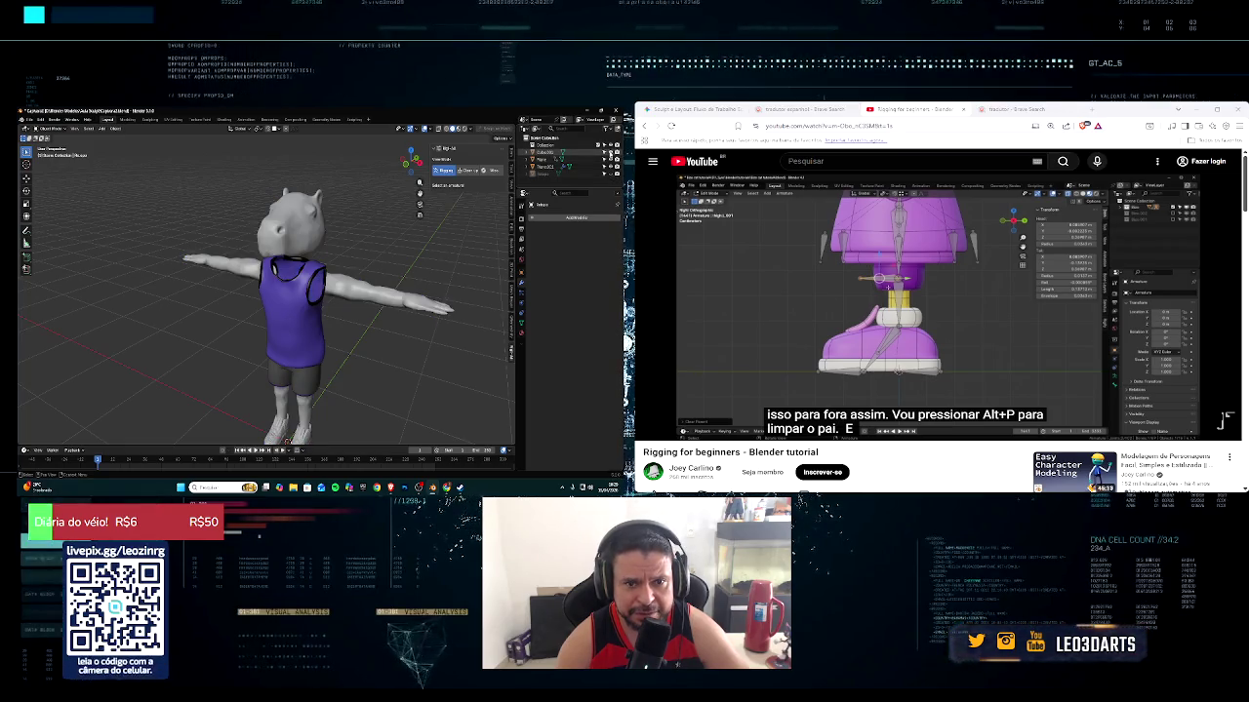
mouse_move(405, 269)
middle_mouse_down()
mouse_move(388, 256)
mouse_move(359, 268)
middle_mouse_up()
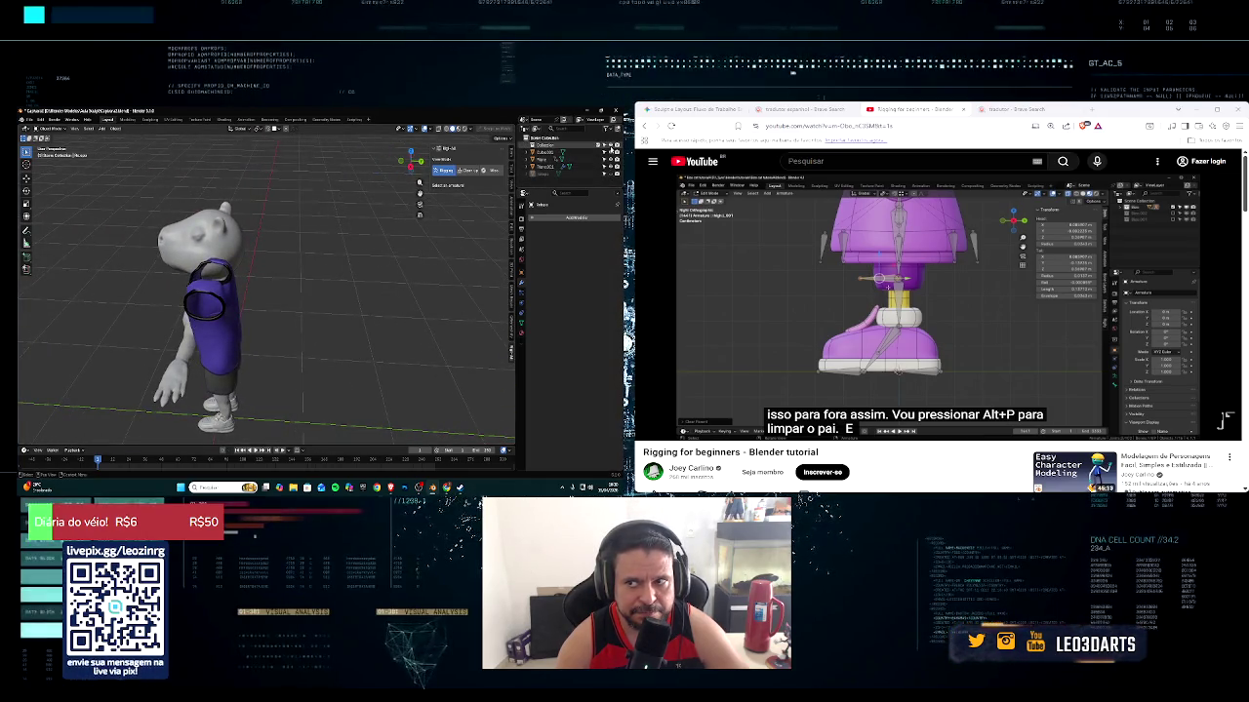
left_click(611, 154)
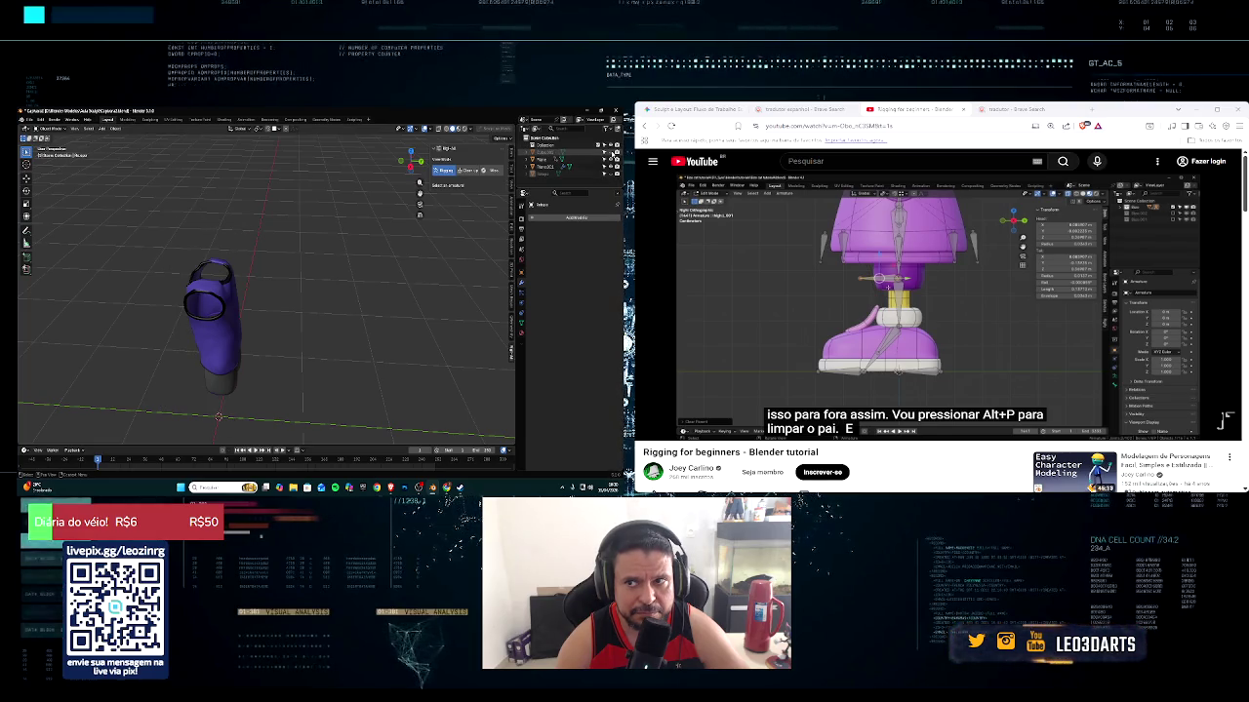
left_click(612, 154)
left_click(556, 154)
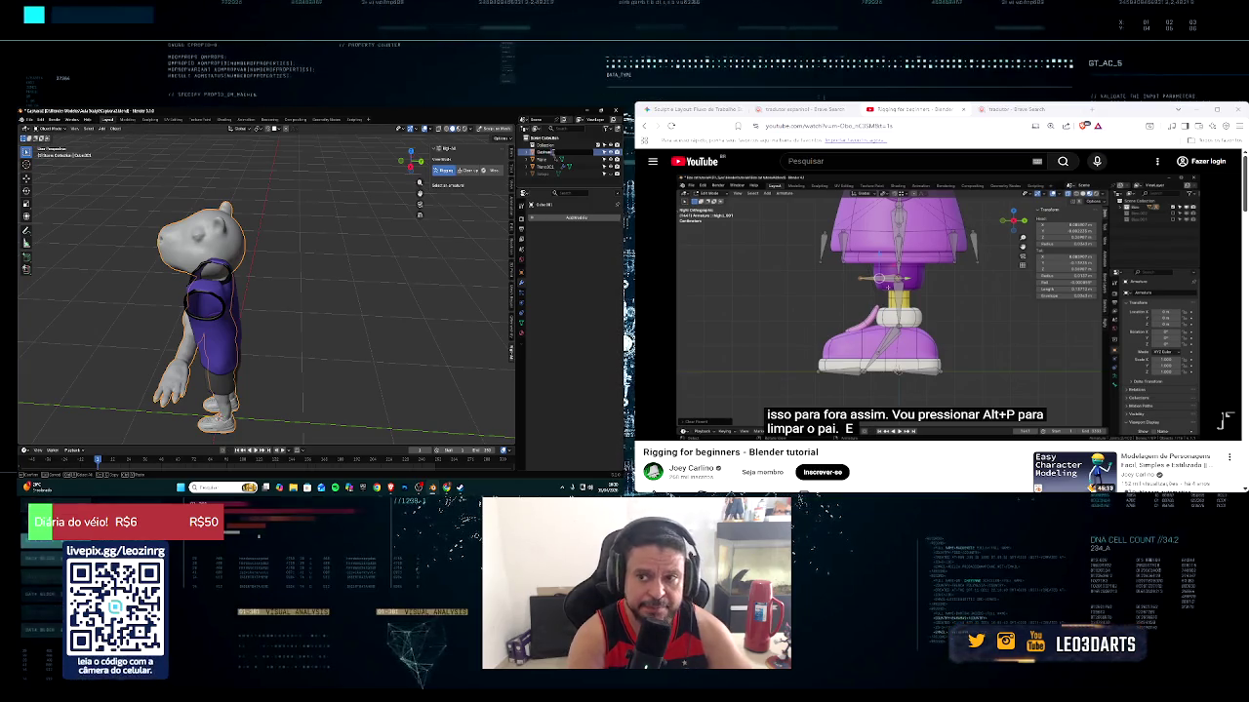
left_click(546, 153)
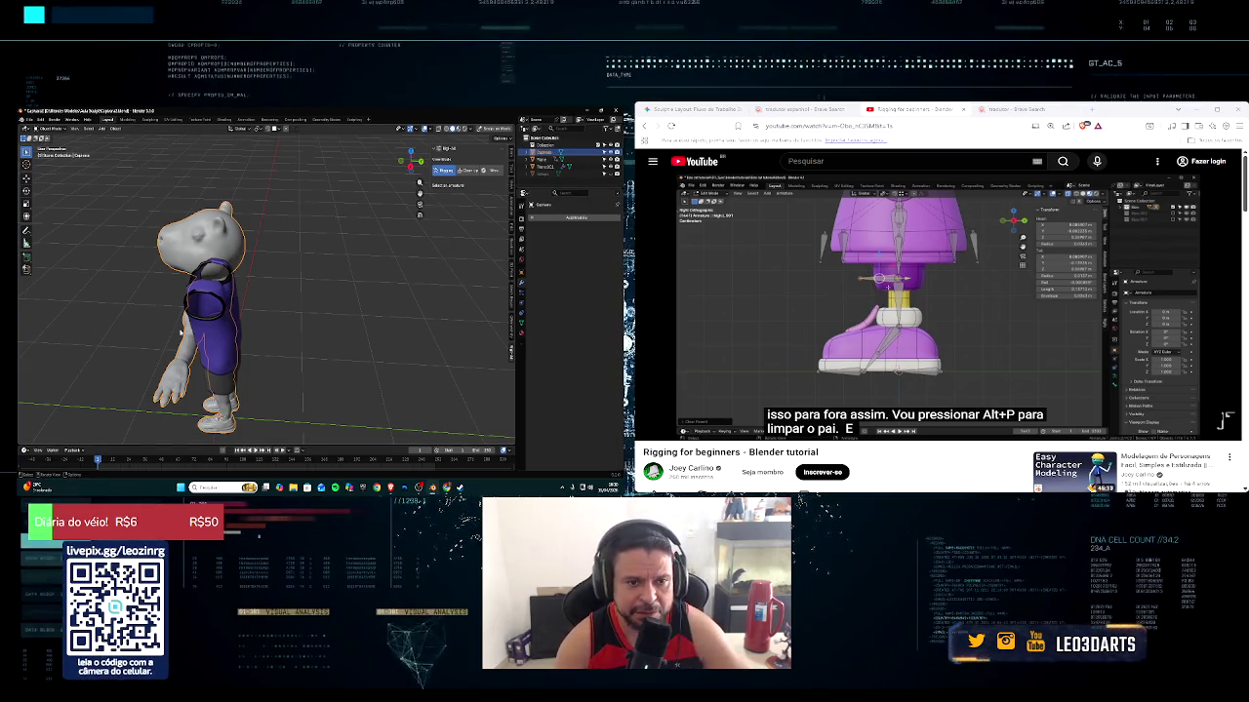
Zoom around the front of the character and toggle the body, head and limbs off and on
middle_click_drag(254, 273, 322, 273)
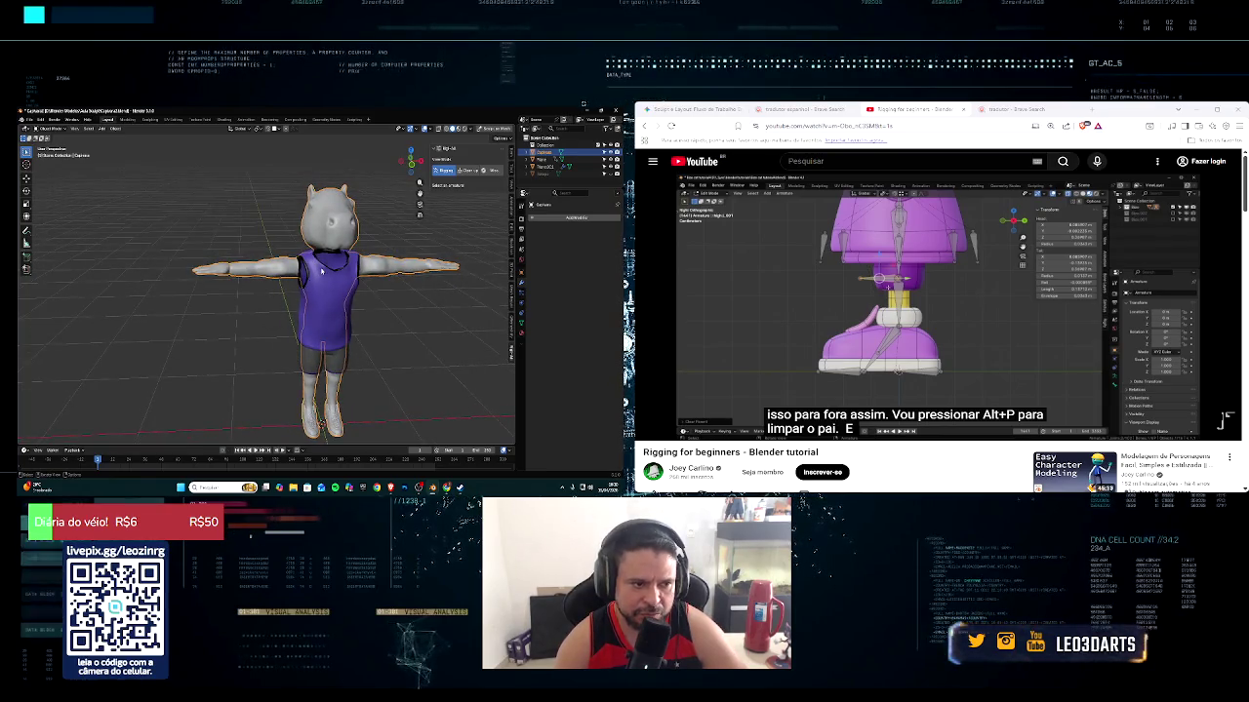
scroll(324, 274, "up", 3)
scroll(331, 286, "up", 3)
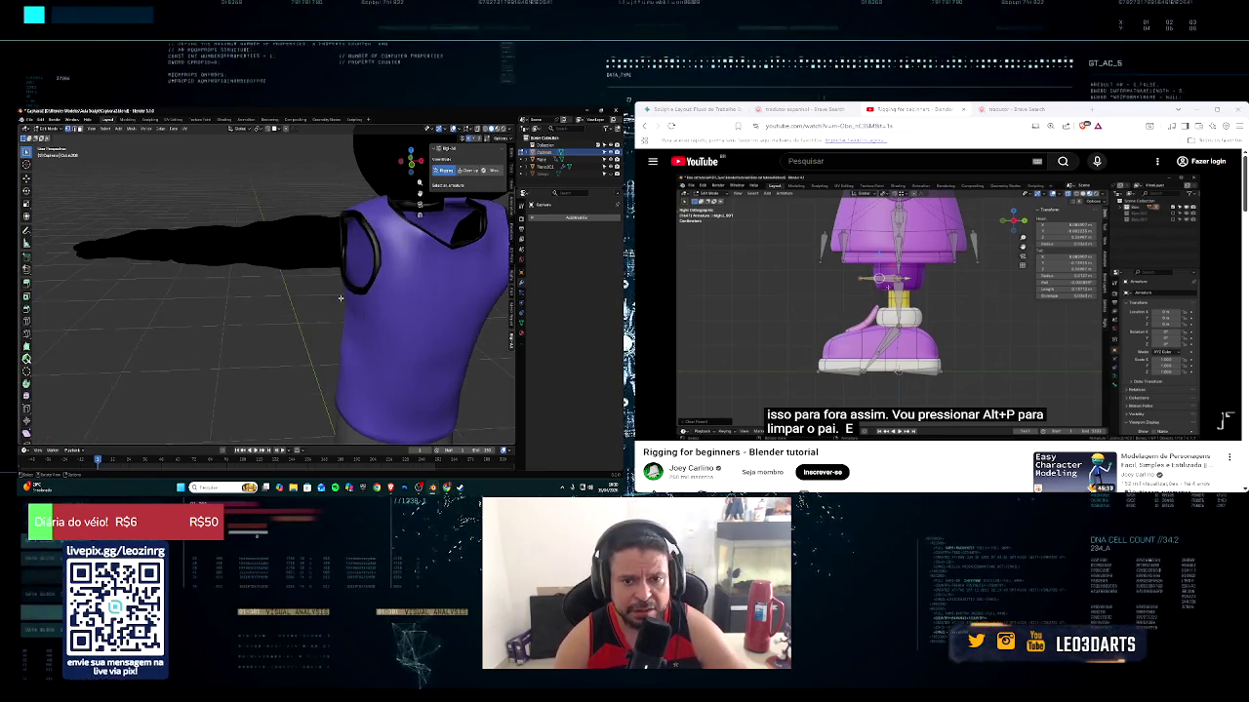
scroll(340, 298, "up", 3)
scroll(343, 308, "up", 2)
scroll(348, 324, "up", 3)
scroll(353, 340, "up", 2)
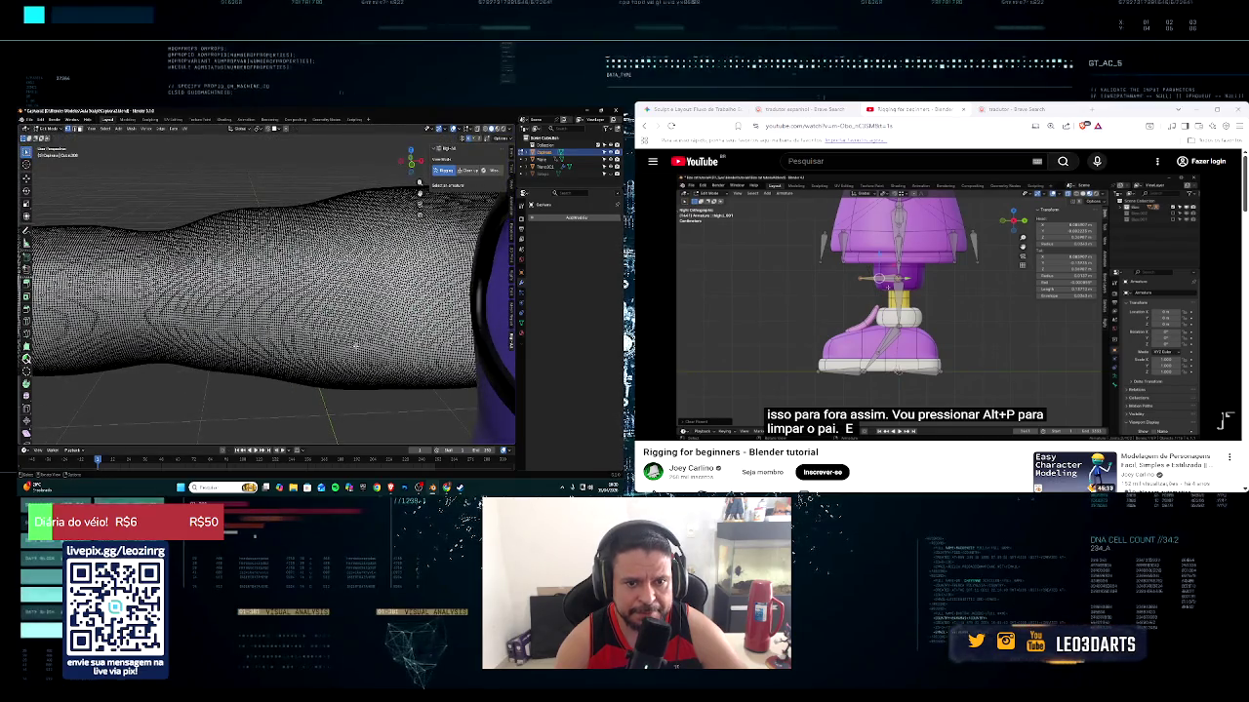
scroll(355, 345, "down", 3)
scroll(357, 344, "down", 2)
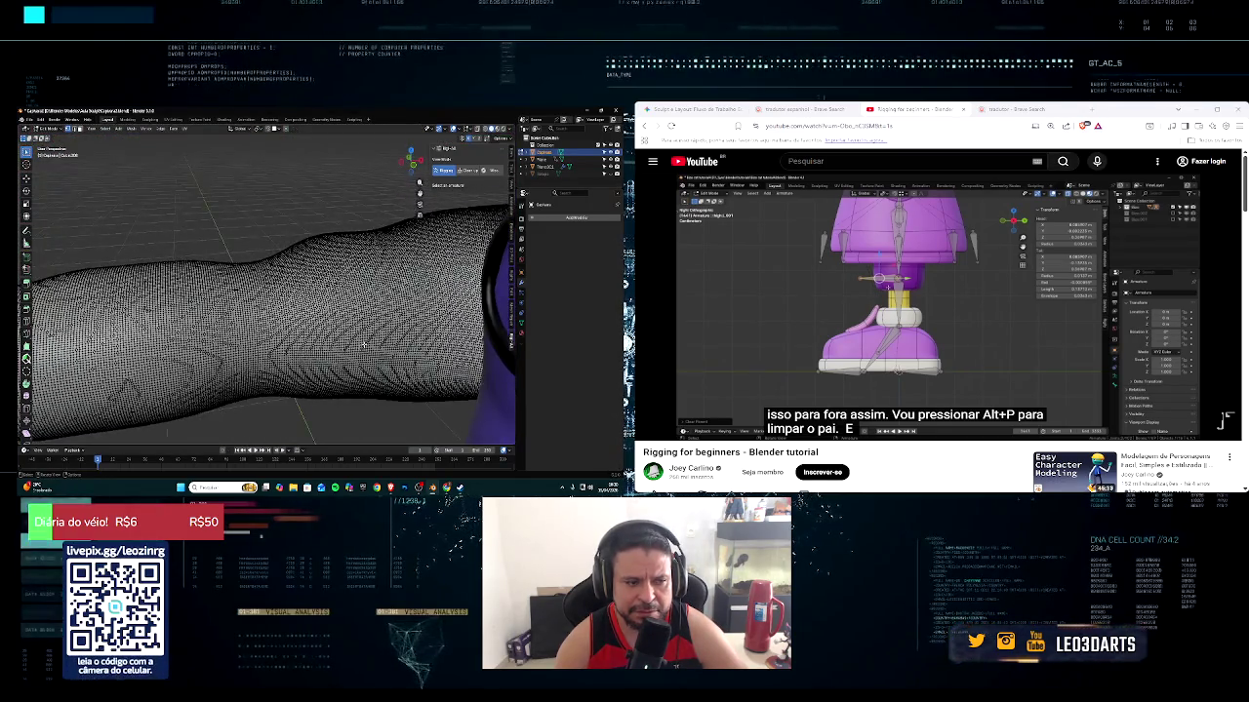
scroll(361, 340, "down", 5)
middle_click_drag(361, 341, 317, 343)
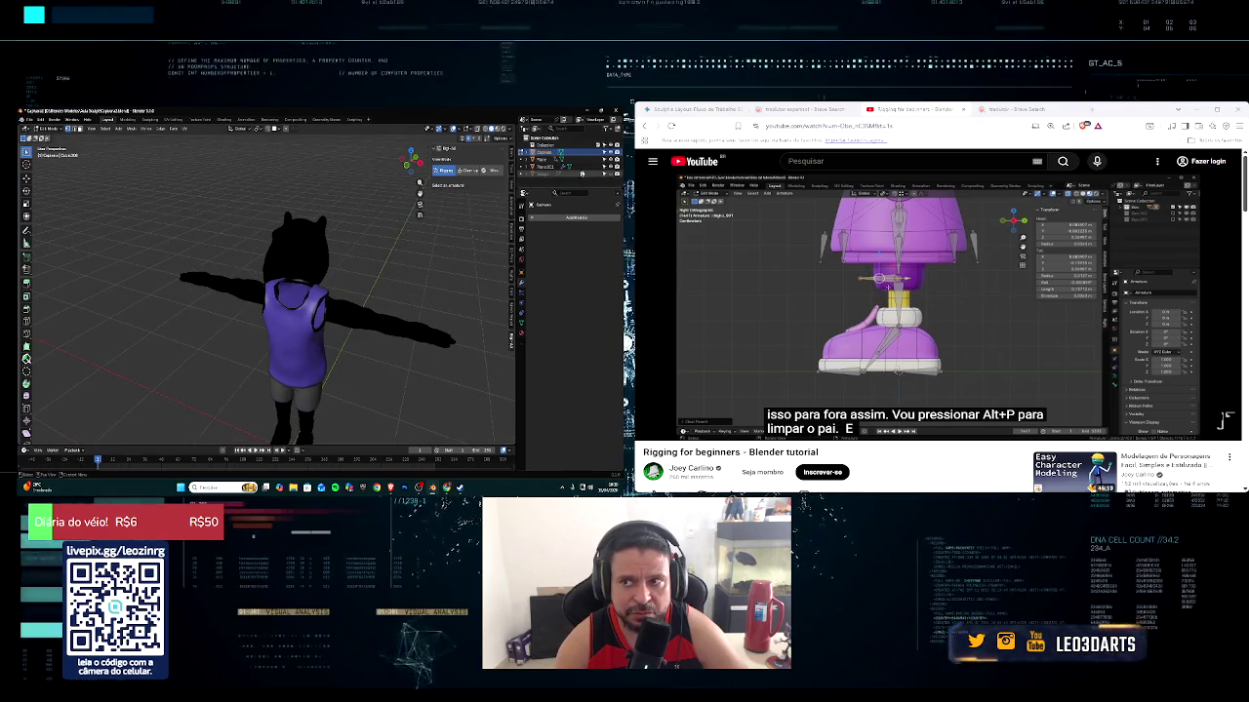
left_click(611, 154)
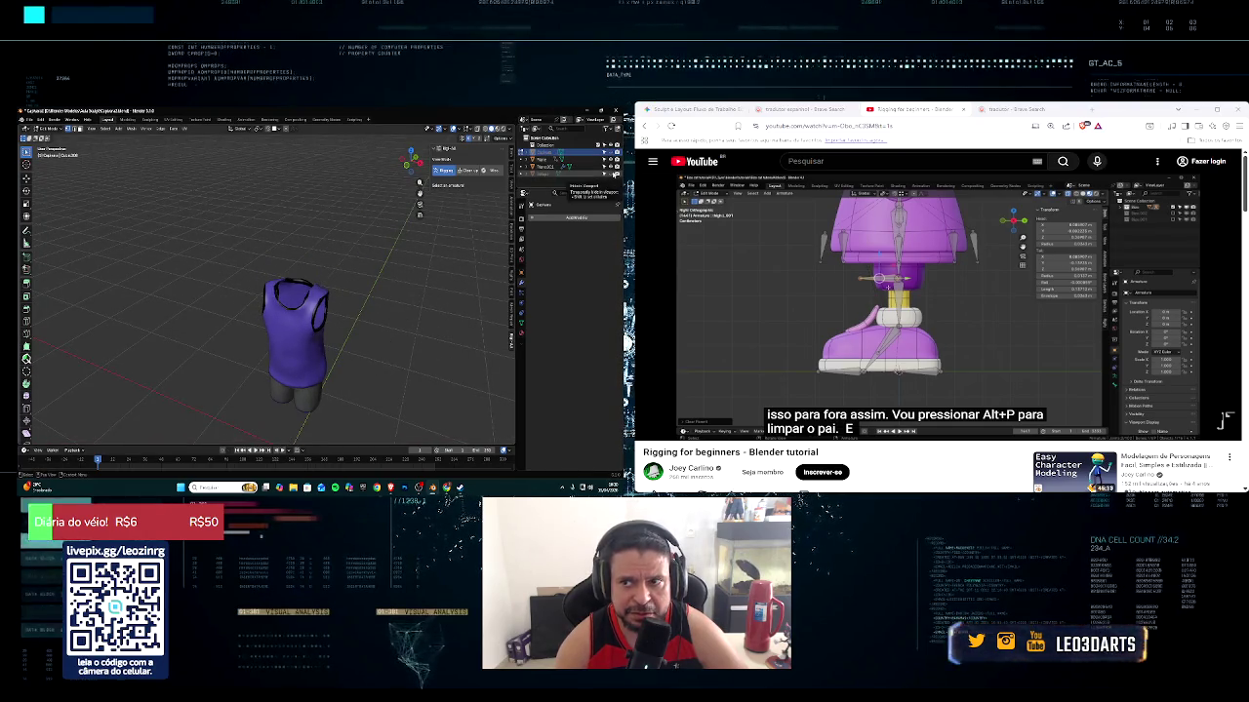
left_click(610, 156)
mouse_move(322, 322)
middle_mouse_down()
mouse_move(348, 318)
mouse_move(297, 317)
middle_mouse_up()
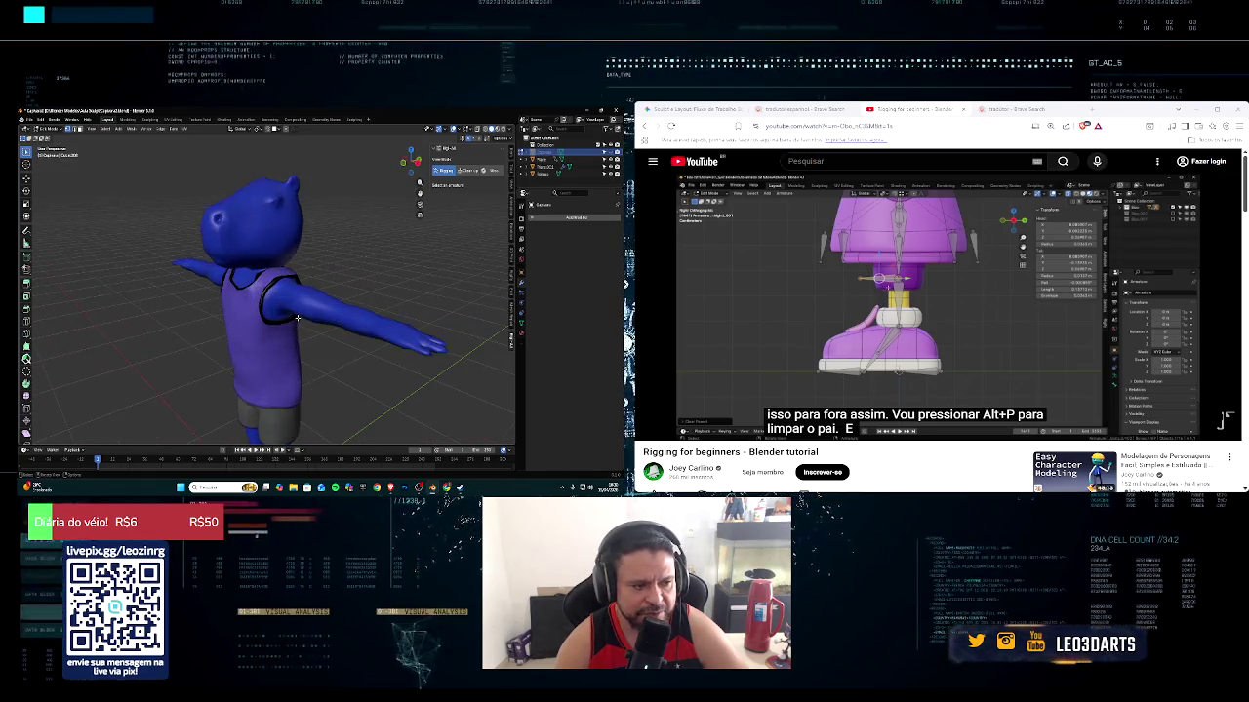
key("Tab")
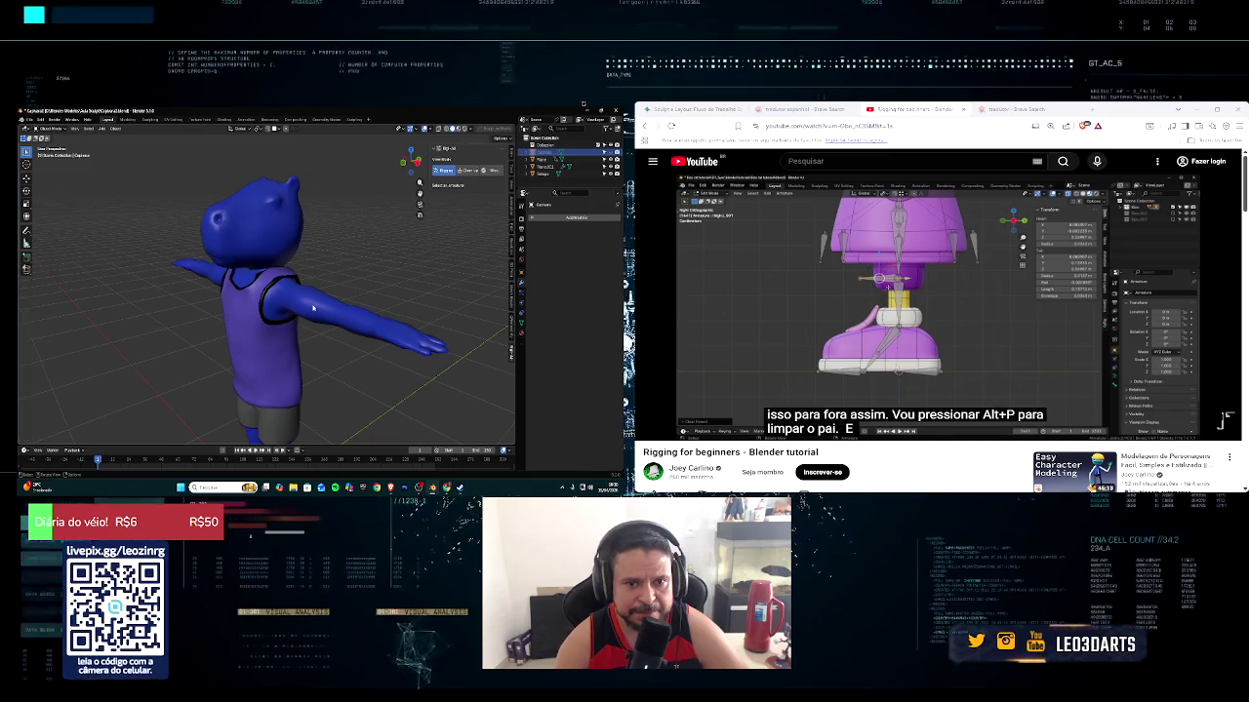
left_click(326, 324)
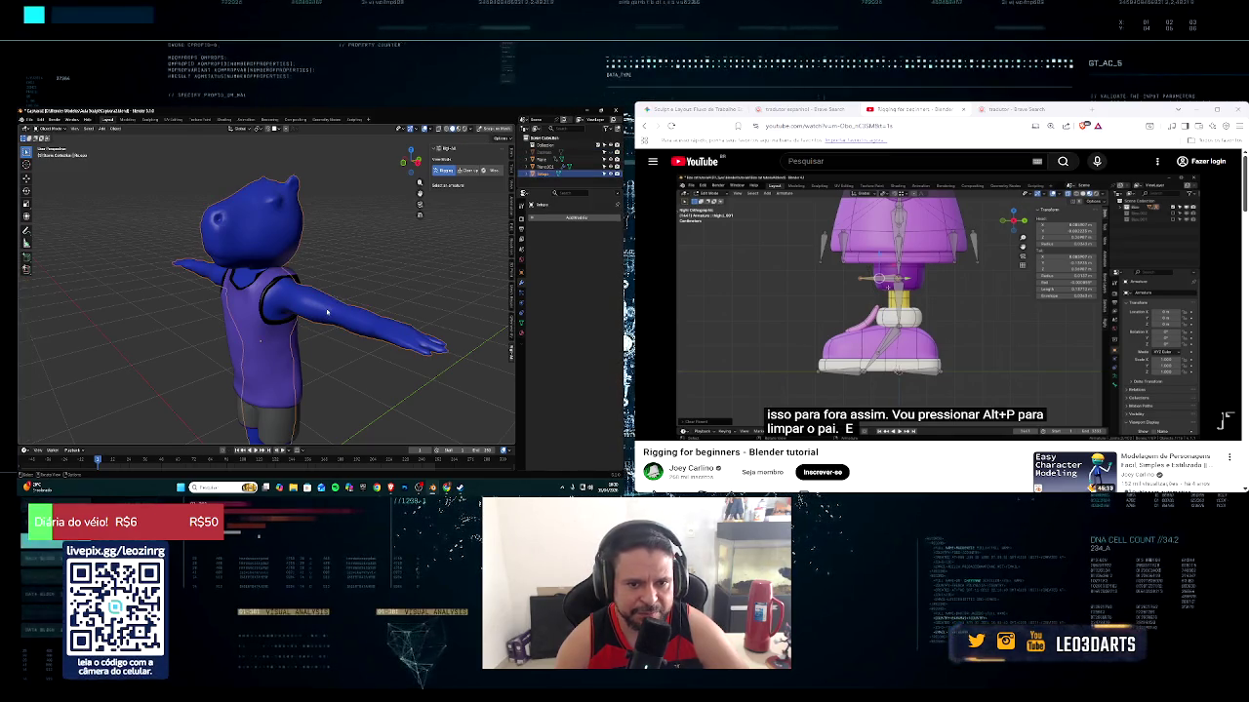
key("Tab")
key("KP_Decimal")
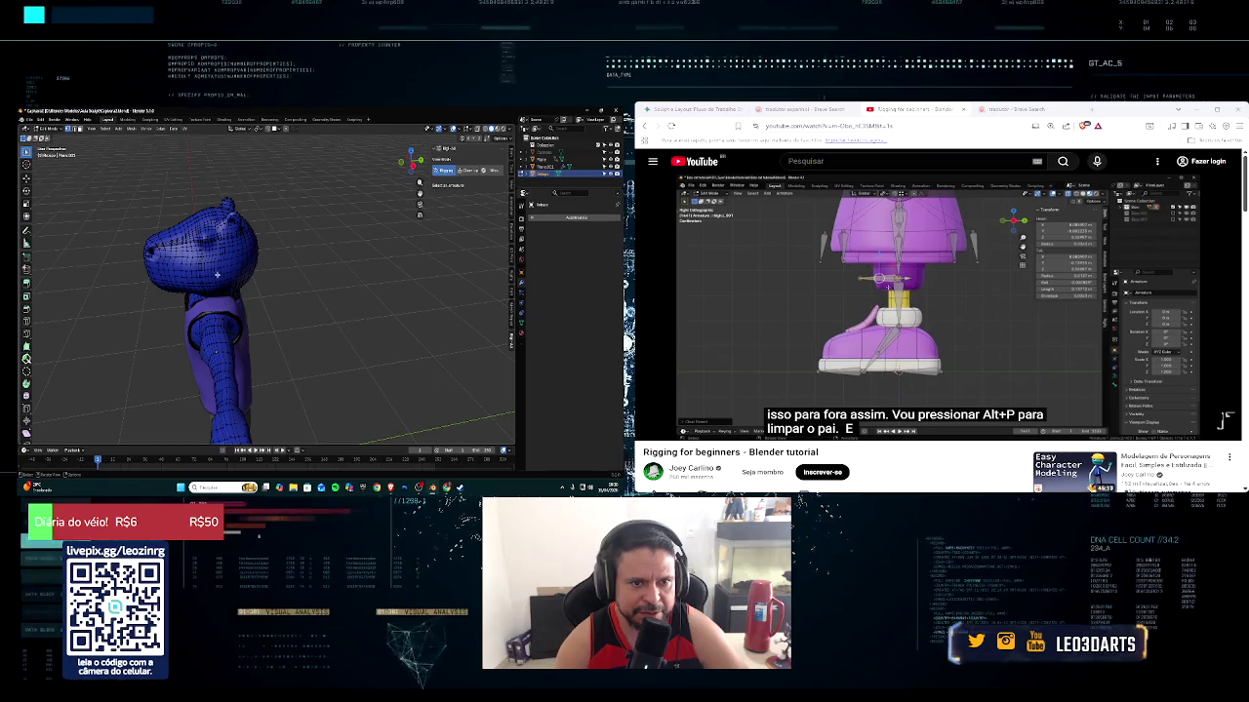
scroll(210, 280, "up", 3)
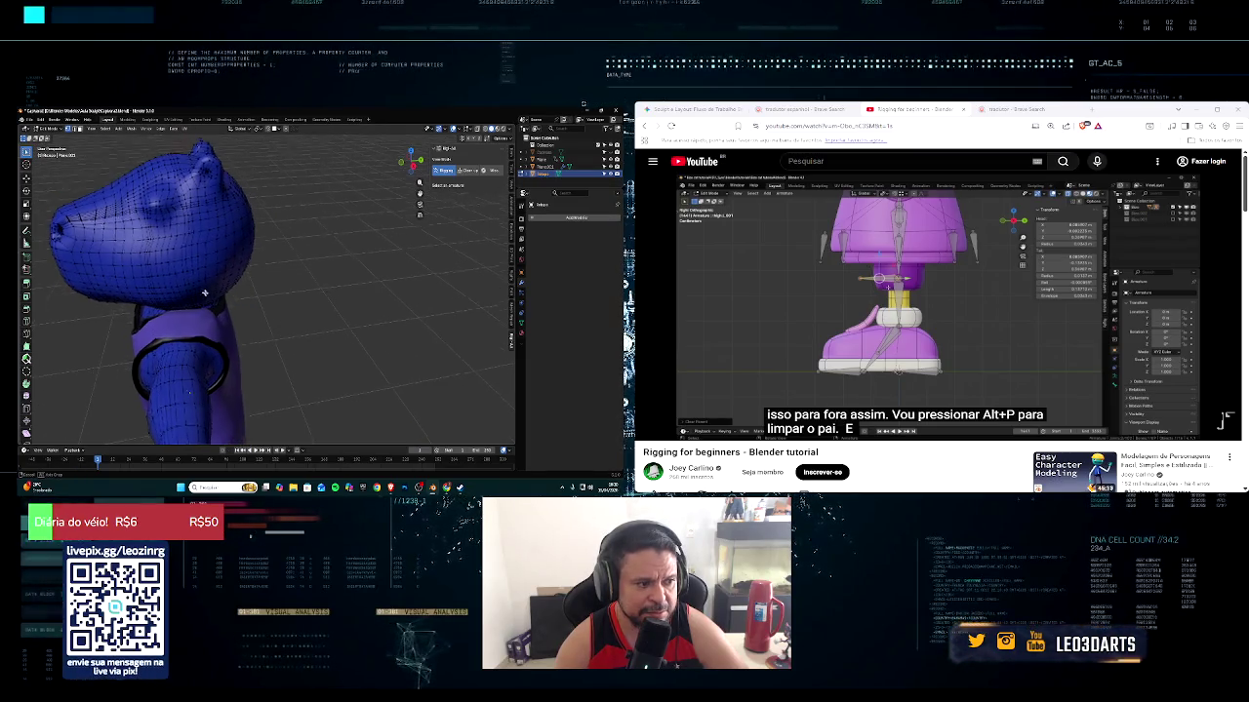
scroll(211, 280, "down", 4)
mouse_move(211, 280)
middle_mouse_down()
mouse_move(247, 290)
mouse_move(228, 325)
middle_mouse_up()
scroll(247, 290, "up", 3)
scroll(229, 327, "up", 2)
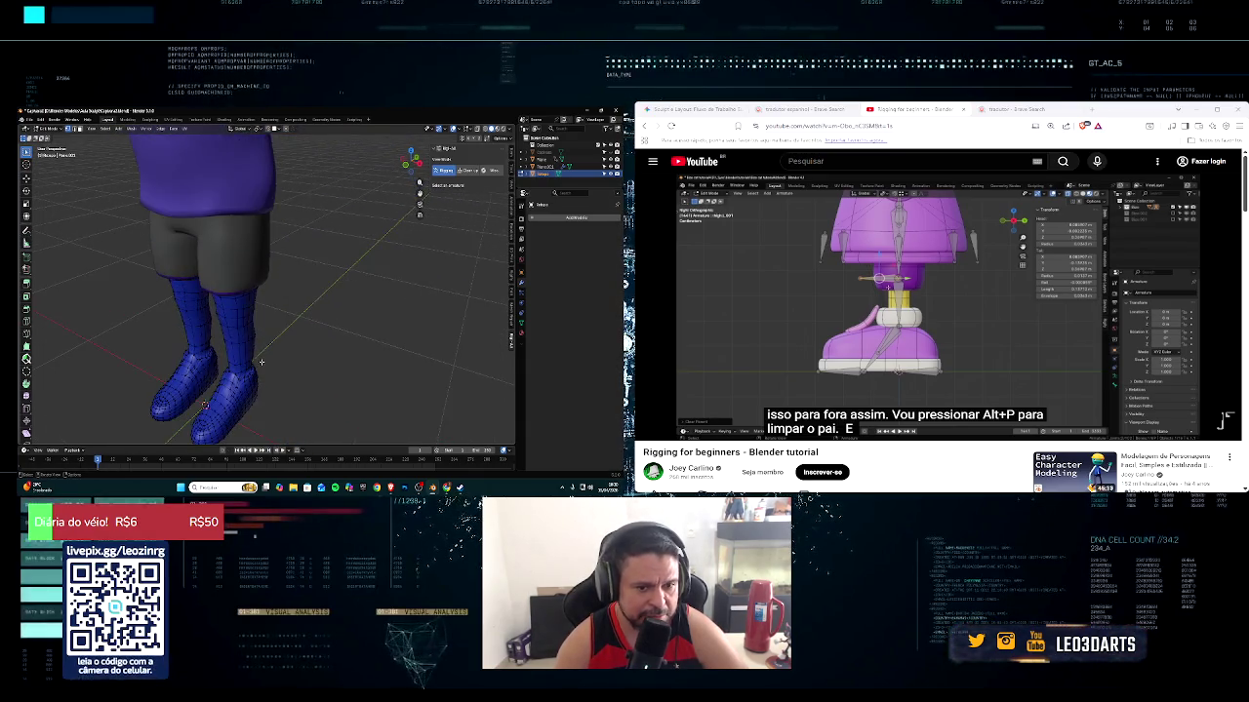
scroll(228, 344, "up", 2)
scroll(227, 361, "up", 3)
scroll(226, 395, "up", 2)
mouse_move(226, 395)
middle_mouse_down()
mouse_move(115, 343)
mouse_move(184, 395)
middle_mouse_up()
scroll(185, 375, "down", 3)
scroll(183, 395, "up", 5)
scroll(183, 395, "down", 3)
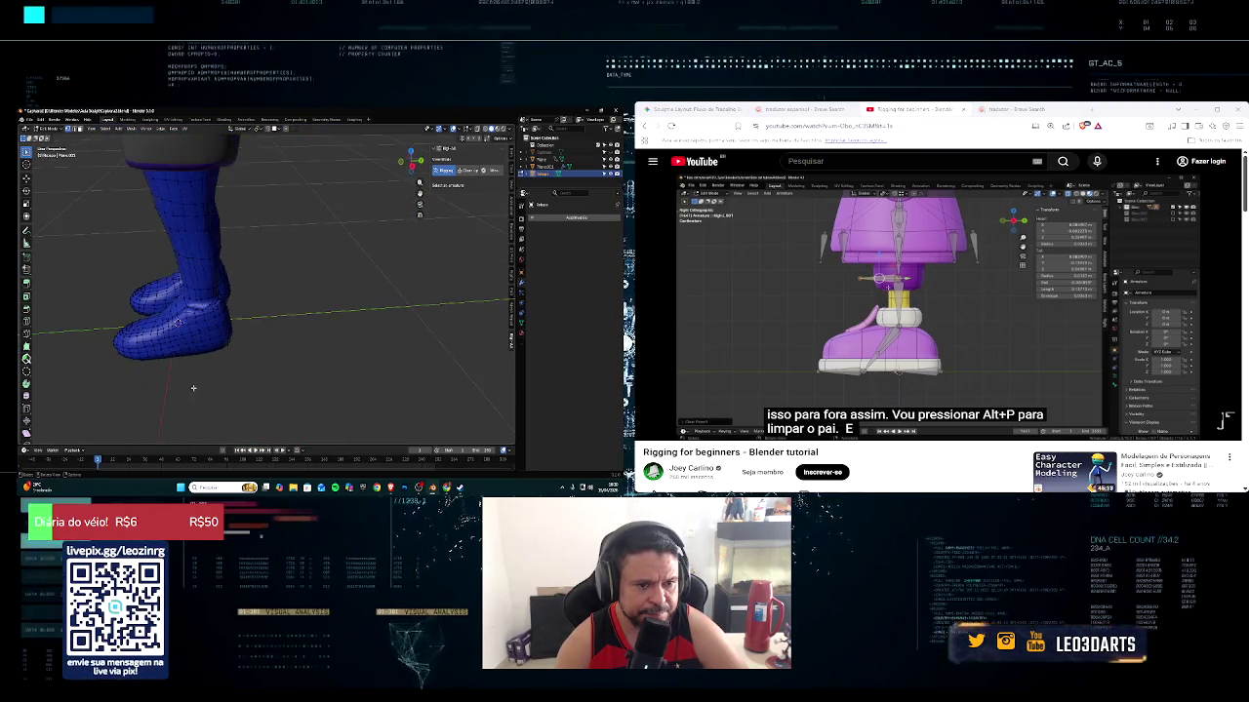
scroll(182, 361, "down", 2)
mouse_move(182, 357)
middle_mouse_down()
mouse_move(288, 197)
mouse_move(266, 274)
mouse_move(281, 262)
middle_mouse_up()
scroll(281, 263, "down", 3)
scroll(282, 254, "up", 1)
scroll(281, 254, "up", 2)
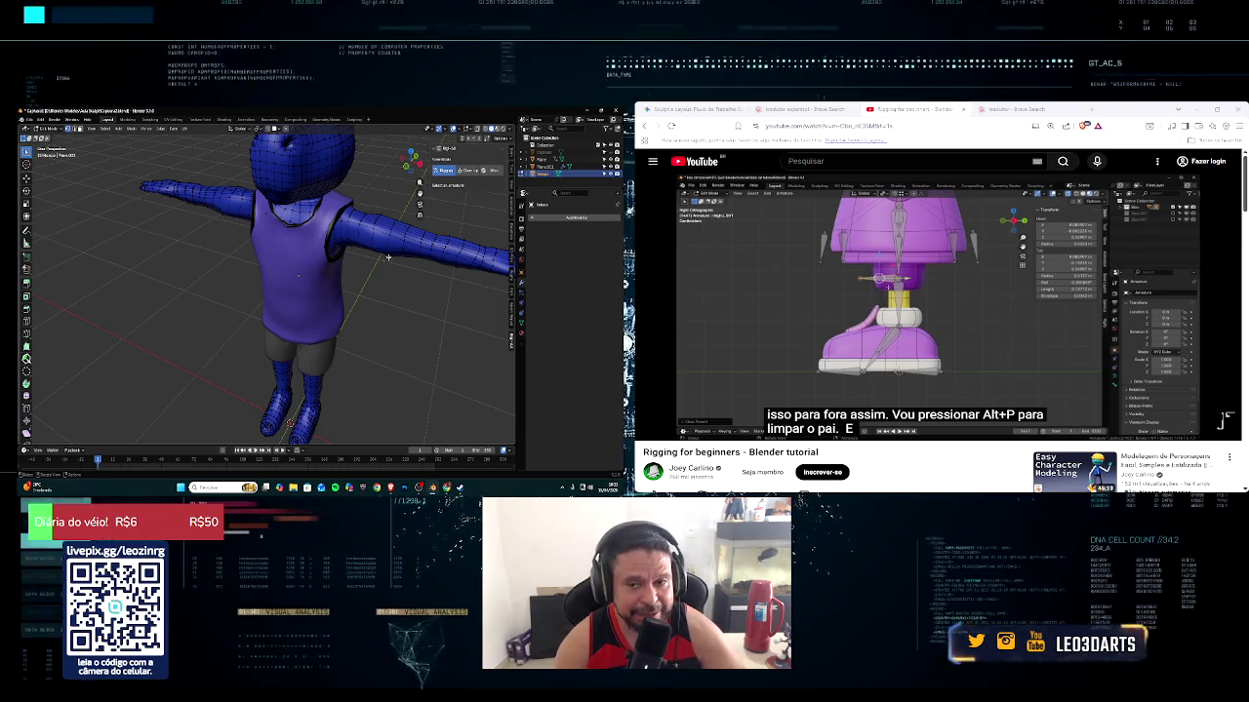
key("Tab")
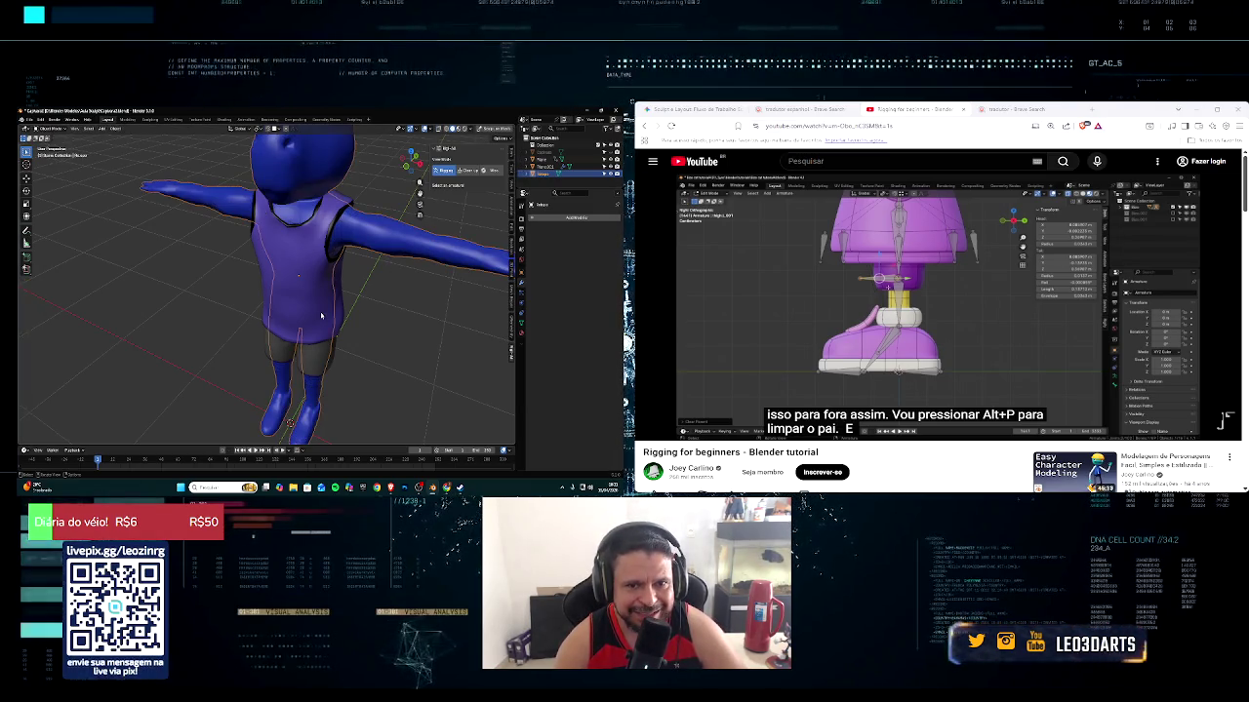
Select the purple shirt and scale it up slightly
left_click(322, 283)
mouse_move(373, 309)
middle_mouse_down()
mouse_move(367, 294)
mouse_move(456, 289)
mouse_move(340, 295)
middle_mouse_up()
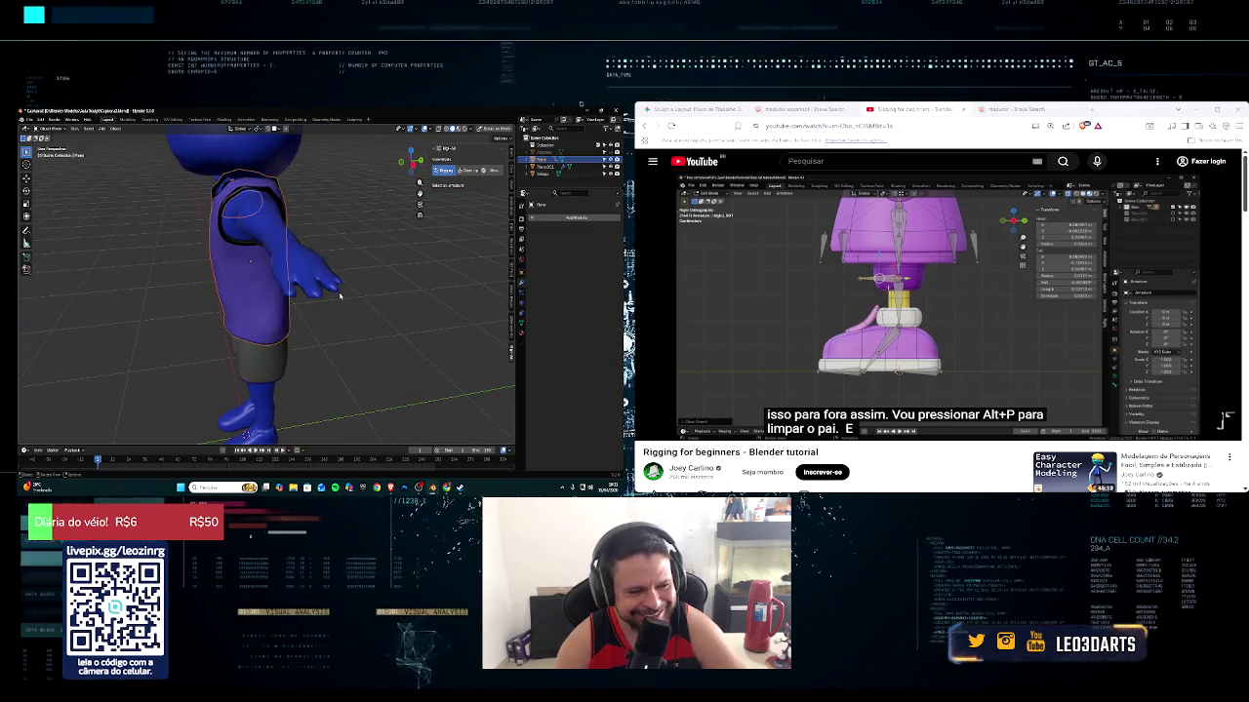
key("s")
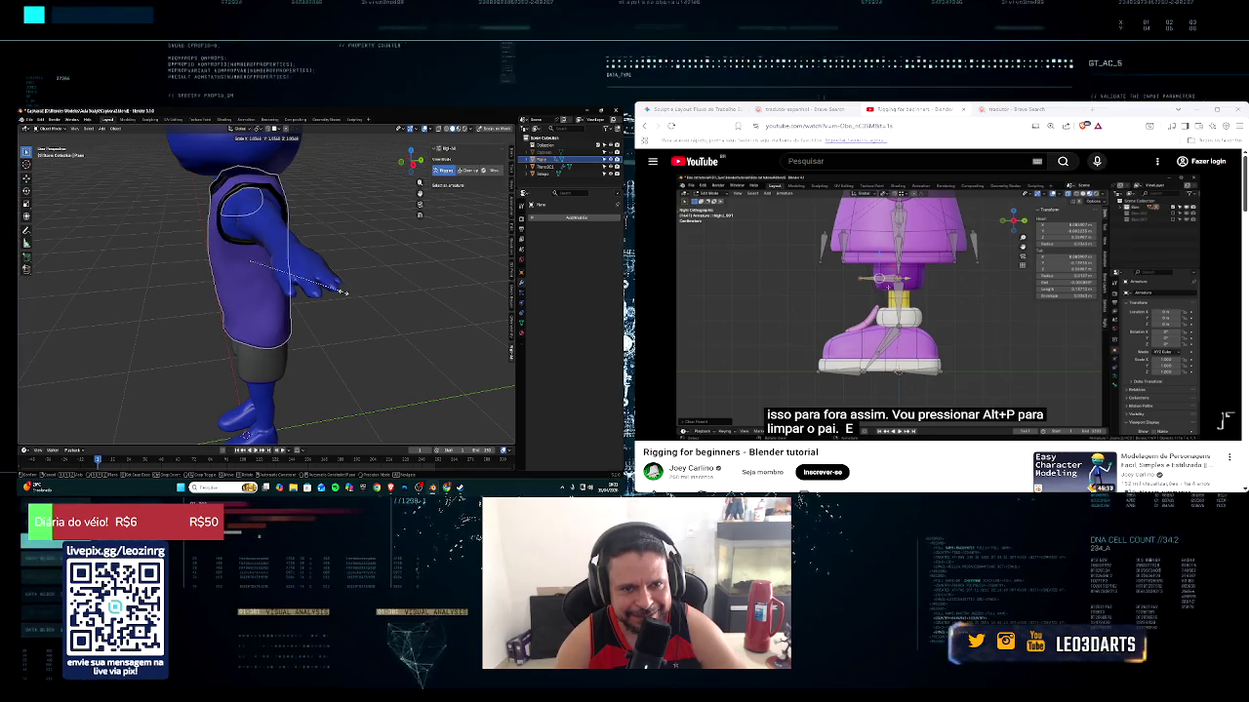
left_click(346, 293)
Orbit around the character to inspect the shirt, finishing in front view
mouse_move(402, 309)
middle_mouse_down()
mouse_move(400, 276)
mouse_move(420, 283)
middle_mouse_up()
scroll(421, 283, "down", 3)
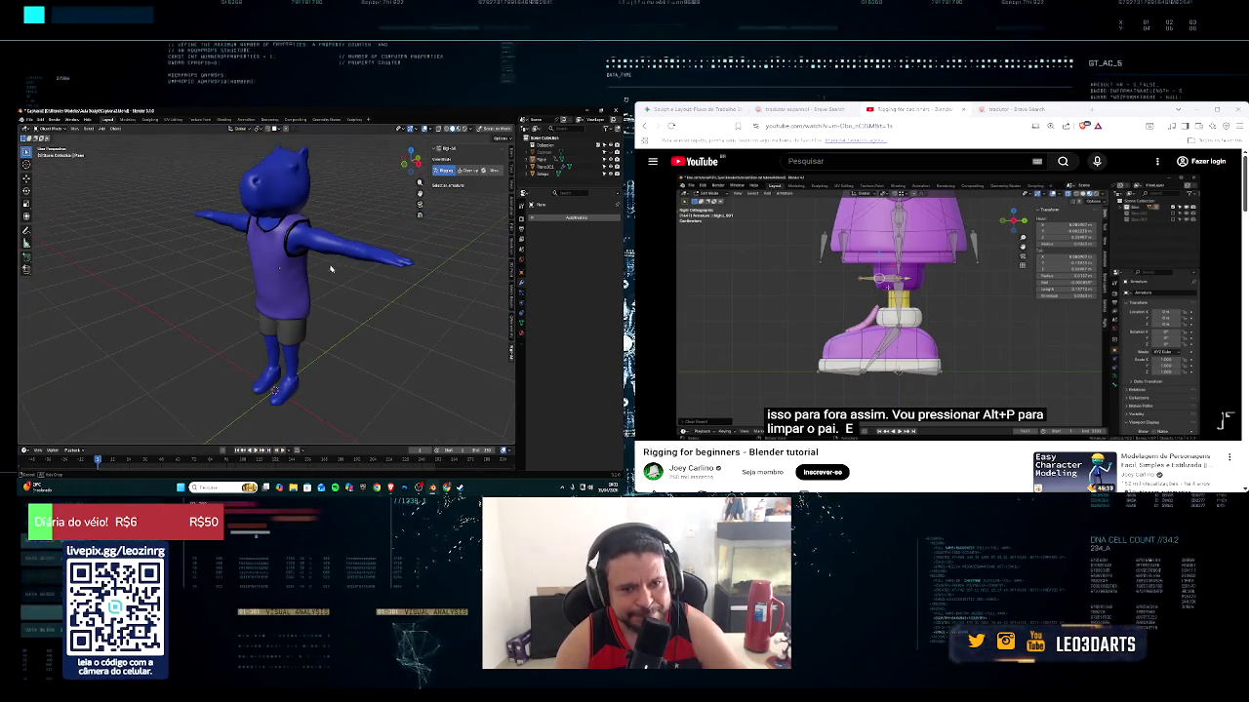
middle_click_drag(331, 269, 379, 262)
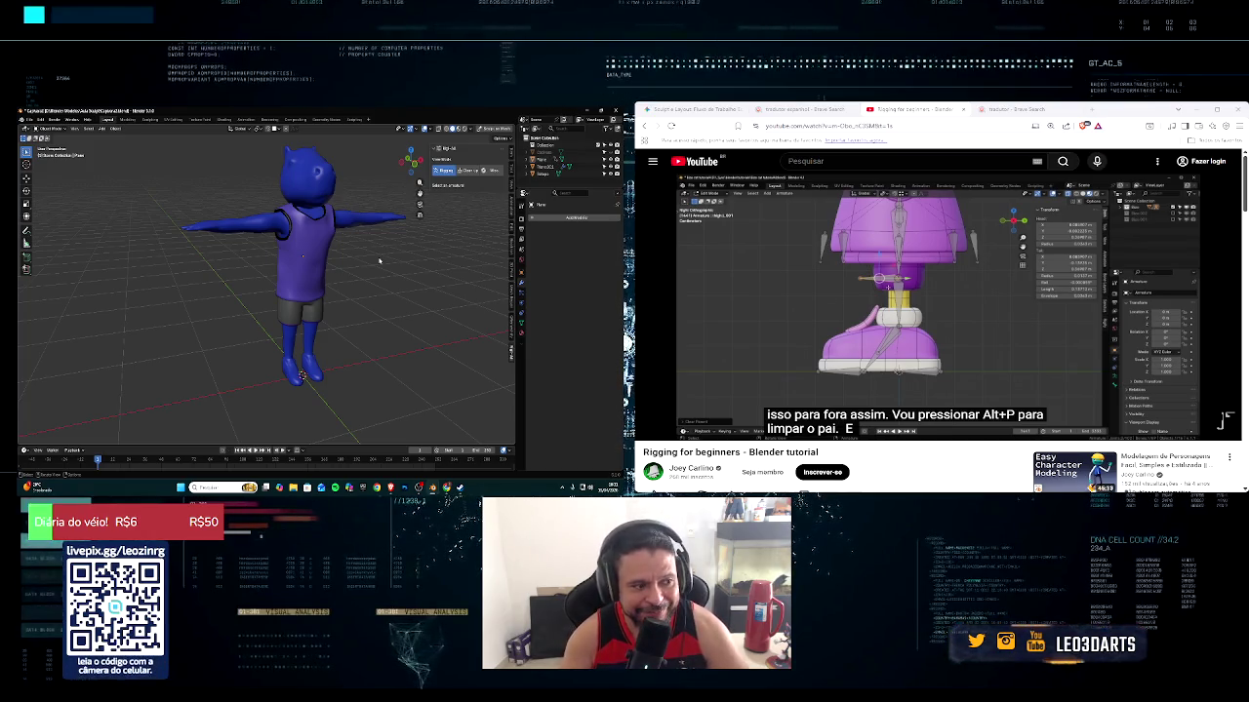
mouse_move(380, 261)
middle_mouse_down()
mouse_move(330, 292)
mouse_move(312, 275)
mouse_move(321, 319)
mouse_move(454, 279)
mouse_move(382, 288)
middle_mouse_up()
scroll(317, 280, "up", 2)
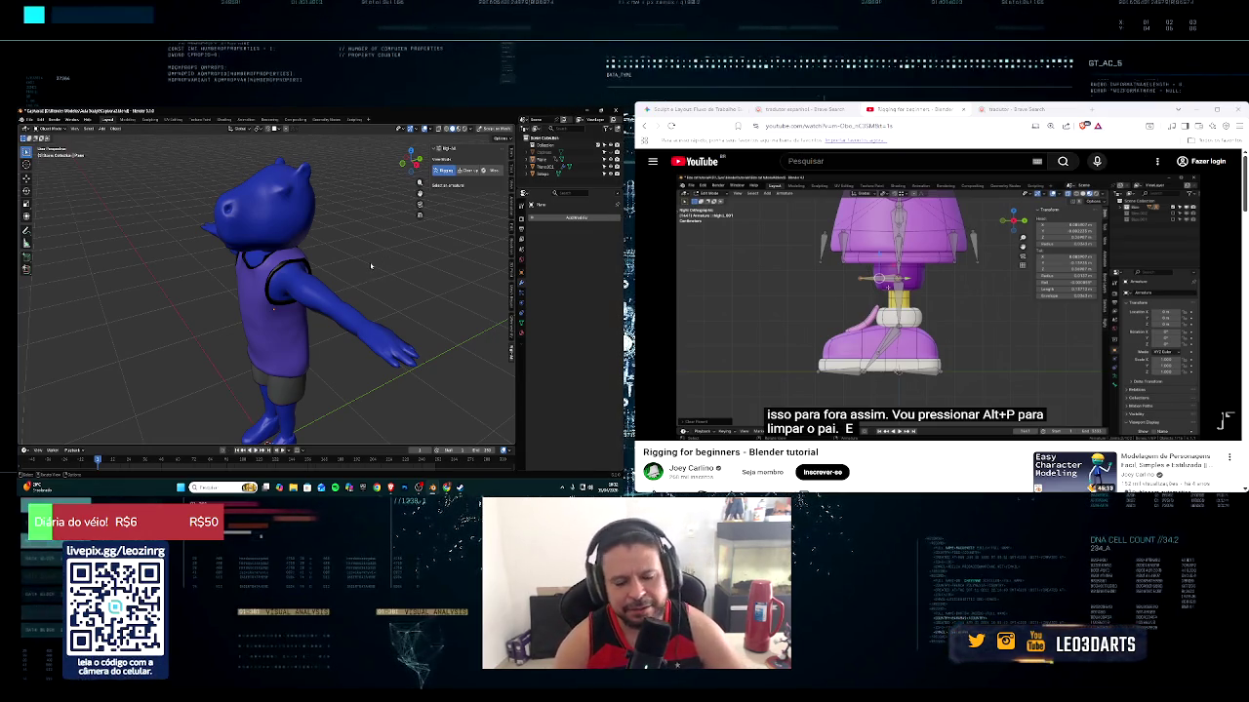
mouse_move(364, 264)
middle_mouse_down()
mouse_move(395, 244)
mouse_move(453, 253)
mouse_move(369, 234)
mouse_move(304, 239)
mouse_move(389, 237)
middle_mouse_up()
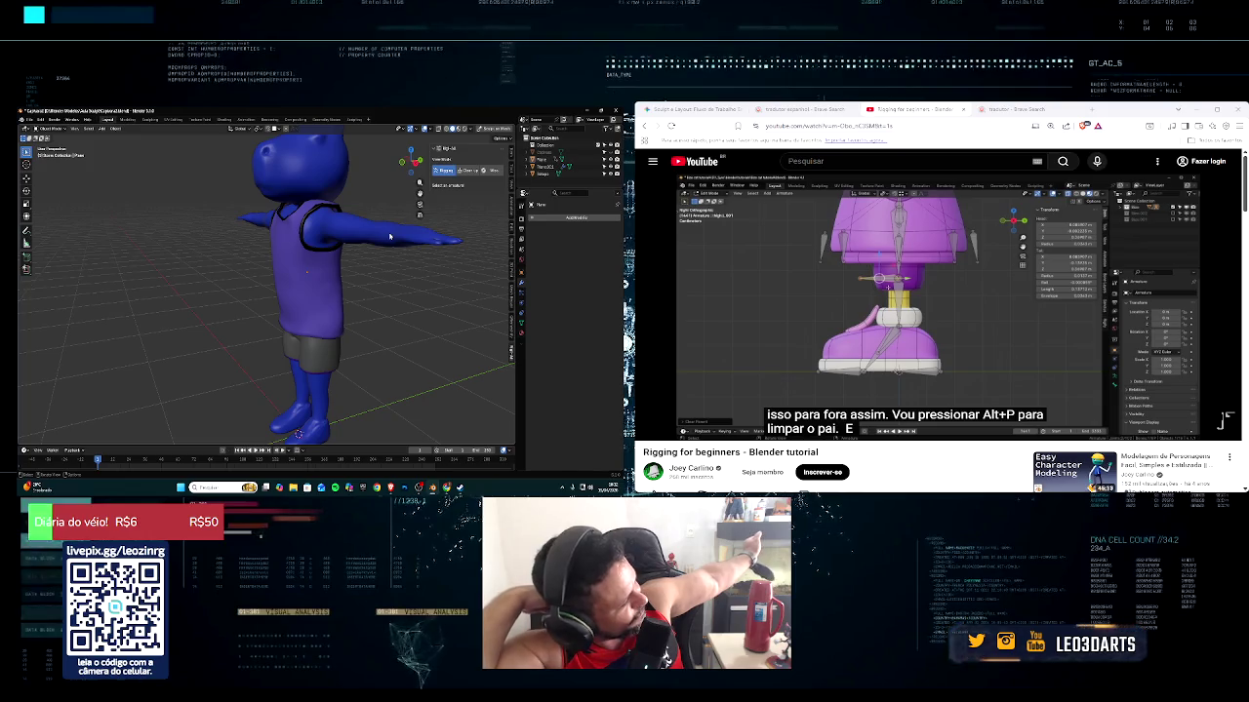
mouse_move(390, 237)
middle_mouse_down()
mouse_move(357, 240)
mouse_move(390, 261)
middle_mouse_up()
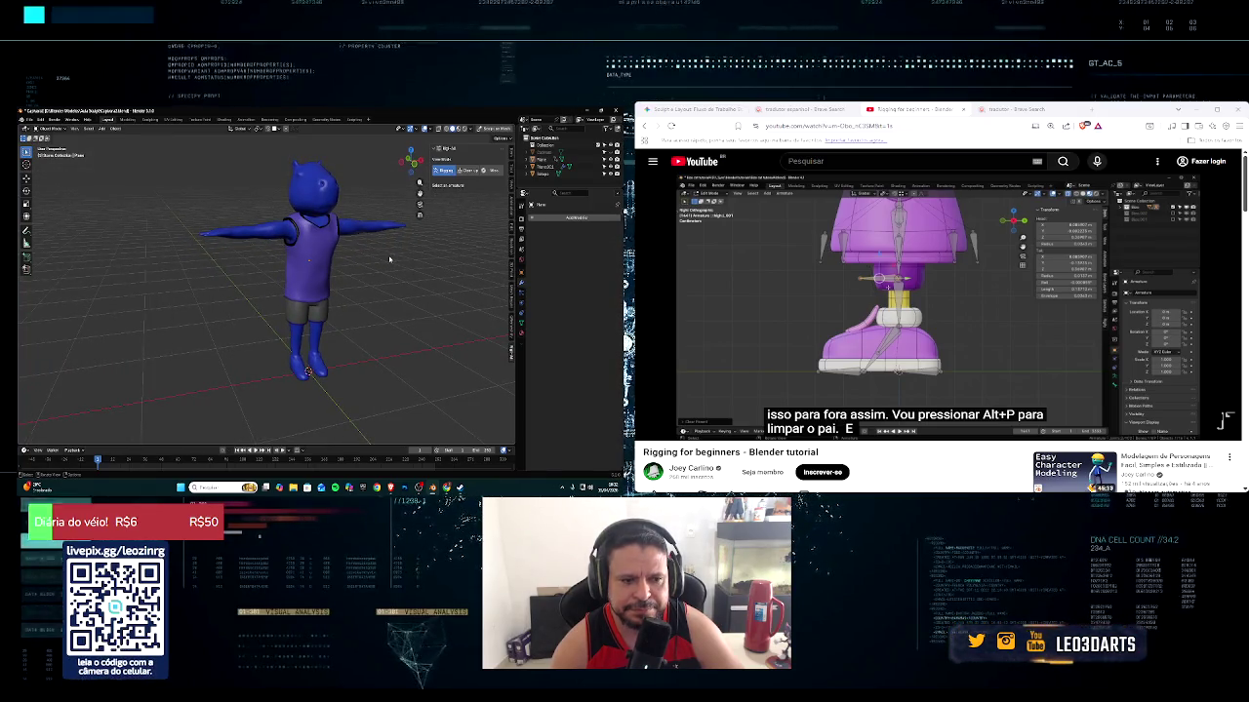
key("KP_1")
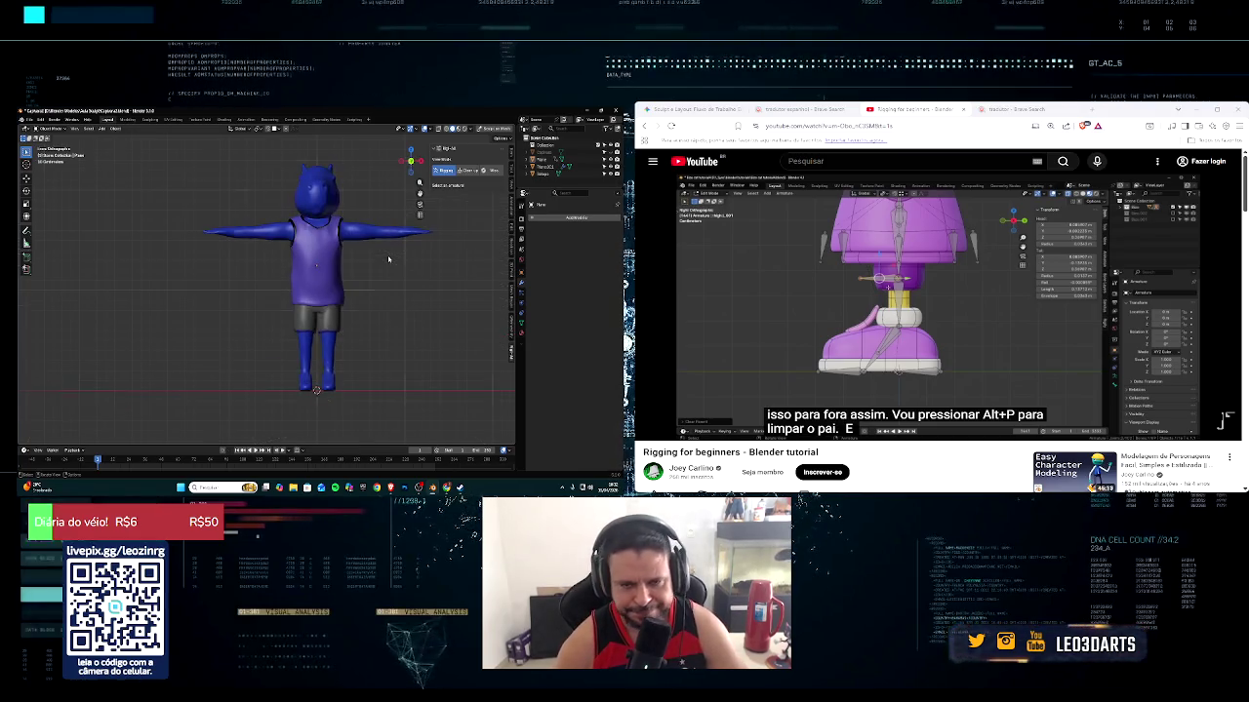
Add a single armature bone at the character's feet and scale it down
key("shift+a")
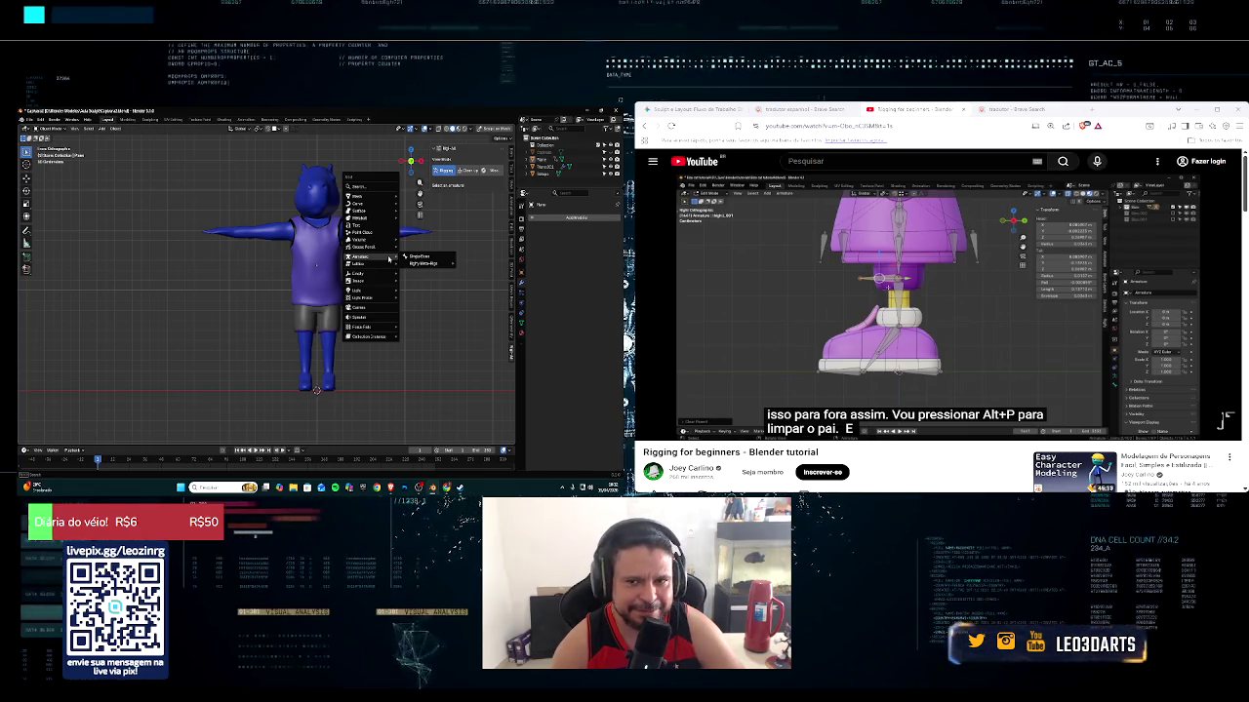
left_click(418, 256)
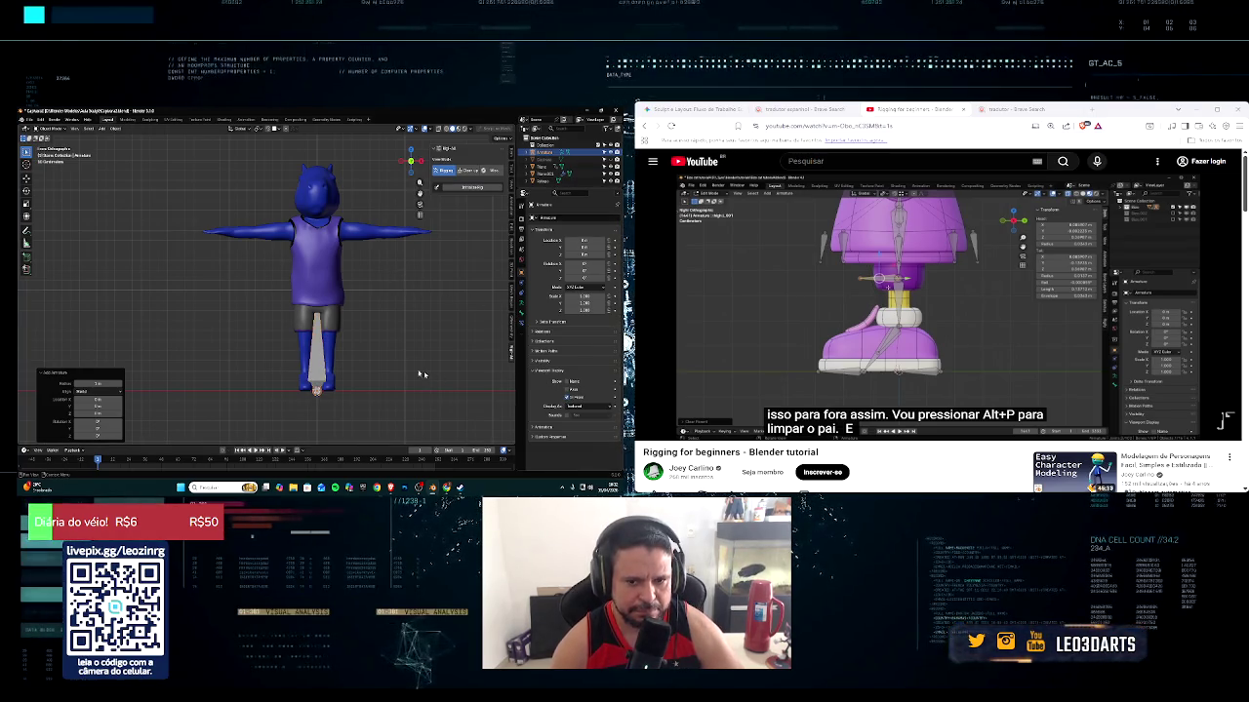
key("s")
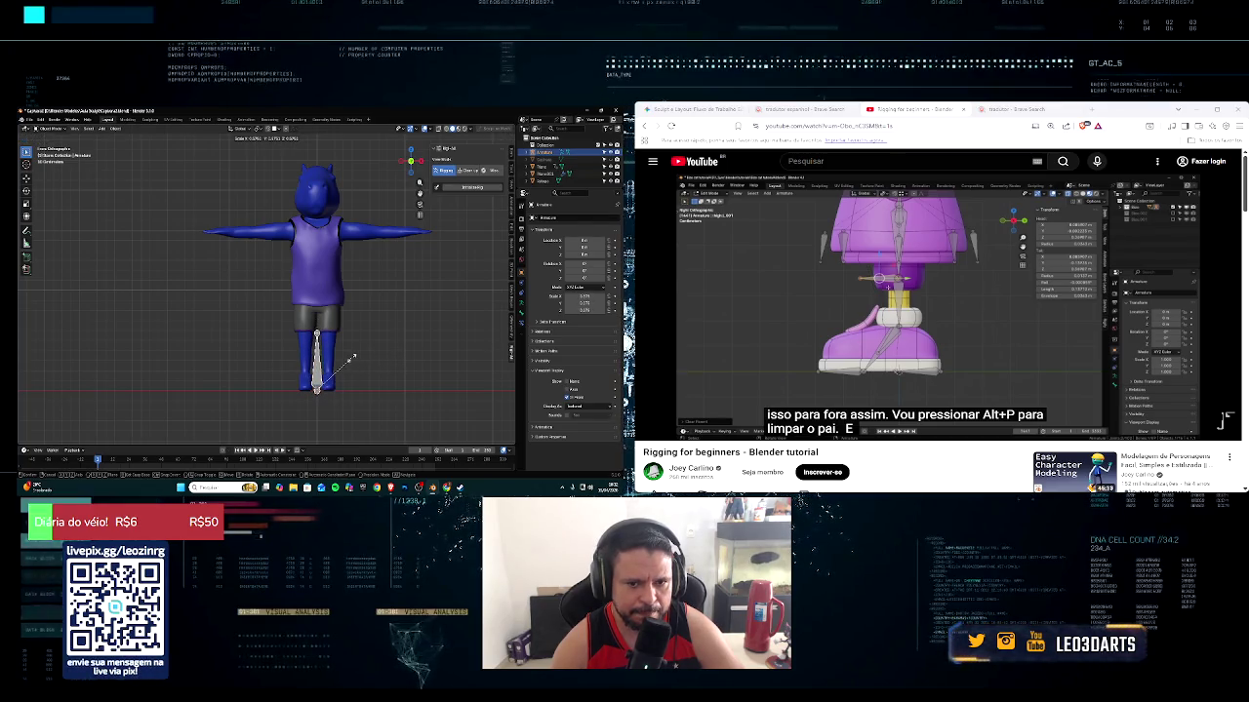
left_click(489, 190)
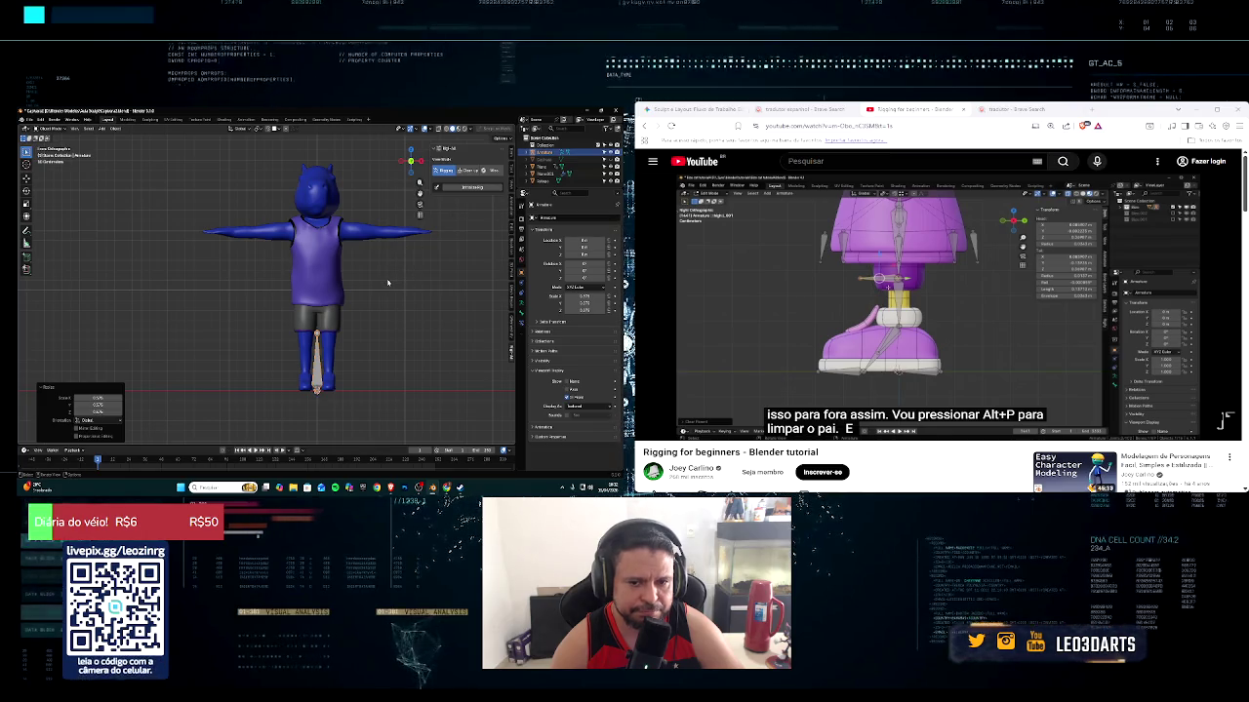
Move the bone straight up into the hips and turn on X-ray
key("g")
key("z")
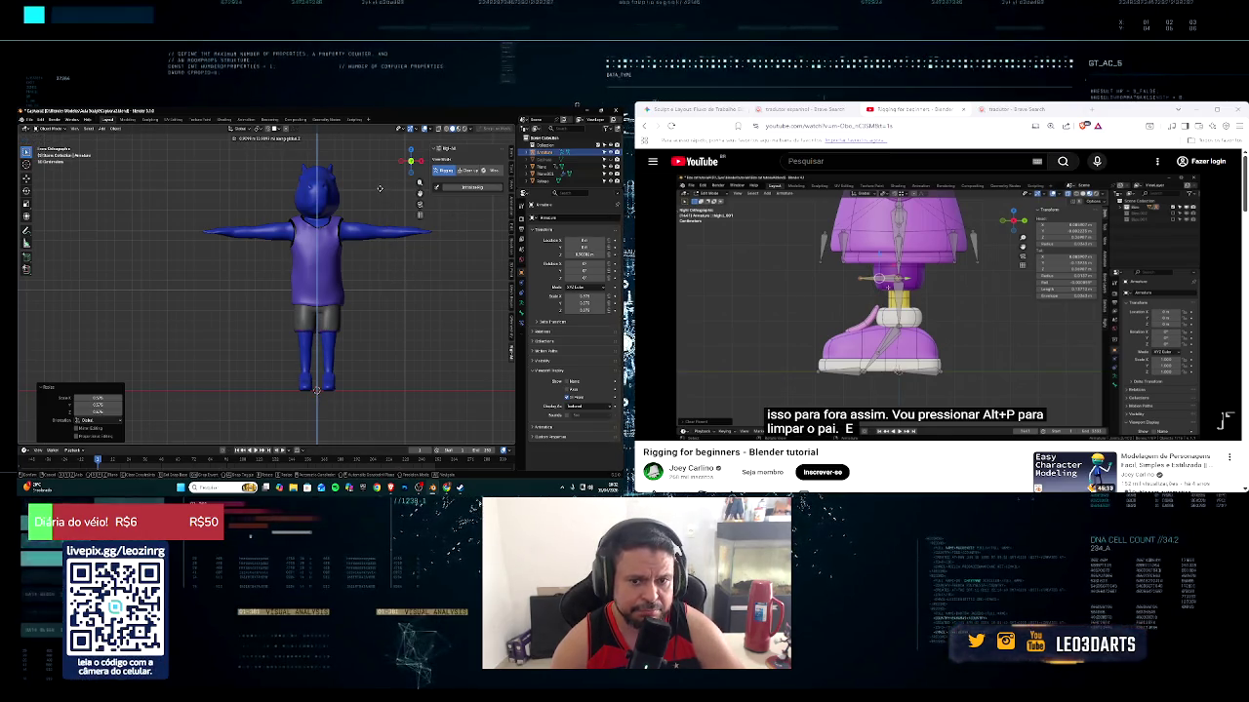
left_click(413, 158)
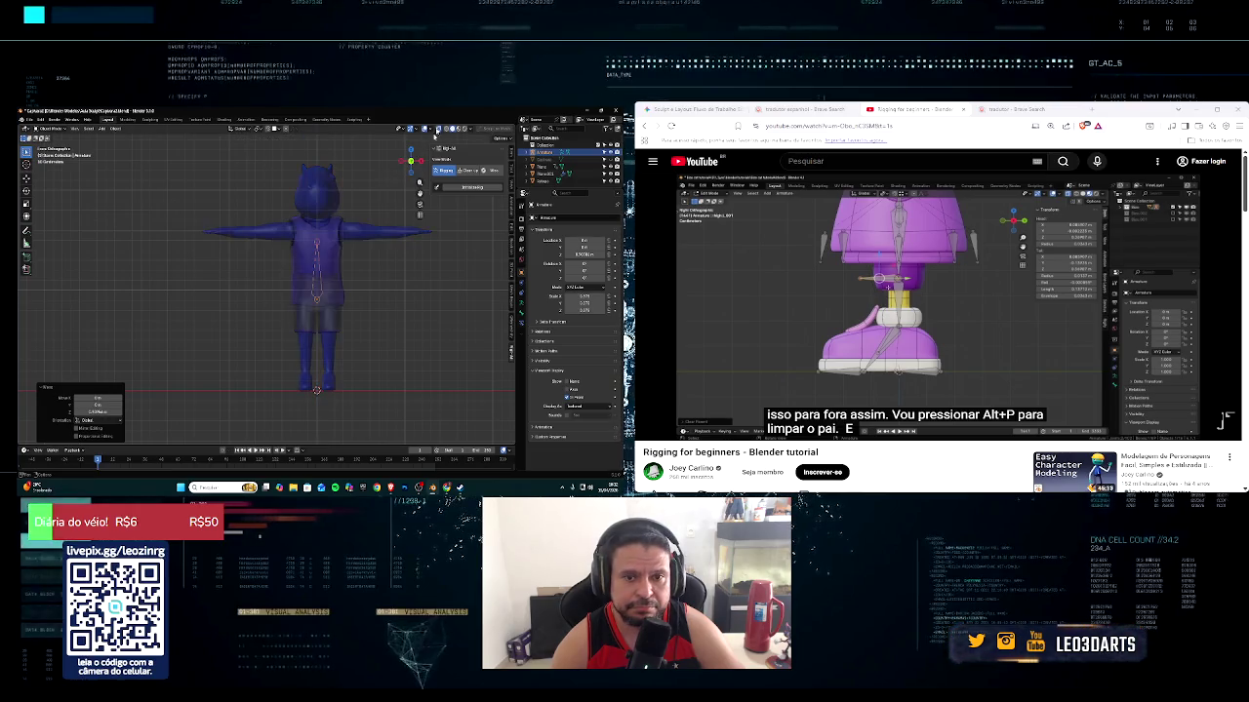
key("alt+z")
scroll(355, 265, "up", 2)
scroll(355, 265, "up", 2)
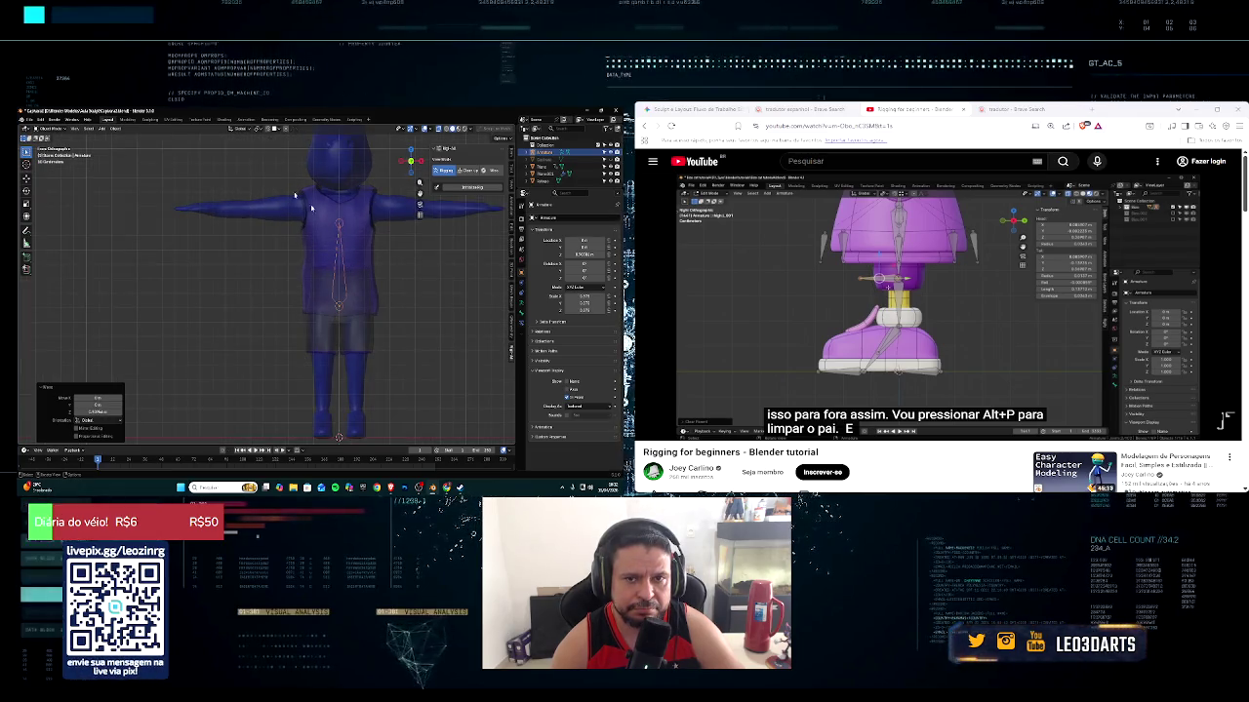
Put the armature into Edit Mode and resize the bone
left_click(59, 130)
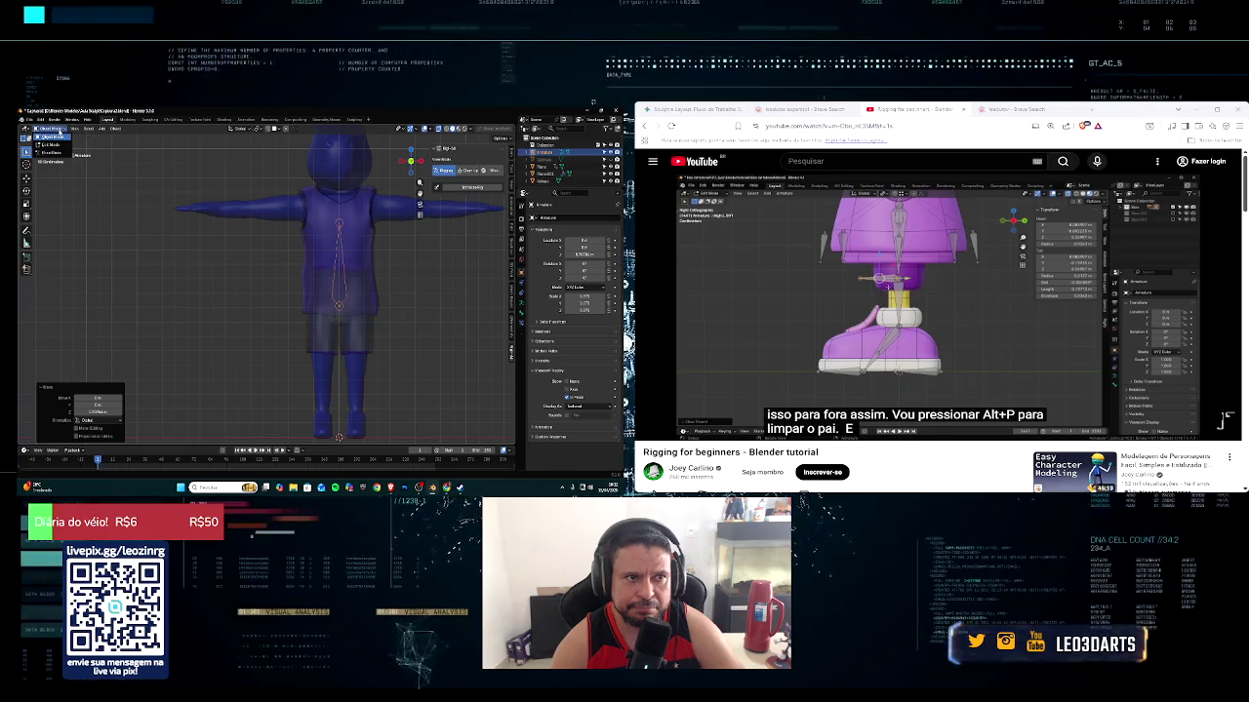
left_click(51, 144)
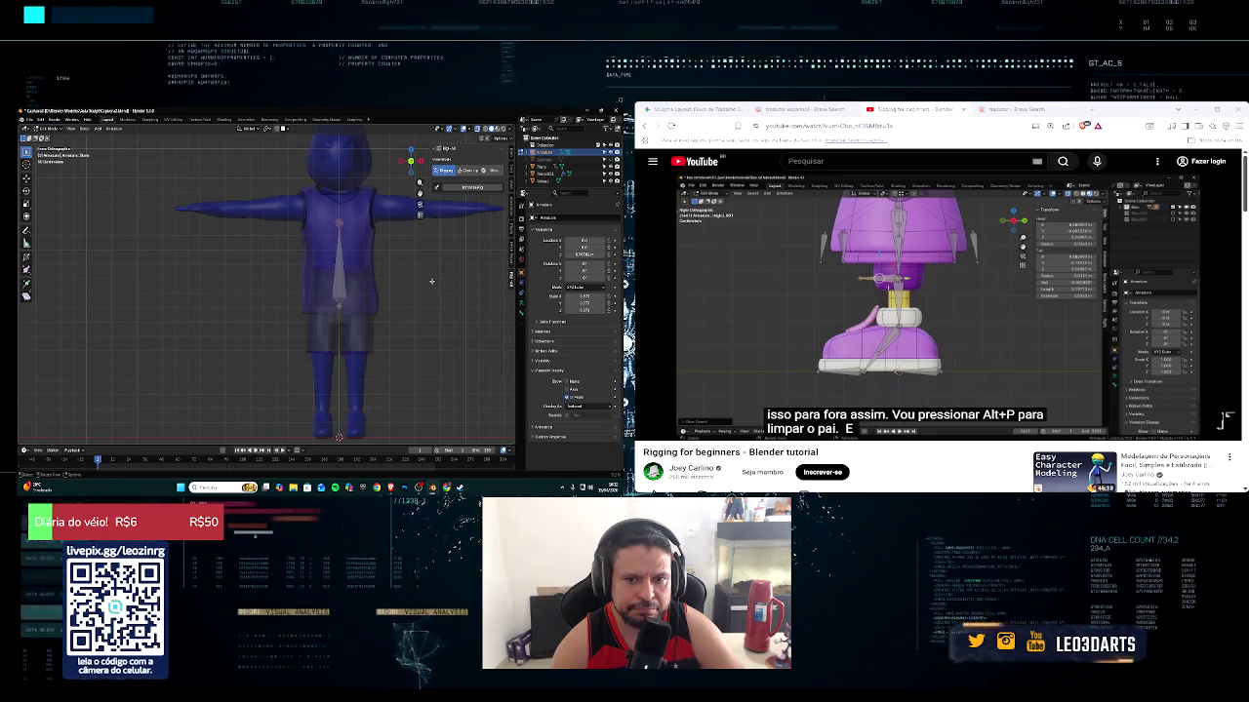
key("s")
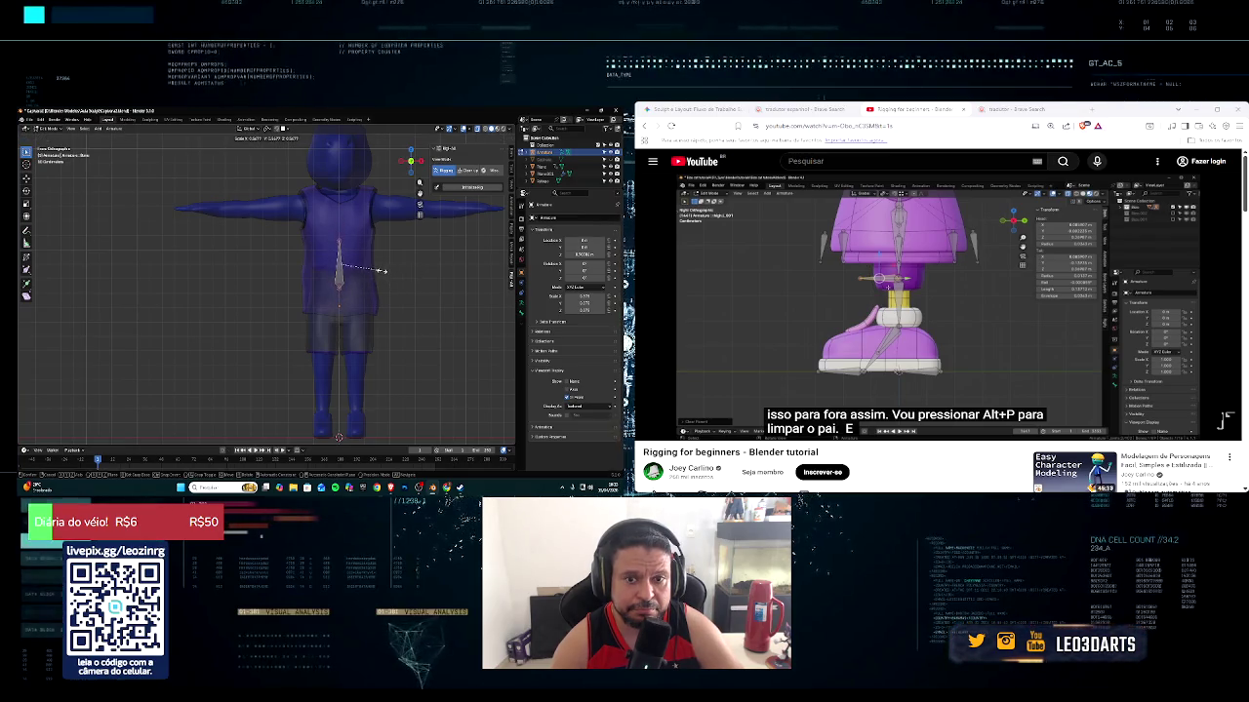
left_click(383, 271)
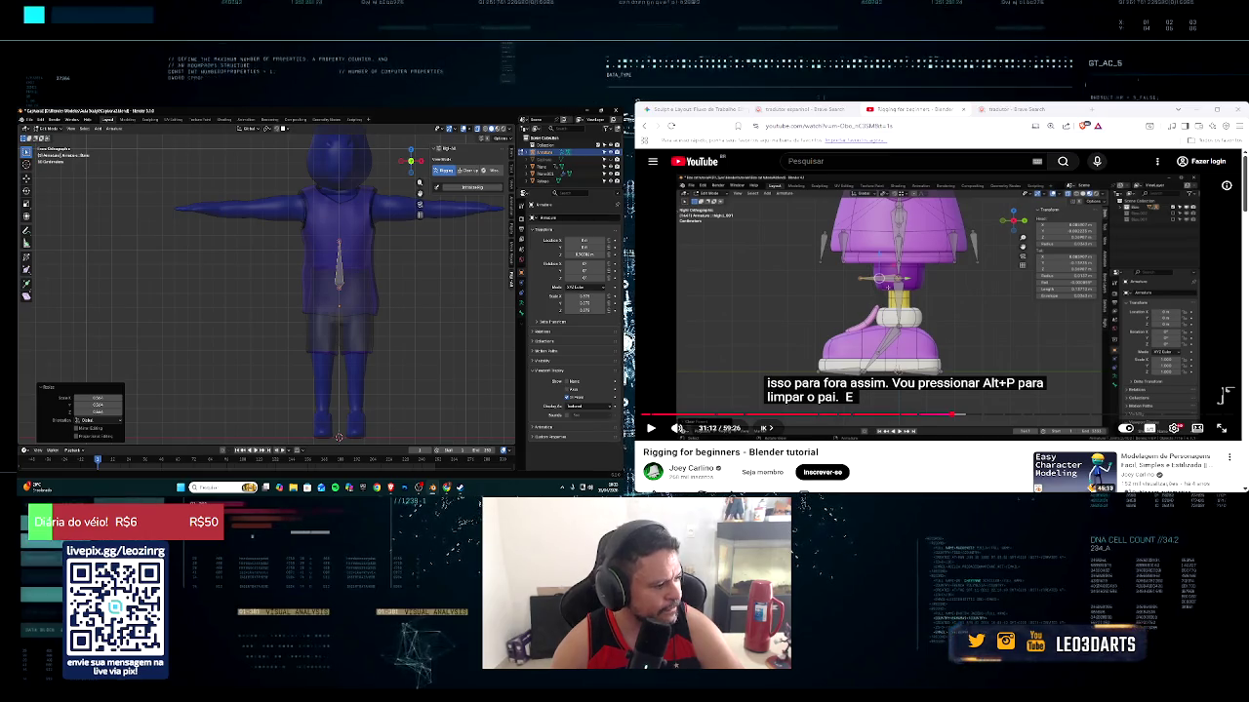
Jump the rigging tutorial back to 10:49 and watch it again
left_click(749, 416)
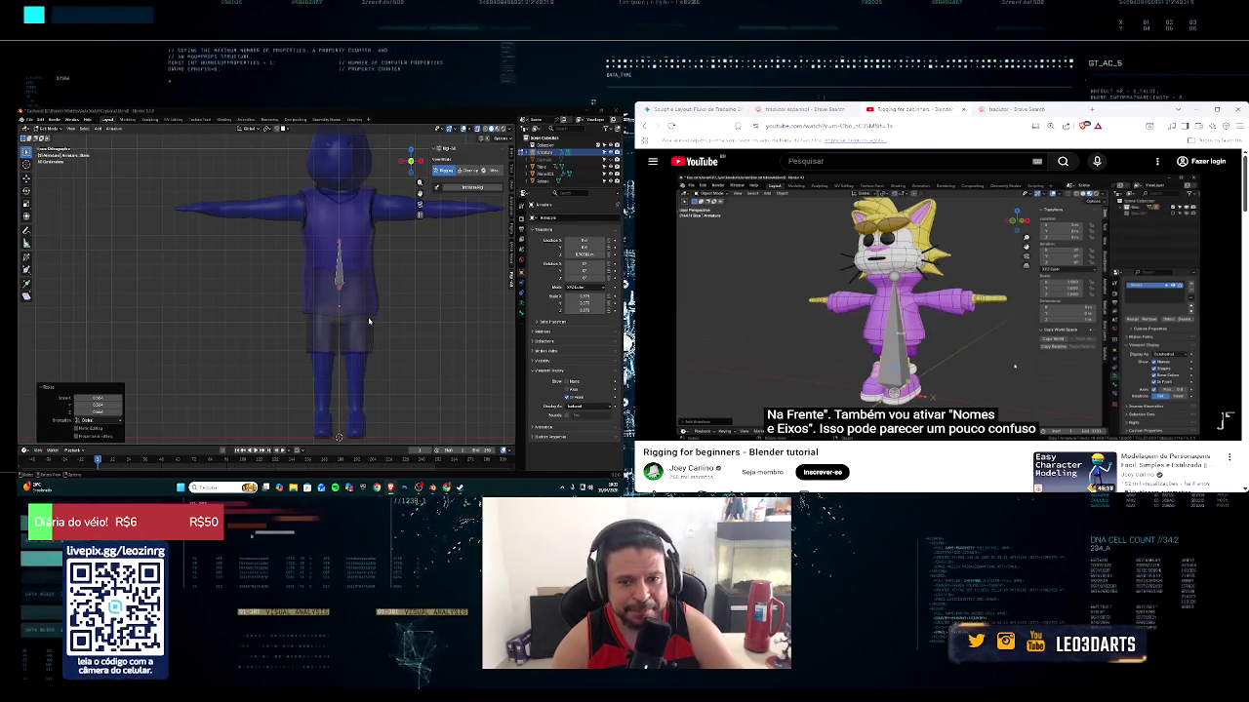
key("Tab")
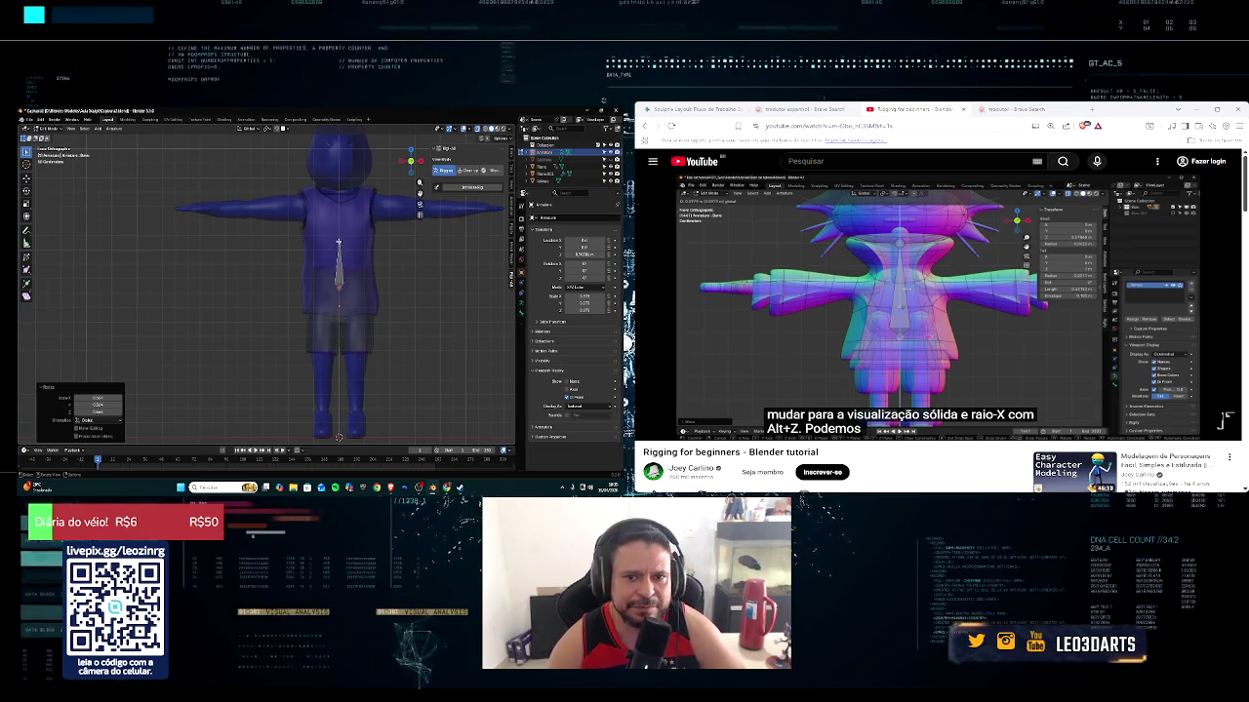
Extrude two vertical spine bones from the top of the hip bone
left_click(337, 244)
key("e")
key("z")
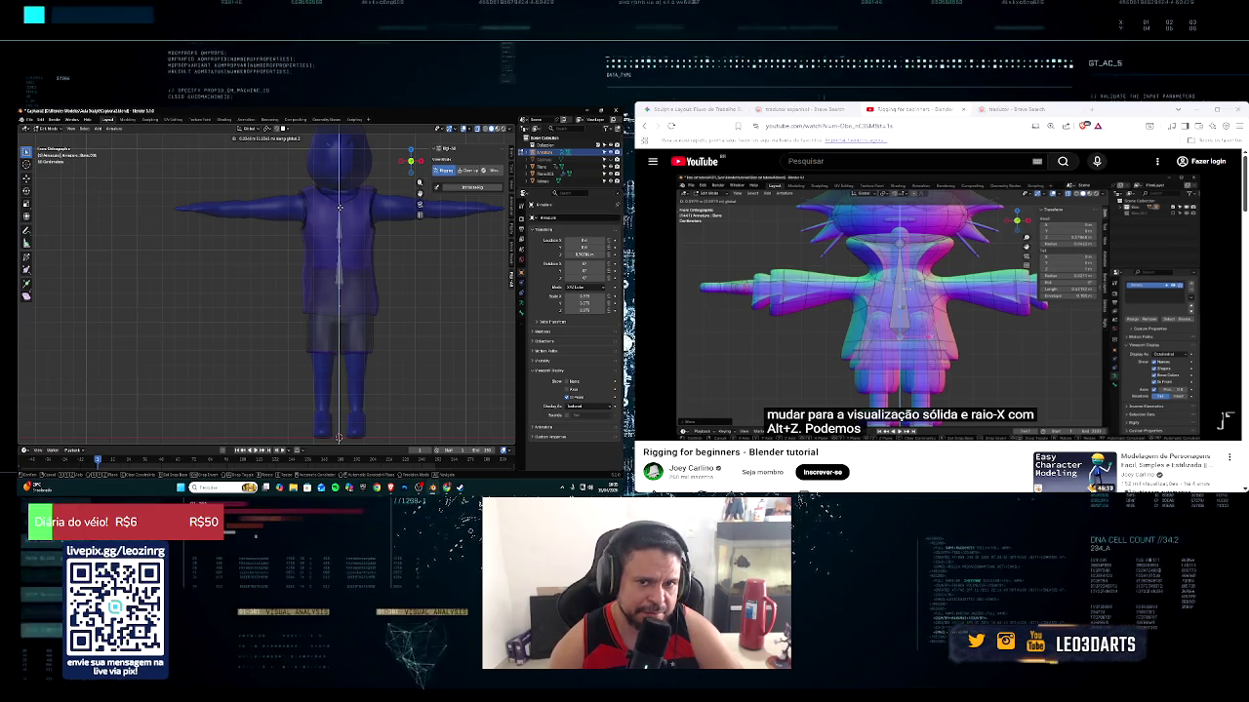
left_click(340, 206)
key("e")
key("z")
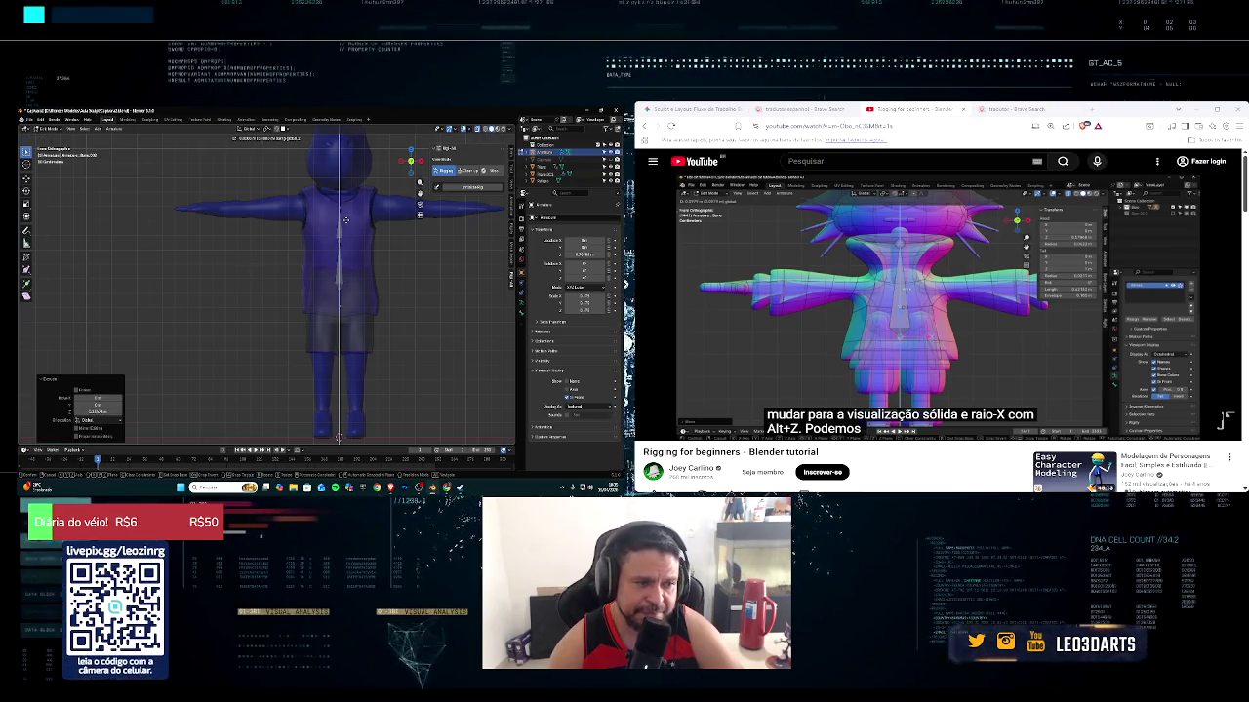
left_click(346, 202)
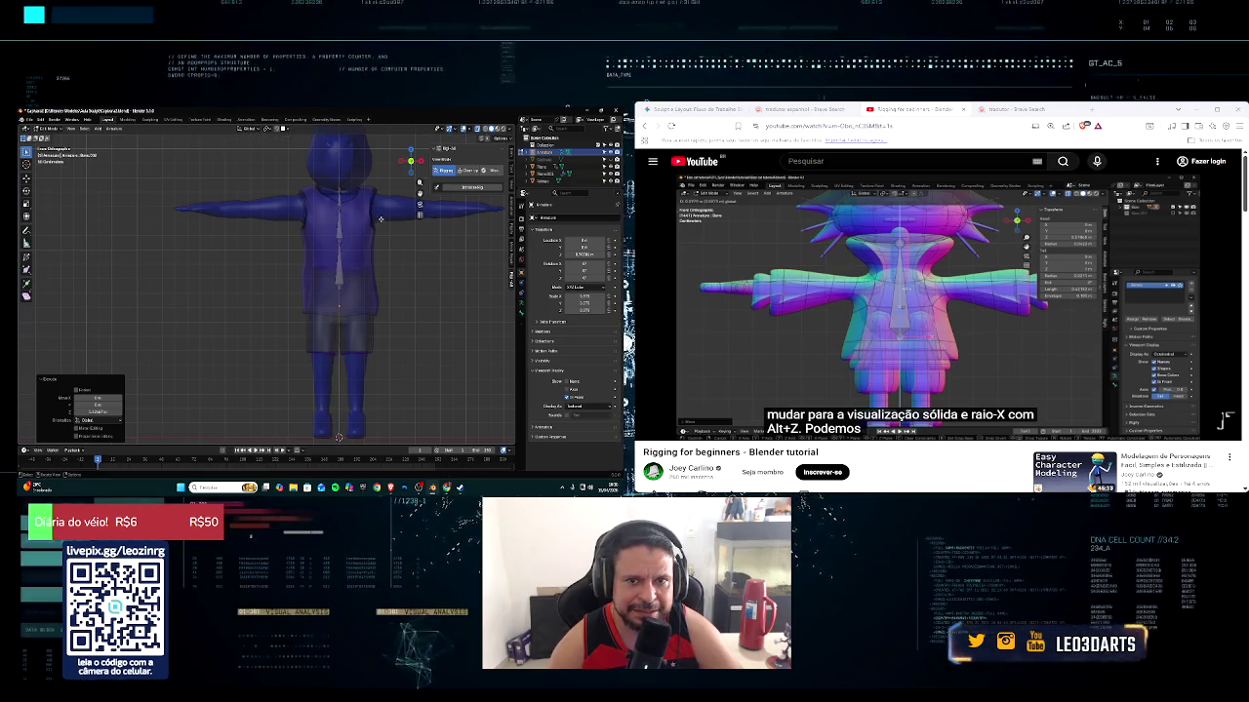
Extrude another vertical bone up into the head
middle_click_drag(378, 220, 357, 296)
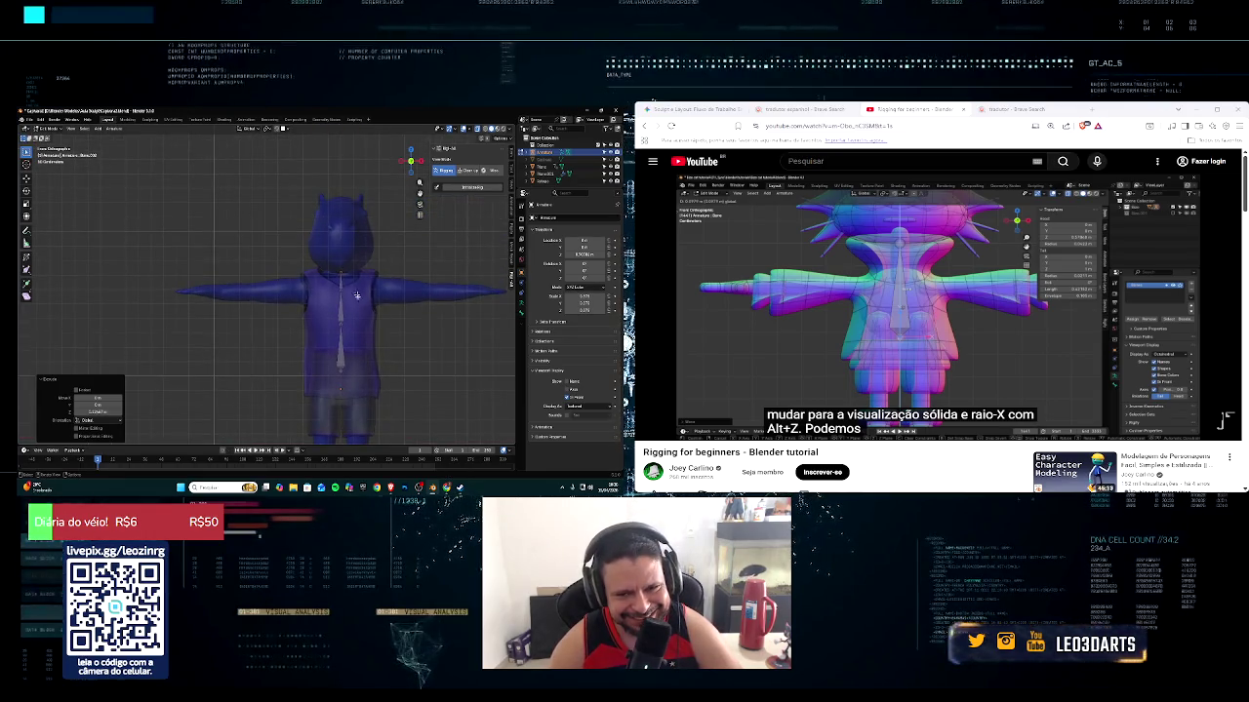
left_click(345, 268)
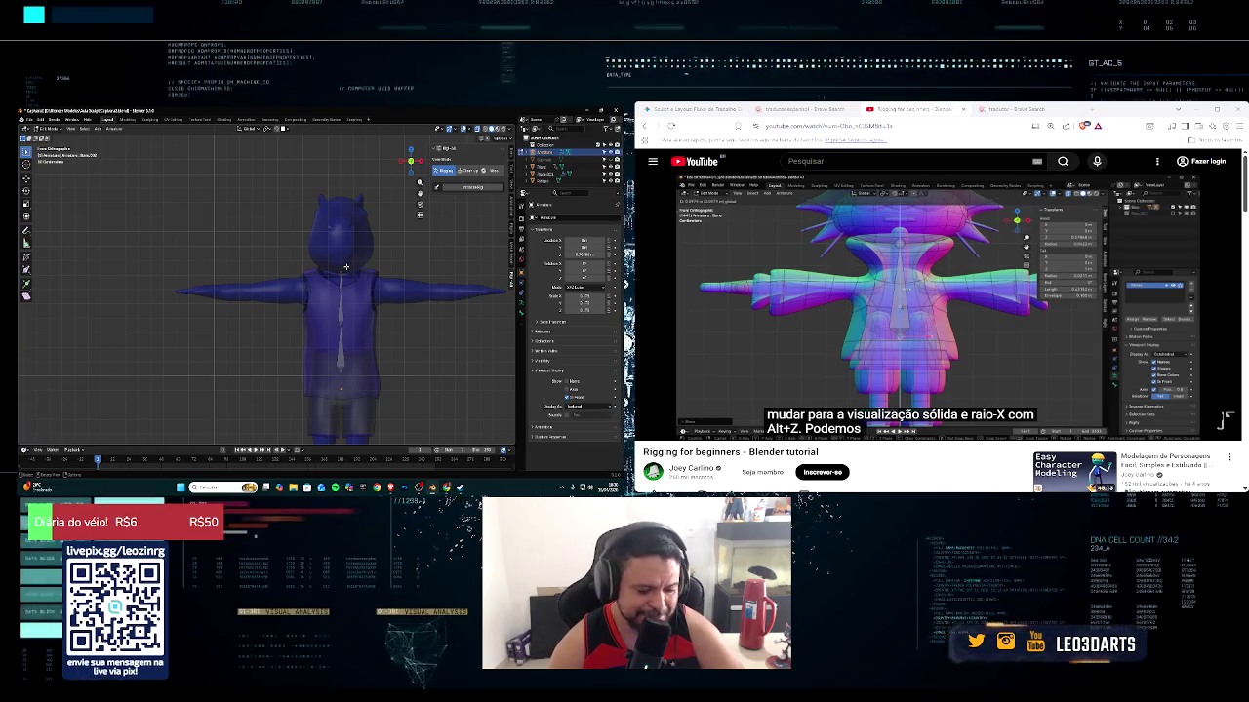
key("e")
key("z")
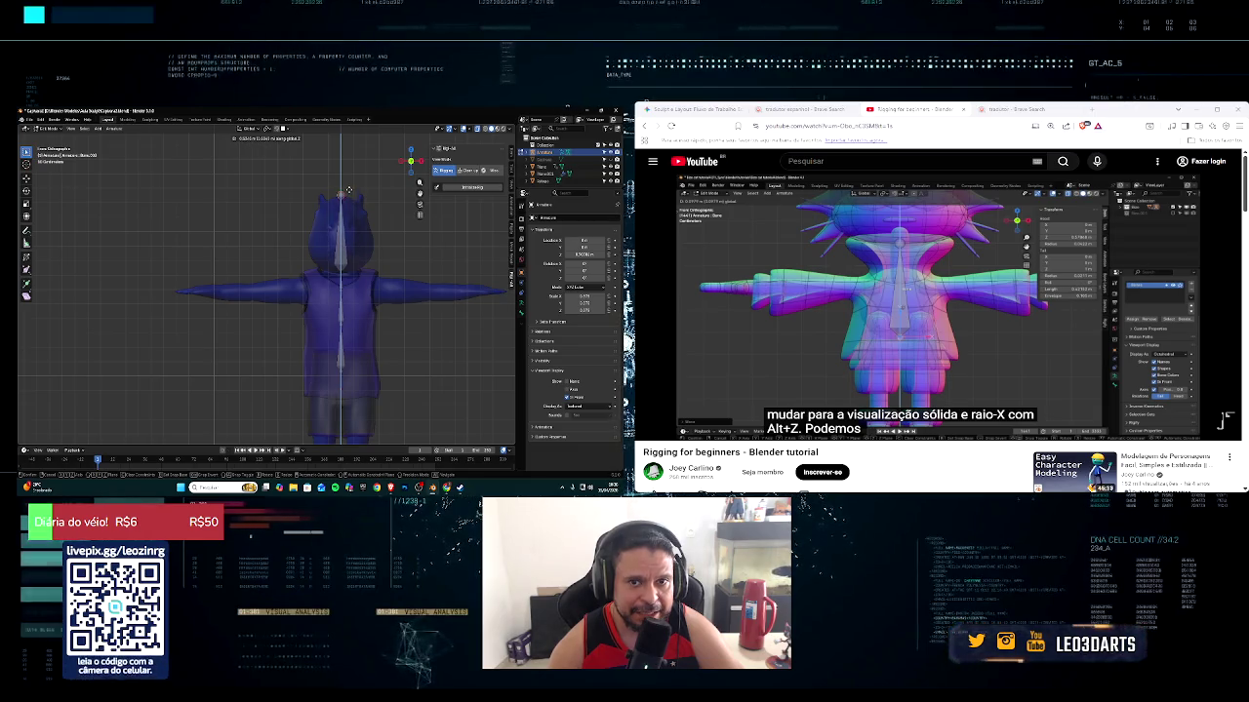
left_click(348, 190)
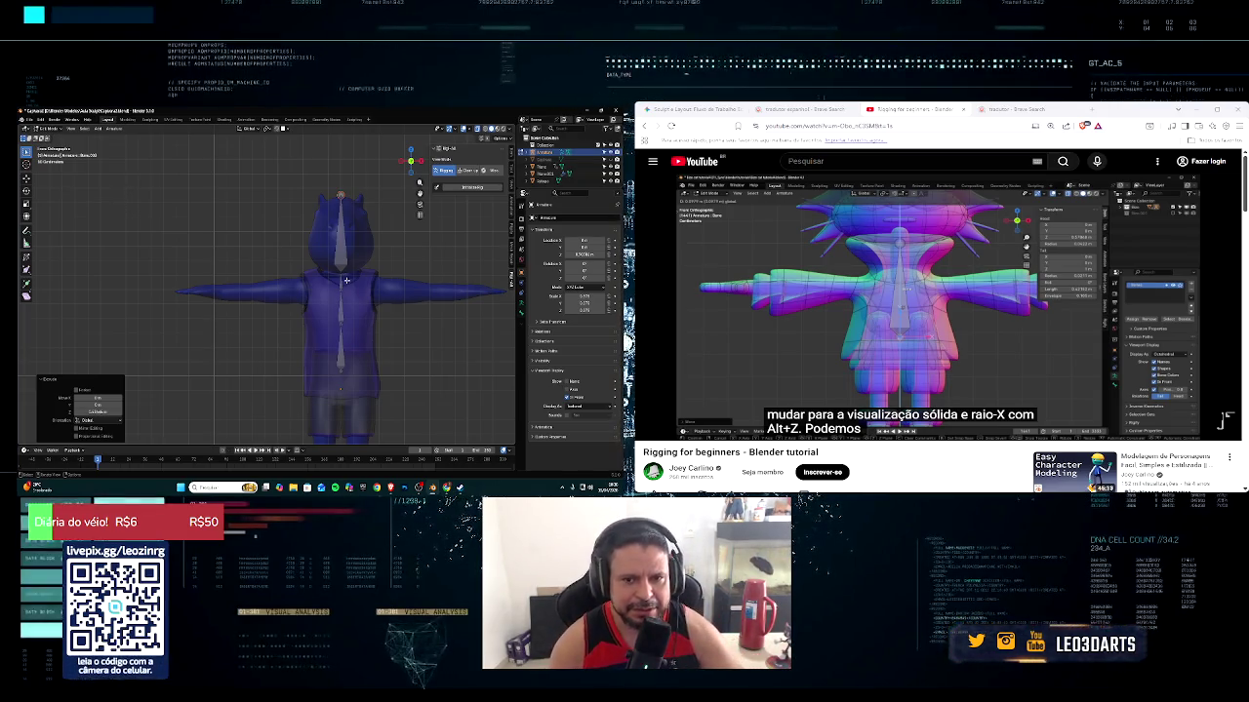
Frame the whole character and extrude one more Z-locked spine bone
scroll(347, 281, "up", 2)
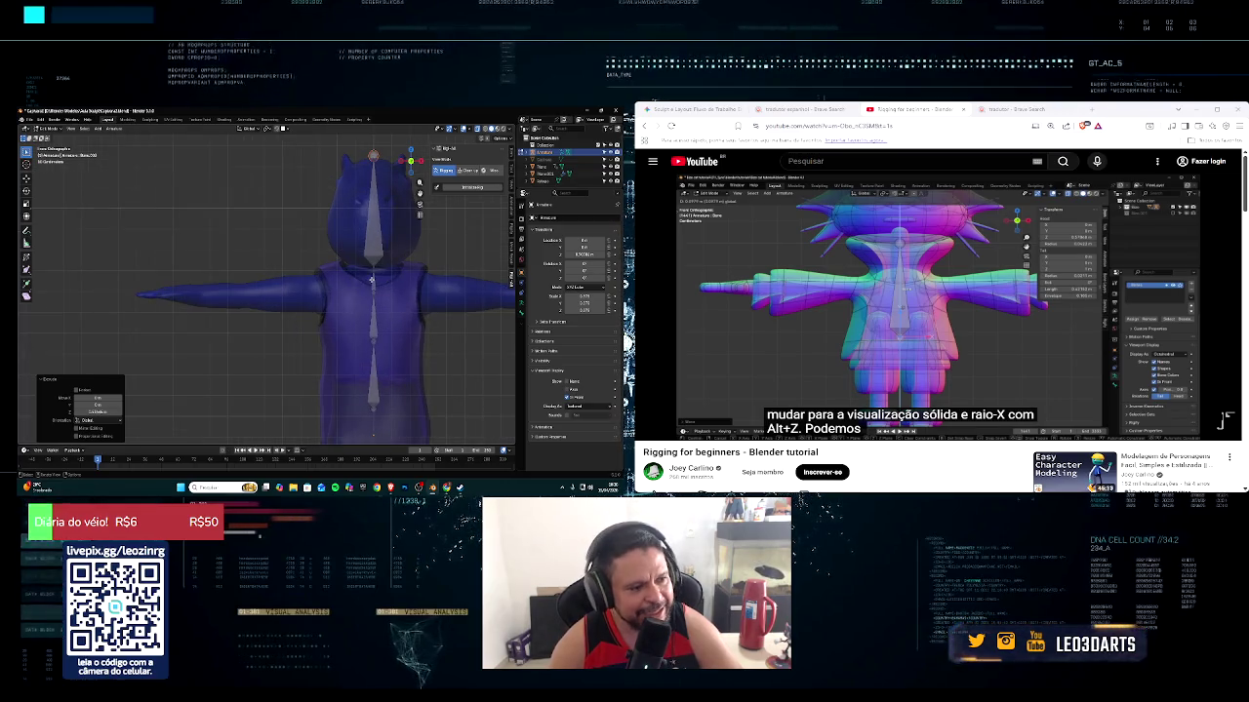
middle_click_drag(370, 280, 351, 322, "shift")
scroll(339, 340, "down", 2)
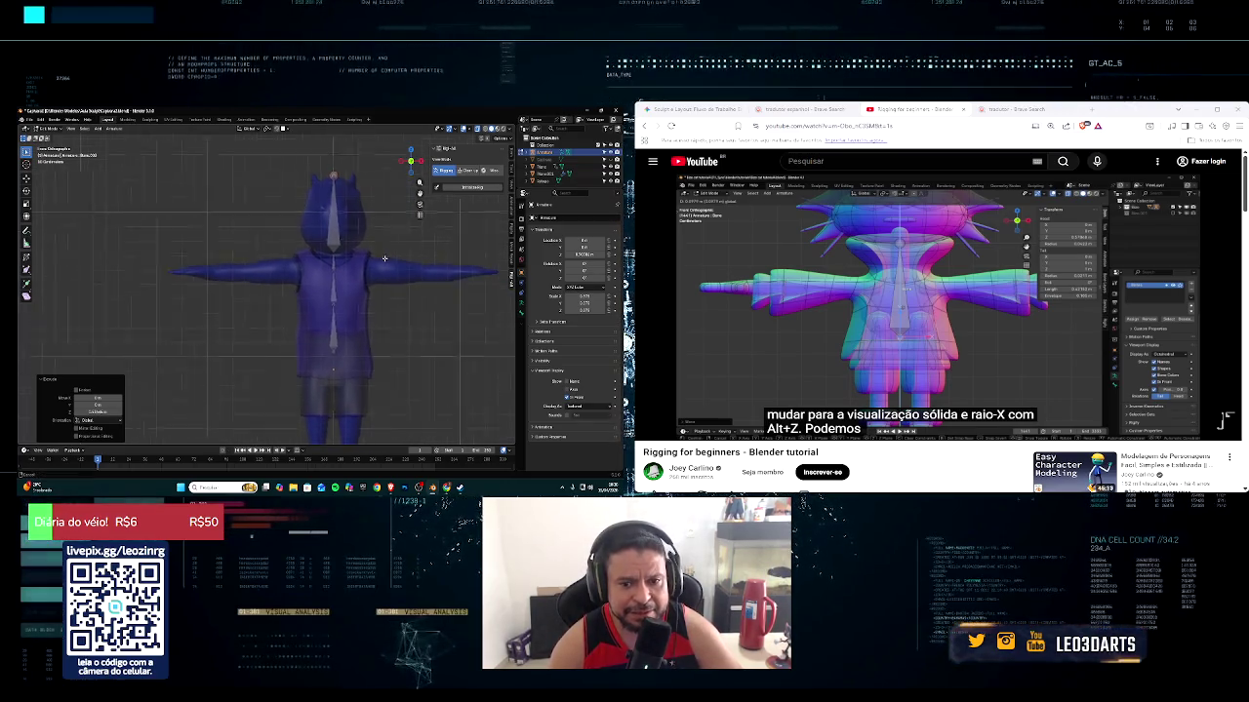
left_click(343, 348)
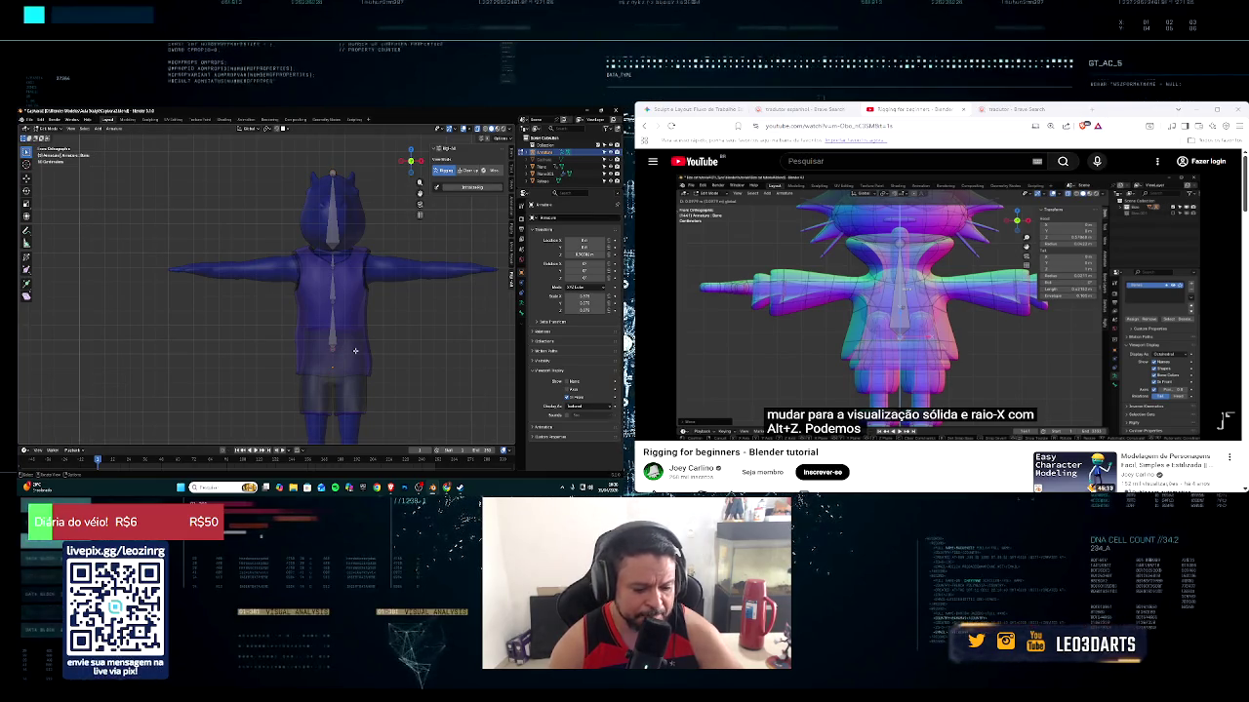
key("e")
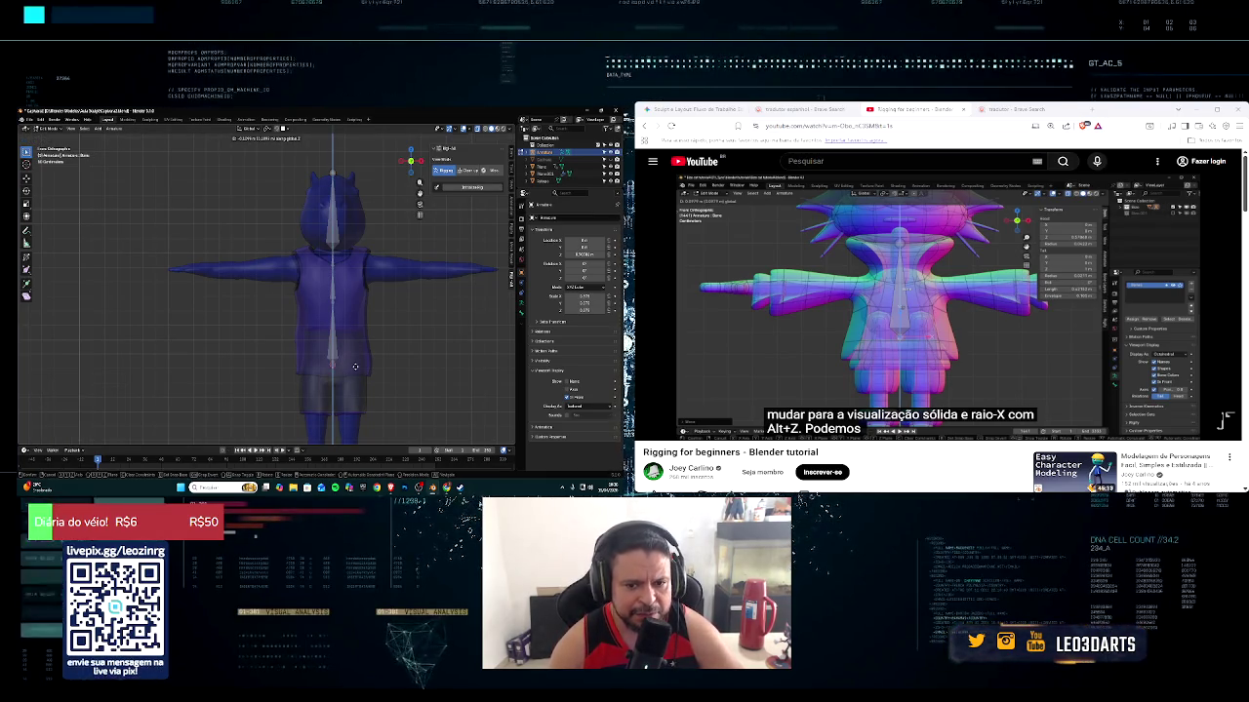
left_click(333, 319)
key("e")
key("z")
left_click(410, 336)
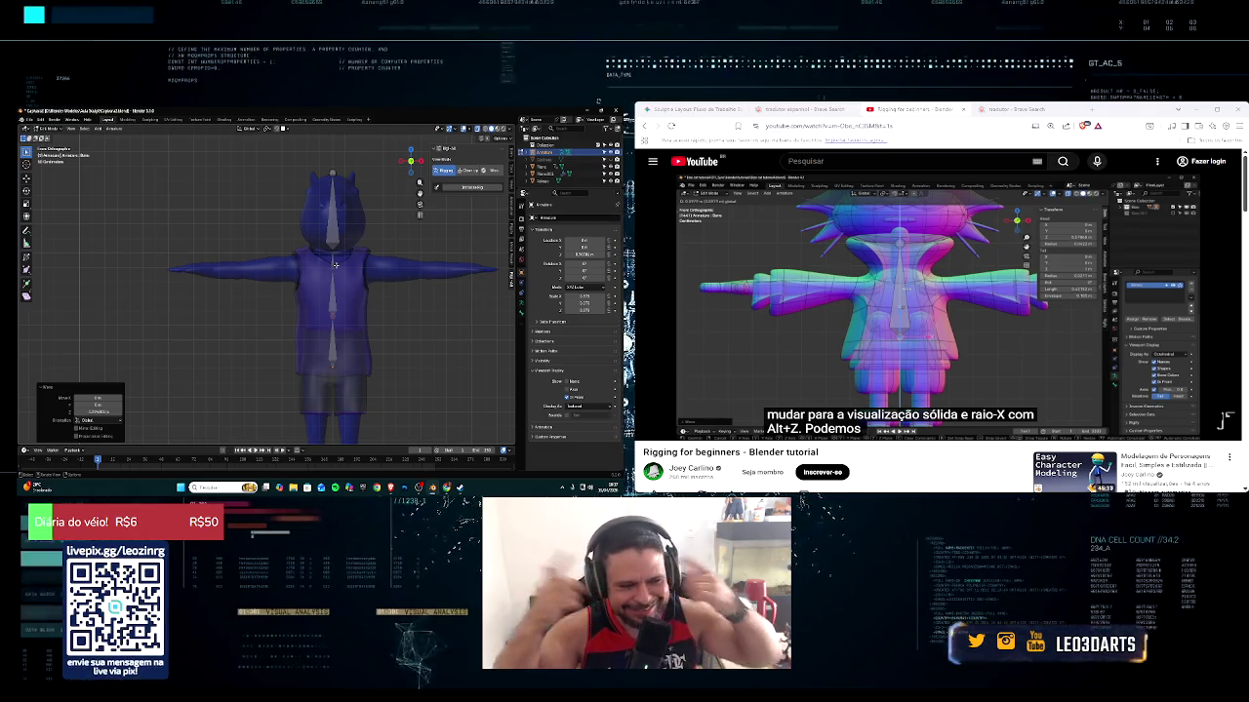
mouse_move(409, 301)
middle_mouse_down()
mouse_move(418, 308)
mouse_move(386, 311)
mouse_move(402, 310)
middle_mouse_up()
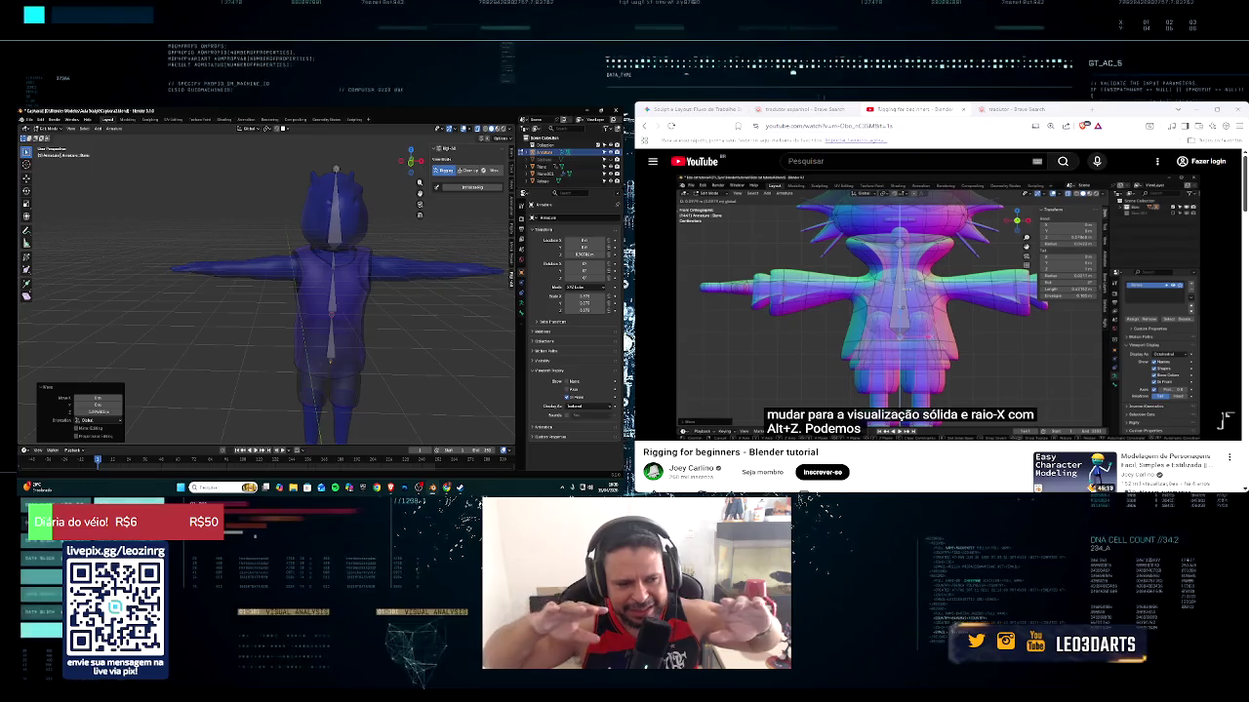
mouse_move(275, 327)
middle_mouse_down()
mouse_move(236, 310)
mouse_move(253, 322)
middle_mouse_up()
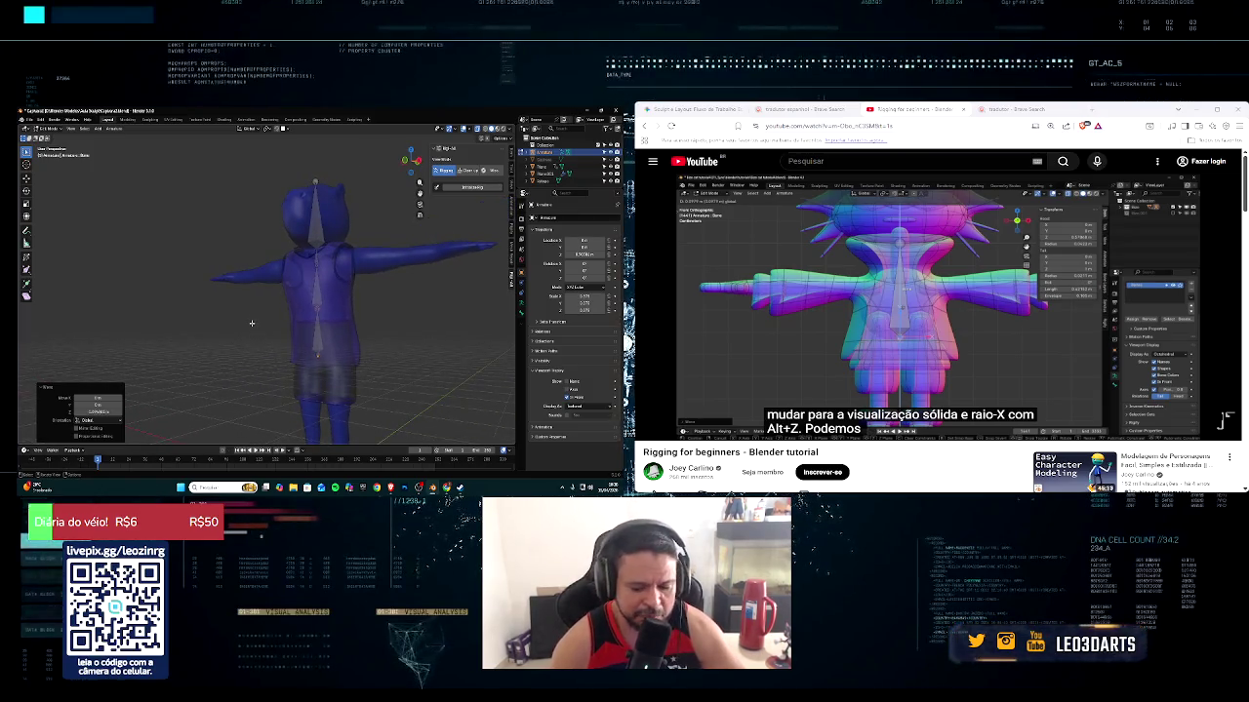
key("KP_1")
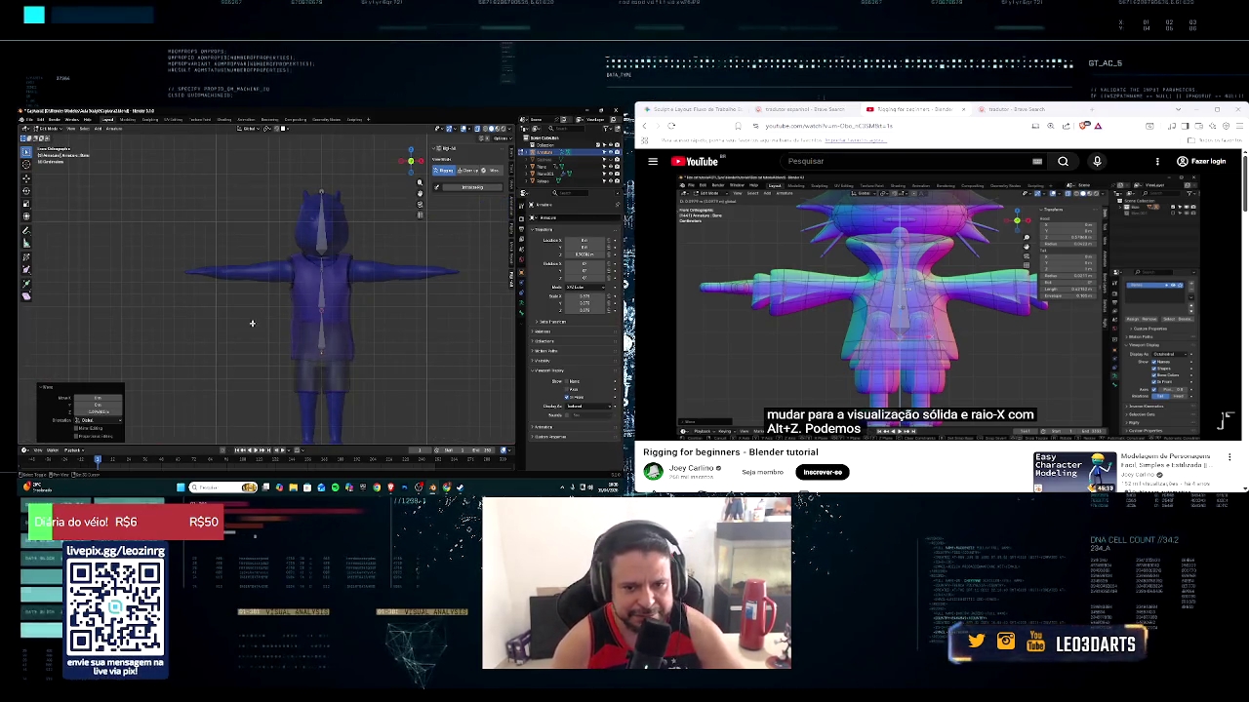
middle_click_drag(252, 323, 274, 282, "shift")
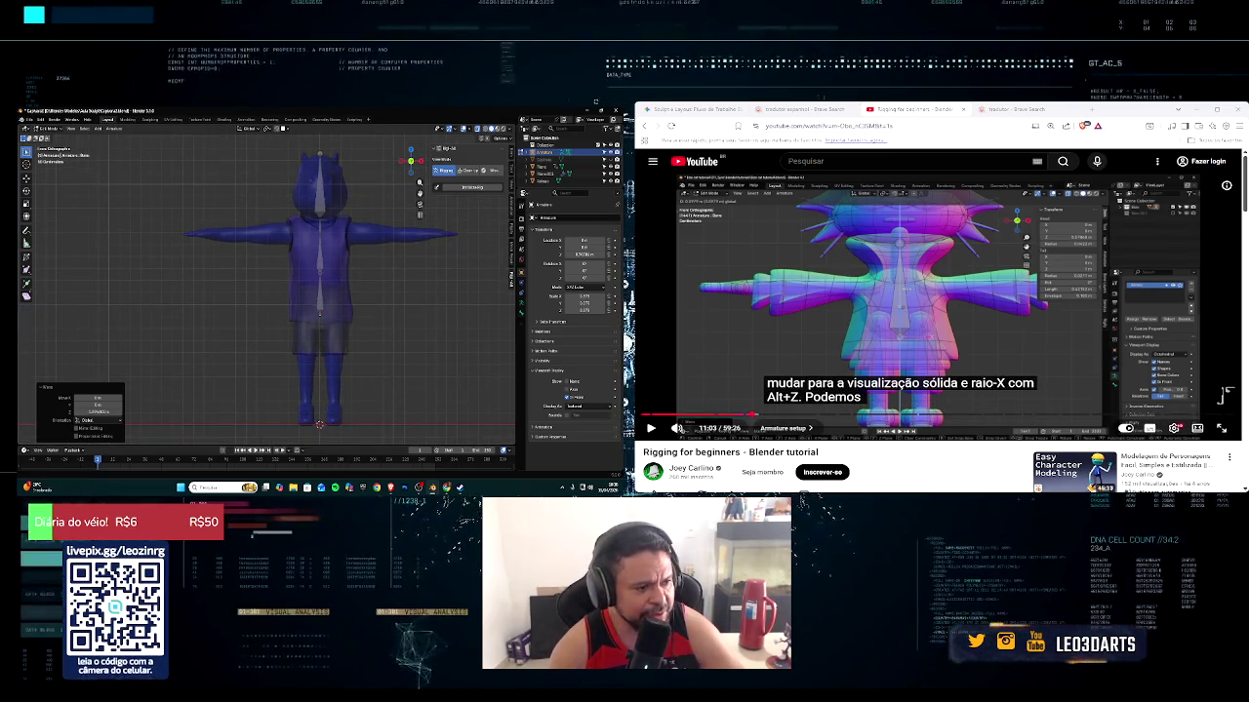
Pause and resume the tutorial, stopping at the bone-naming section
left_click(1226, 396)
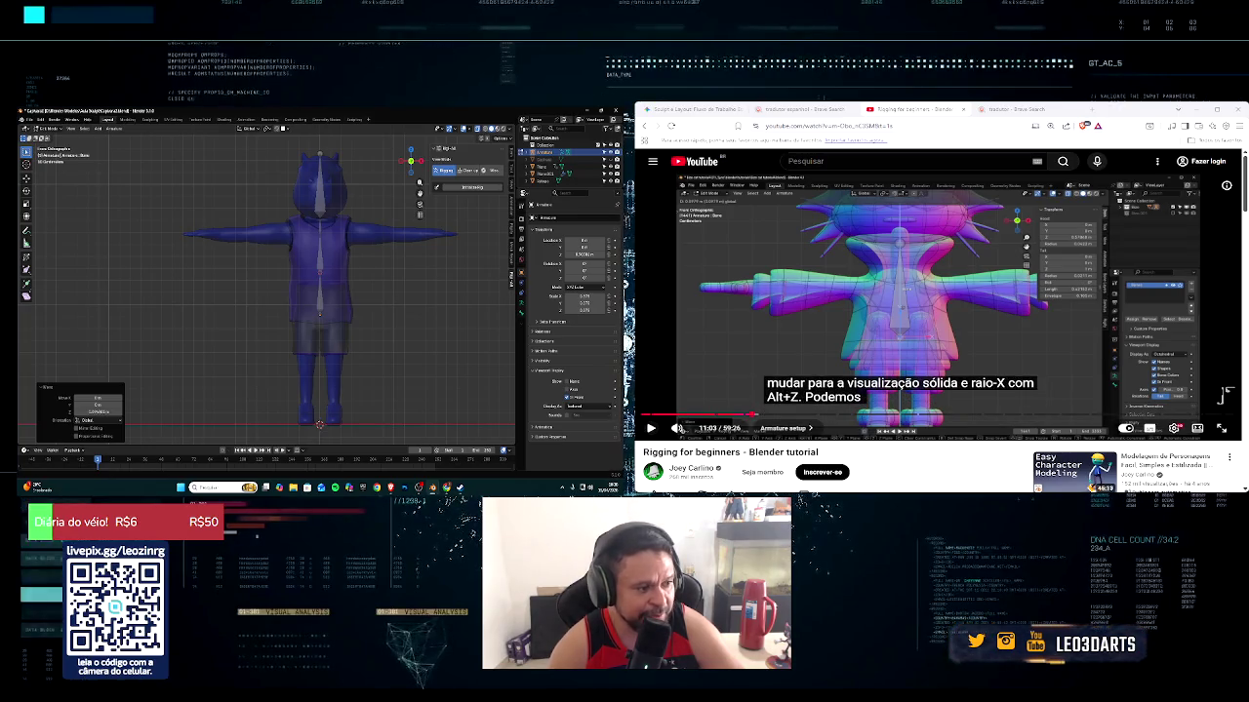
left_click(651, 427)
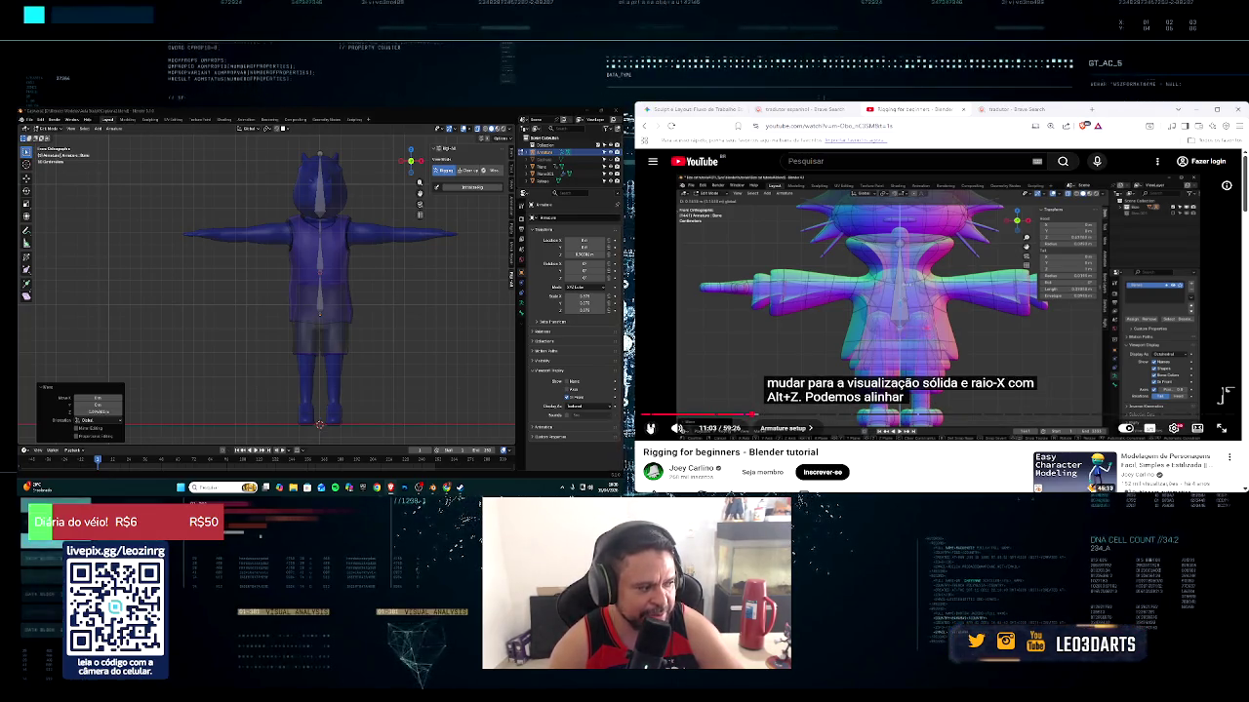
left_click(652, 428)
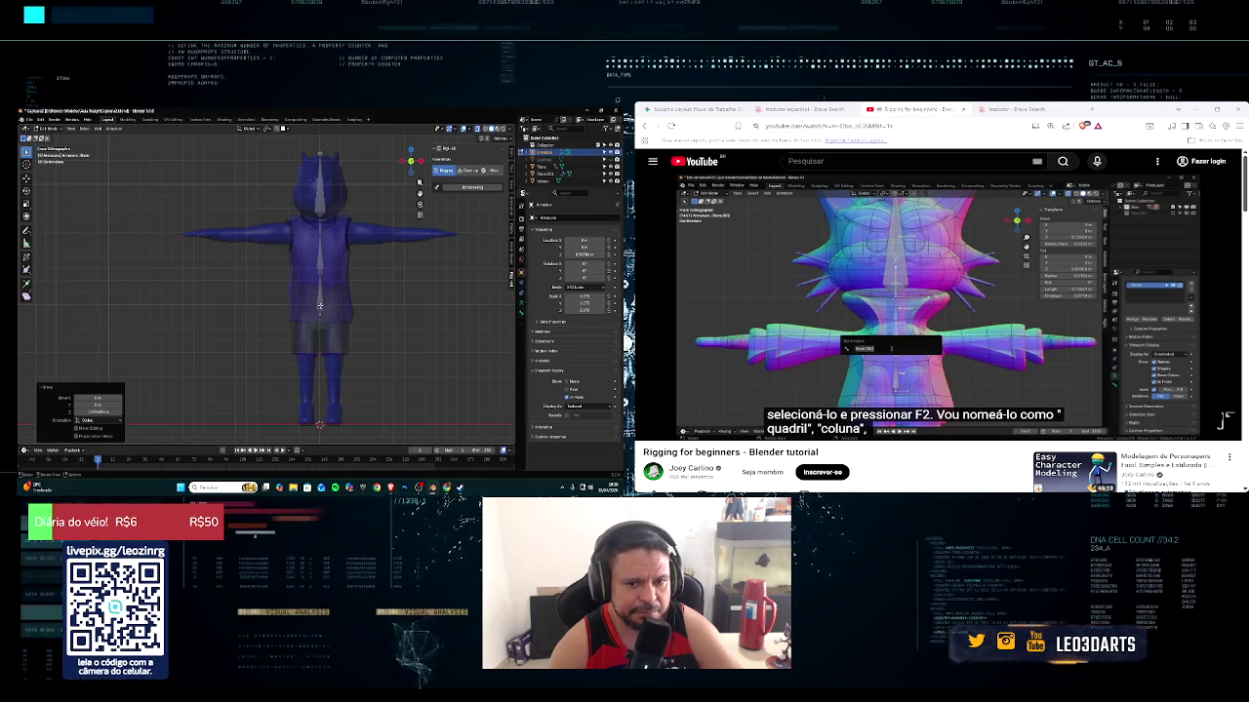
Select the newest spine bone and rename it
left_click(319, 307)
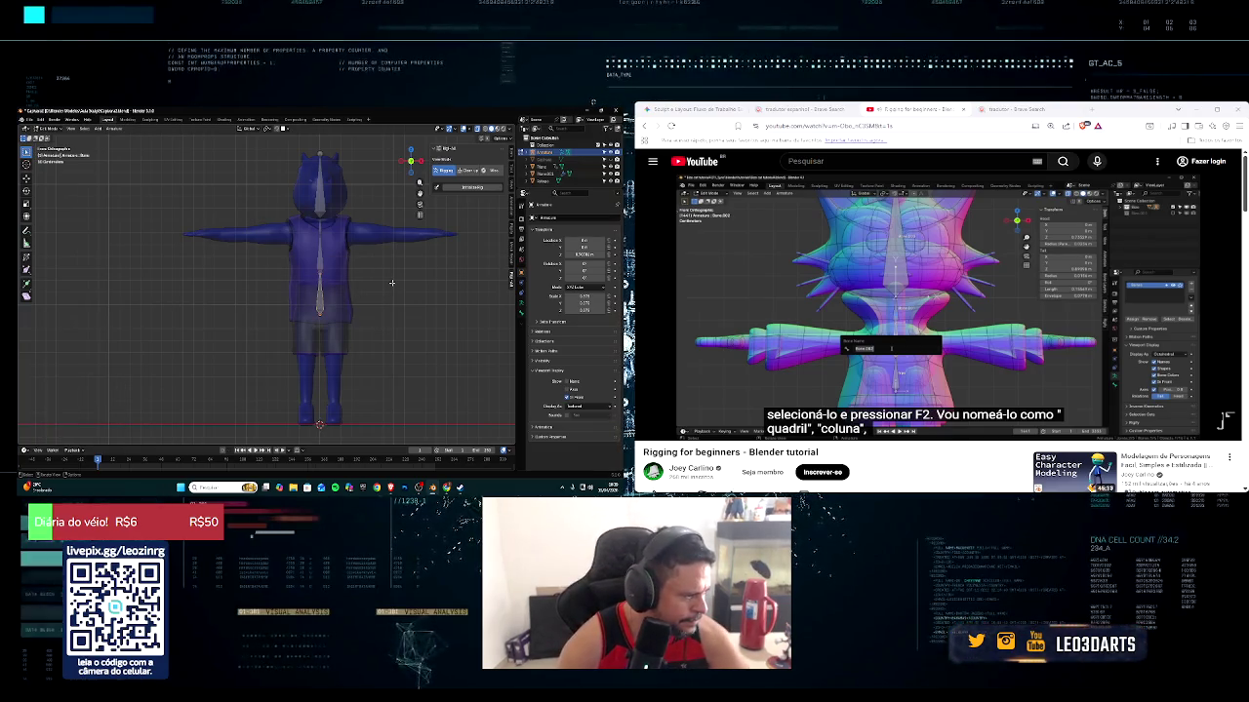
key("F2")
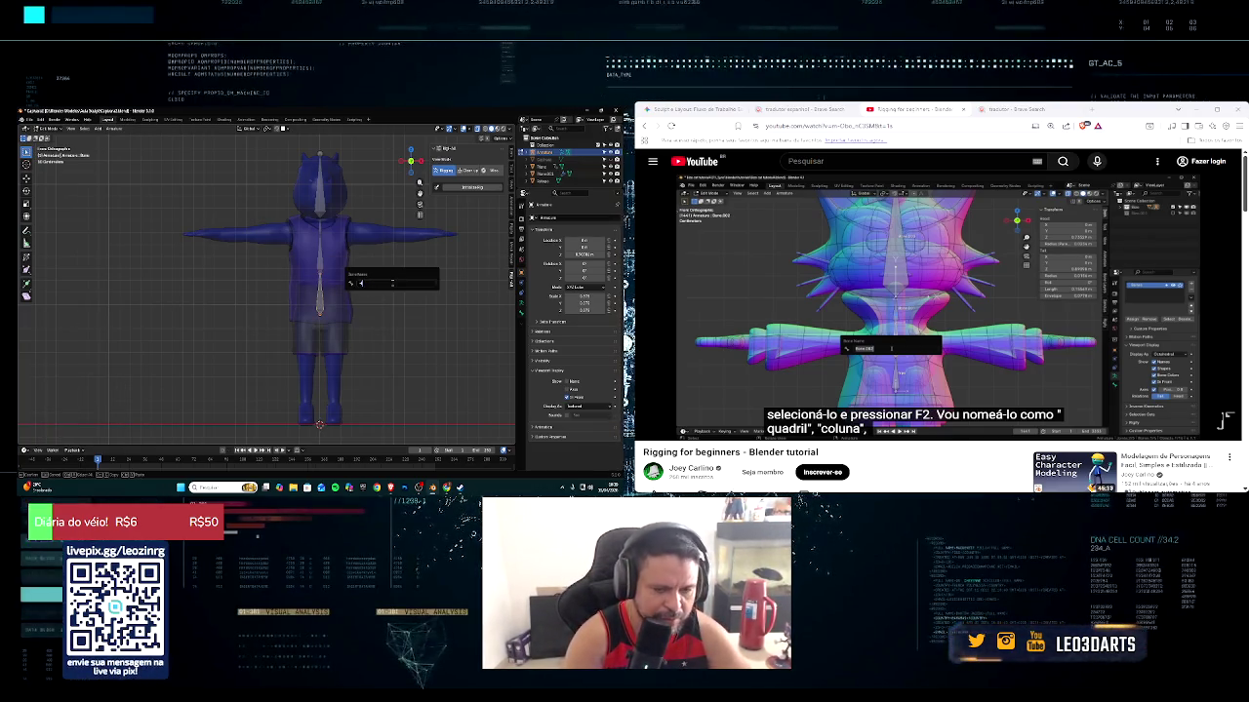
key("Return")
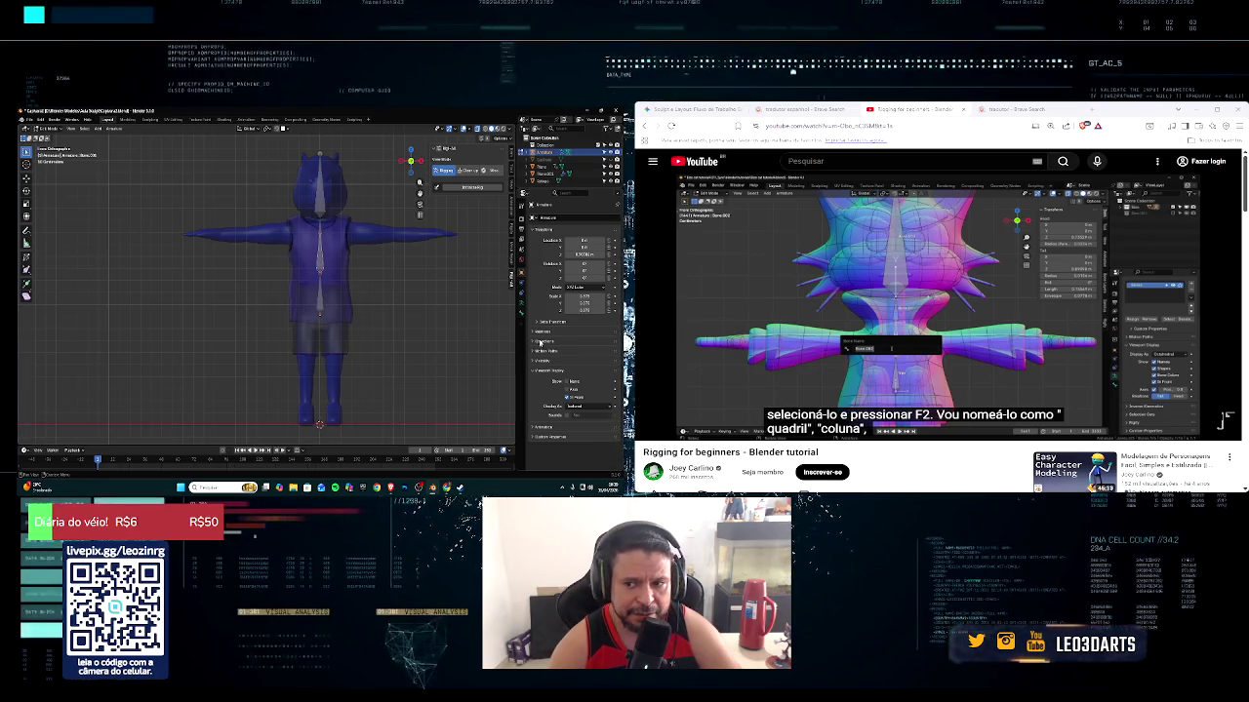
Show the armature's Object Data settings, then pause the tutorial
left_click(523, 303)
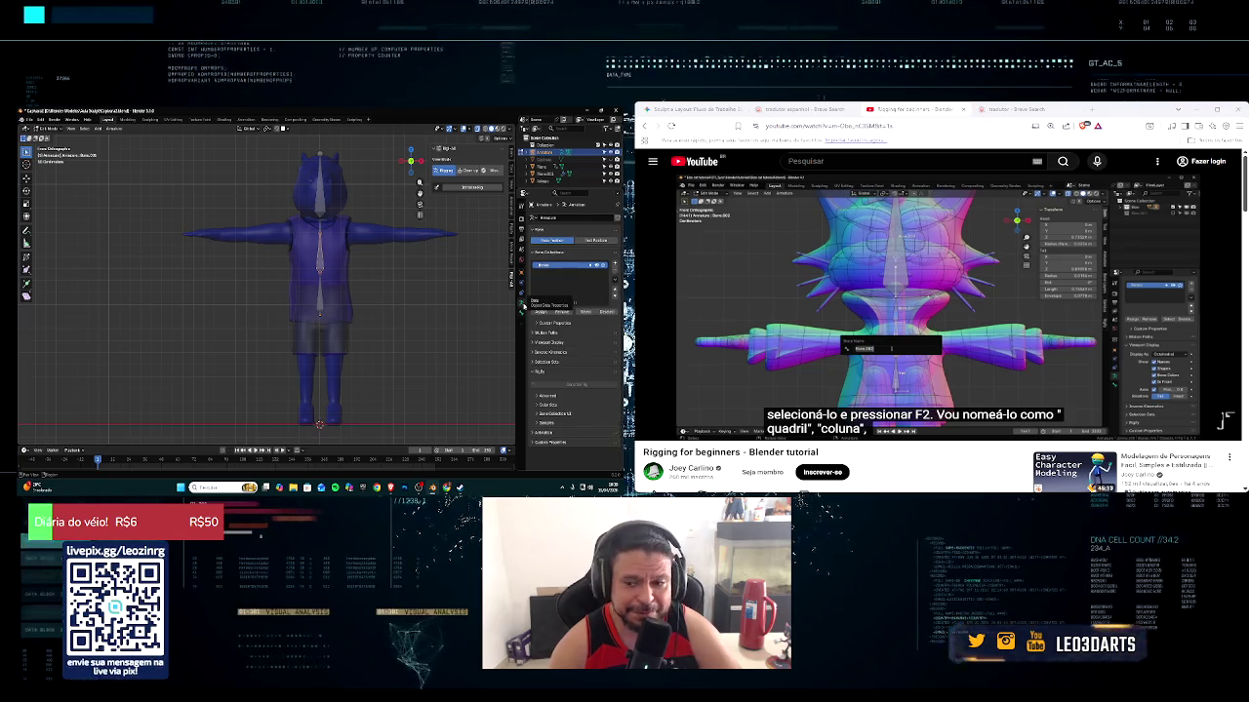
left_click(522, 290)
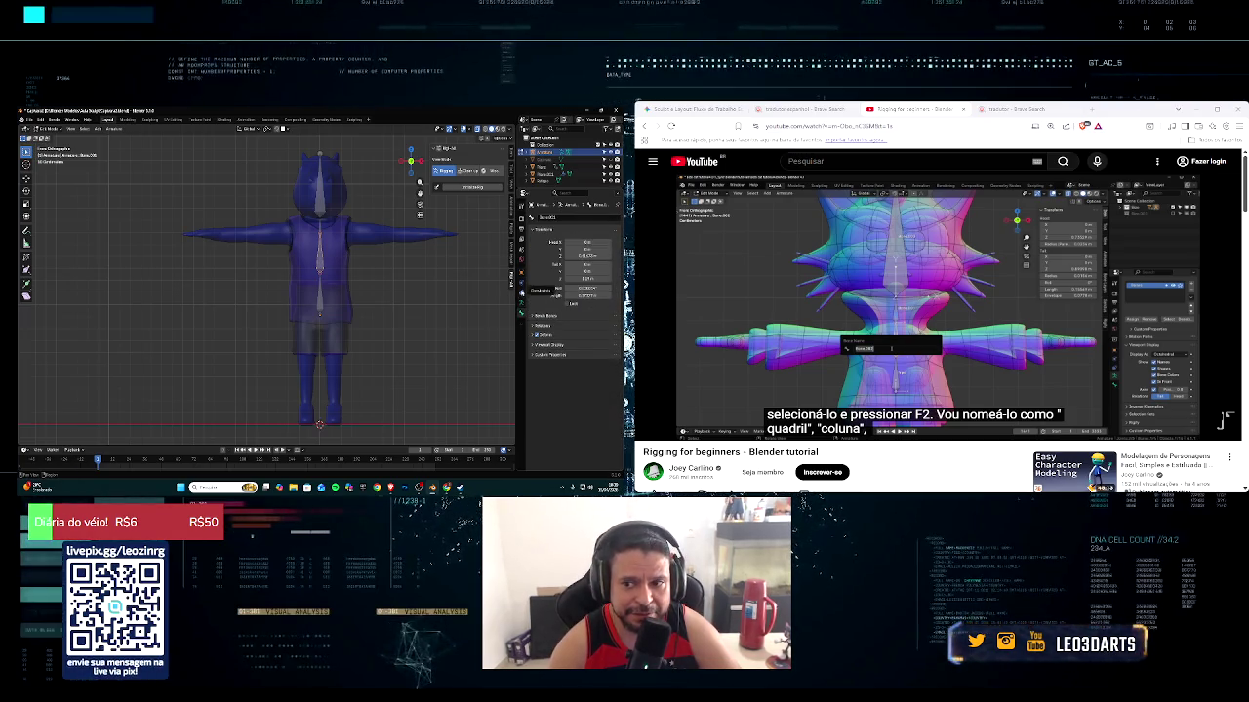
left_click(522, 304)
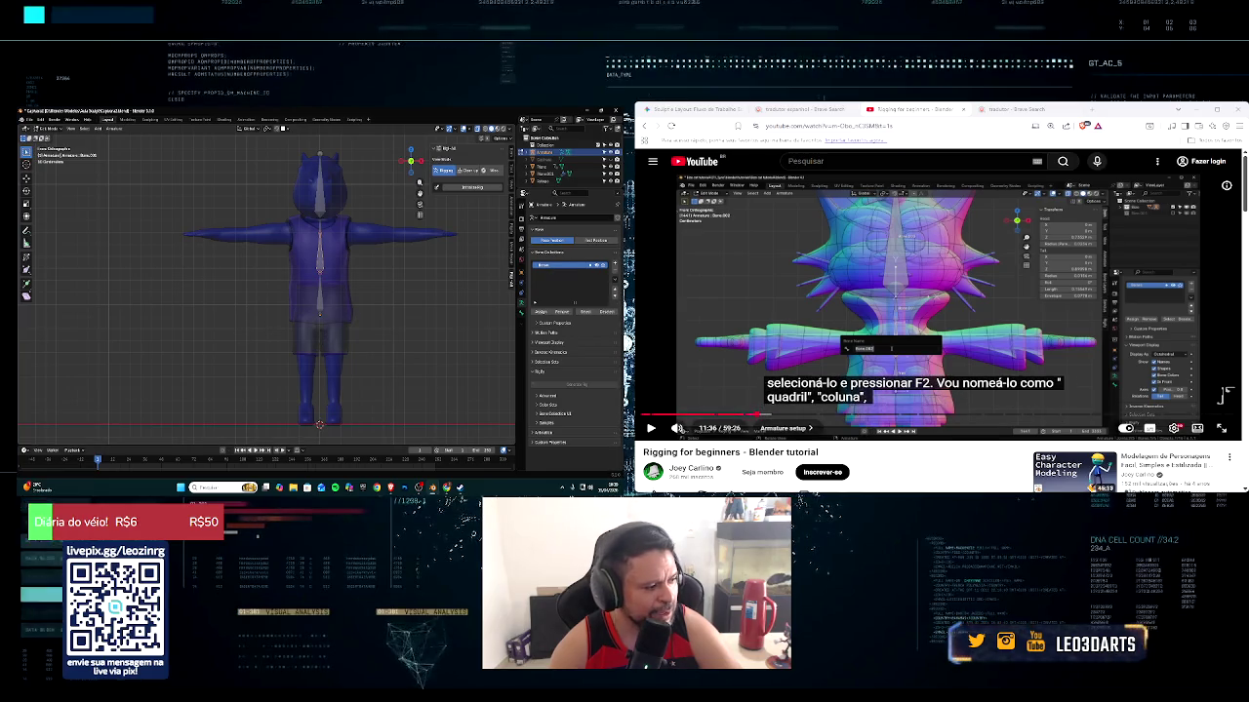
left_click(1226, 395)
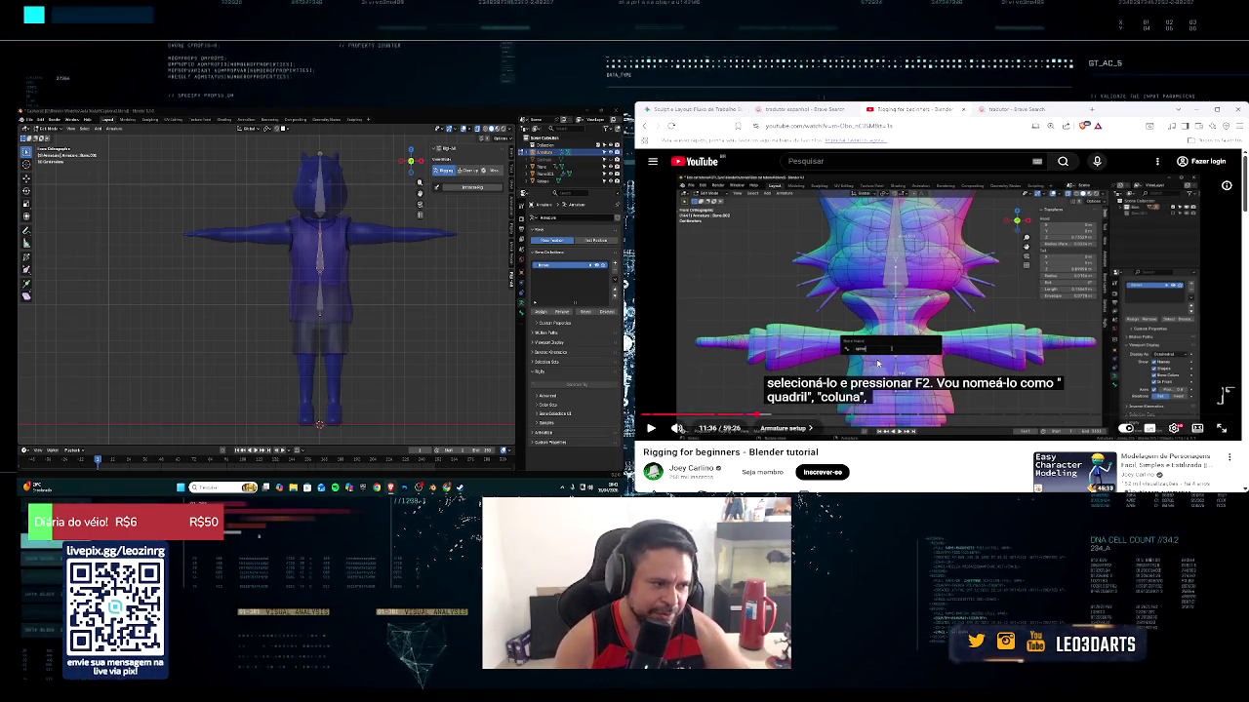
middle_click_drag(242, 326, 242, 346)
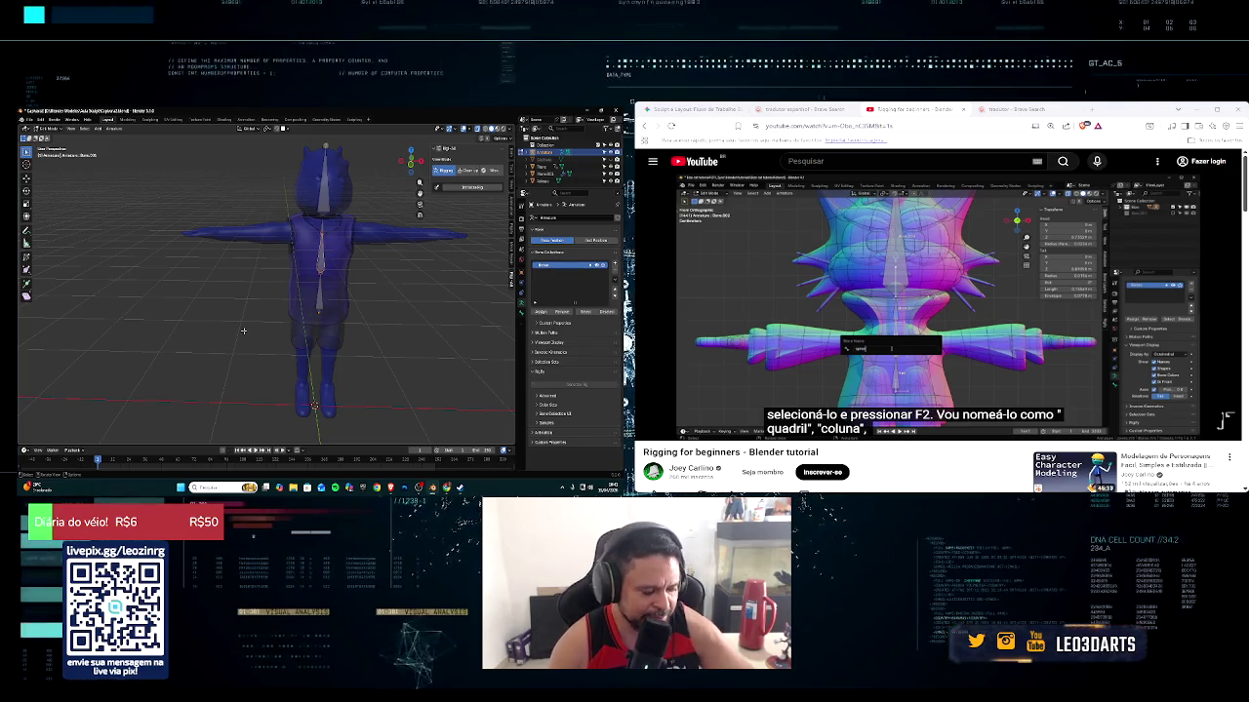
Zoom and orbit around the see-through capybara into a flat side view of its spine chain
scroll(330, 305, "up", 2)
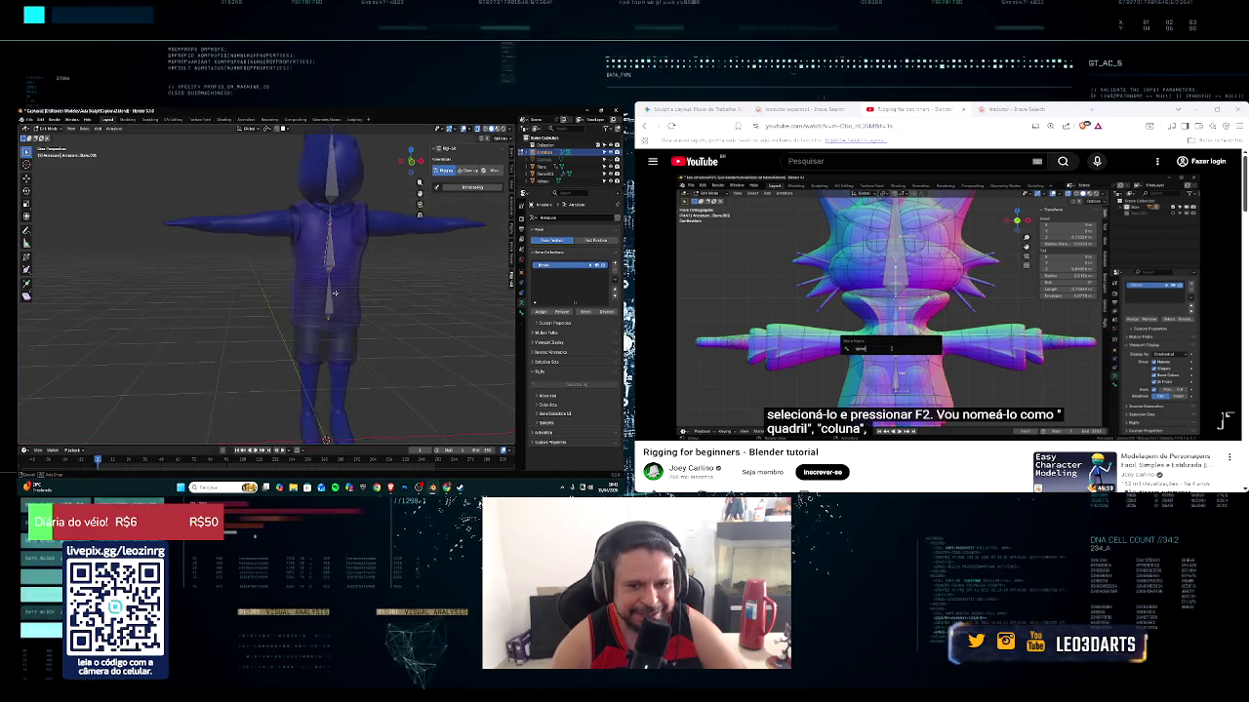
middle_click_drag(330, 304, 307, 347)
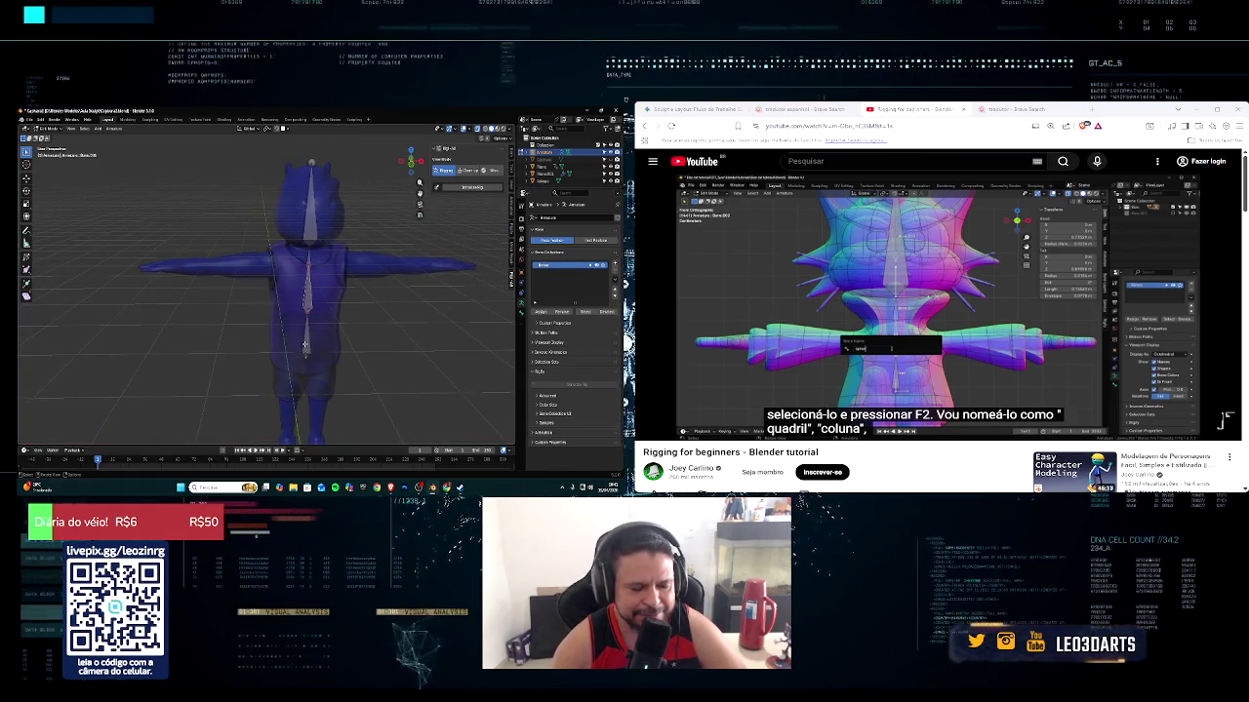
scroll(304, 344, "down", 2)
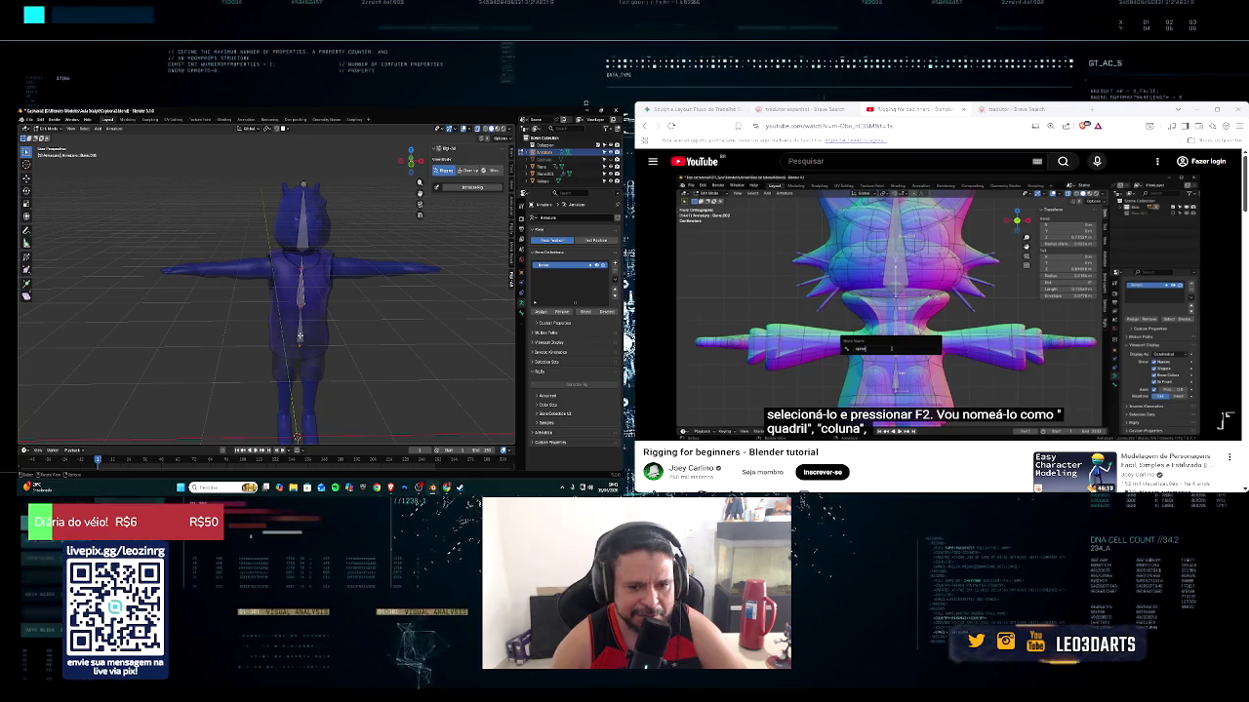
middle_click_drag(300, 331, 371, 322)
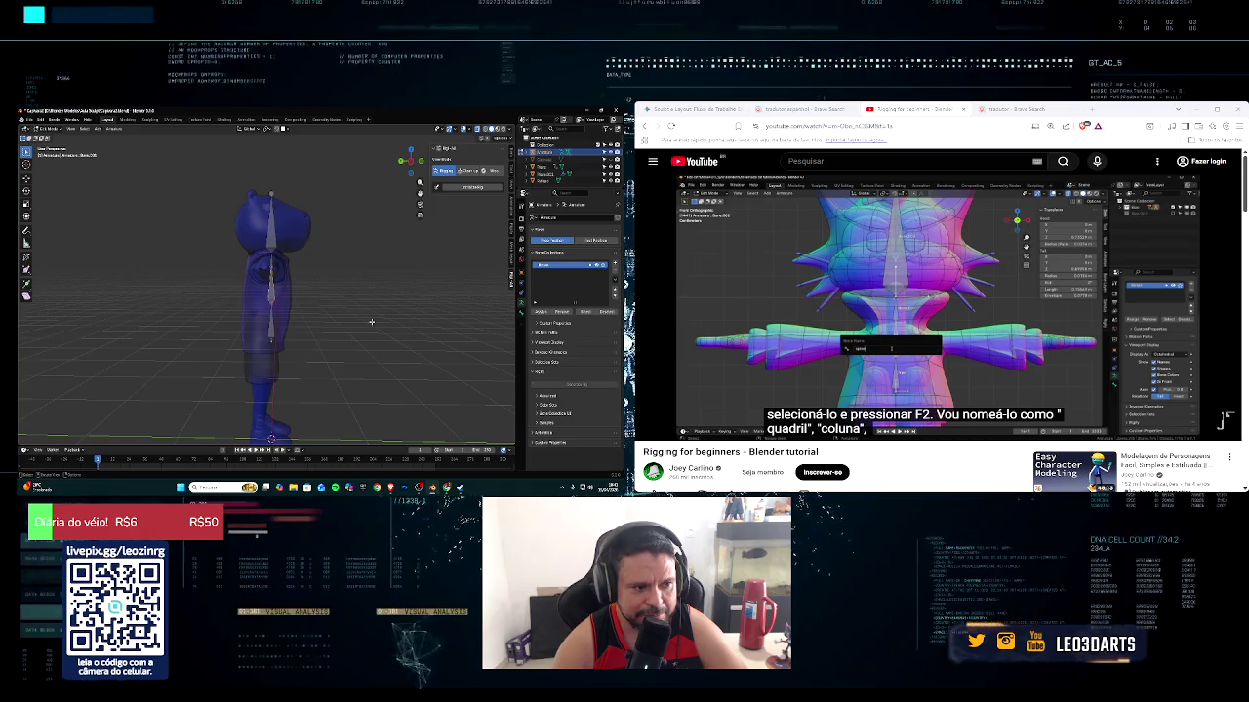
middle_click_drag(370, 321, 290, 327)
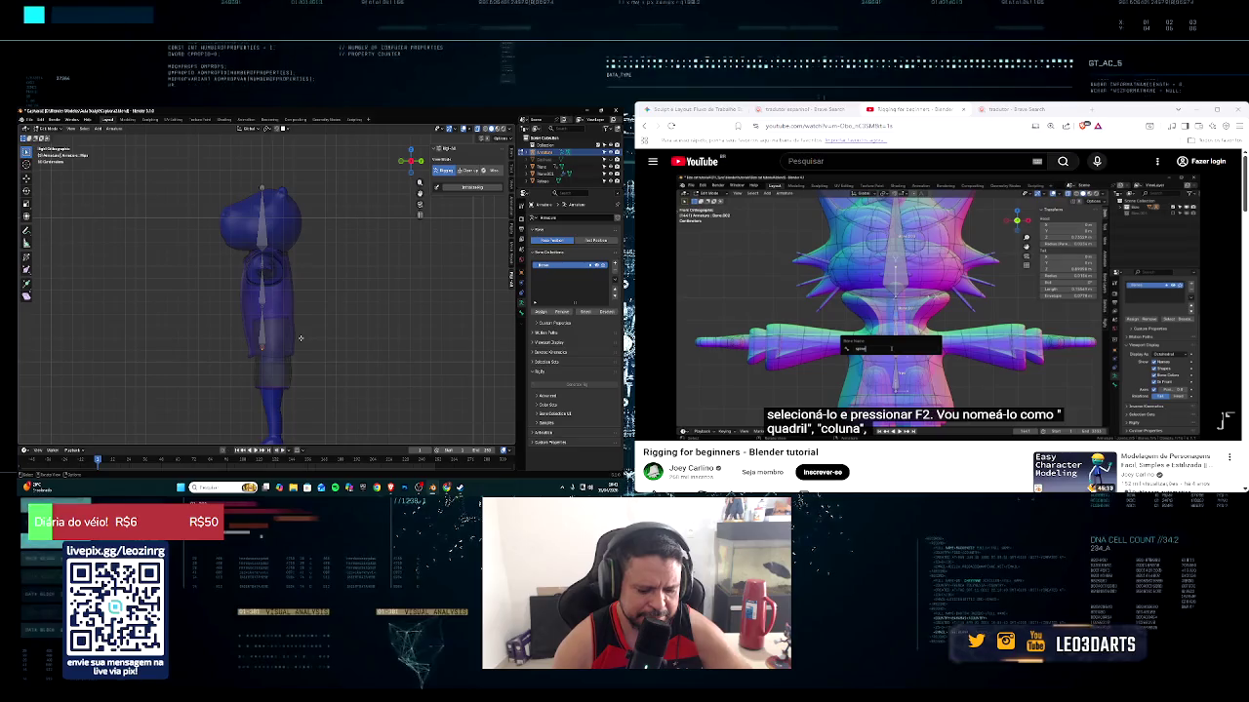
key("e")
left_click(303, 335)
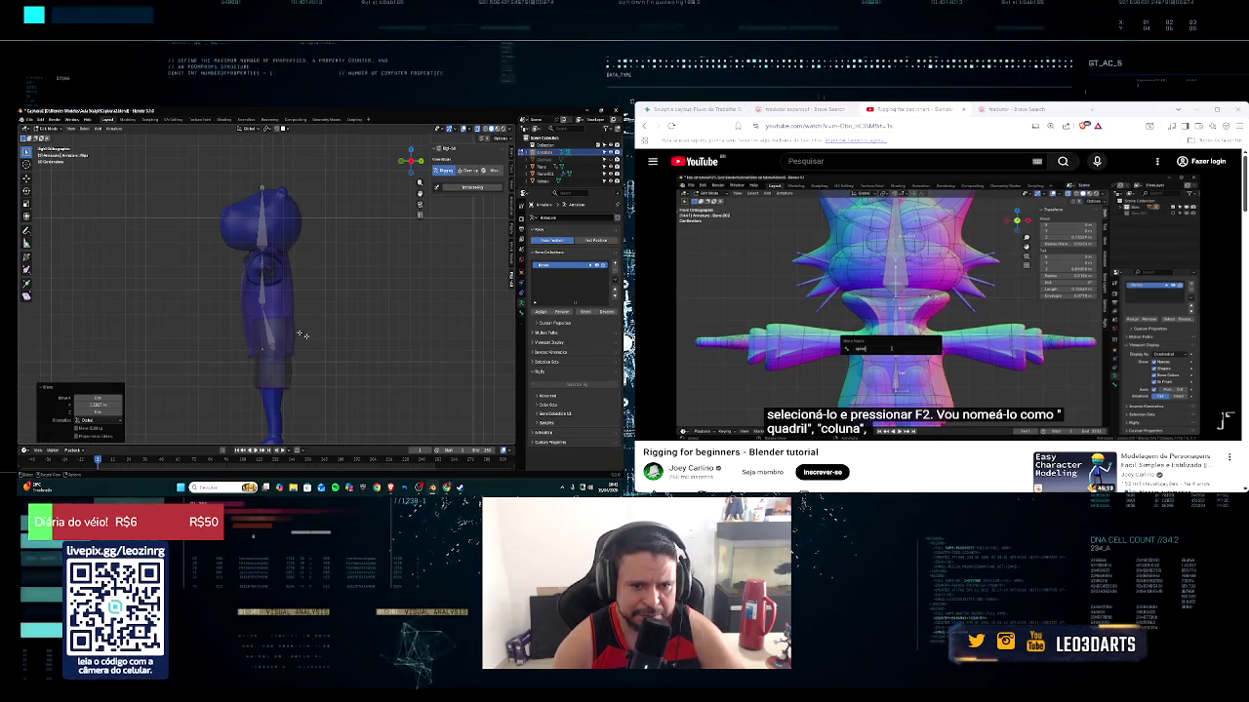
key("e")
key("y")
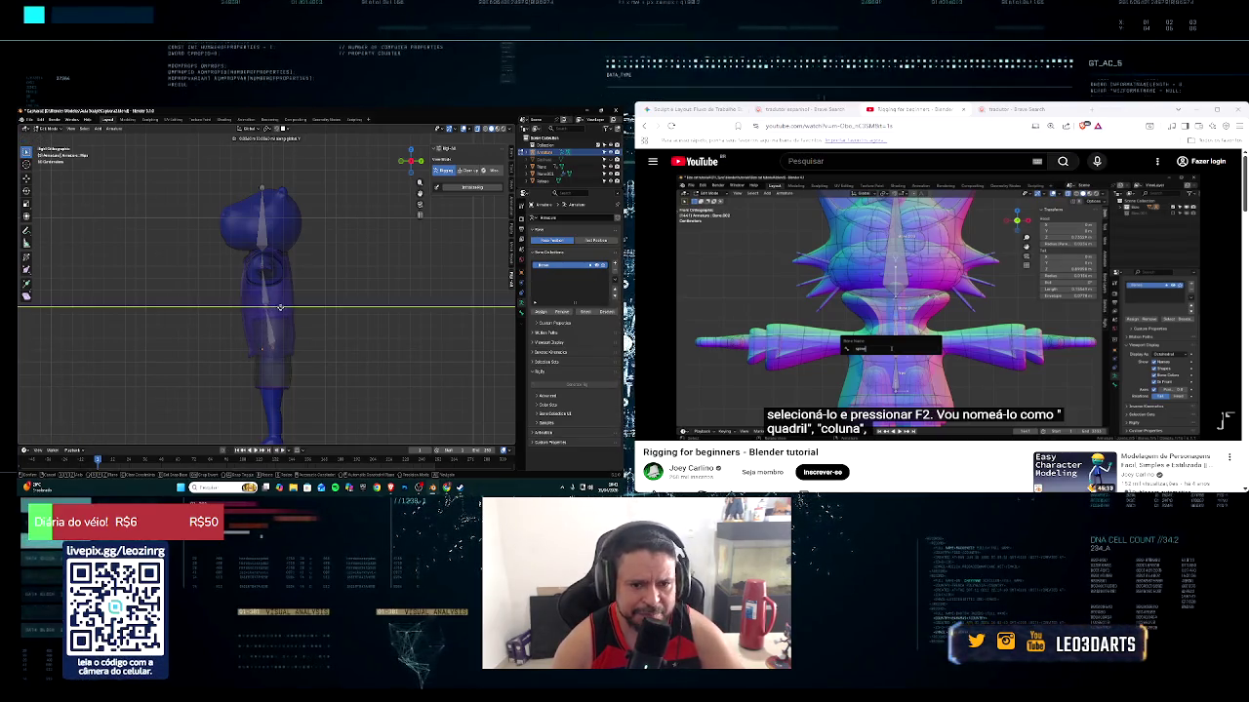
left_click(282, 308)
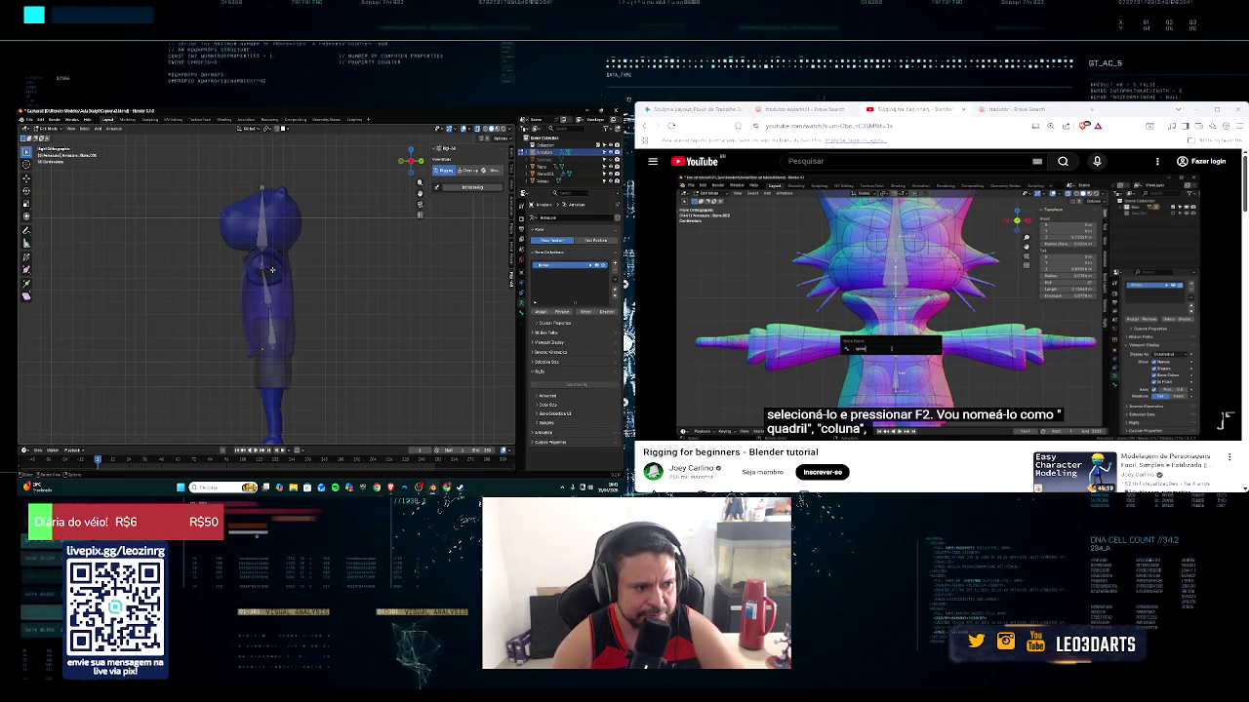
middle_click_drag(300, 279, 327, 299)
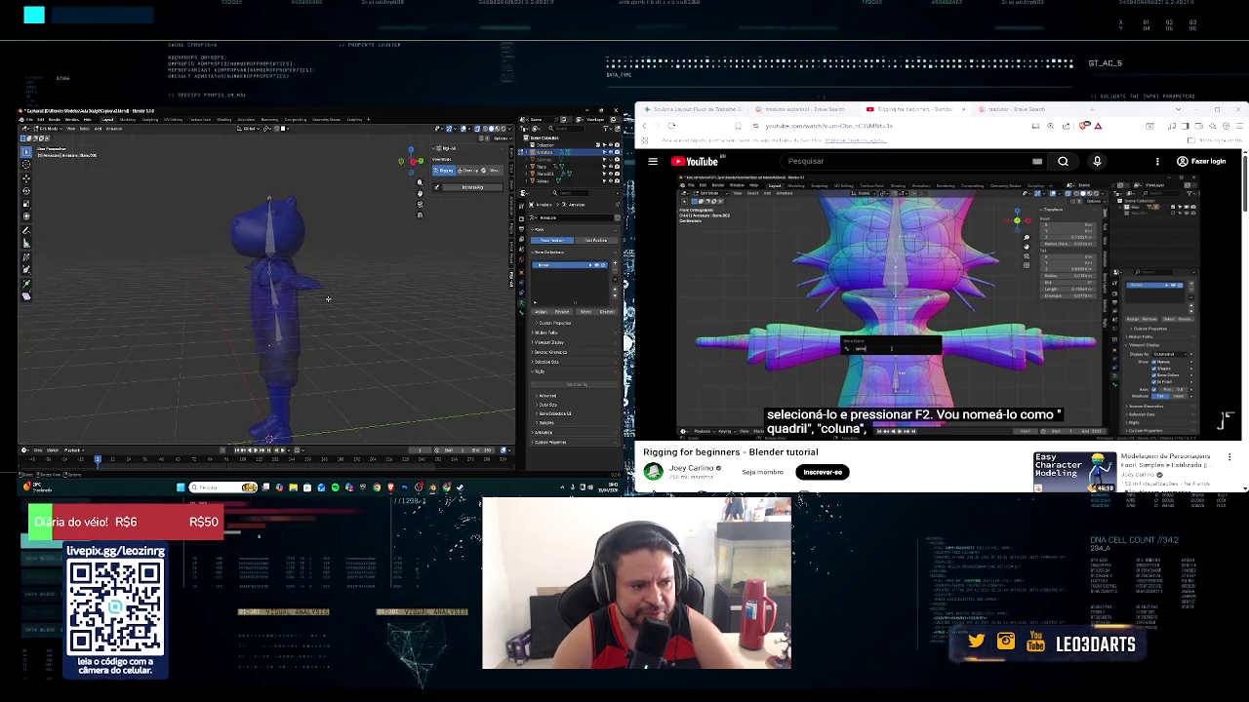
mouse_move(327, 298)
middle_mouse_down()
mouse_move(380, 270)
mouse_move(398, 274)
middle_mouse_up()
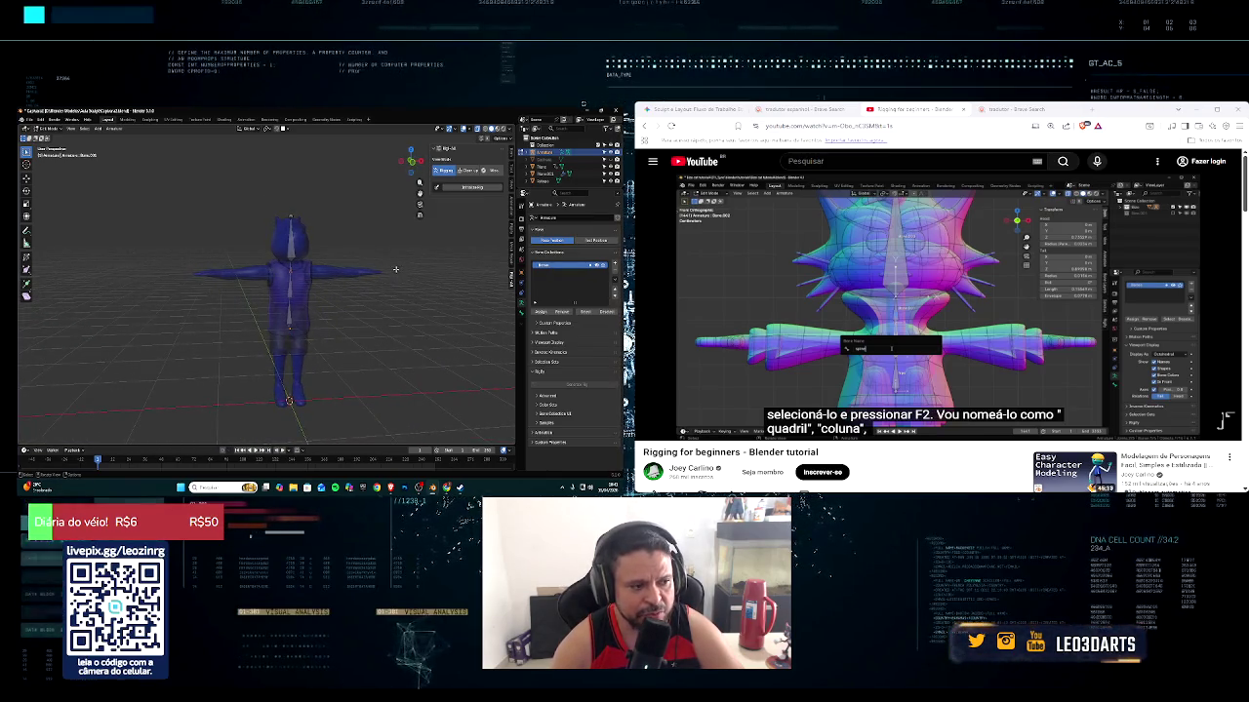
scroll(395, 267, "up", 2)
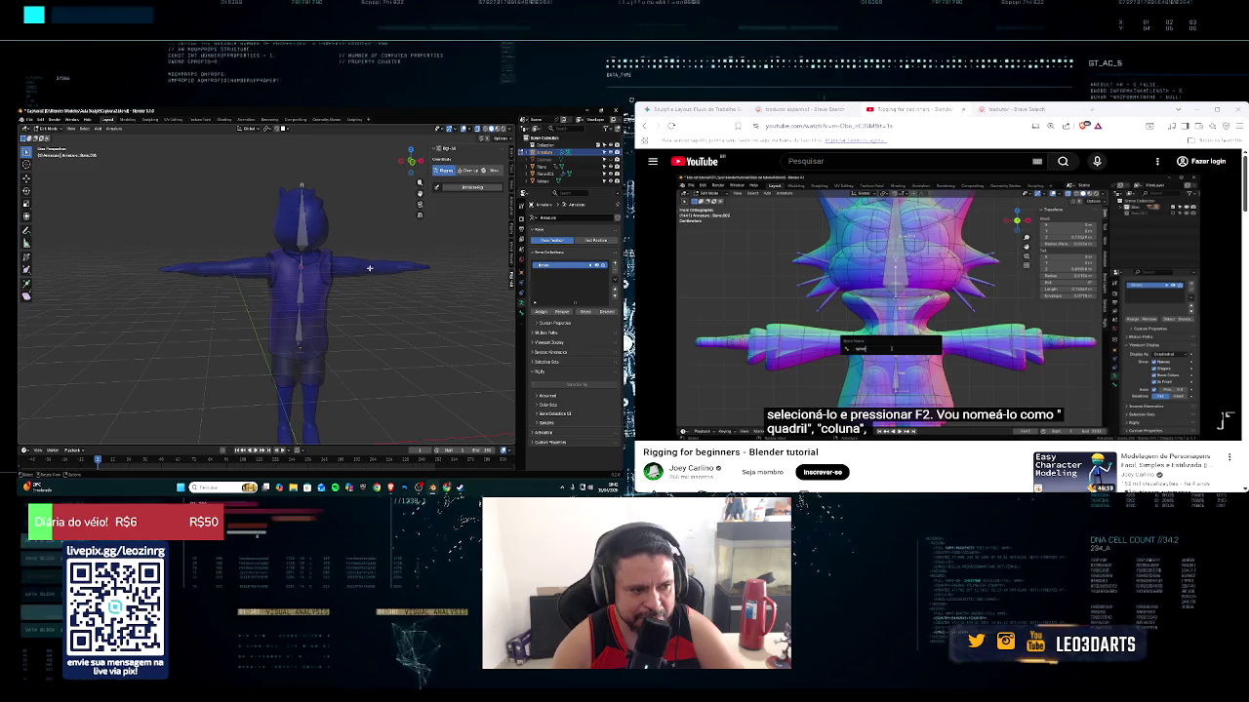
middle_click_drag(364, 267, 399, 259)
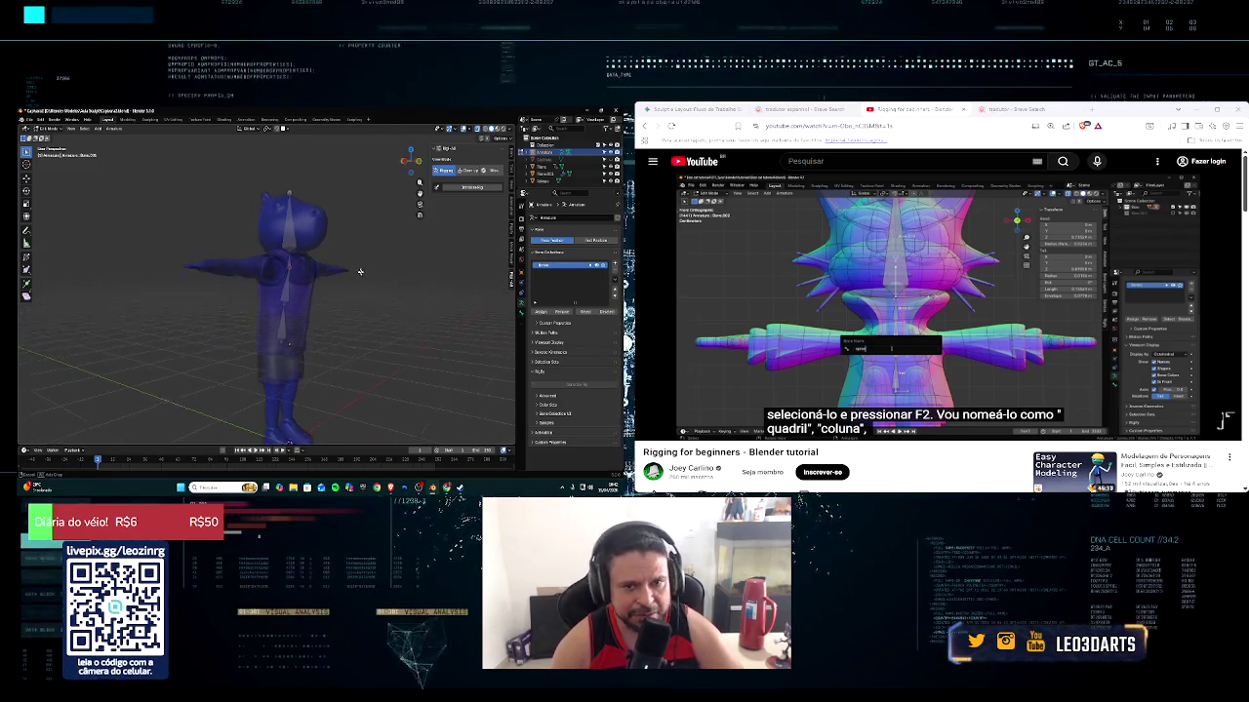
middle_click_drag(399, 260, 373, 274)
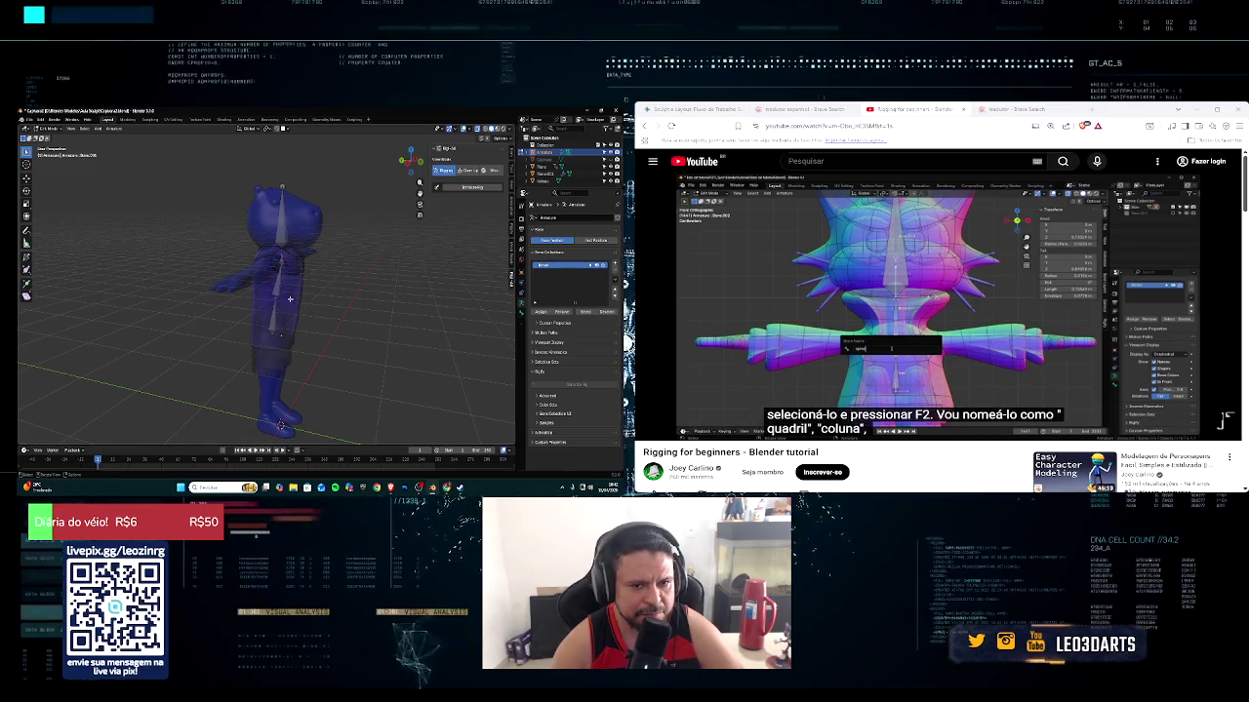
middle_click_drag(289, 299, 208, 276)
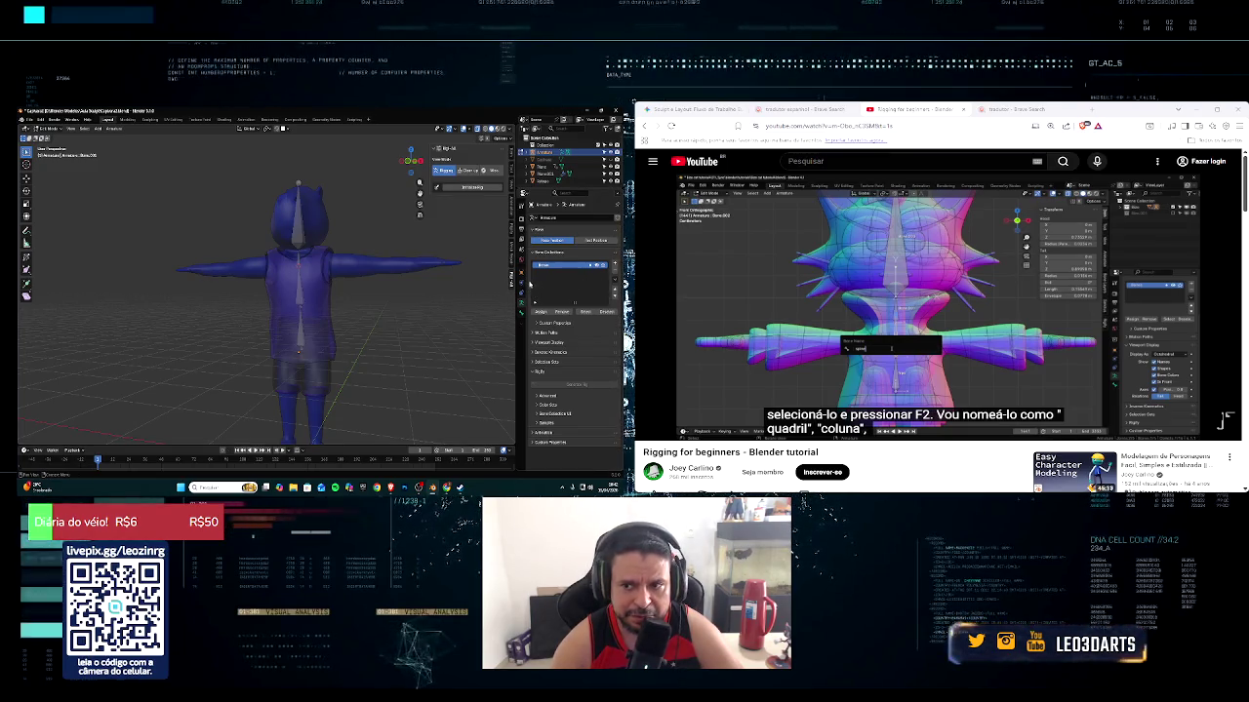
Show the active bone's properties and rename the torso bone Spine
left_click(521, 312)
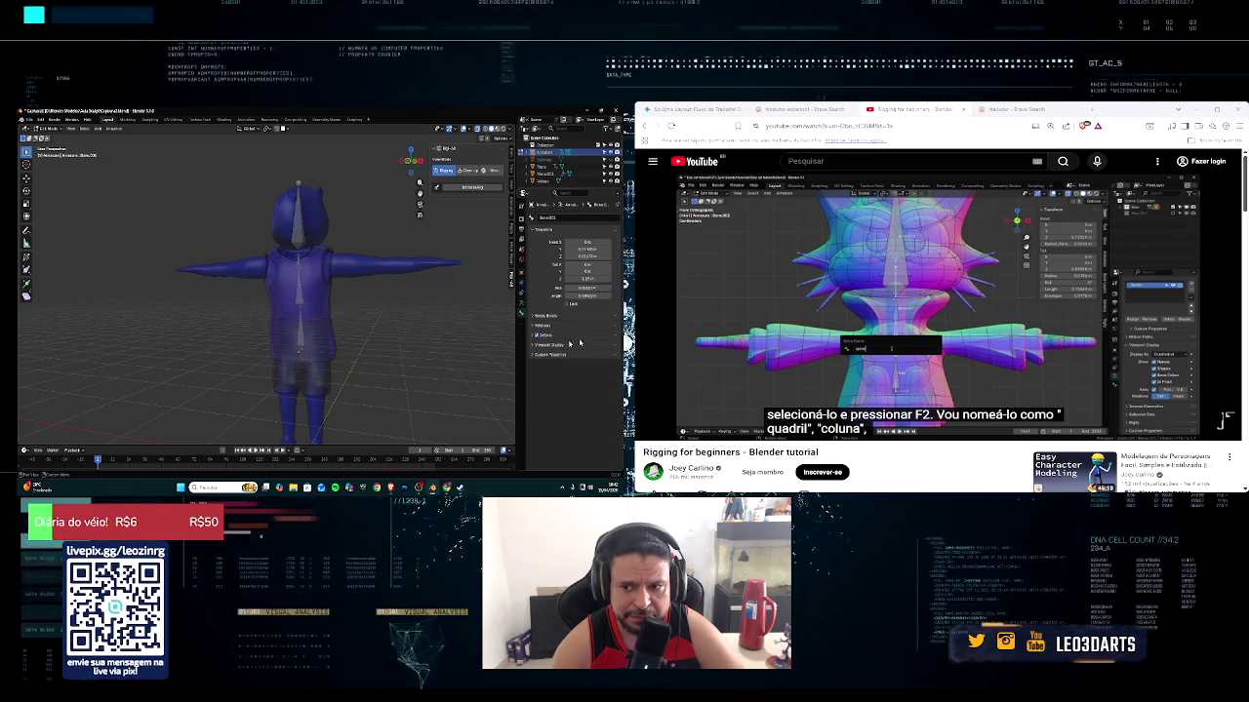
left_click(547, 346)
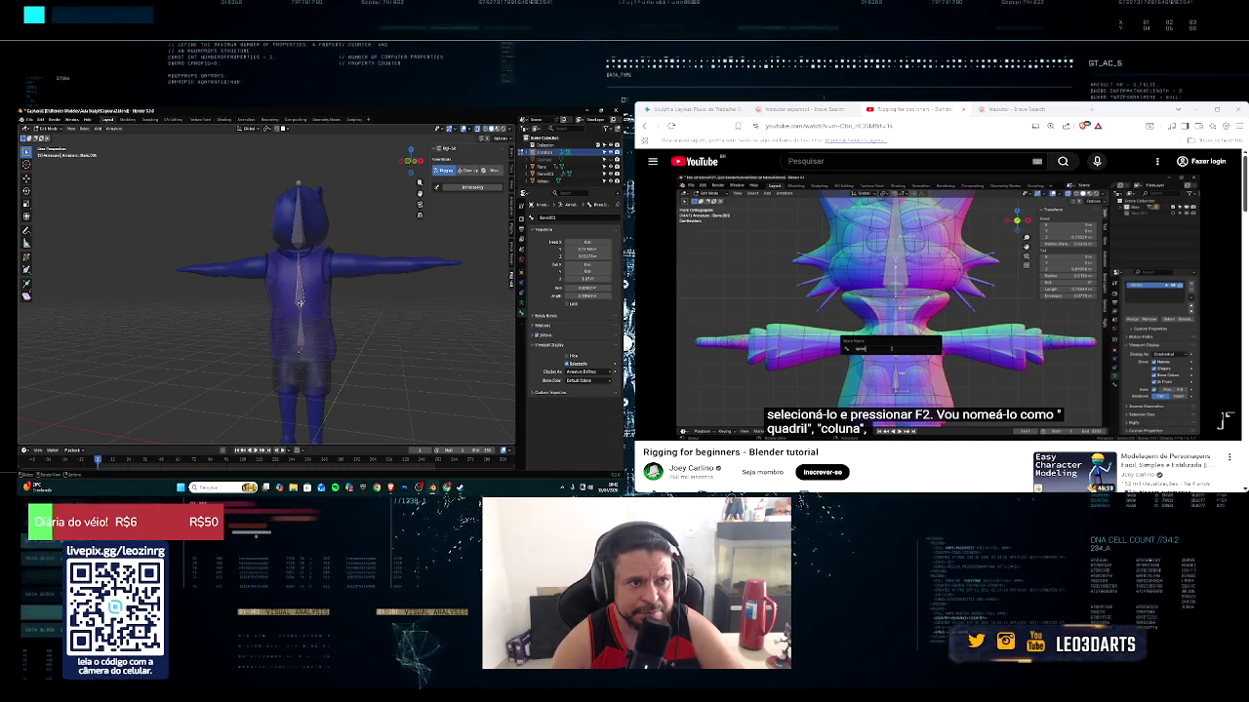
key("XF86AudioPlay")
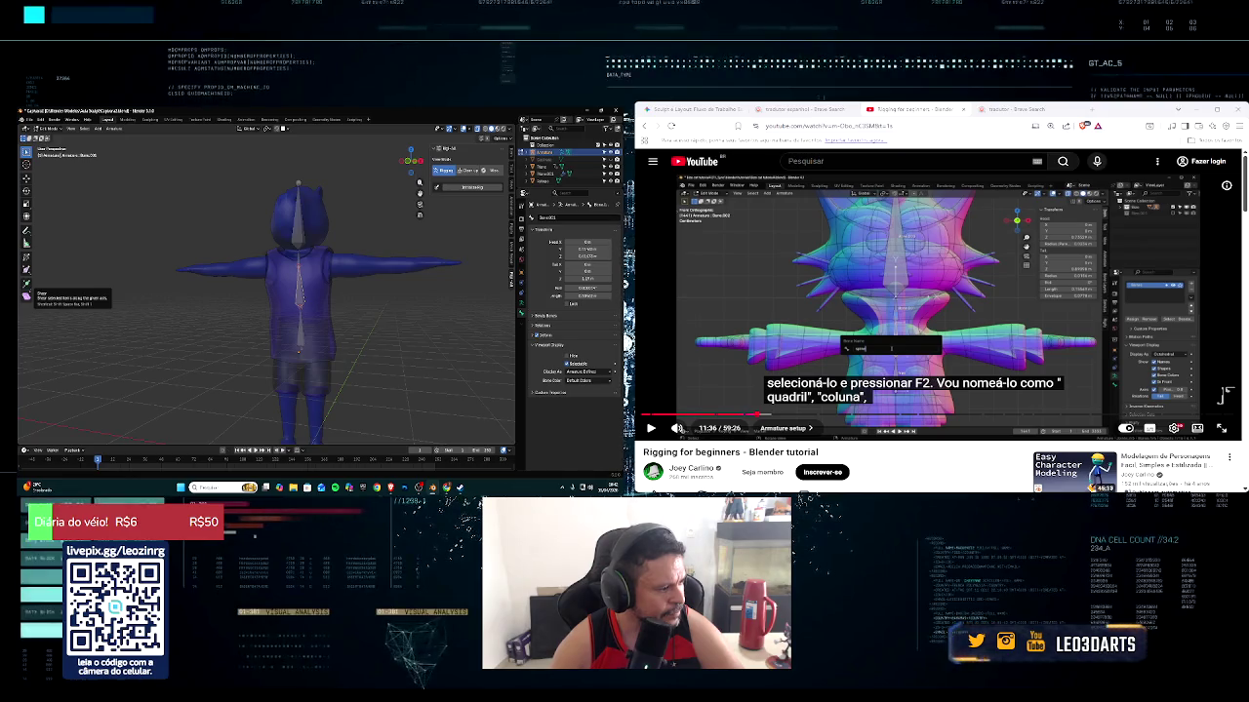
key("XF86AudioPlay")
key("F2")
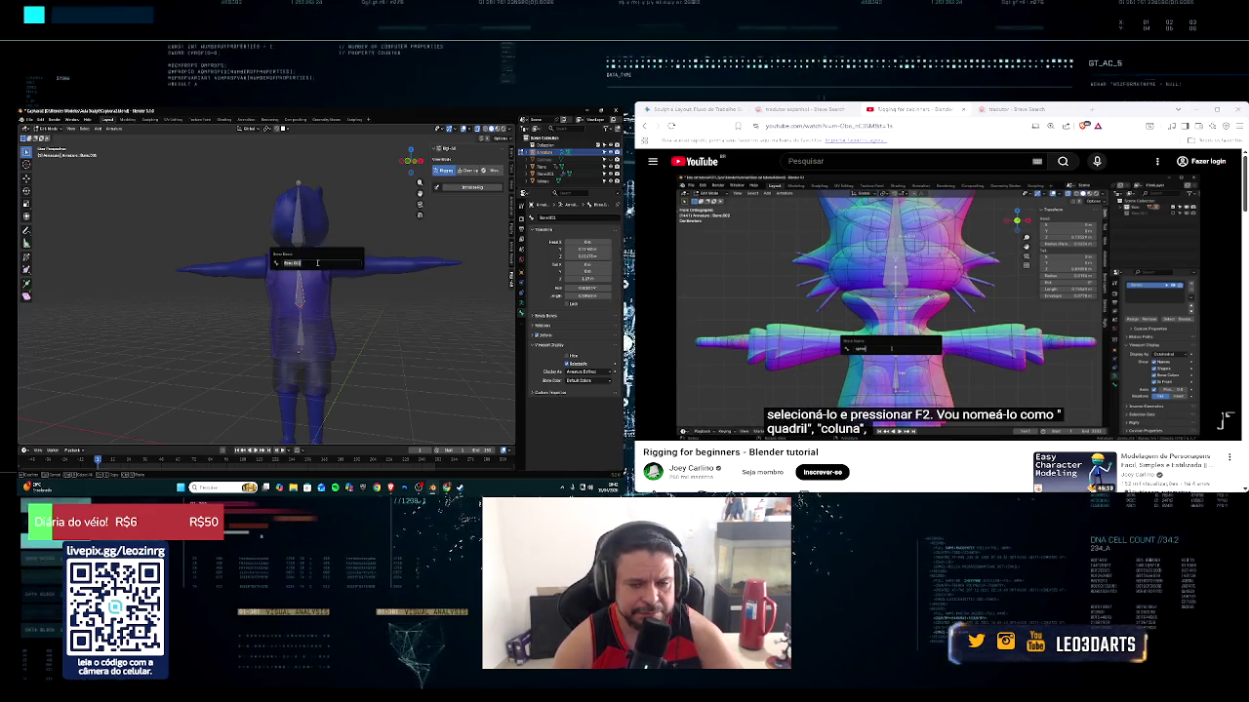
type("q")
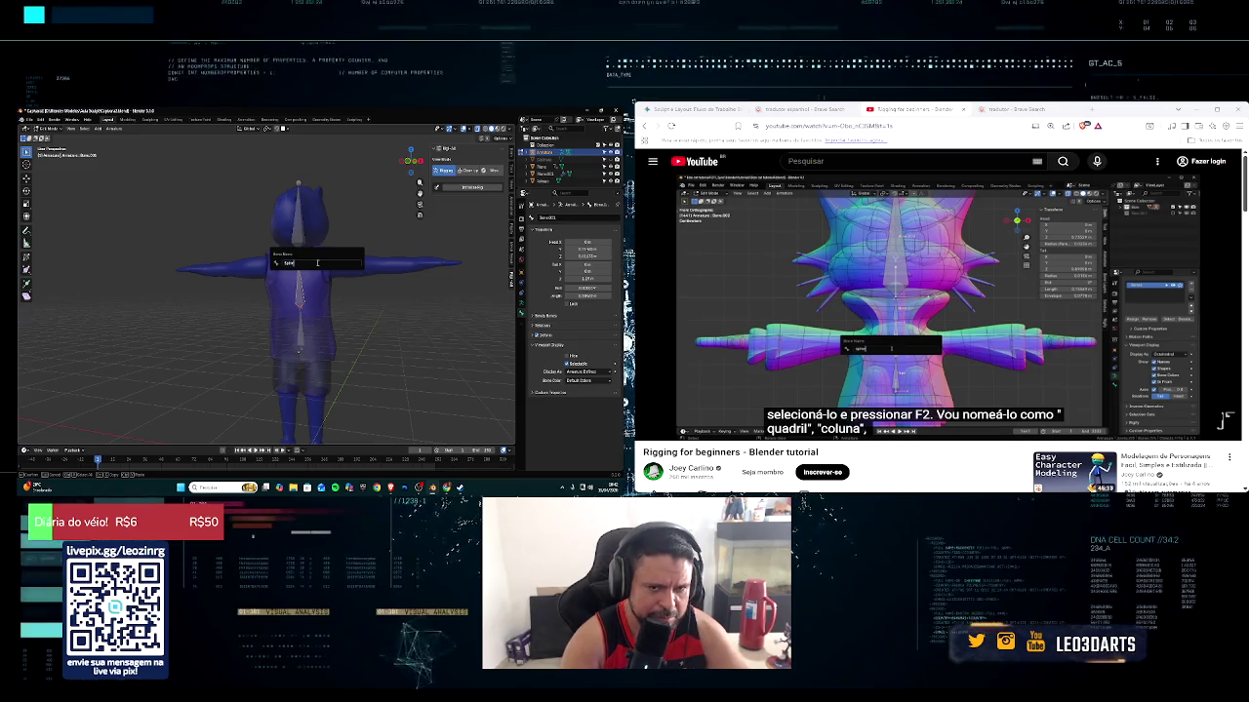
key("Return")
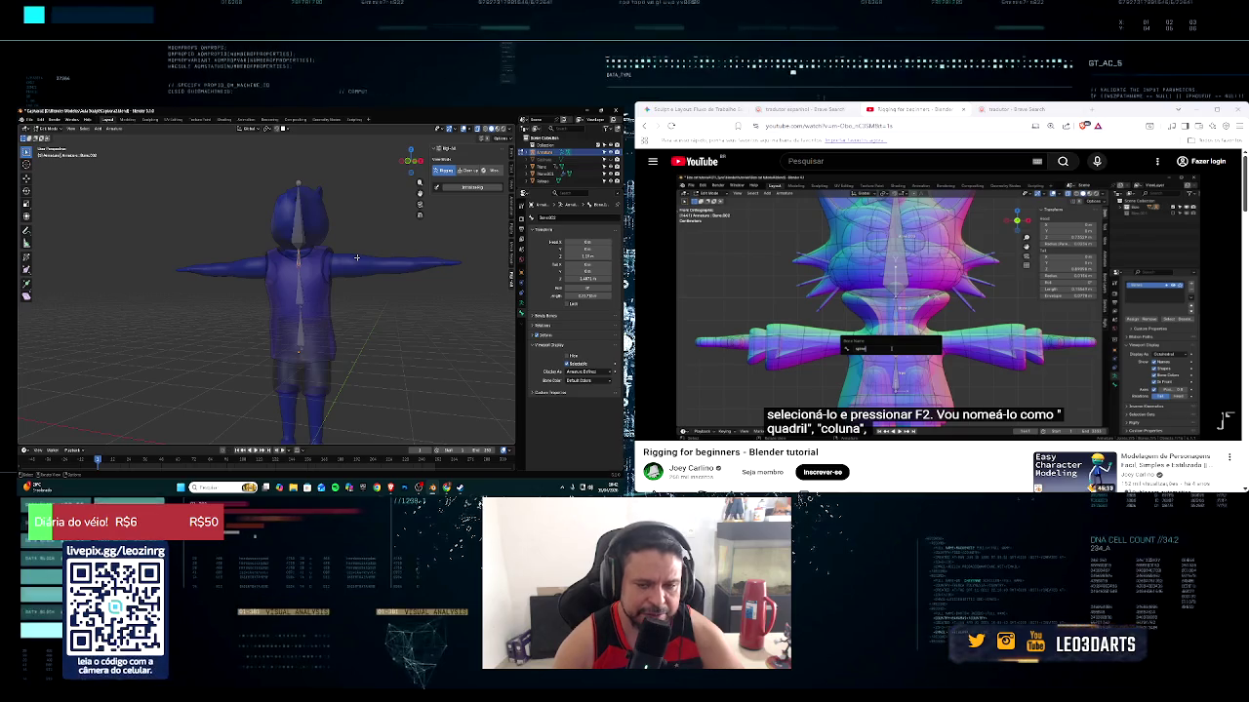
Rename the bone inside the head to Head, then reselect the Spine bone
key("F2")
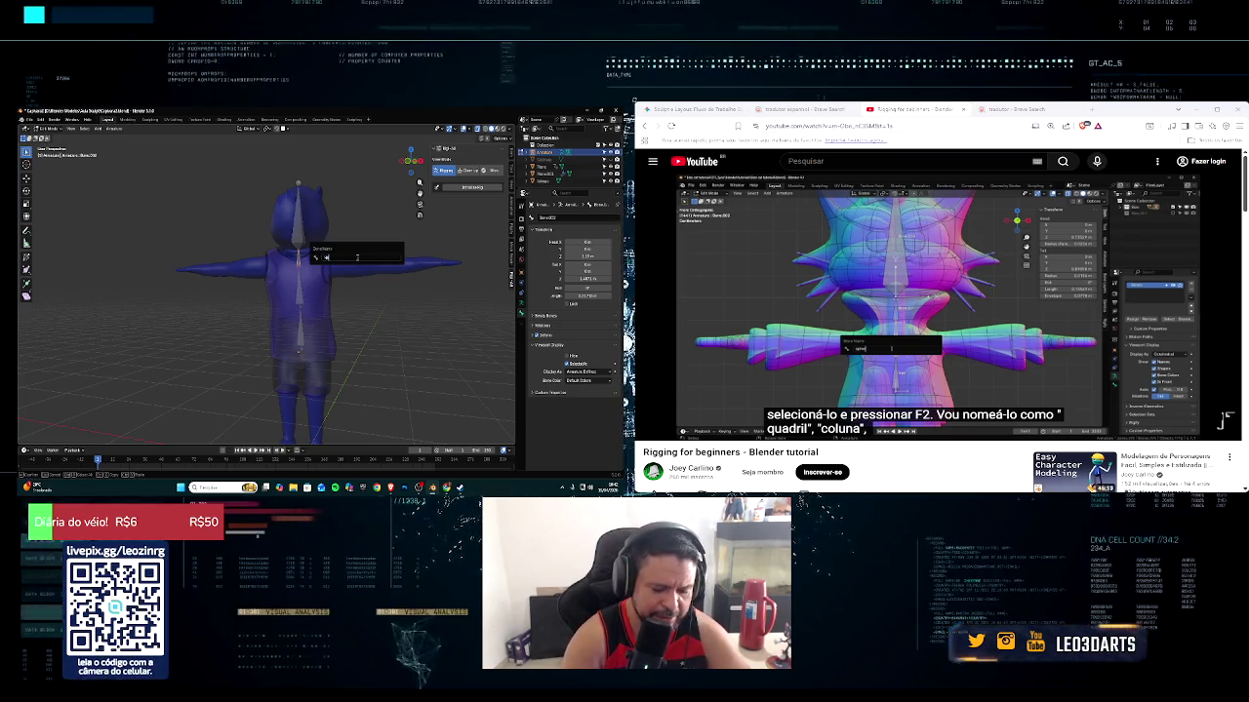
left_click(303, 232)
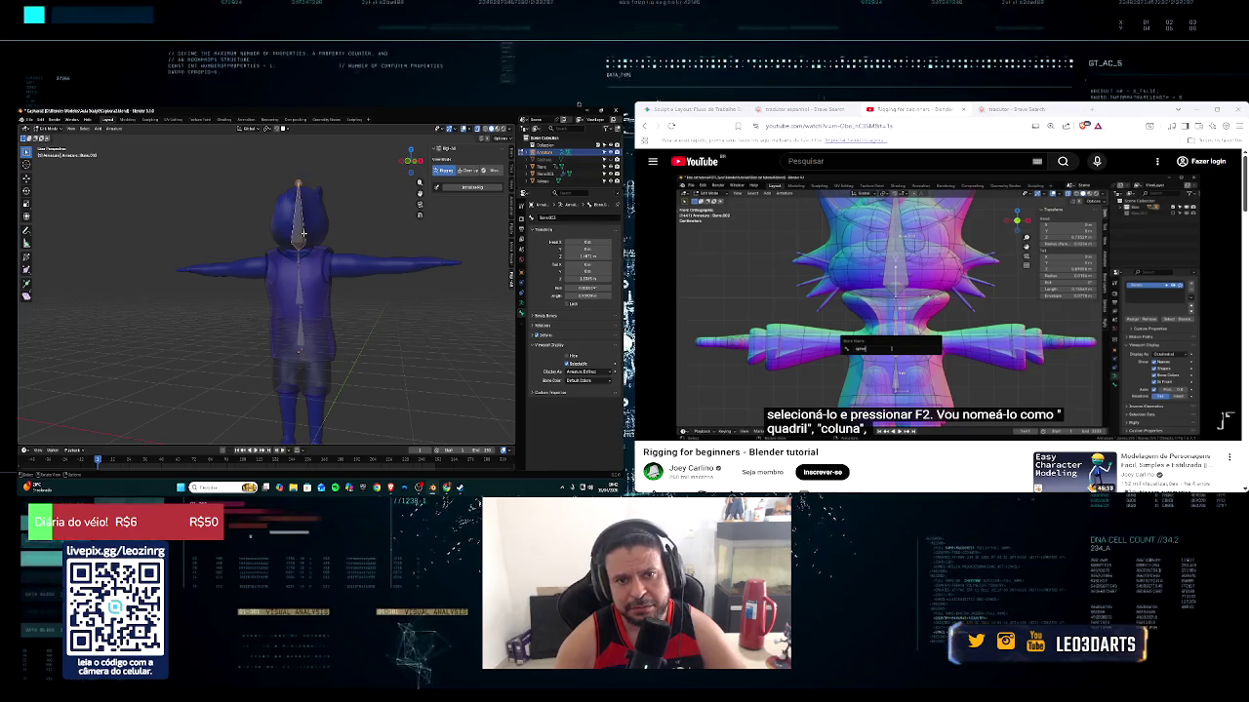
key("F2")
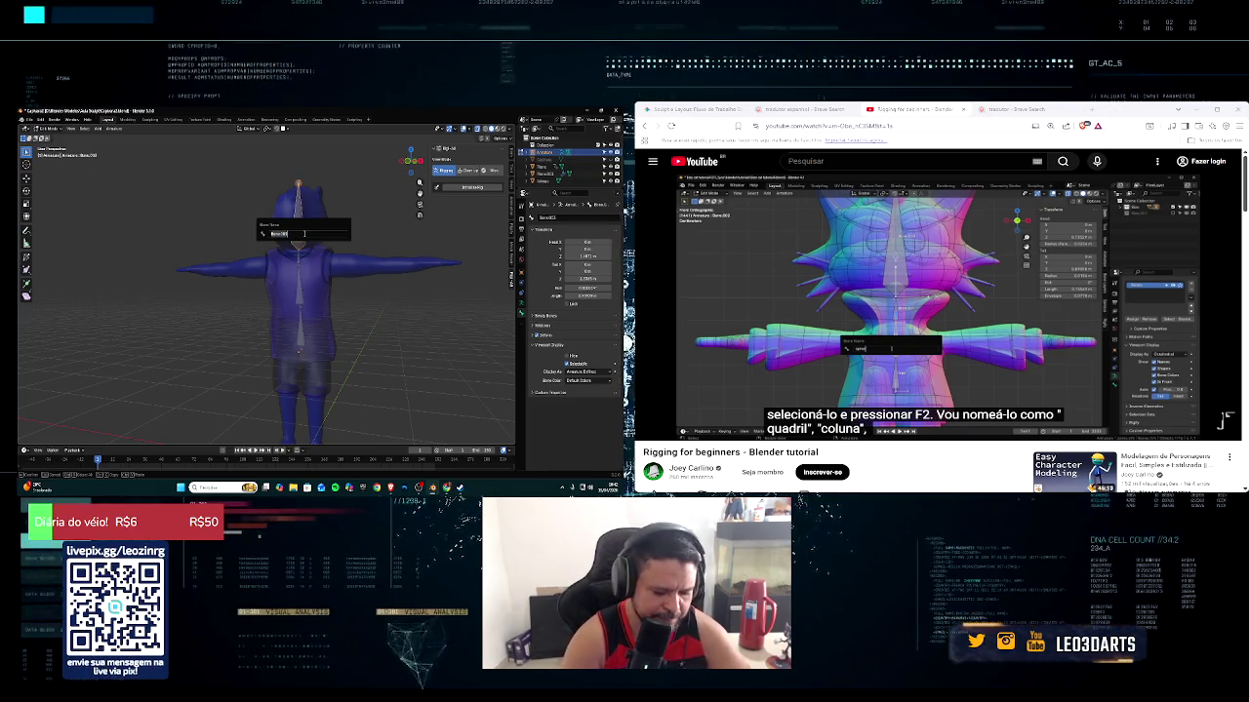
type("Head")
key("Return")
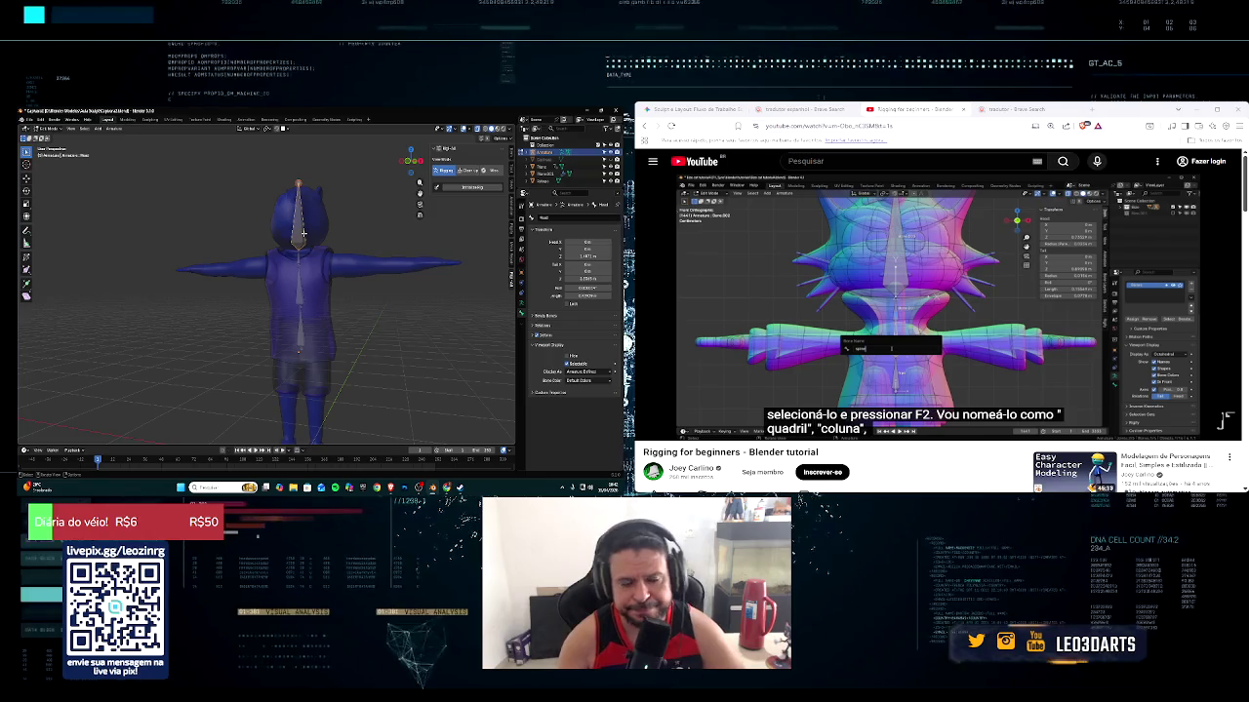
left_click(651, 427)
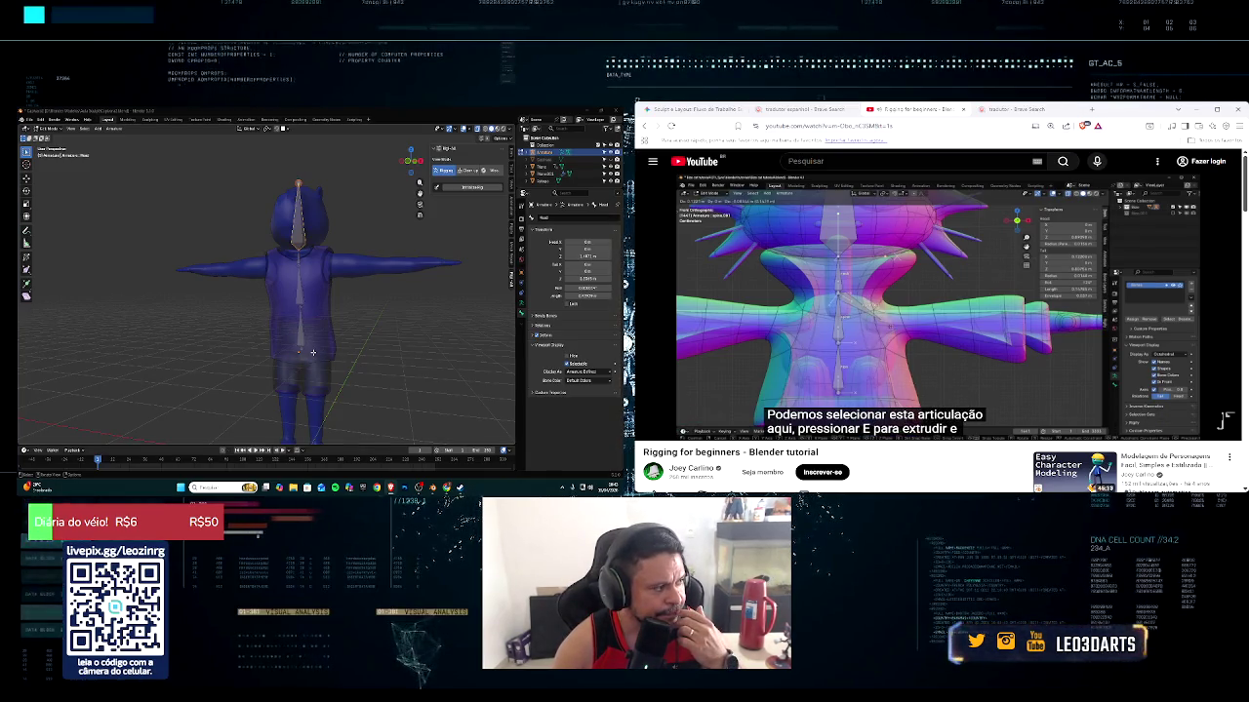
left_click(337, 267)
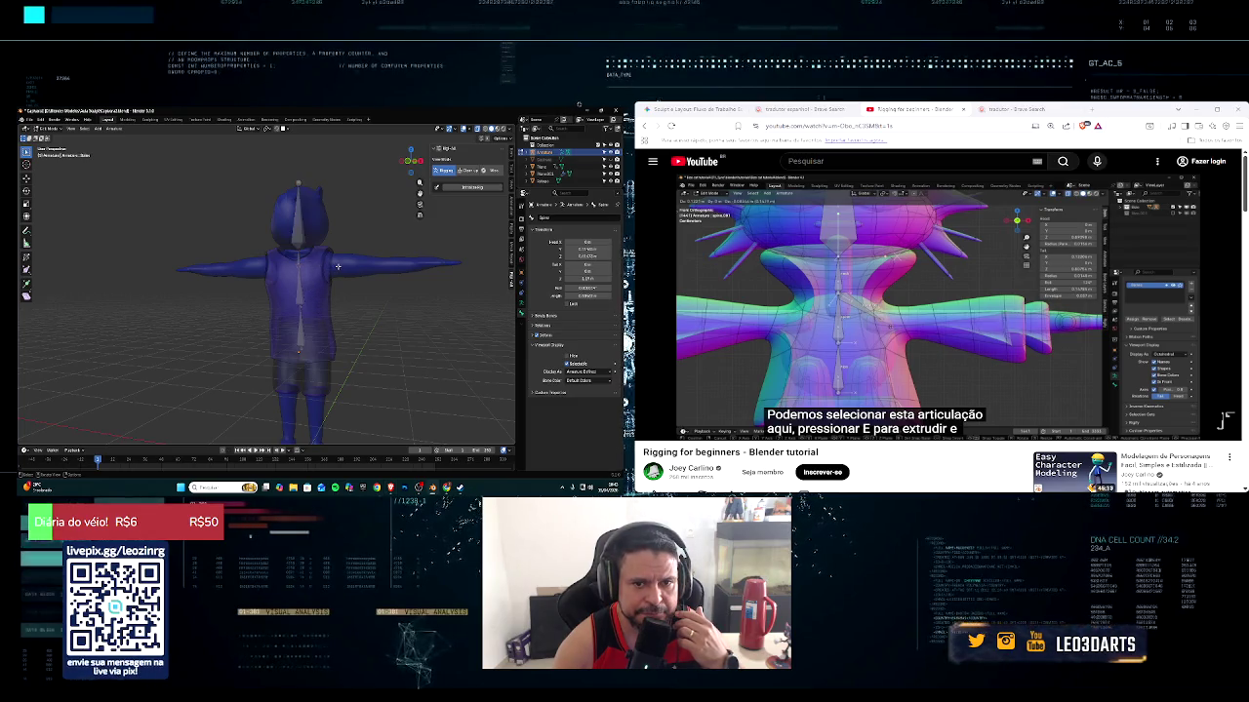
Extrude a new bone from the spine joint and view it from above
key("e")
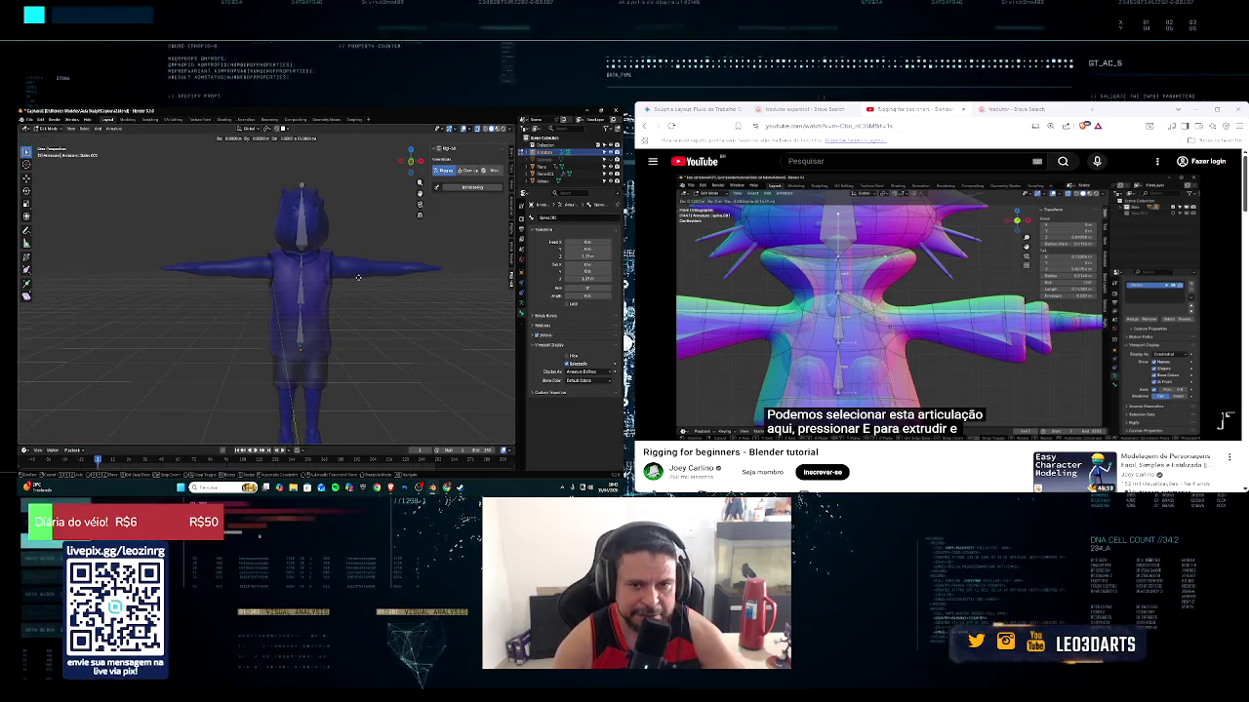
left_click(387, 280)
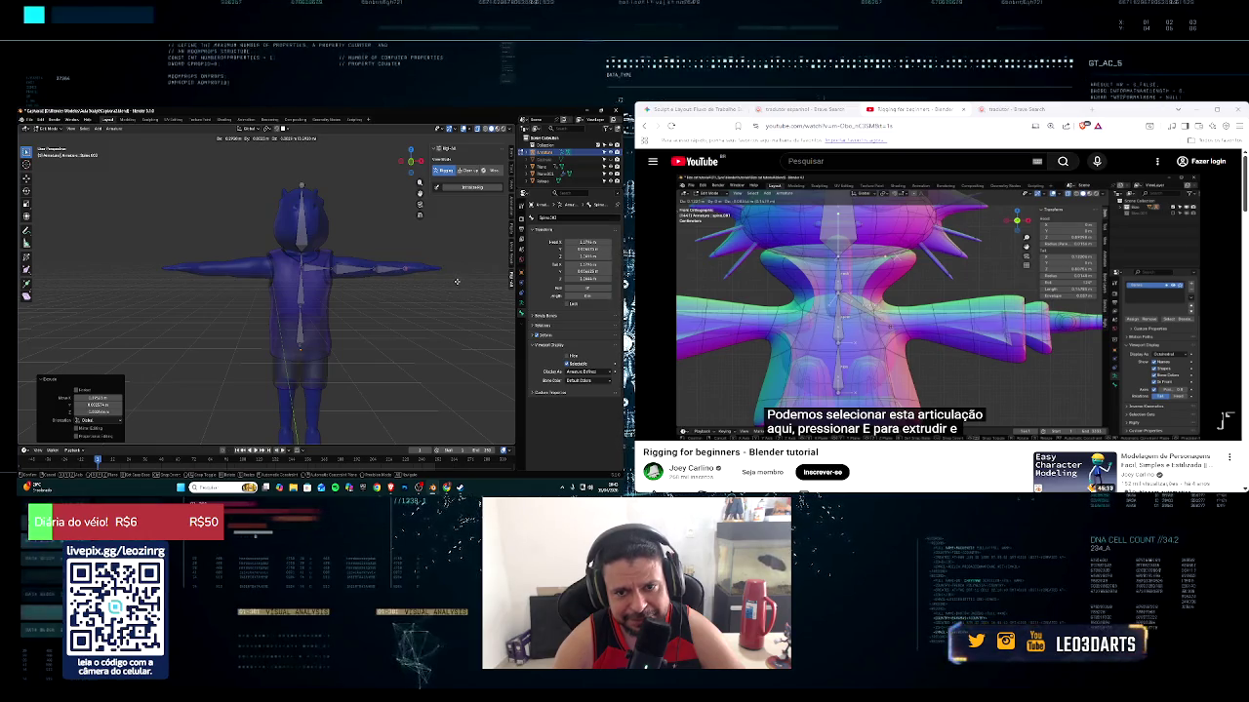
key("KP_7")
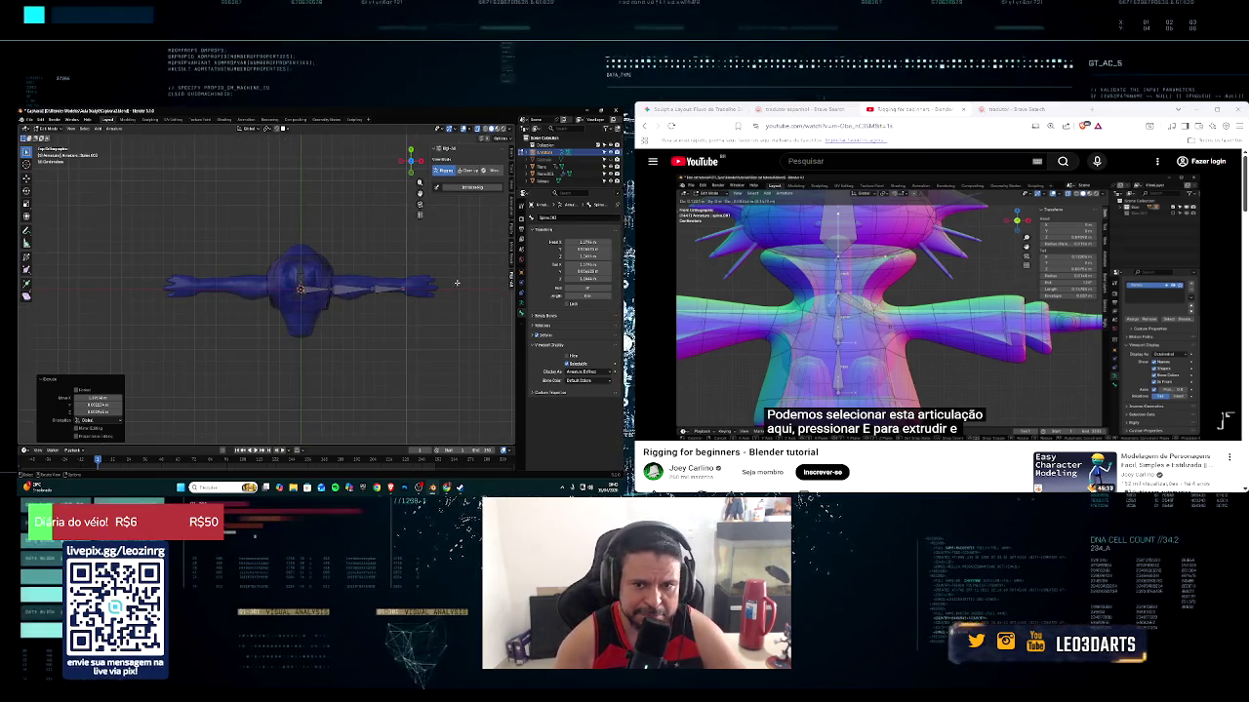
middle_click_drag(456, 283, 446, 410)
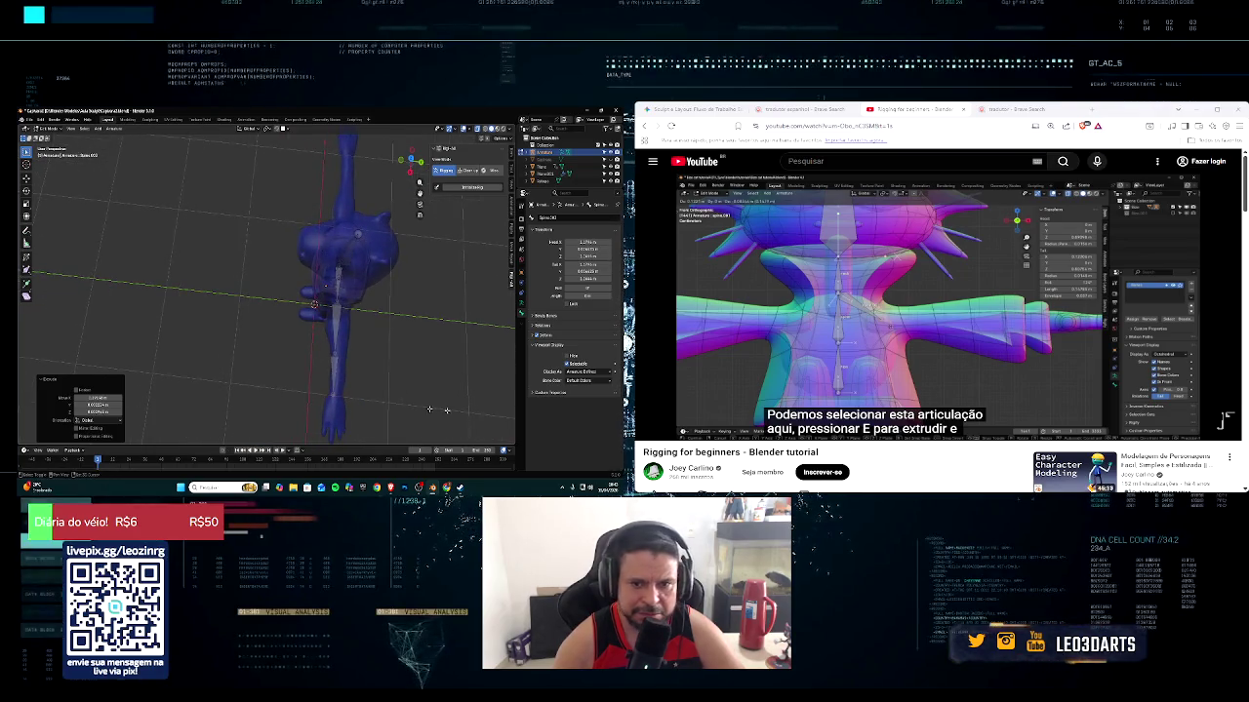
Extrude two more bones constrained to the Y axis toward the arm
key("e")
key("y")
left_click(363, 369)
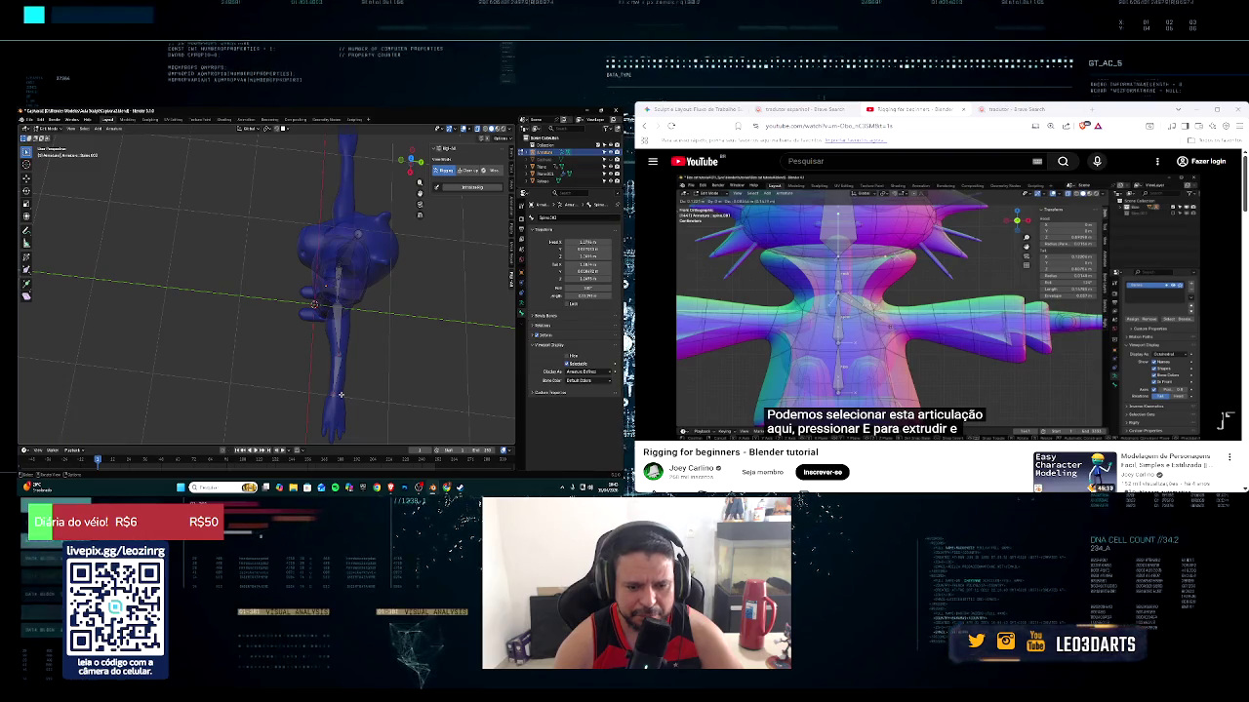
left_click(340, 305)
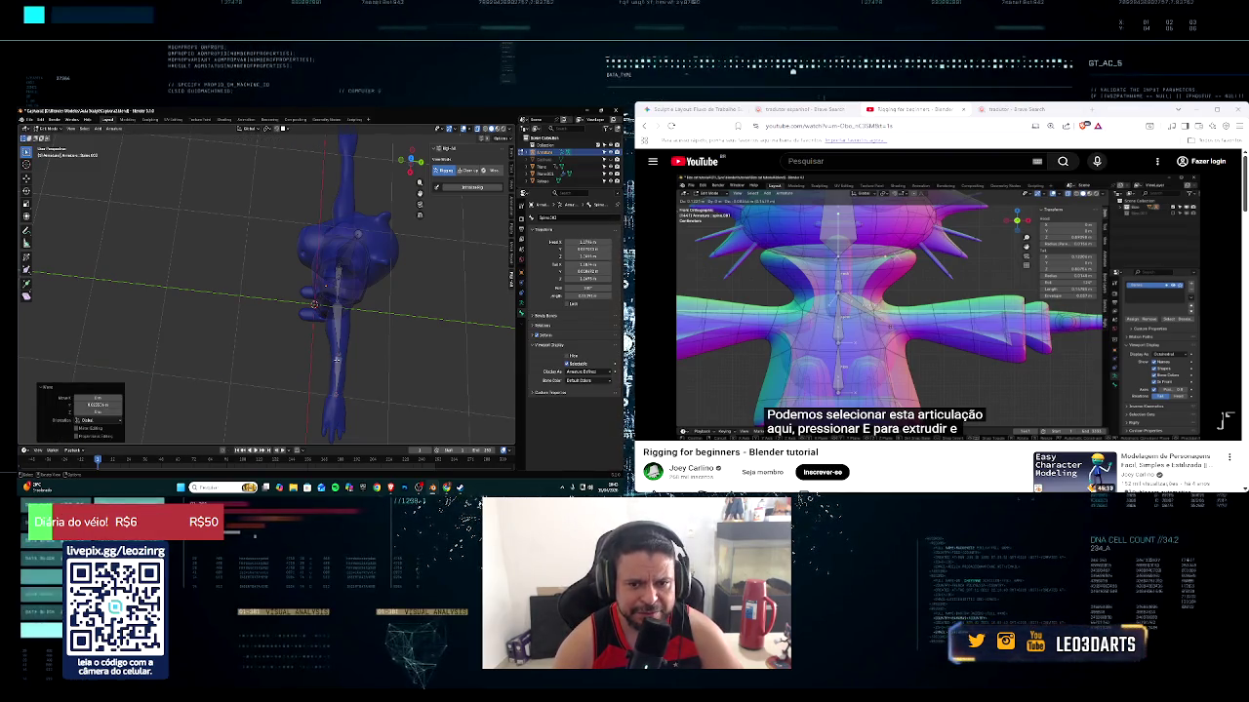
left_click(340, 304)
key("e")
key("y")
left_click(344, 310)
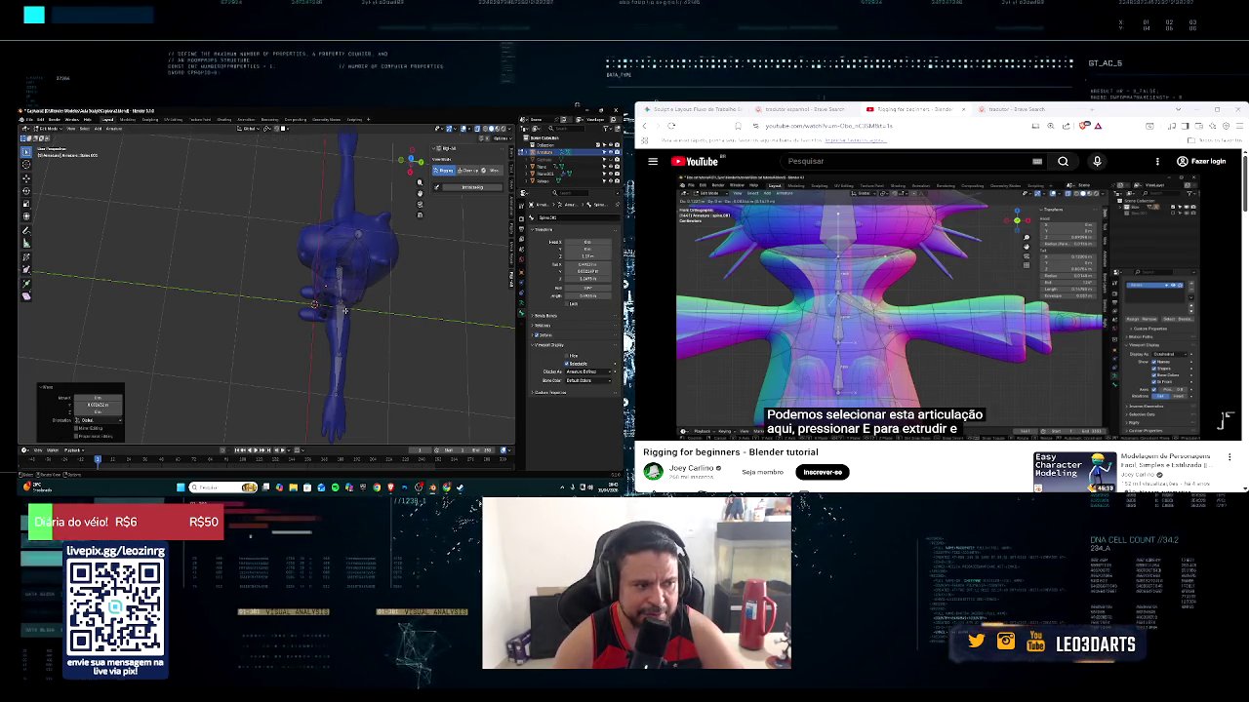
mouse_move(364, 322)
middle_mouse_down()
mouse_move(338, 392)
mouse_move(348, 362)
middle_mouse_up()
Extrude three bones straight down along the Z axis
key("e")
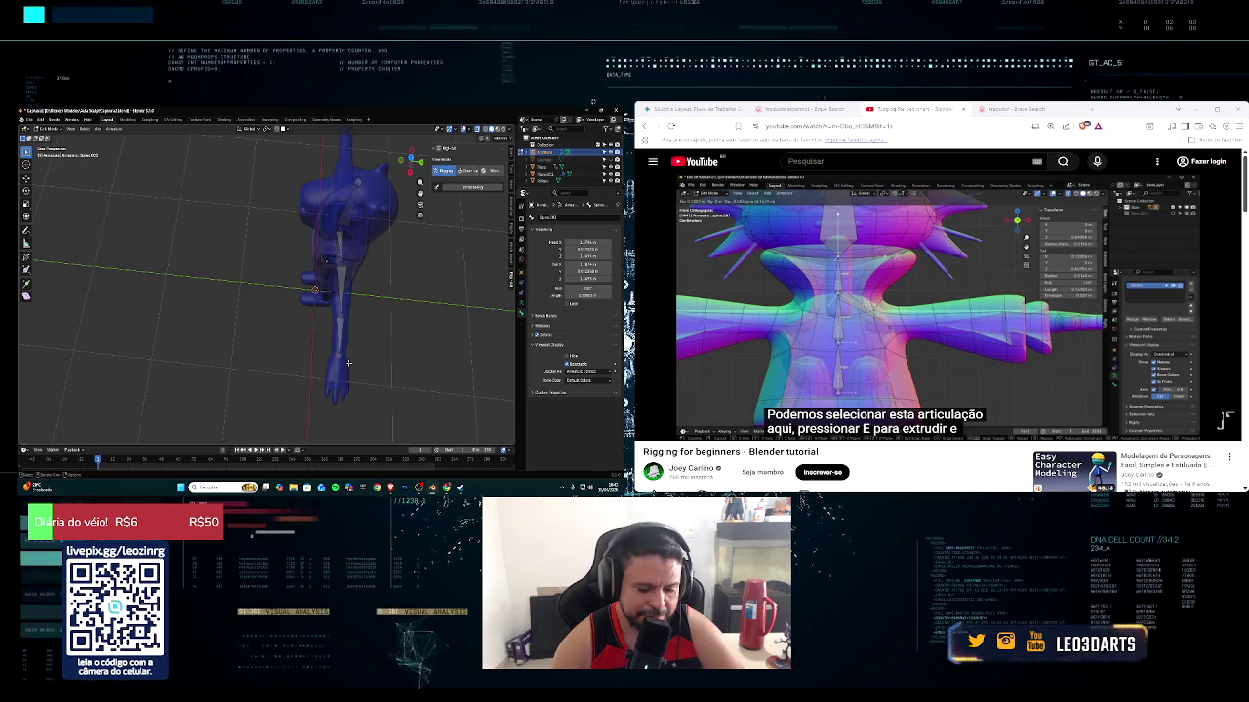
key("z")
left_click(352, 382)
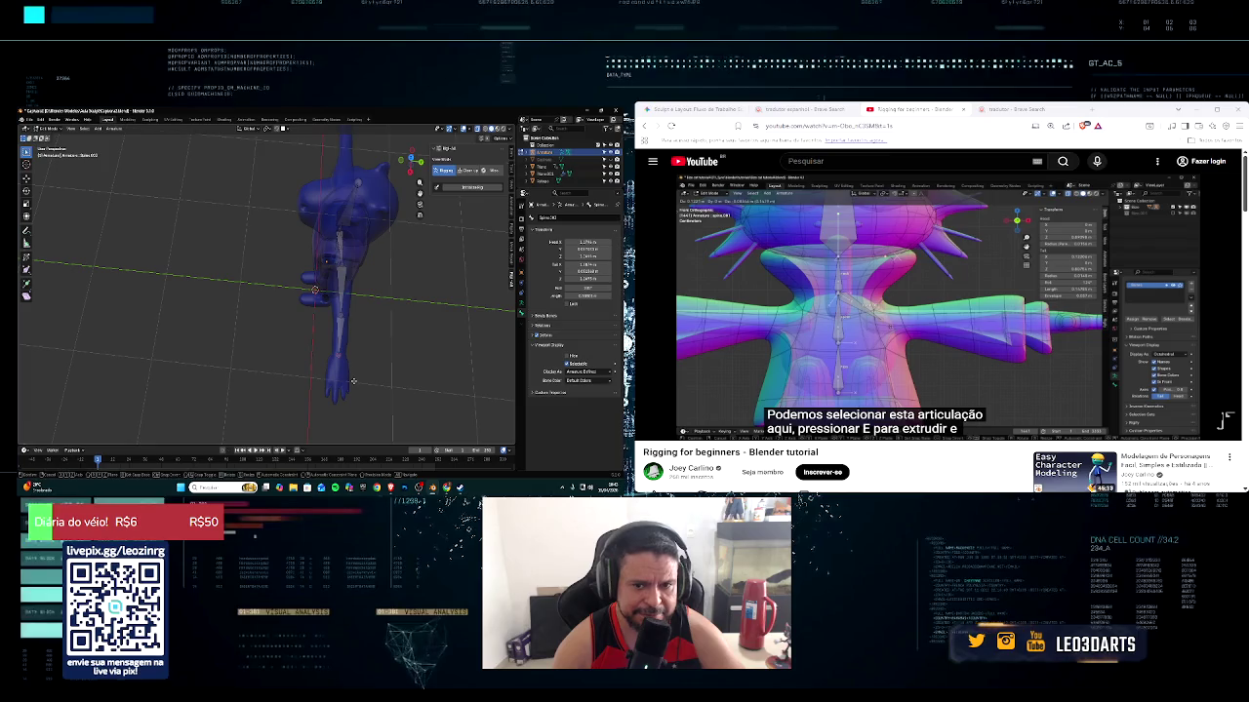
key("e")
key("z")
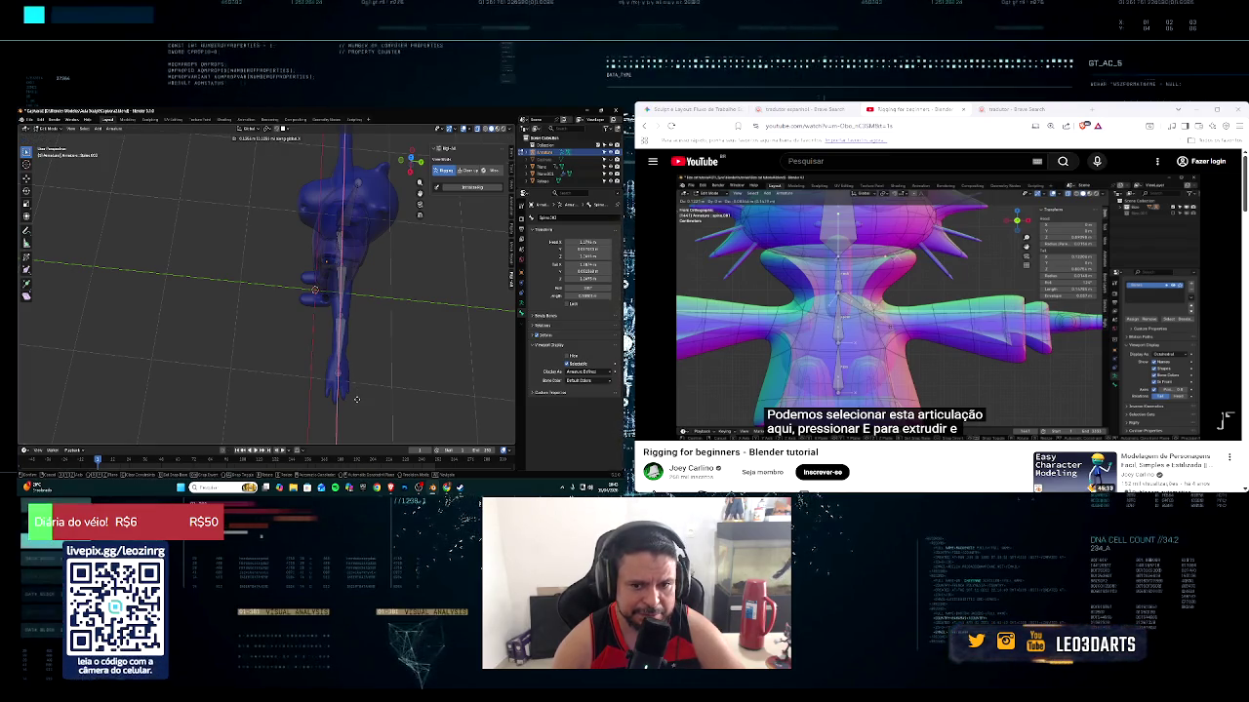
left_click(357, 391)
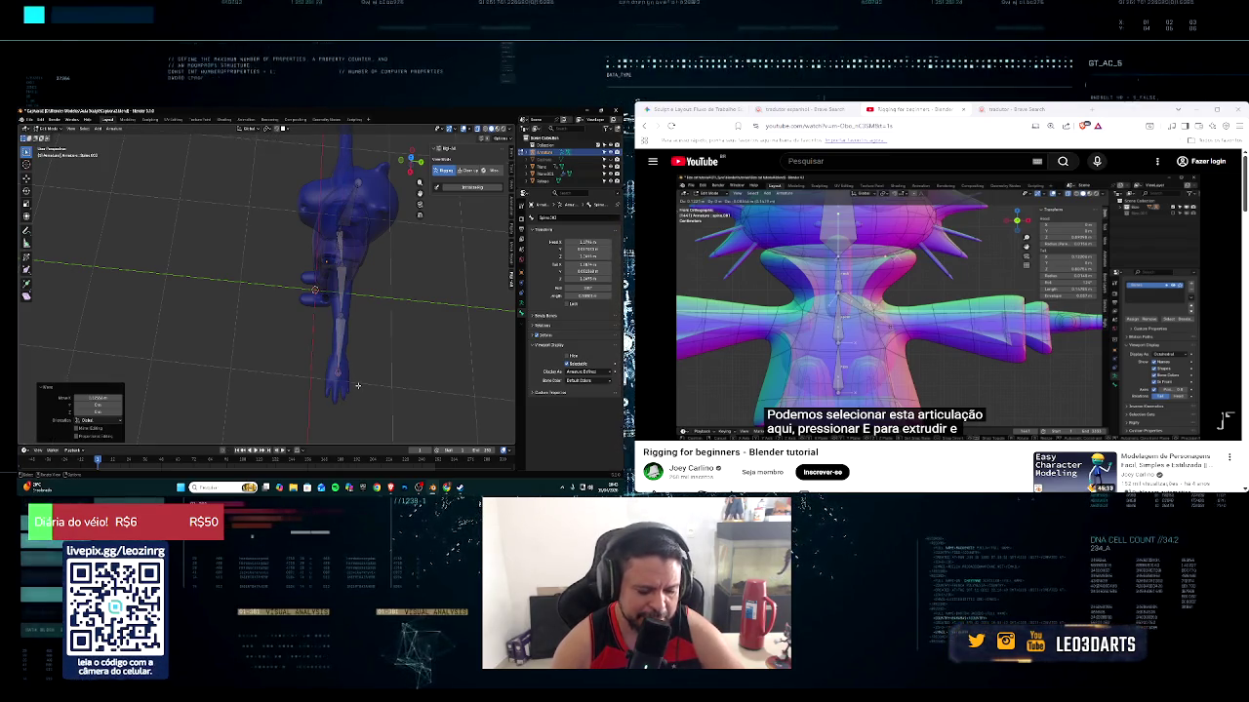
key("e")
key("z")
key("z")
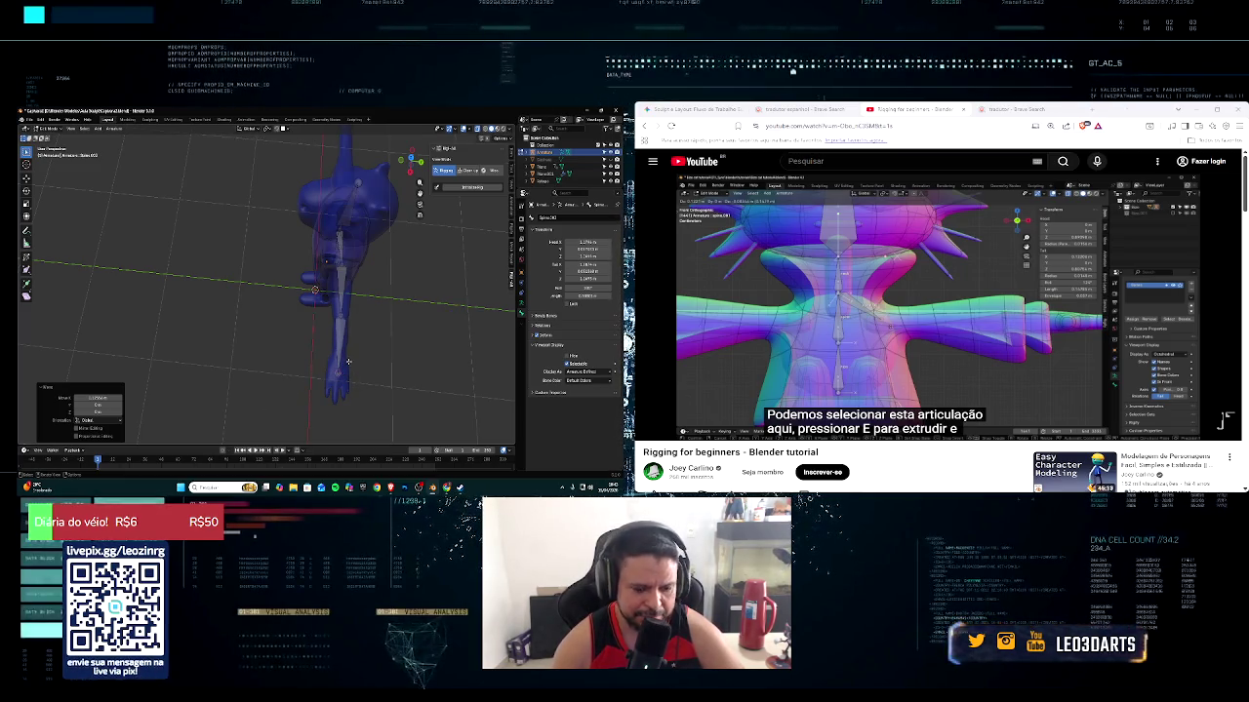
key("z")
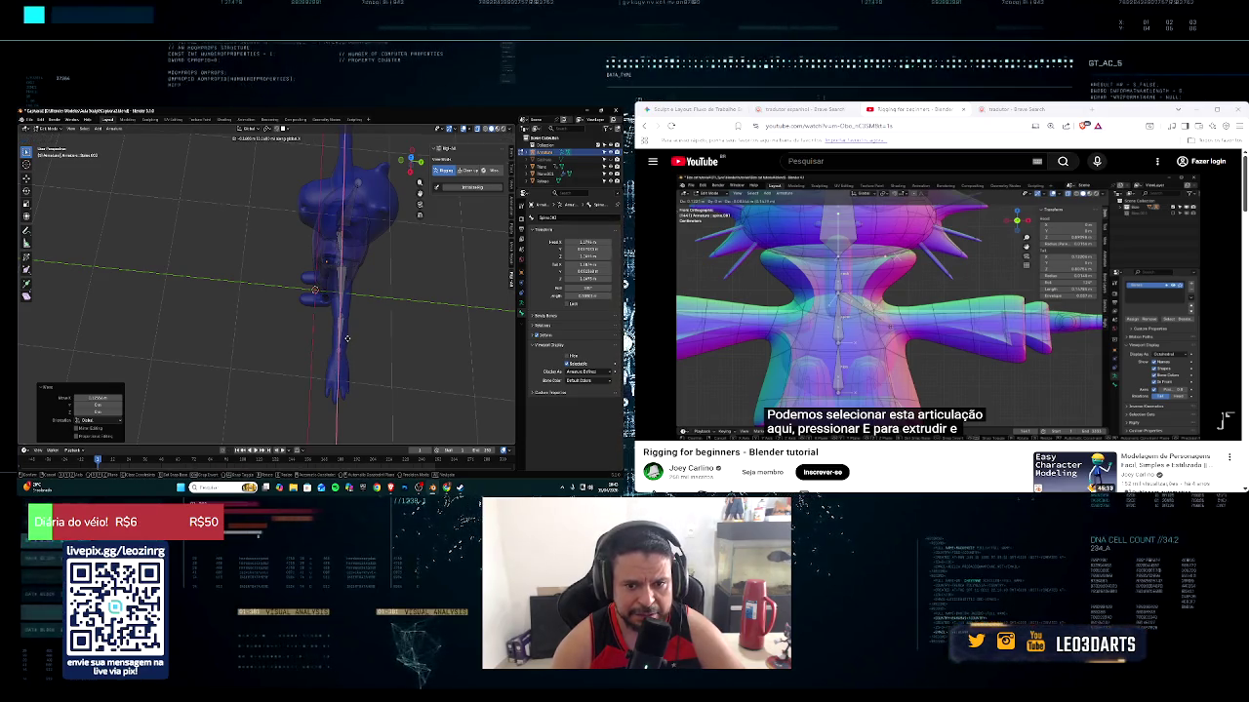
left_click(347, 339)
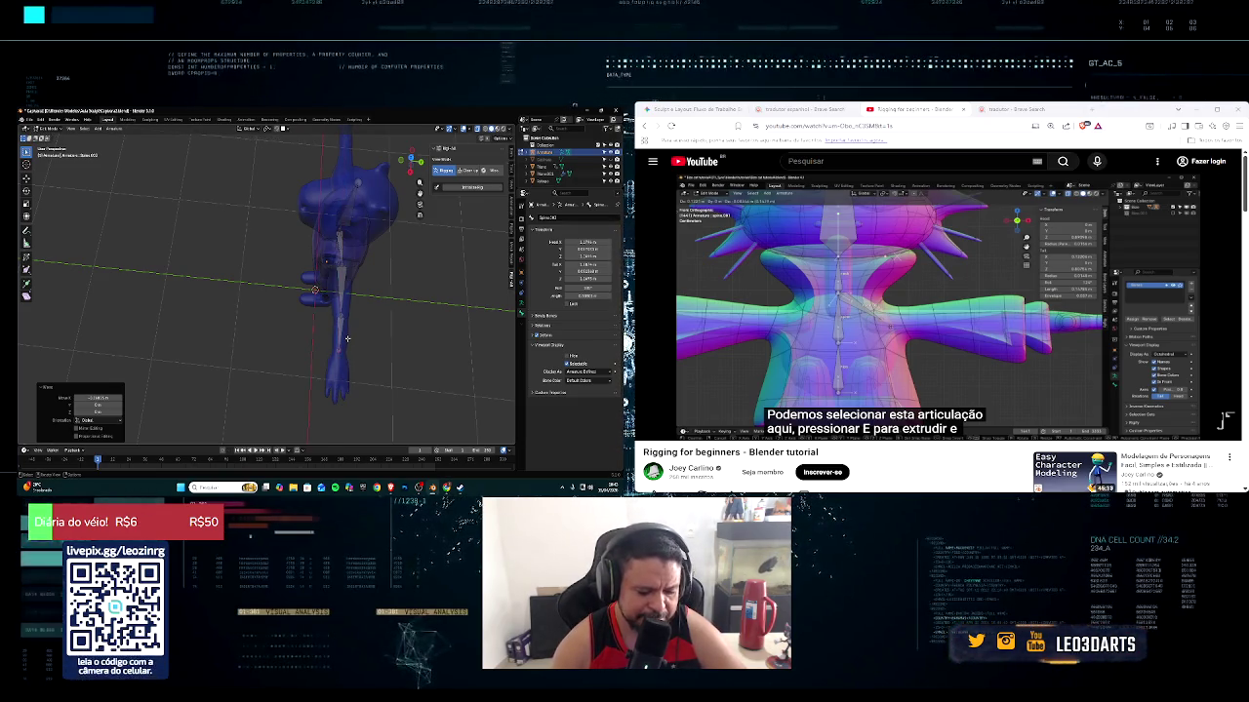
Extrude a final bone out to the hand and rotate it to hang straighter
key("e")
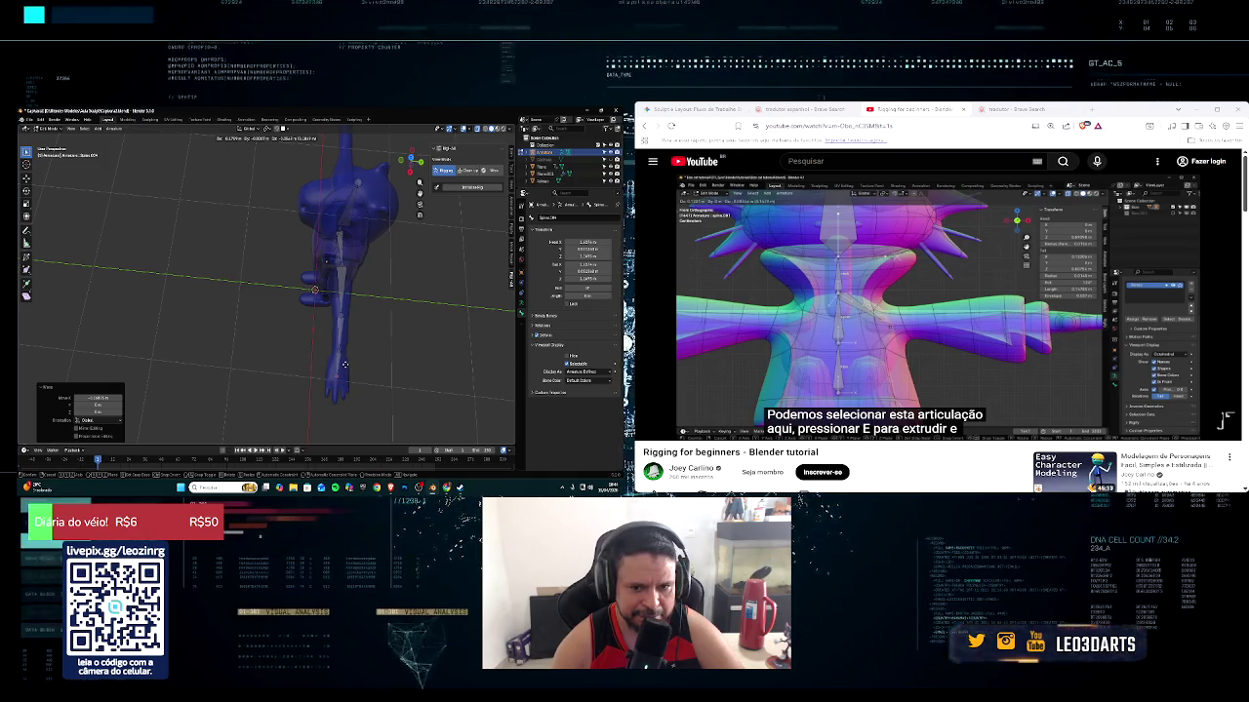
left_click(345, 364)
middle_click_drag(346, 367, 353, 359)
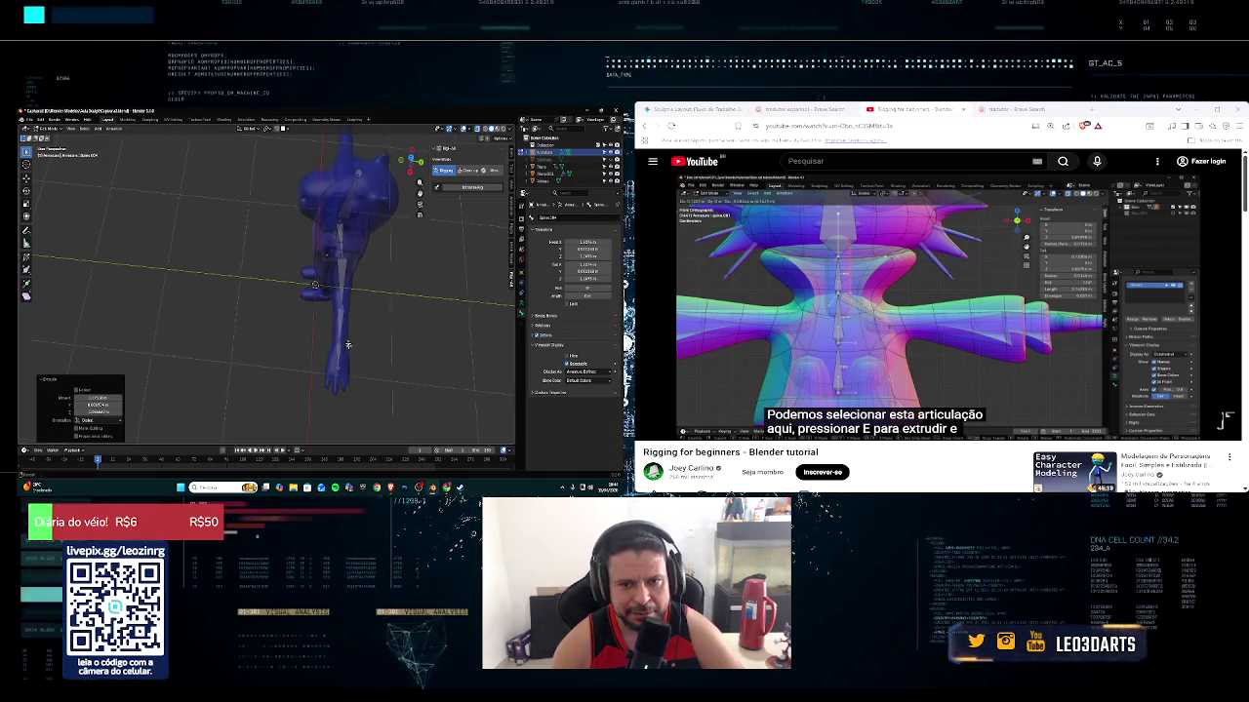
scroll(360, 353, "up", 2)
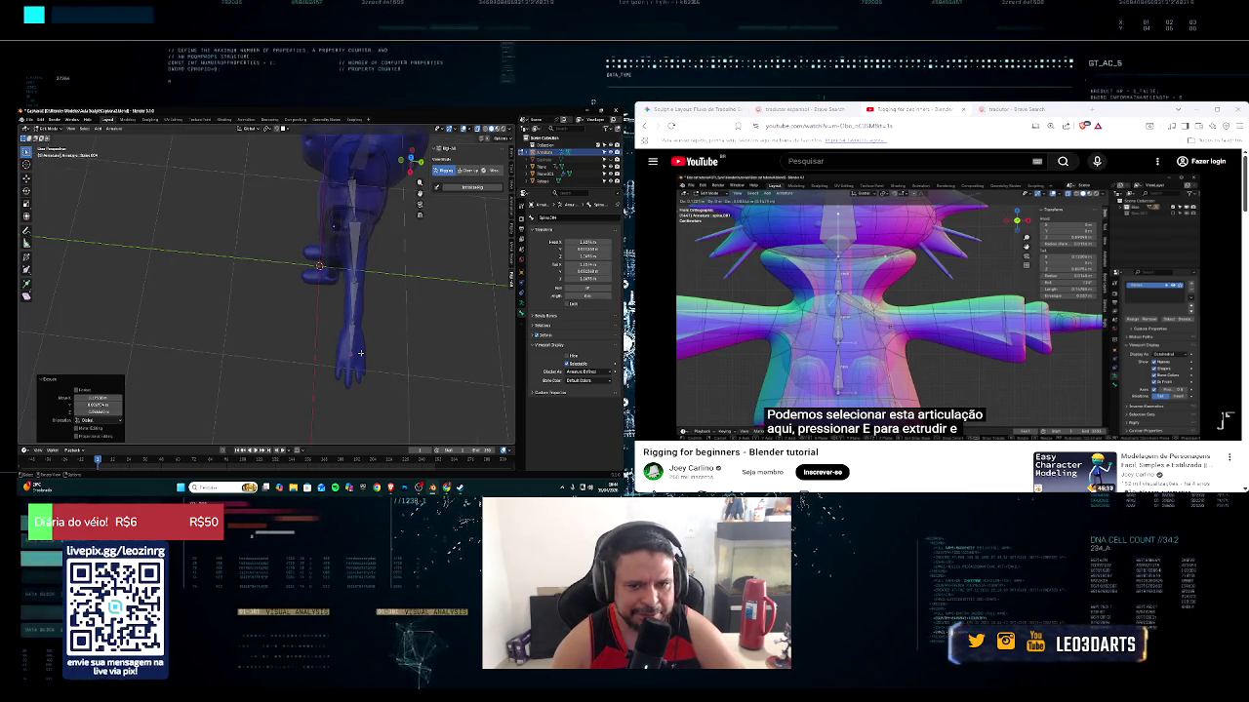
key("g")
key("e")
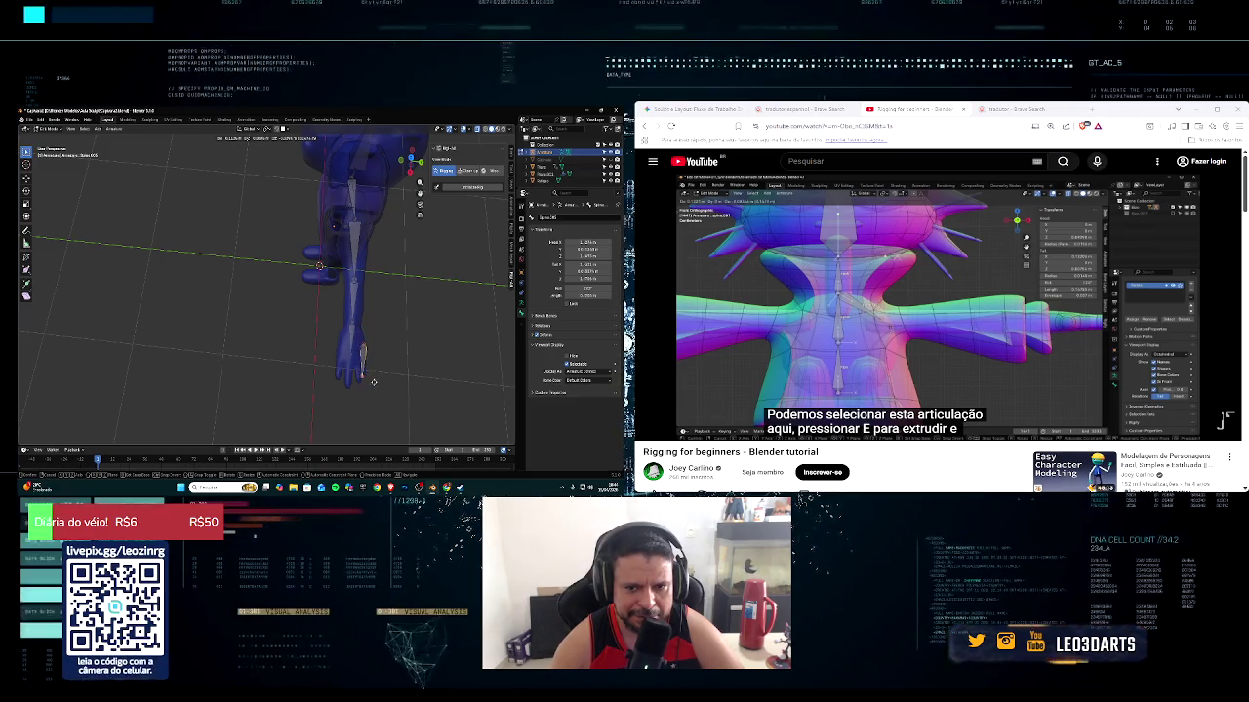
left_click(383, 378)
key("r")
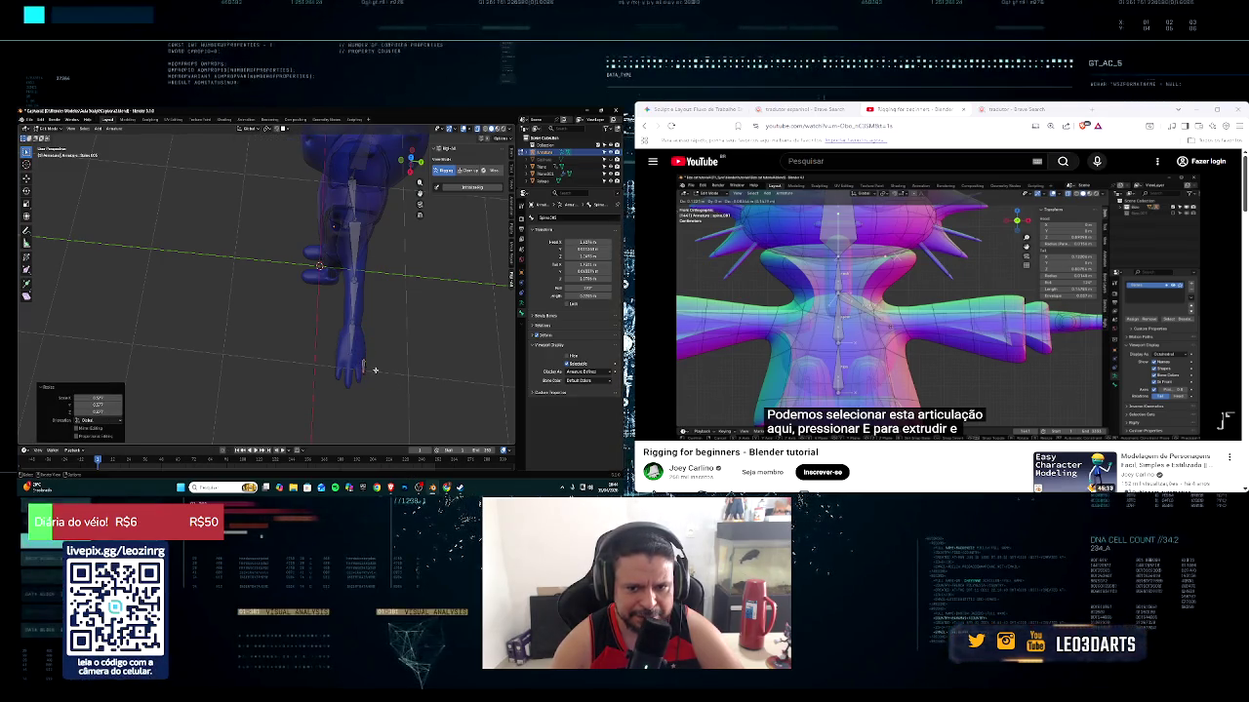
left_click(352, 334)
mouse_move(351, 334)
middle_mouse_down()
mouse_move(339, 331)
mouse_move(349, 332)
mouse_move(338, 297)
middle_mouse_up()
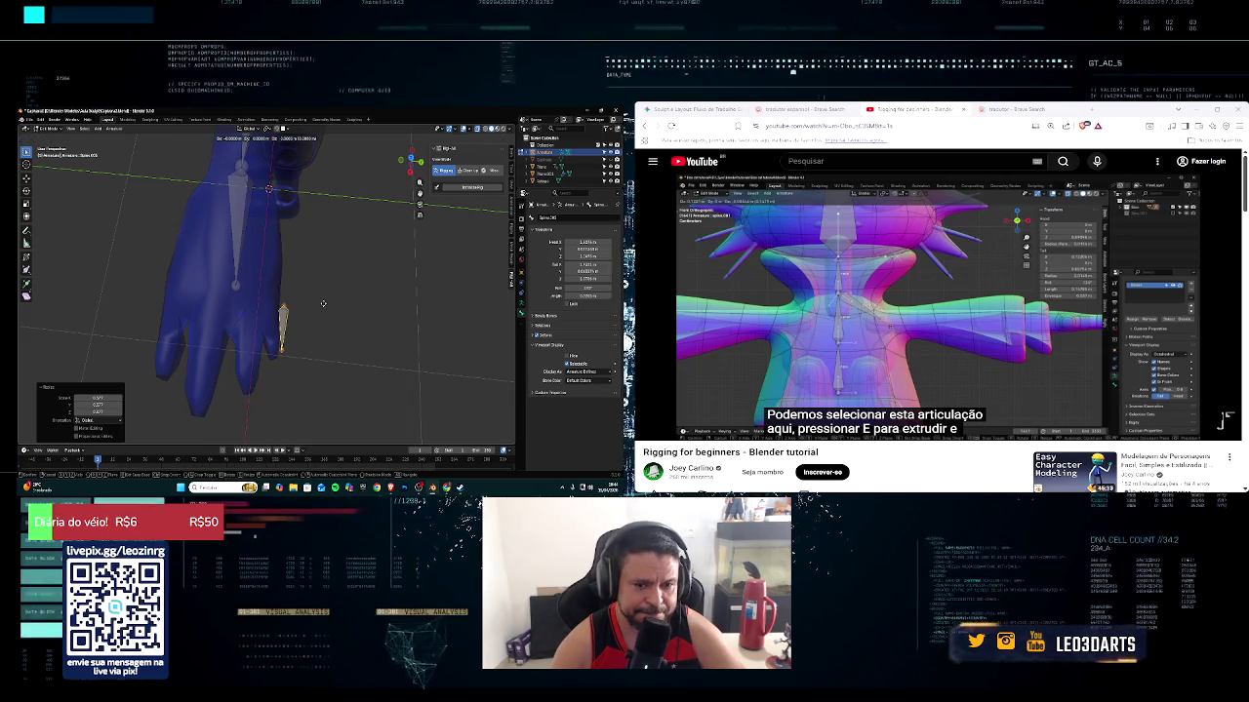
Move the finger bone along Y and rotate it into place
key("g")
key("y")
left_click(311, 305)
key("r")
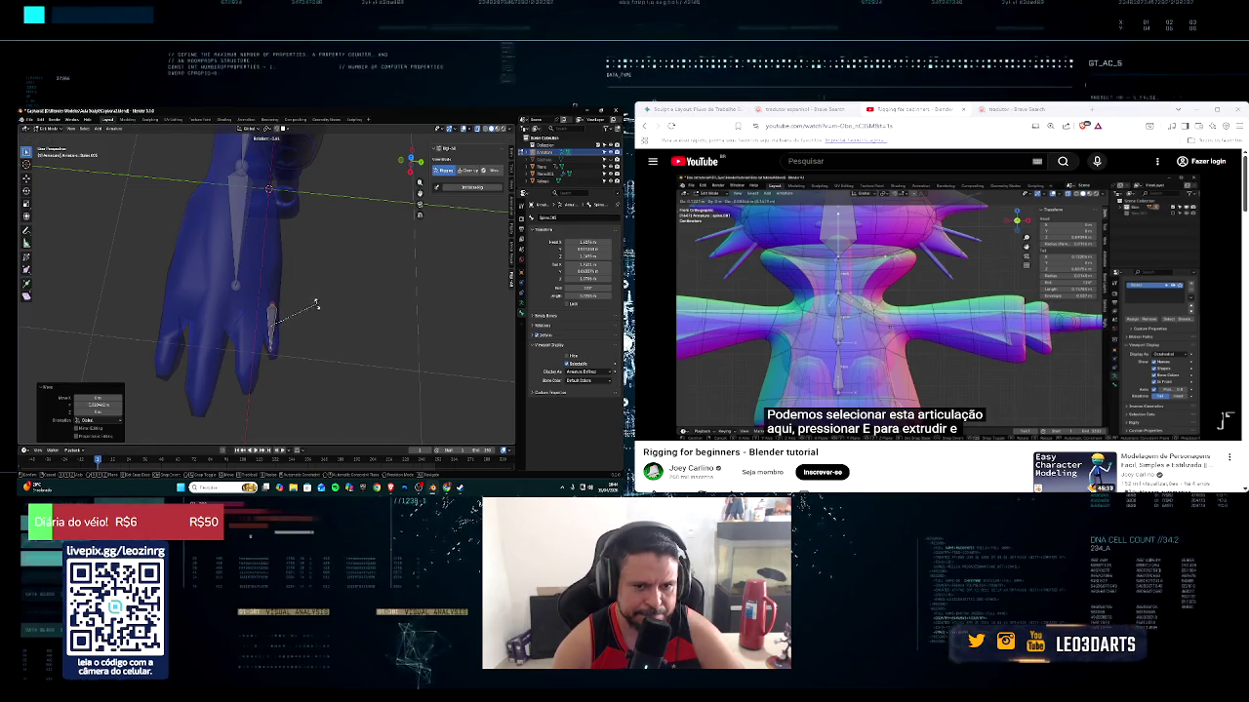
left_click(303, 305)
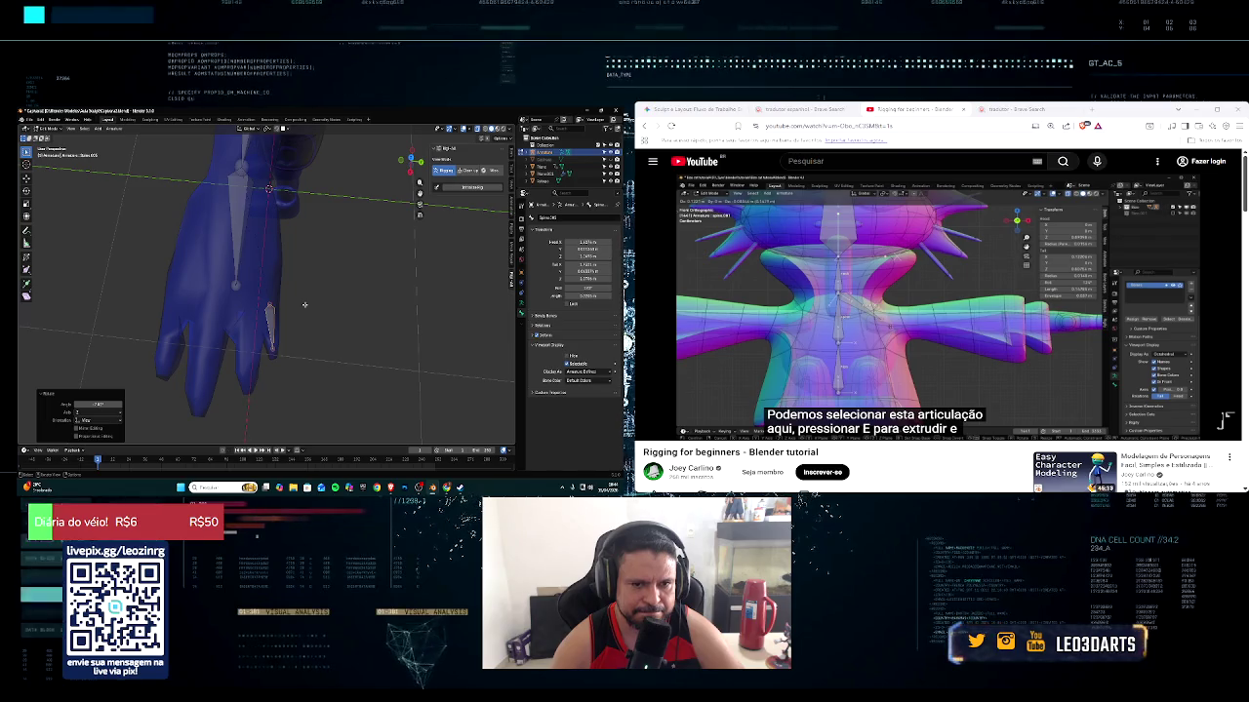
Subdivide the finger bone, delete the extra segment, and reselect the small finger bone
right_click(281, 317)
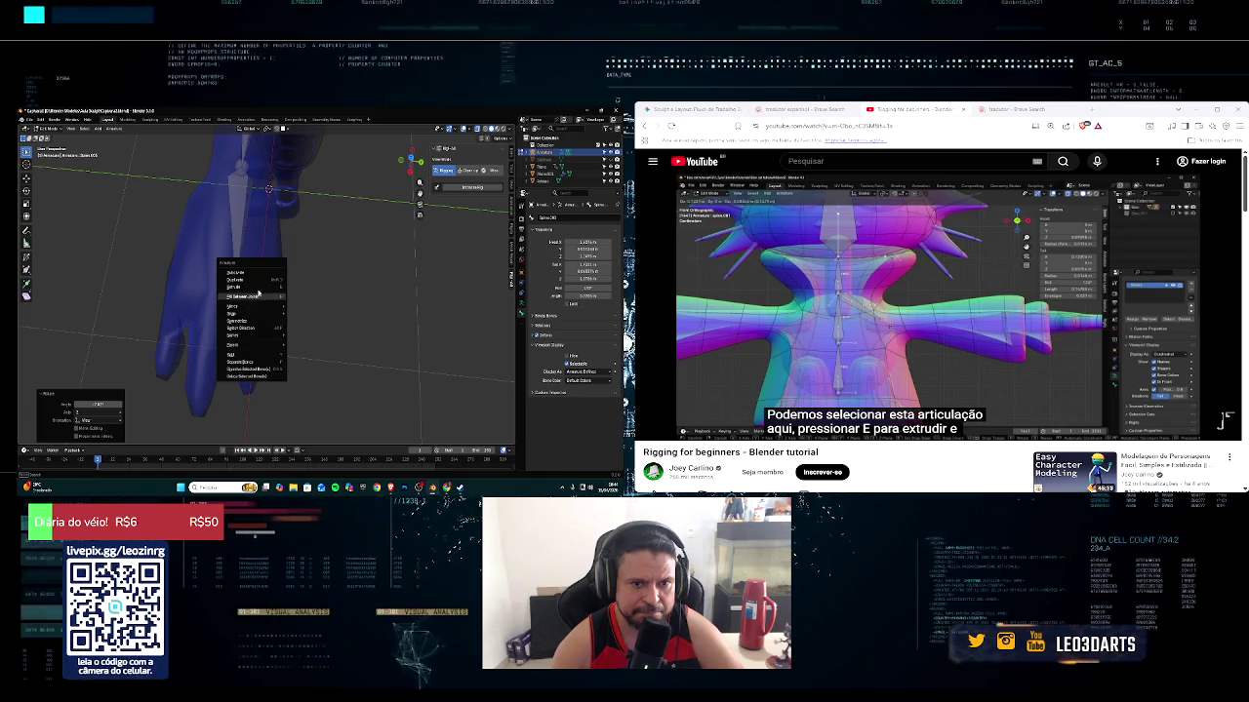
left_click(259, 276)
right_click(261, 324)
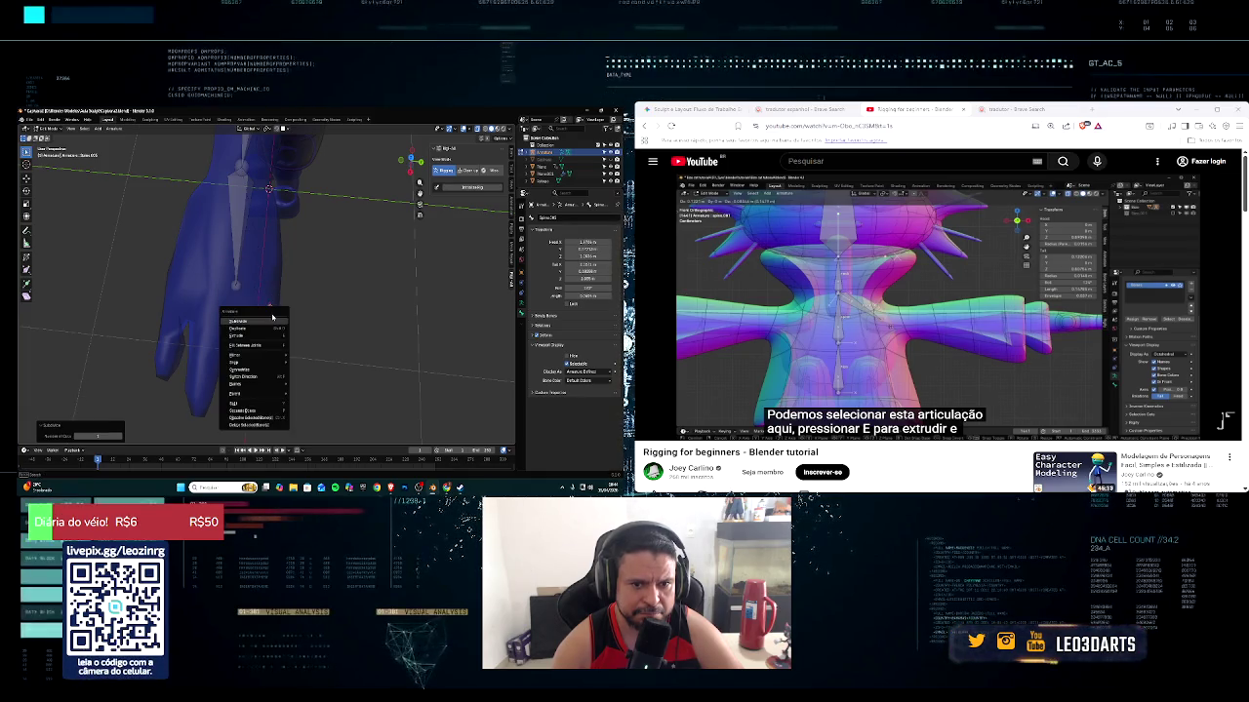
left_click(261, 325)
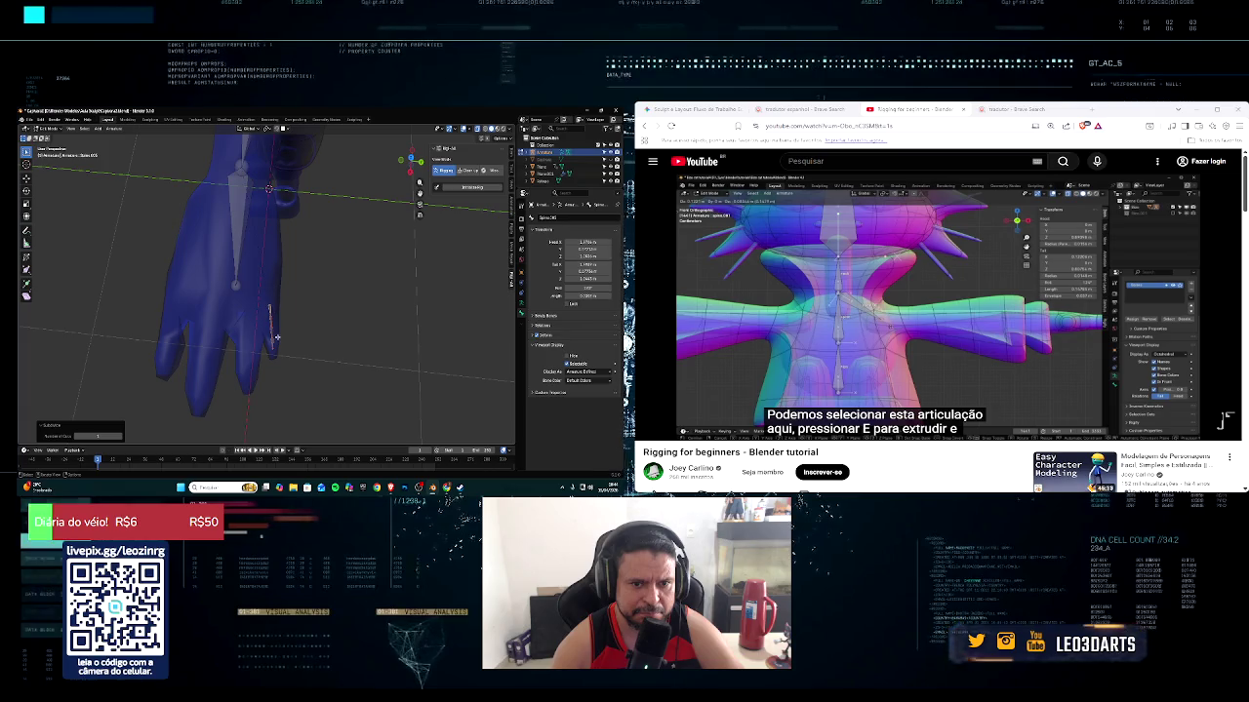
left_click(283, 340)
key("x")
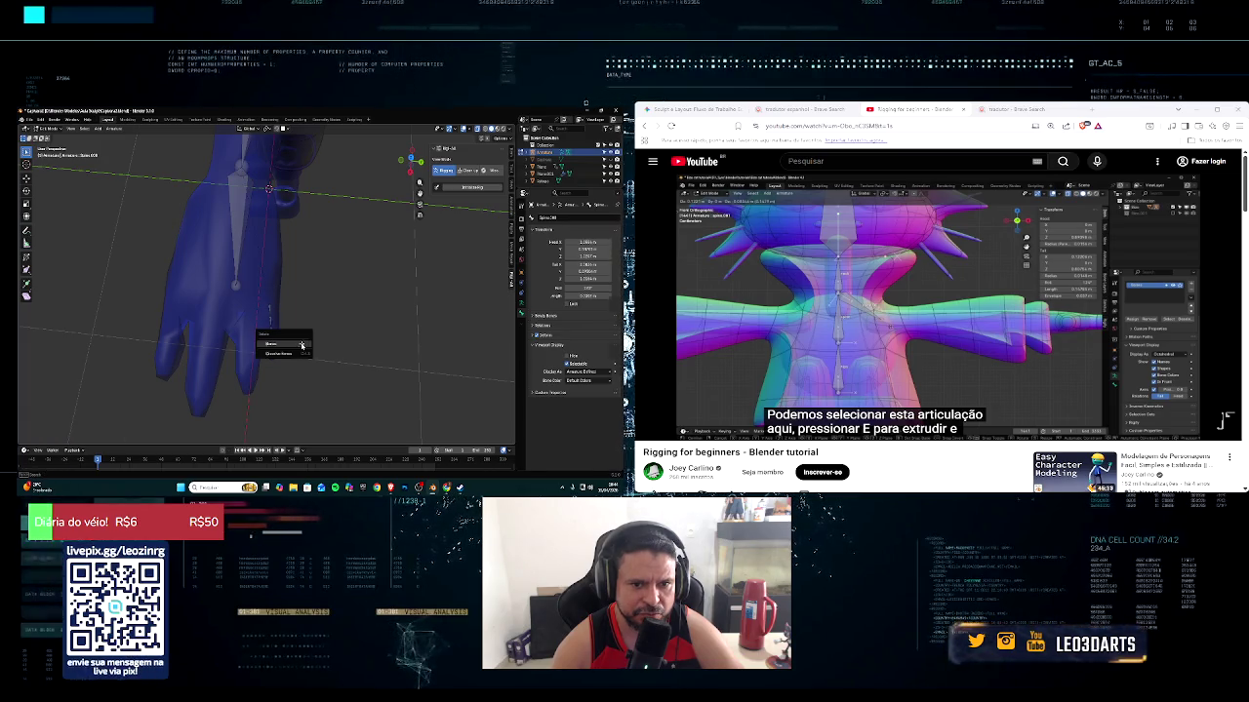
left_click(302, 345)
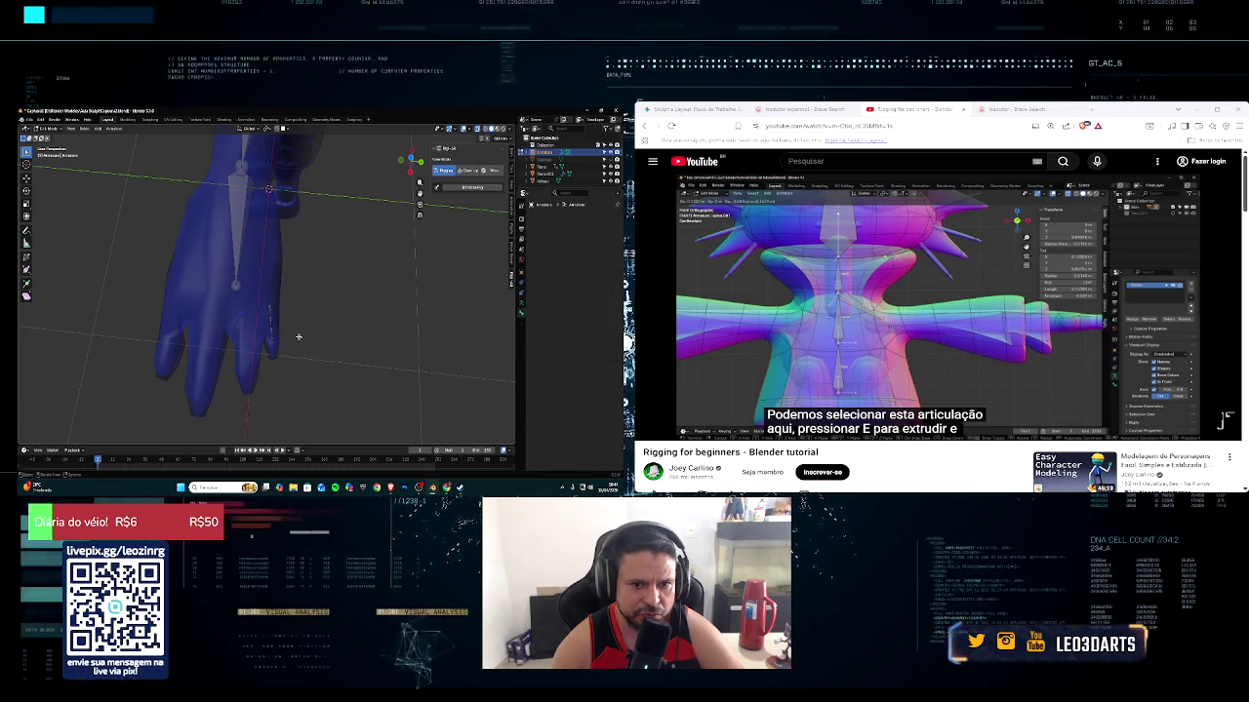
left_click(263, 301)
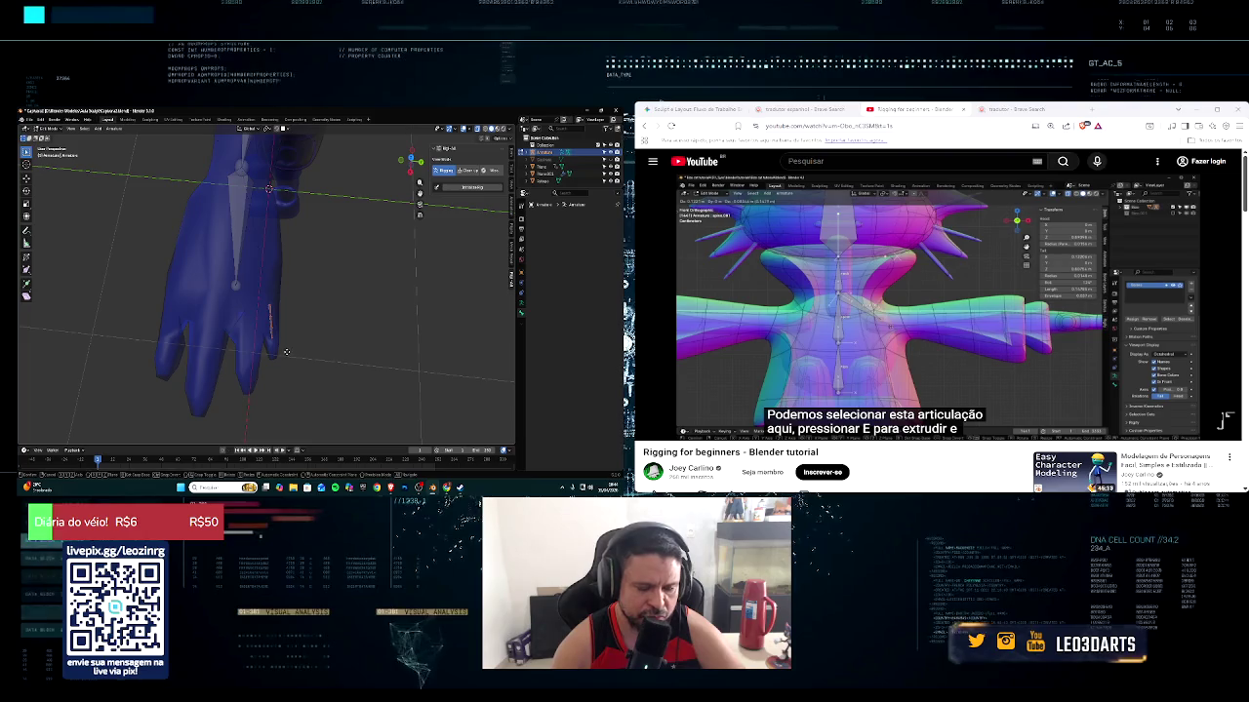
key("e")
mouse_move(285, 351)
middle_mouse_down()
mouse_move(271, 336)
mouse_move(227, 339)
mouse_move(222, 312)
middle_mouse_up()
Raise the small arm-end bone along Z and extrude a vertical bone from its joint
left_click_drag(183, 203, 230, 238)
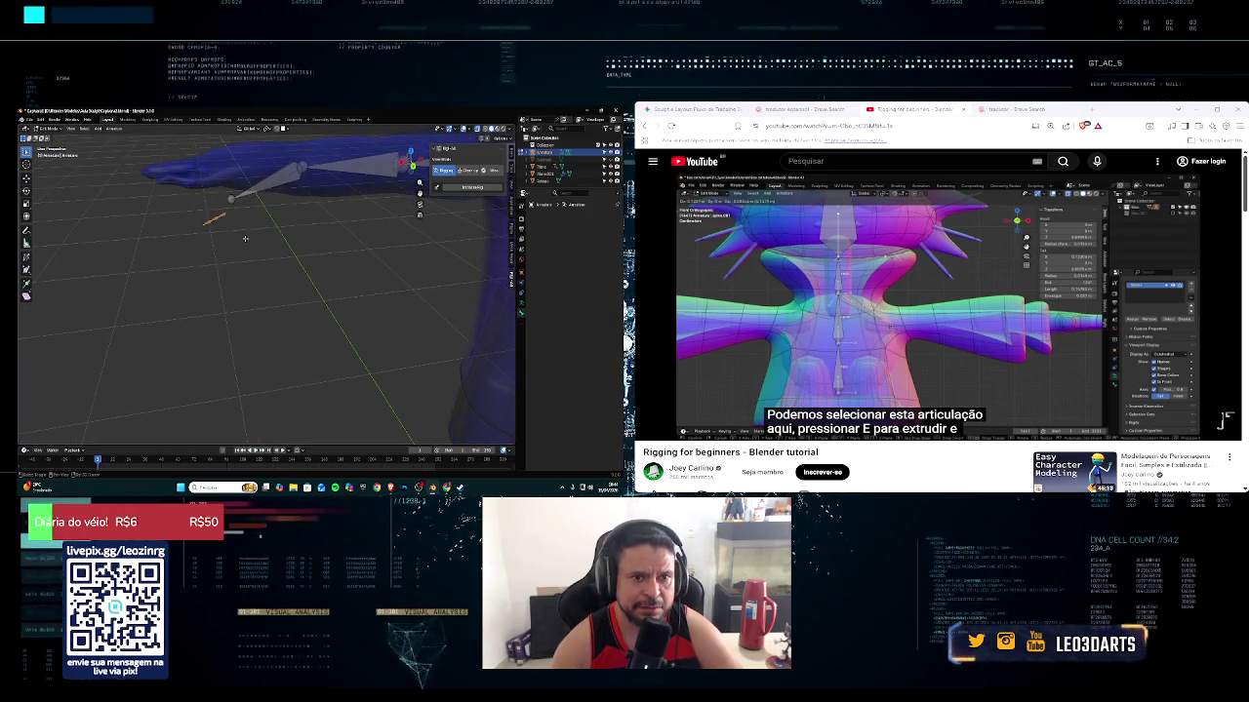
key("g")
key("z")
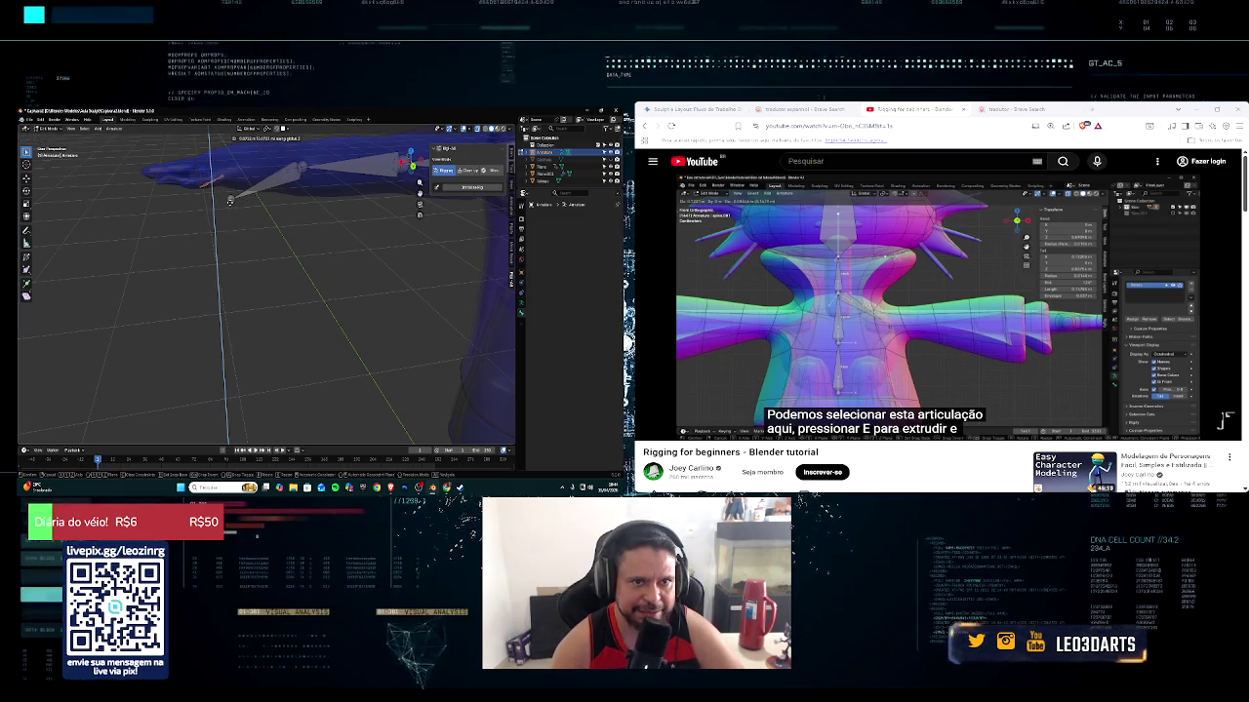
left_click(230, 199)
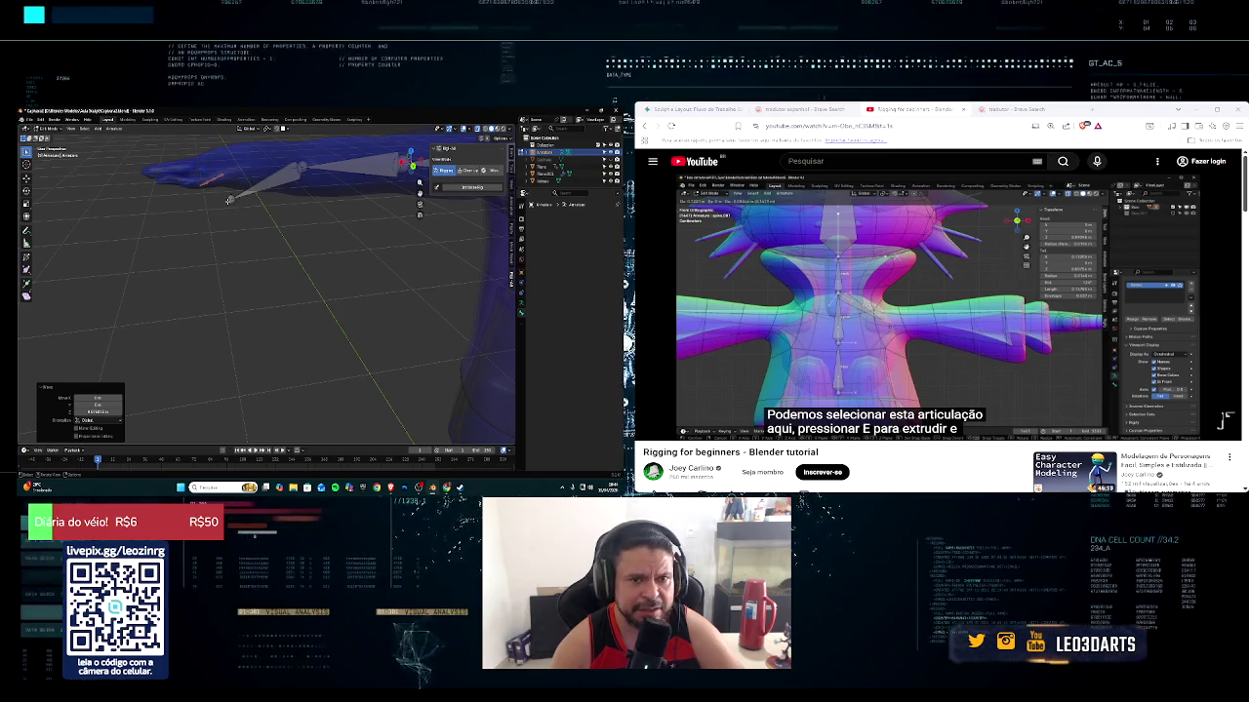
left_click(230, 199)
key("e")
key("z")
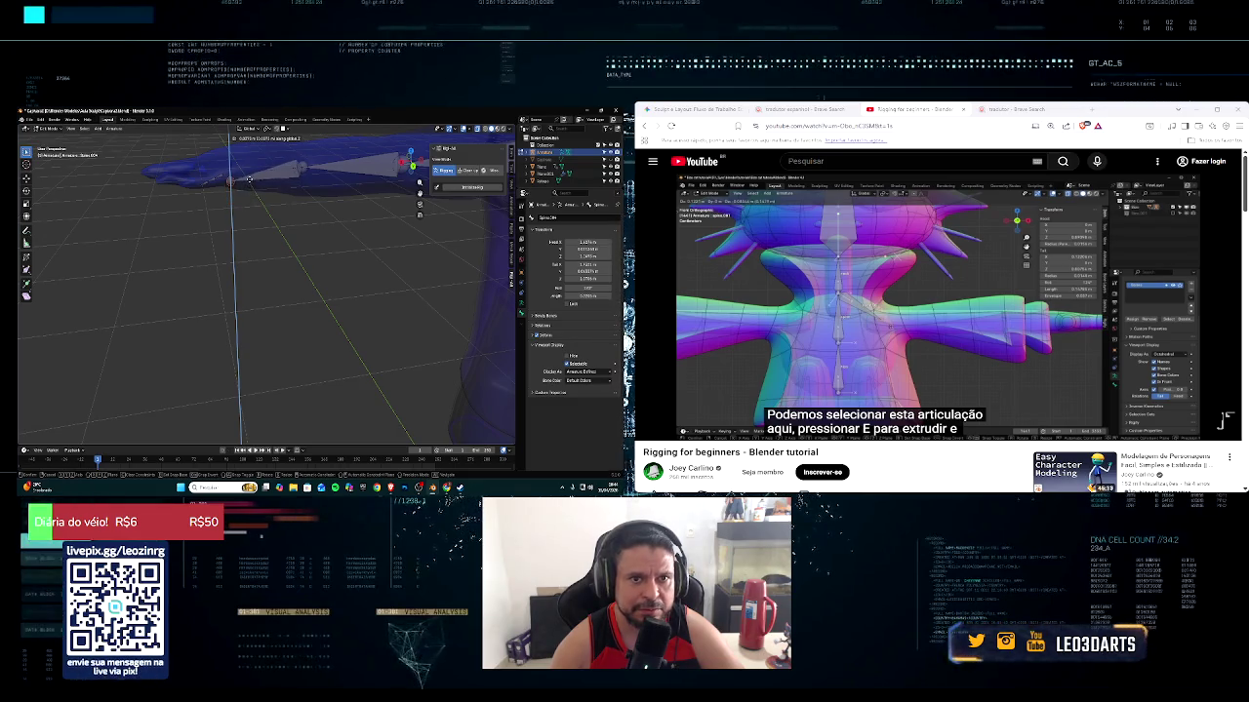
left_click(252, 177)
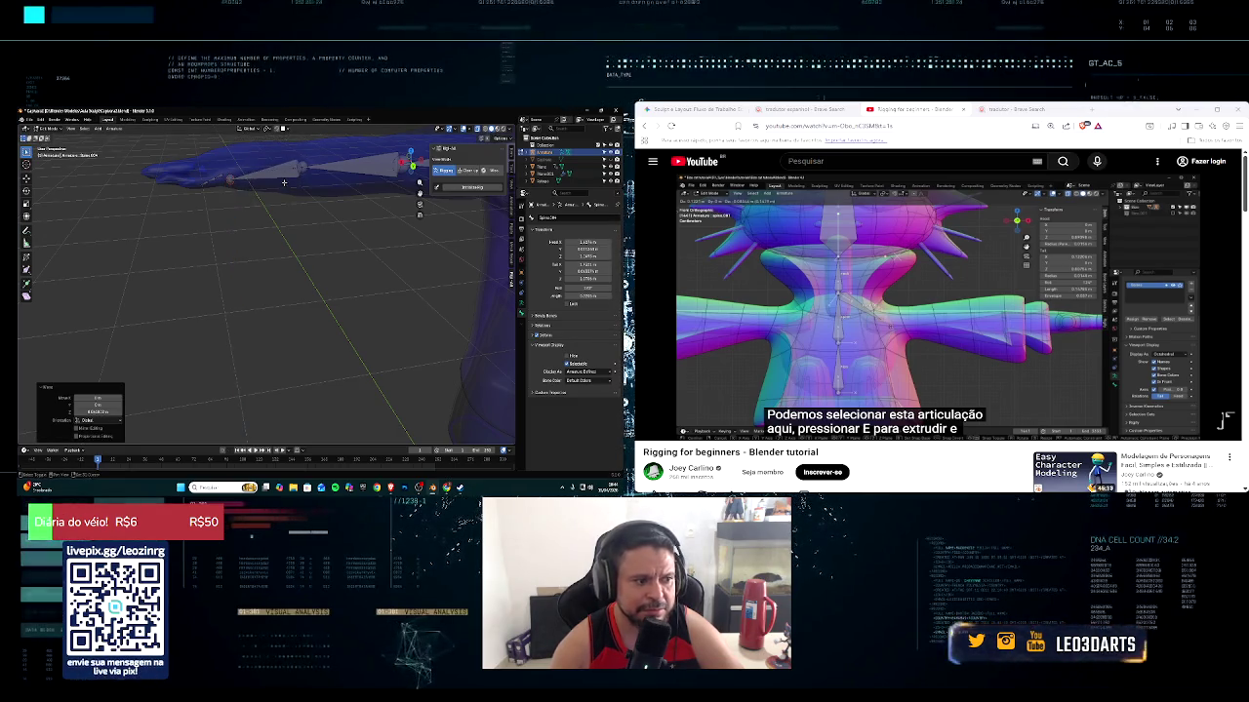
Cancel a stray Z extrusion and select the bone tip at the arm's end
middle_click_drag(284, 182, 259, 256)
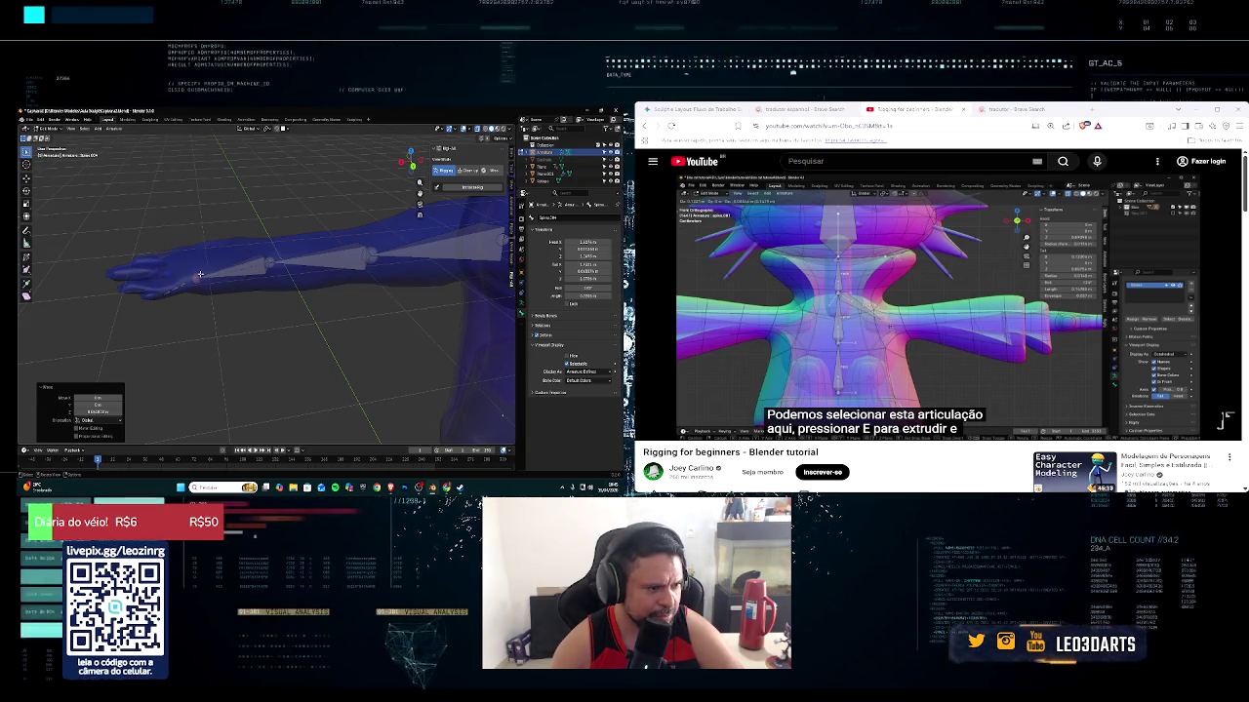
mouse_move(285, 268)
middle_mouse_down()
mouse_move(353, 328)
mouse_move(214, 243)
middle_mouse_up()
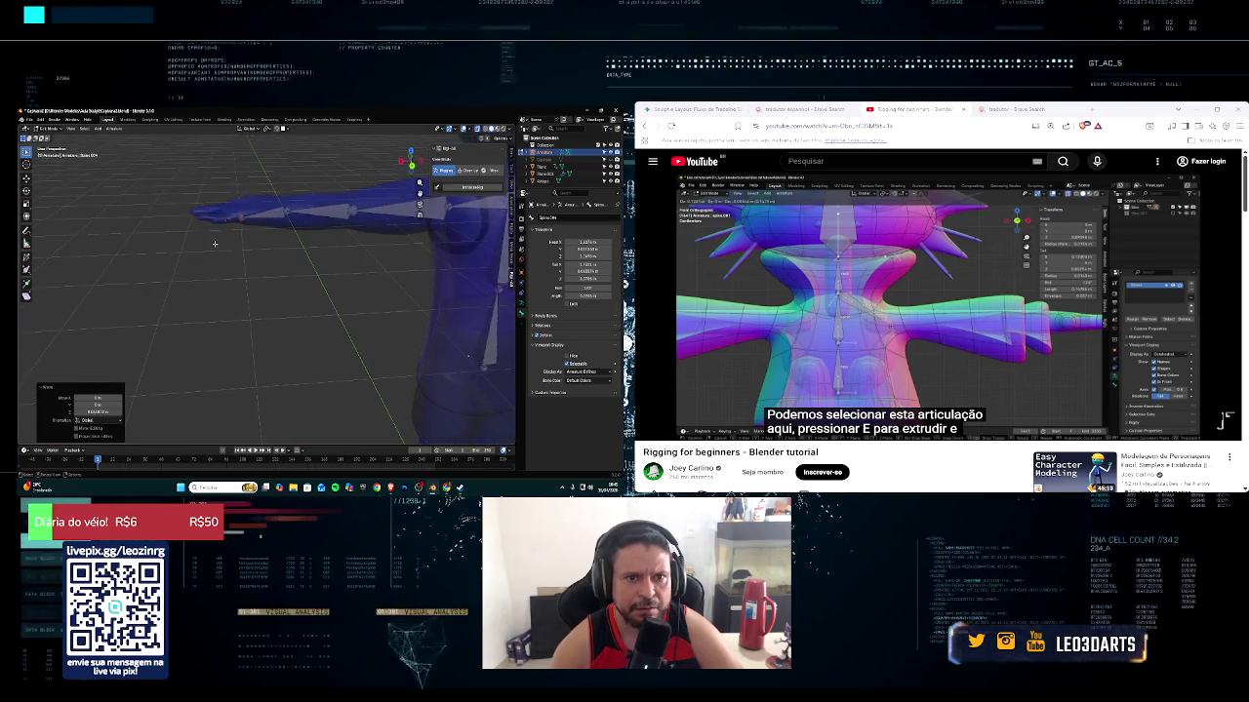
key("e")
key("z")
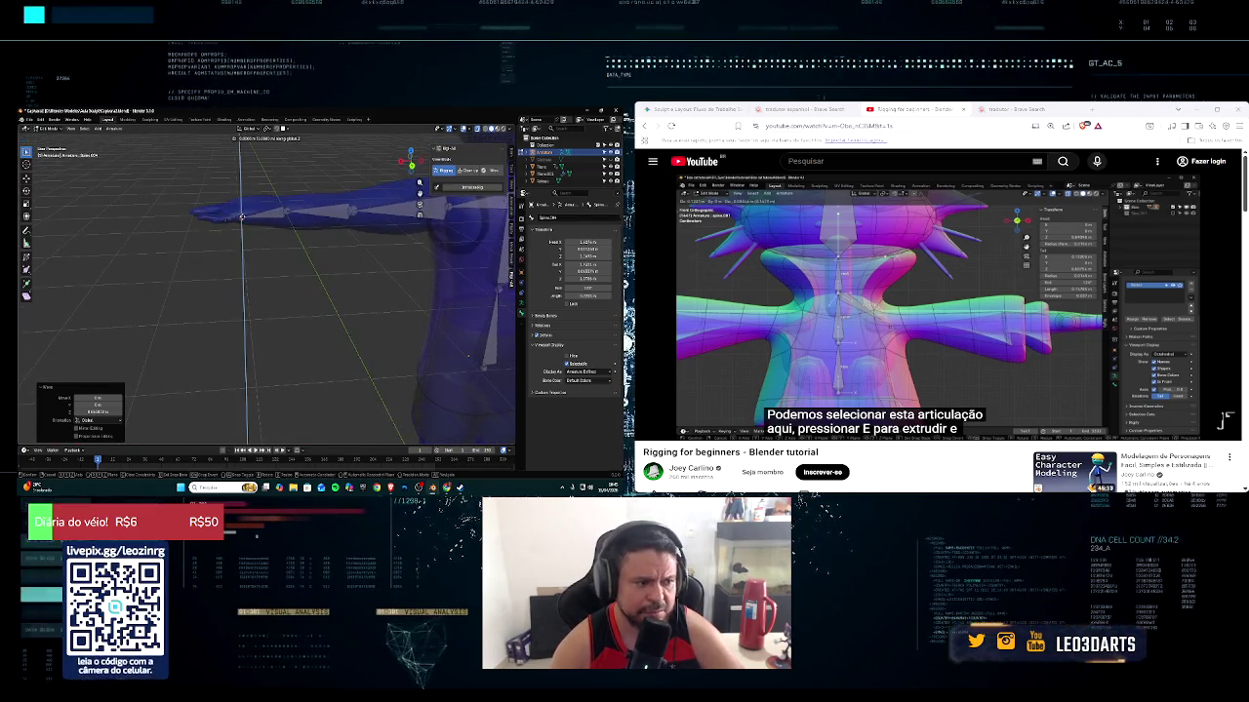
right_click(309, 213)
mouse_move(229, 217)
middle_mouse_down()
mouse_move(214, 223)
mouse_move(209, 257)
middle_mouse_up()
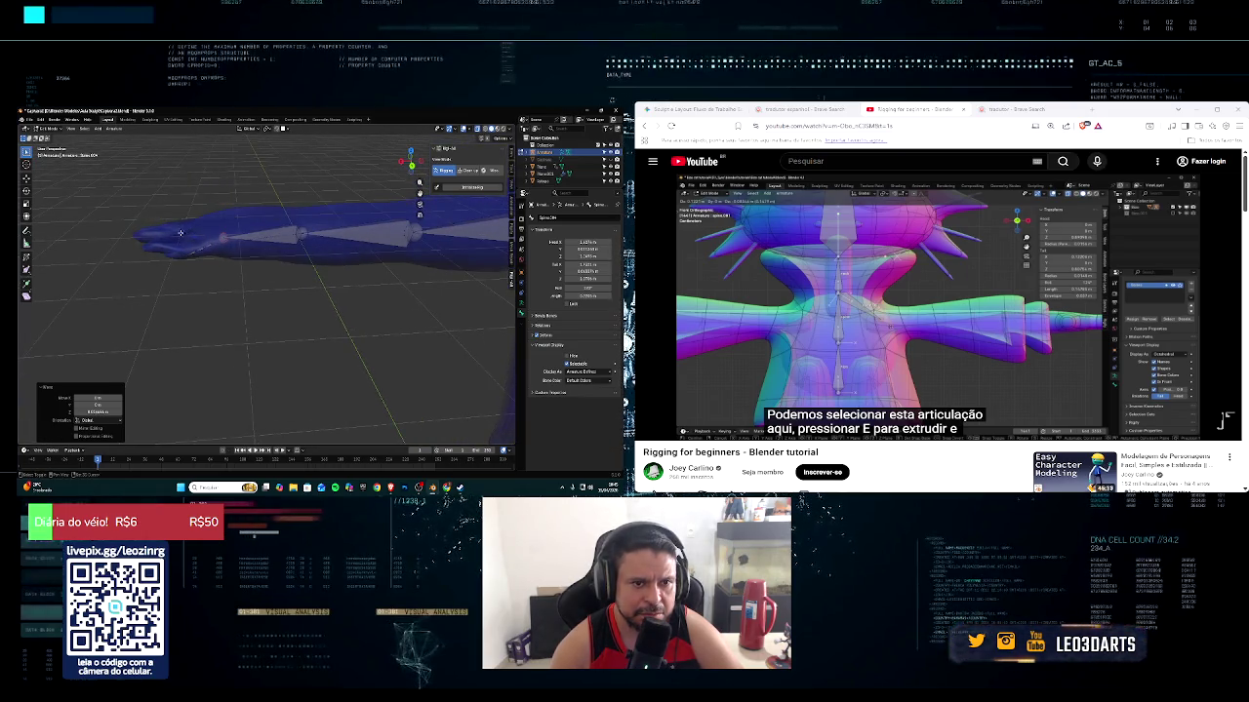
left_click_drag(209, 266, 211, 265)
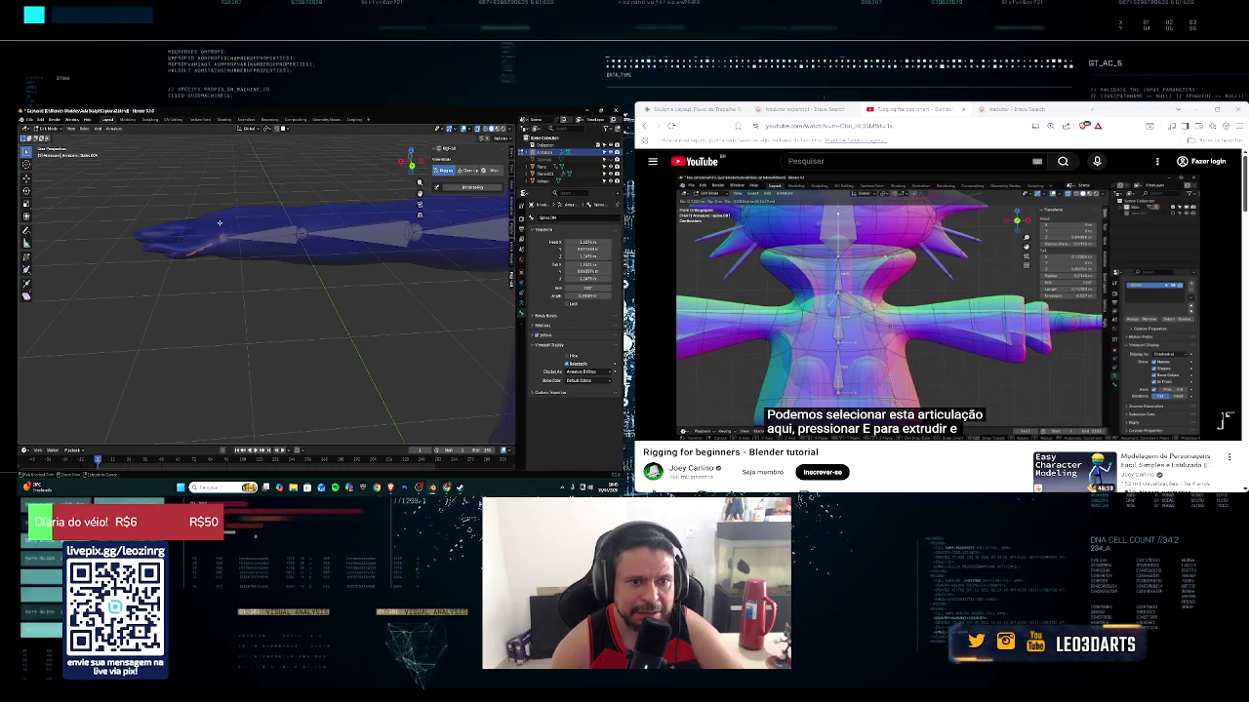
Extrude a new arm bone from the tip and rotate it around Z
key("e")
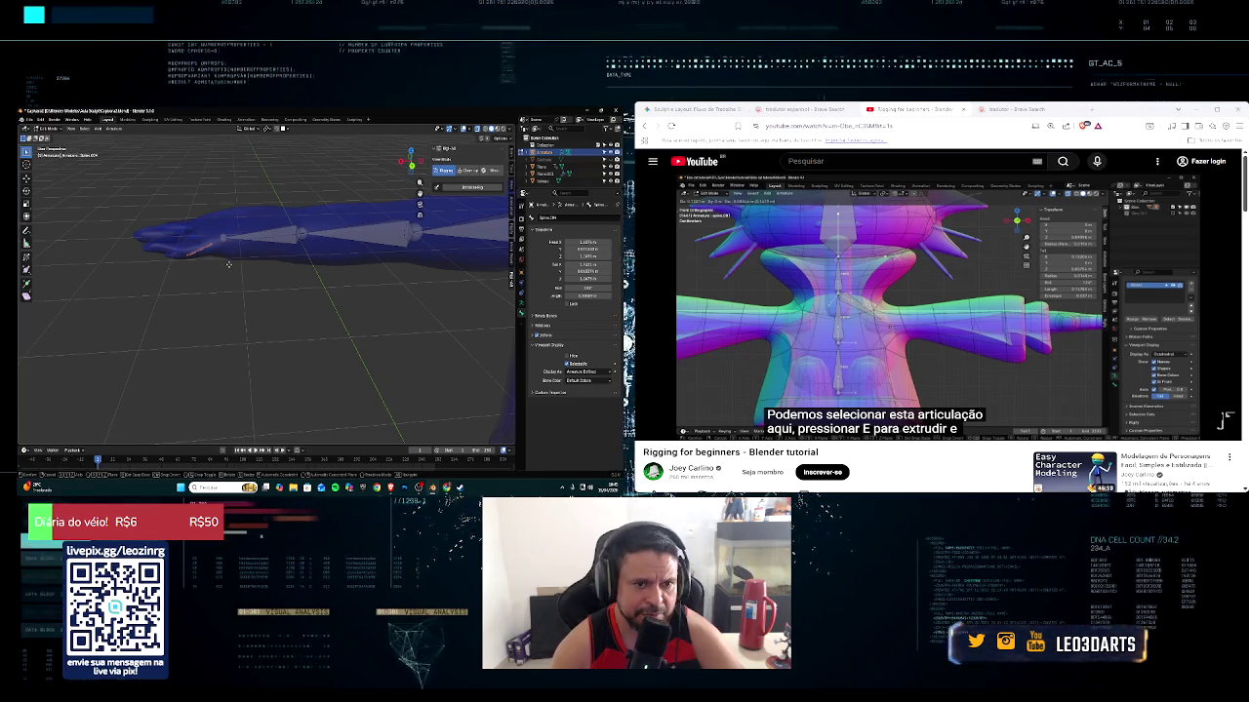
left_click(235, 261)
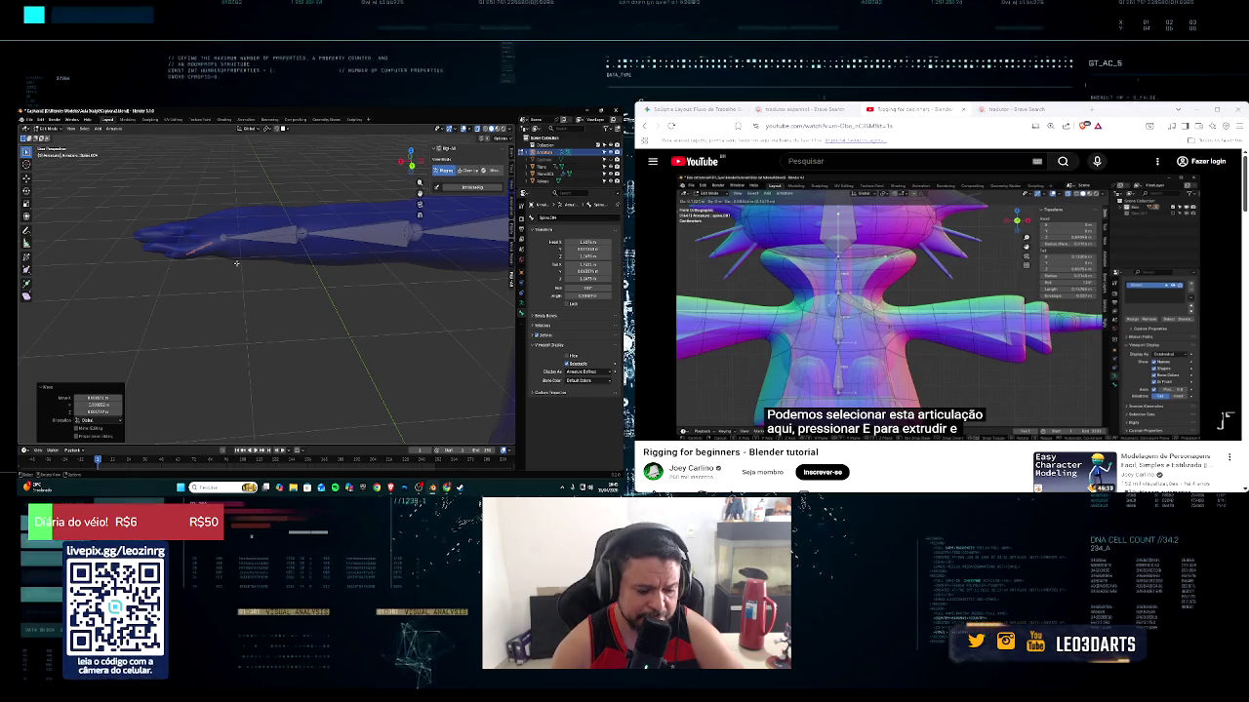
left_click(235, 276)
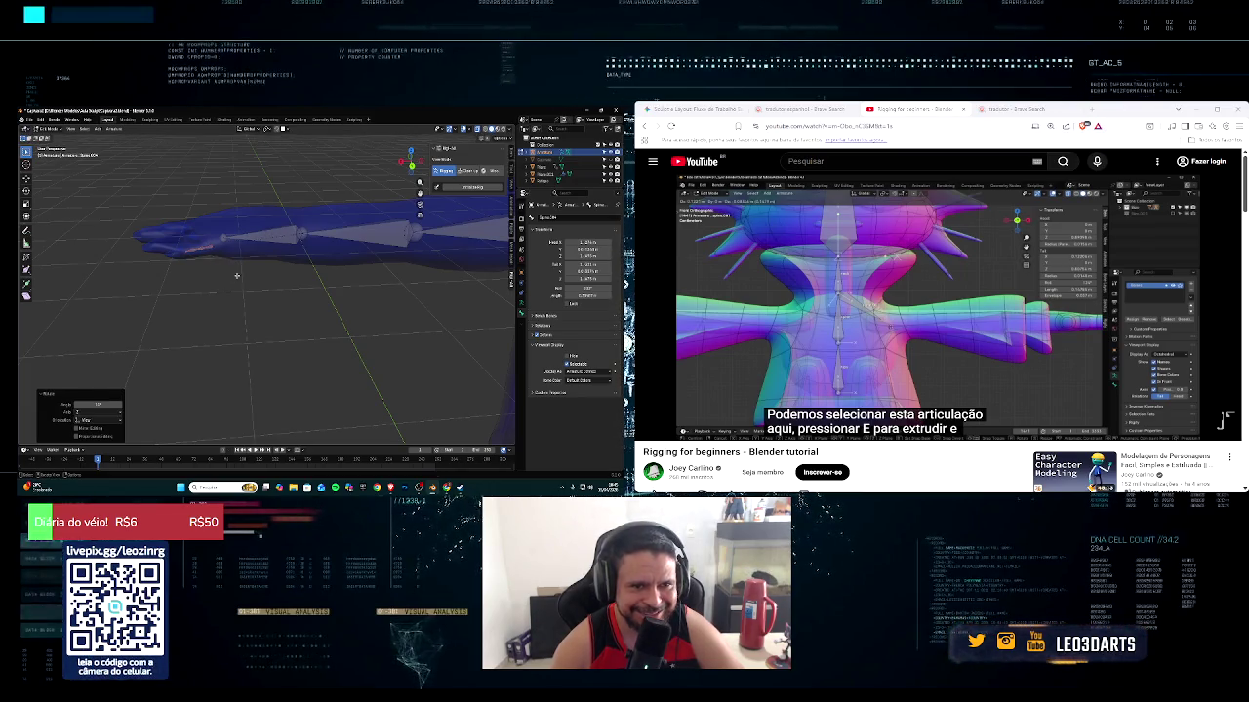
middle_click_drag(236, 254, 248, 333)
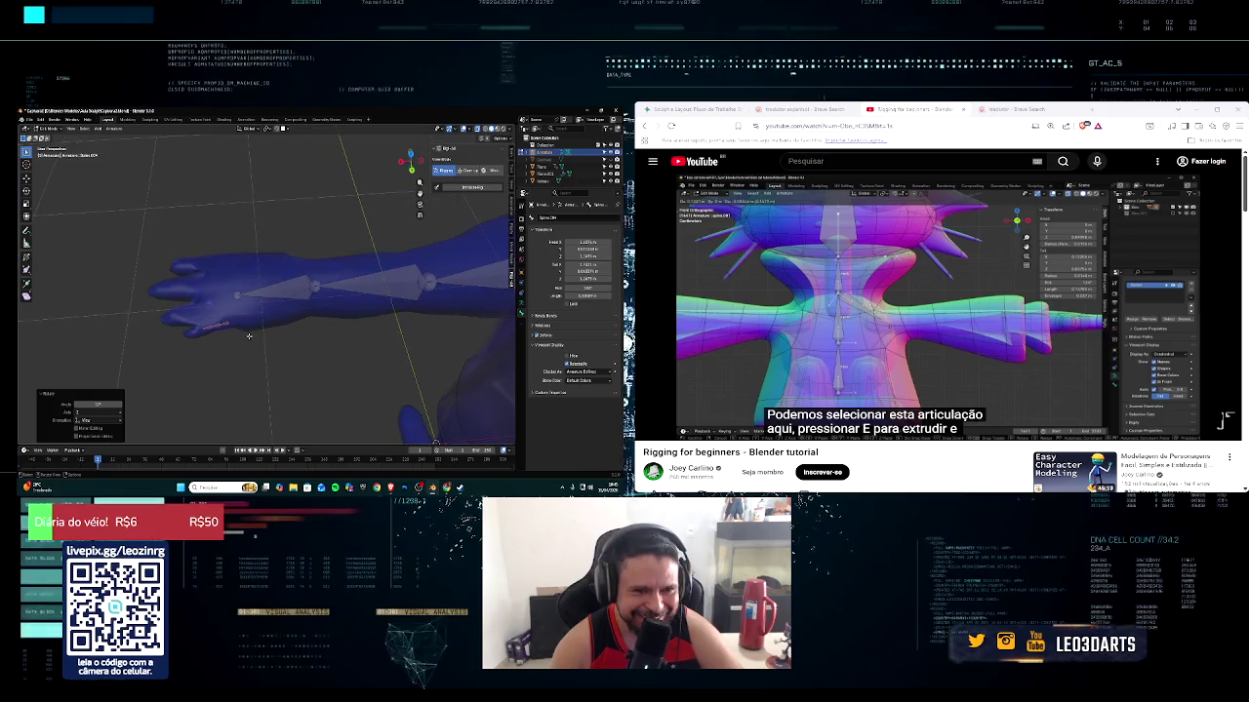
key("r")
key("z")
left_click(251, 329)
Extrude another bone toward the hand, cancelling a follow-up Z move
key("e")
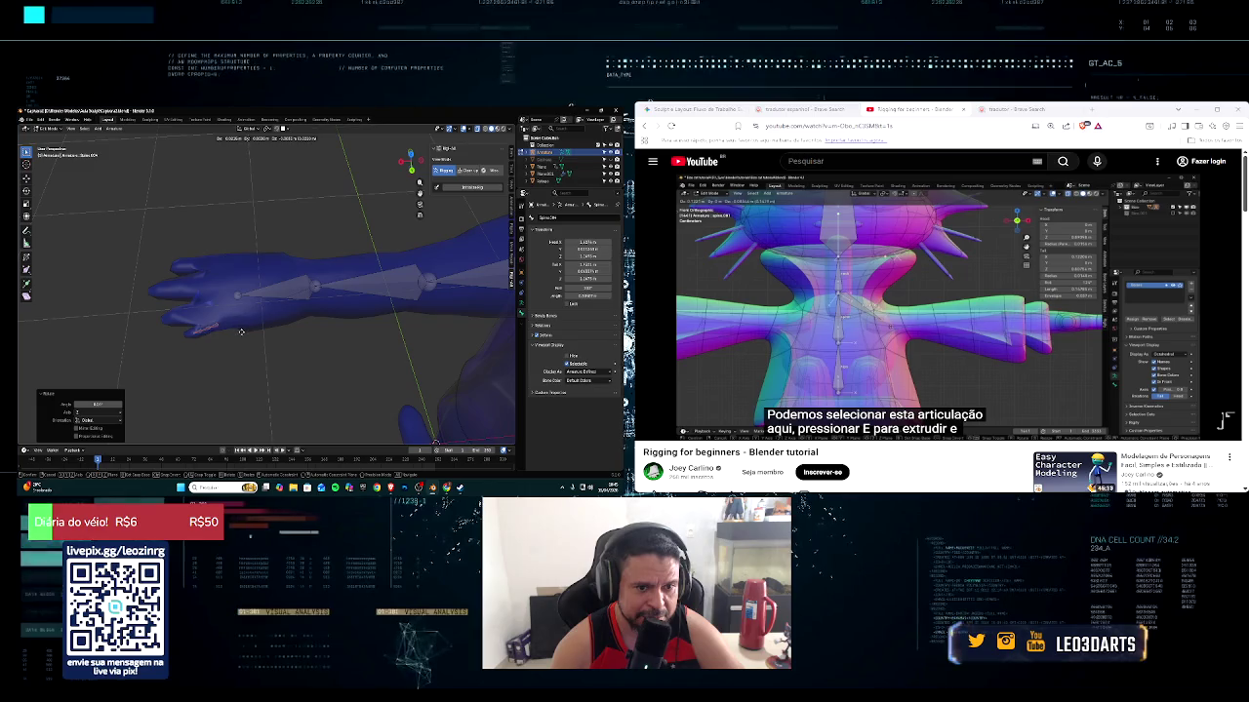
left_click(241, 332)
middle_click_drag(241, 331, 234, 267)
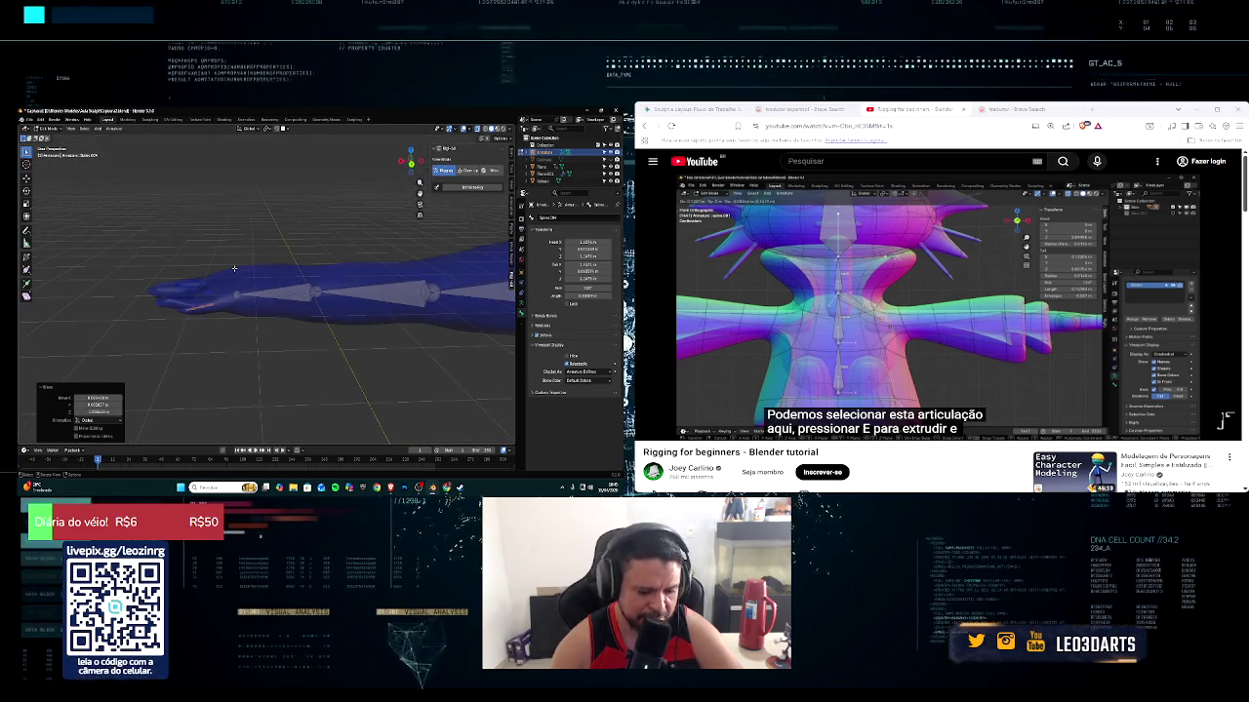
key("e")
key("z")
right_click(235, 268)
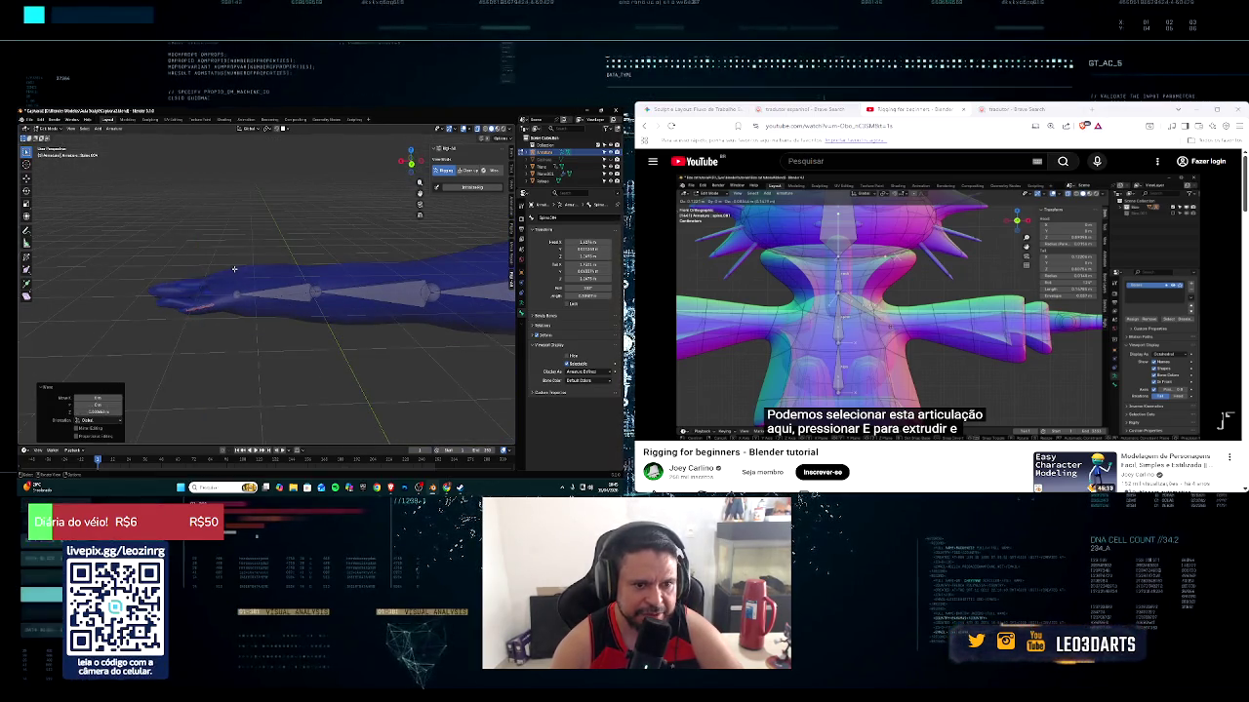
middle_click_drag(234, 268, 276, 317)
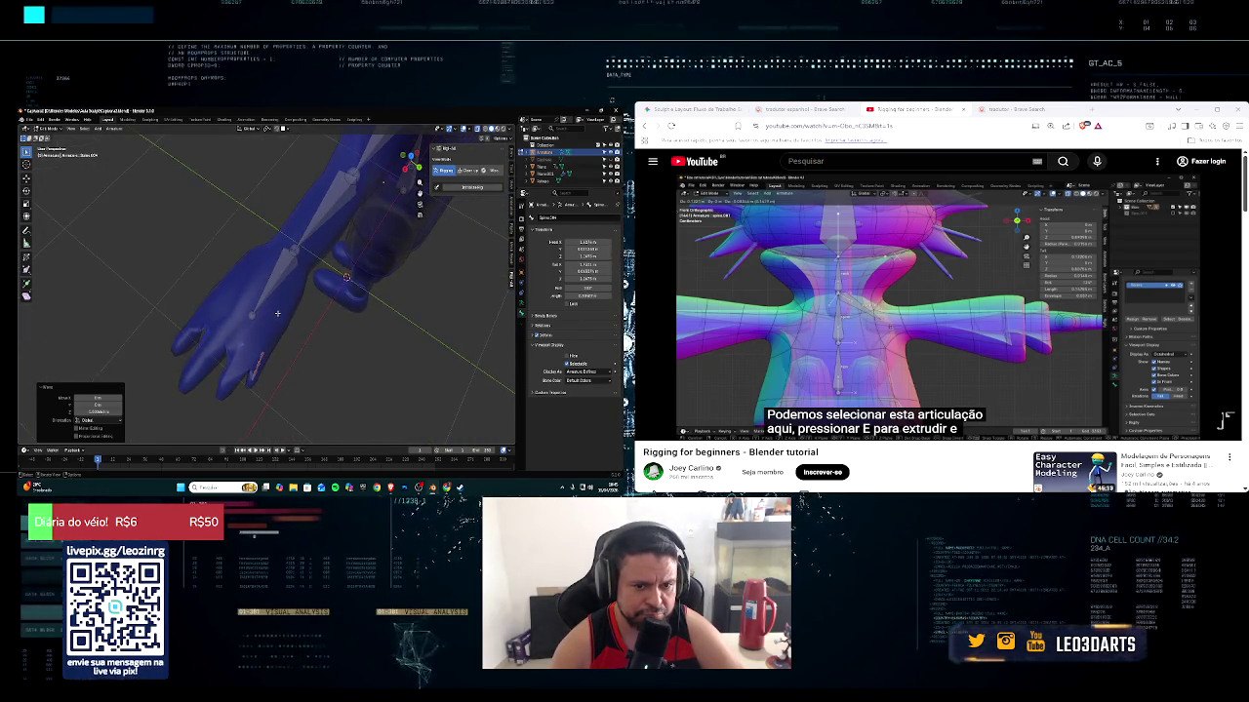
Extrude two bones from the arm toward the fingers
key("e")
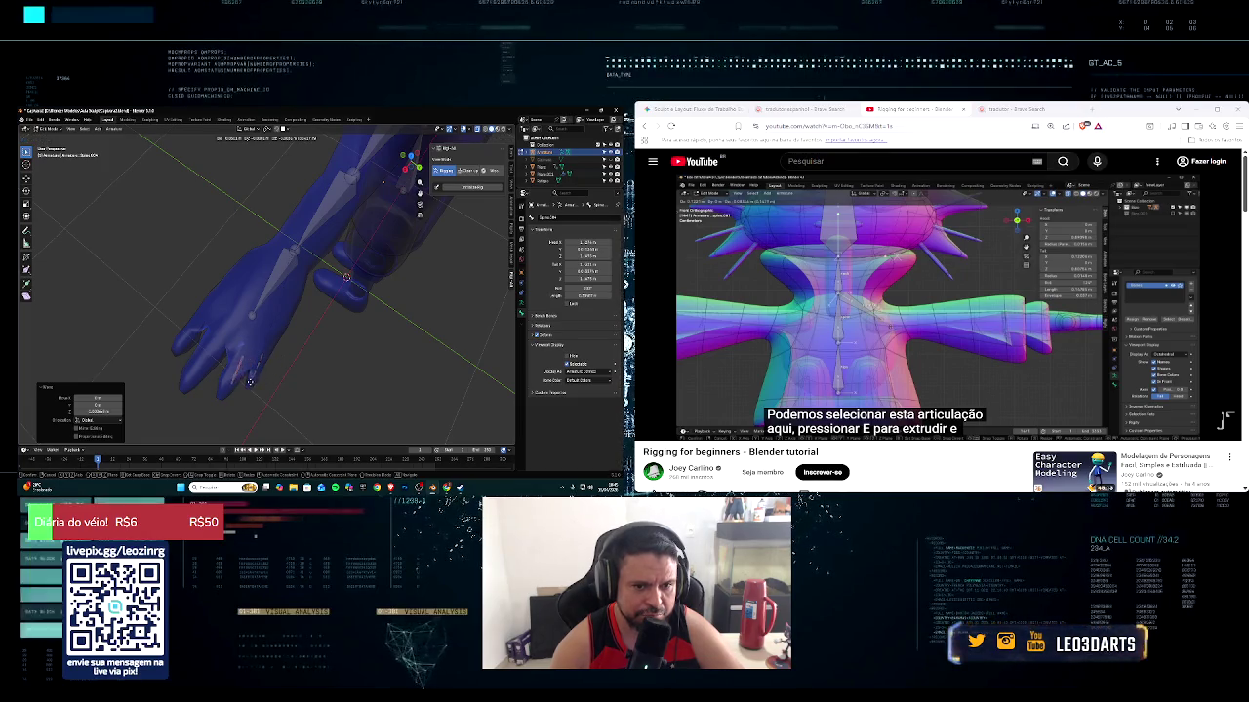
left_click(242, 389)
middle_click_drag(242, 389, 232, 315)
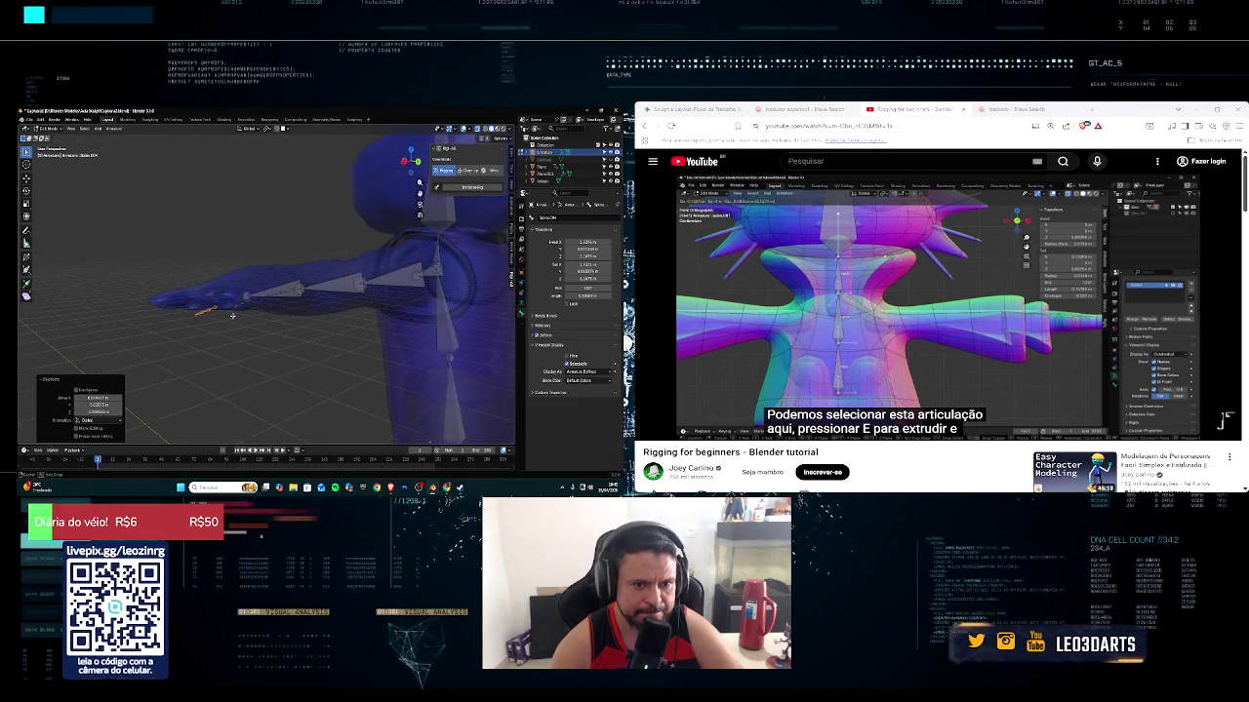
key("e")
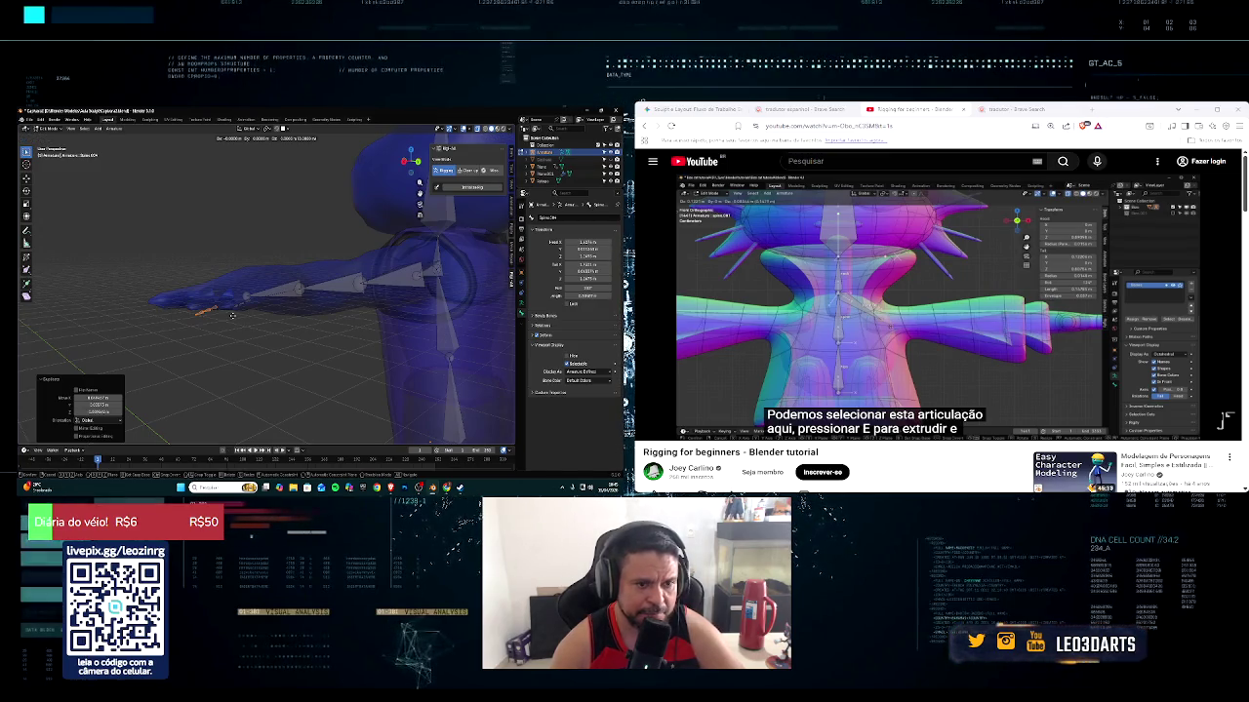
left_click(231, 308)
middle_click_drag(231, 307, 286, 367)
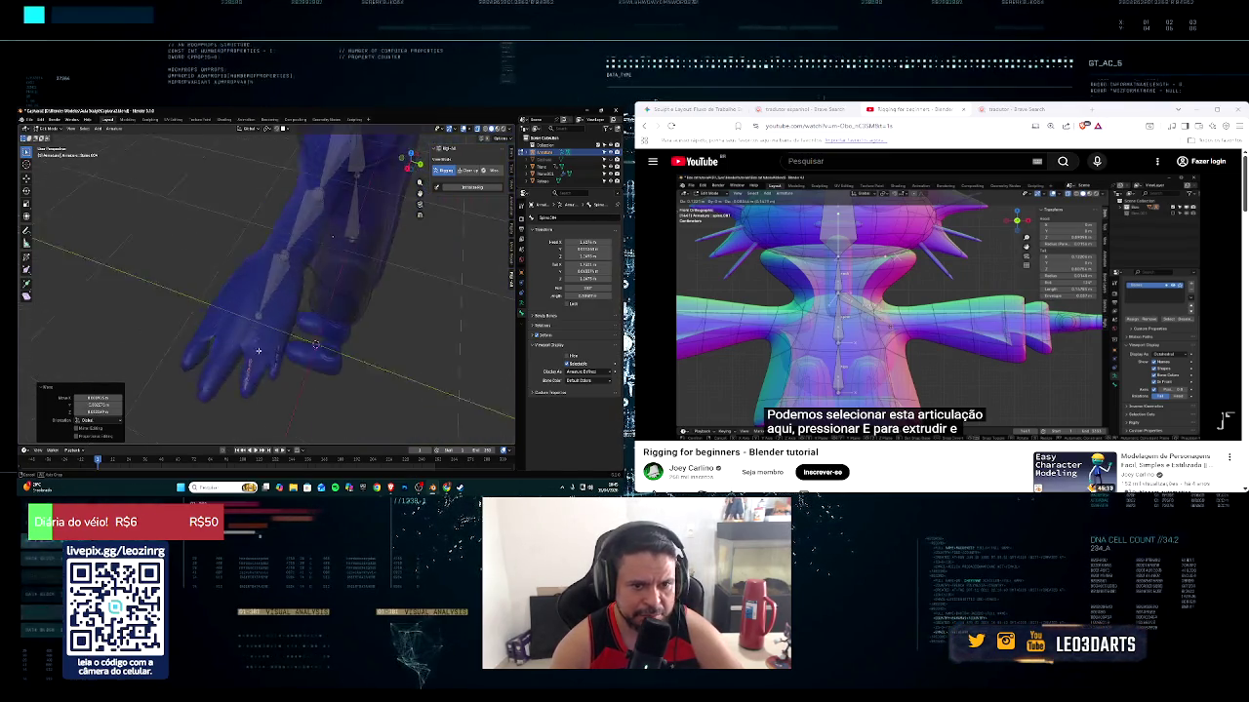
Extrude a Z-constrained bone into the hand plus a finger bone, then rotate it
key("e")
key("z")
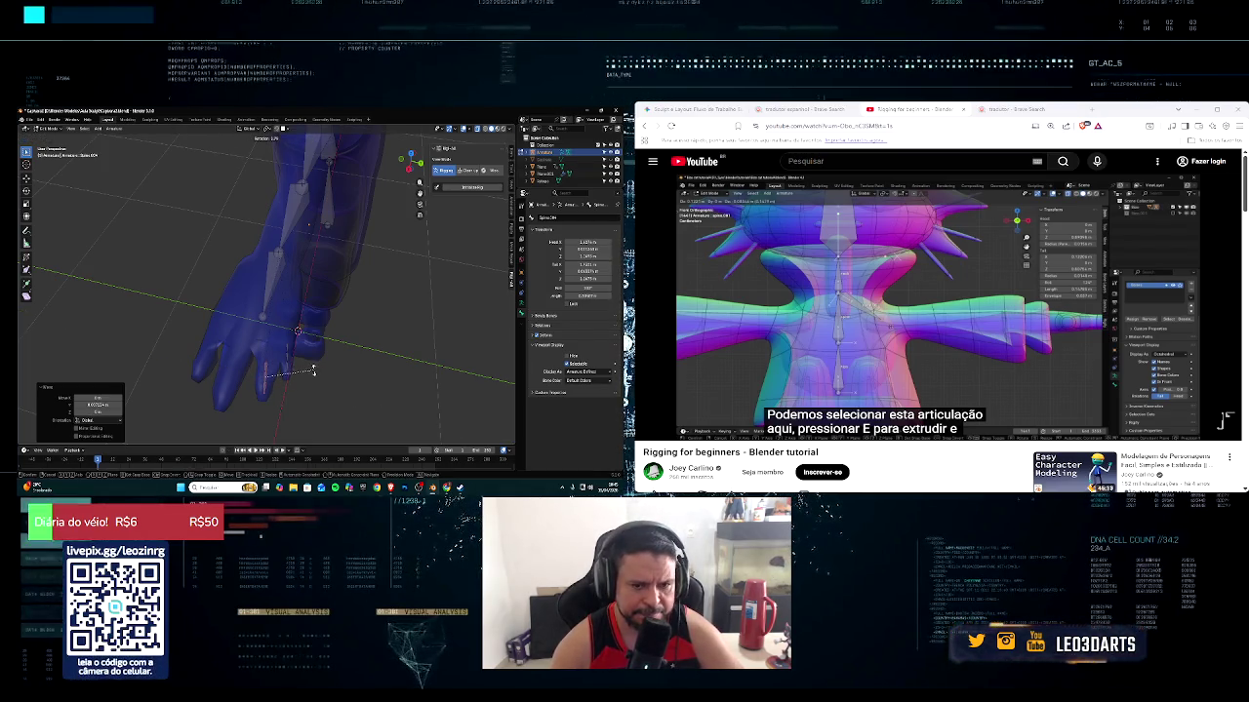
left_click(306, 362)
mouse_move(306, 362)
middle_mouse_down()
mouse_move(311, 330)
mouse_move(314, 344)
middle_mouse_up()
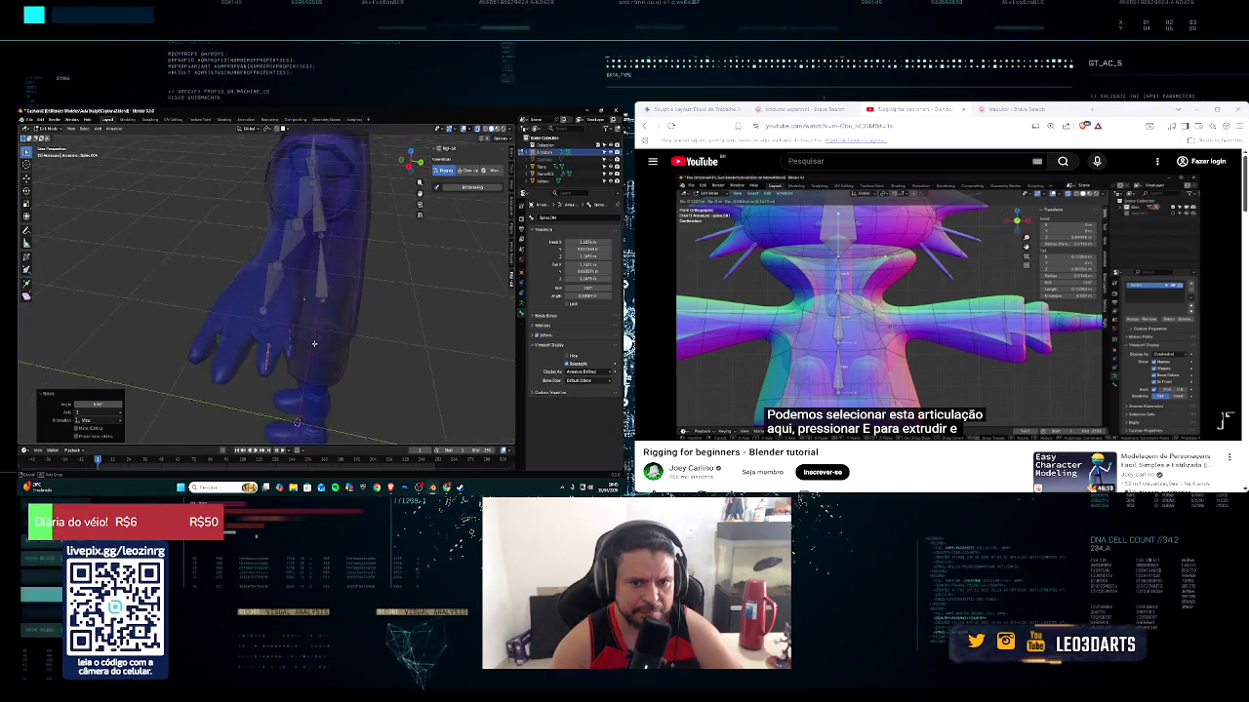
key("e")
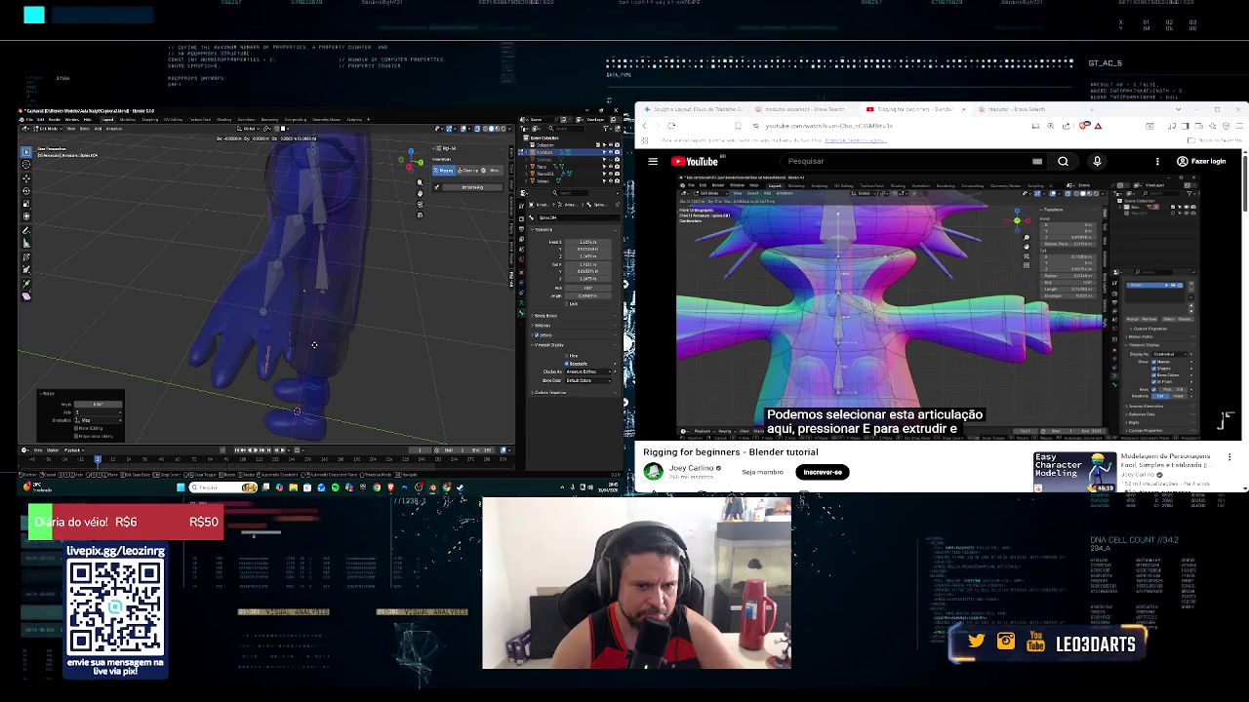
left_click(314, 345)
mouse_move(314, 345)
middle_mouse_down()
mouse_move(280, 355)
mouse_move(292, 373)
middle_mouse_up()
key("r")
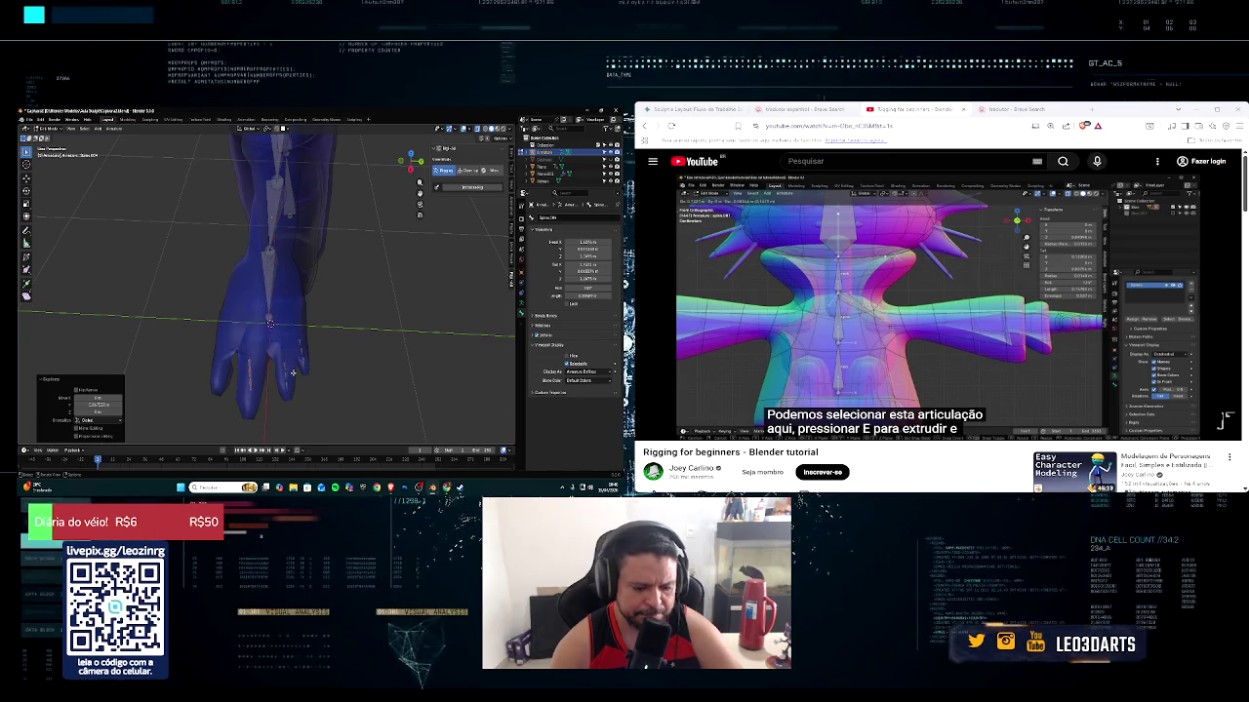
left_click(295, 376)
Extrude a vertical bone, resize it, and extrude another vertical bone from its tip
key("e")
key("z")
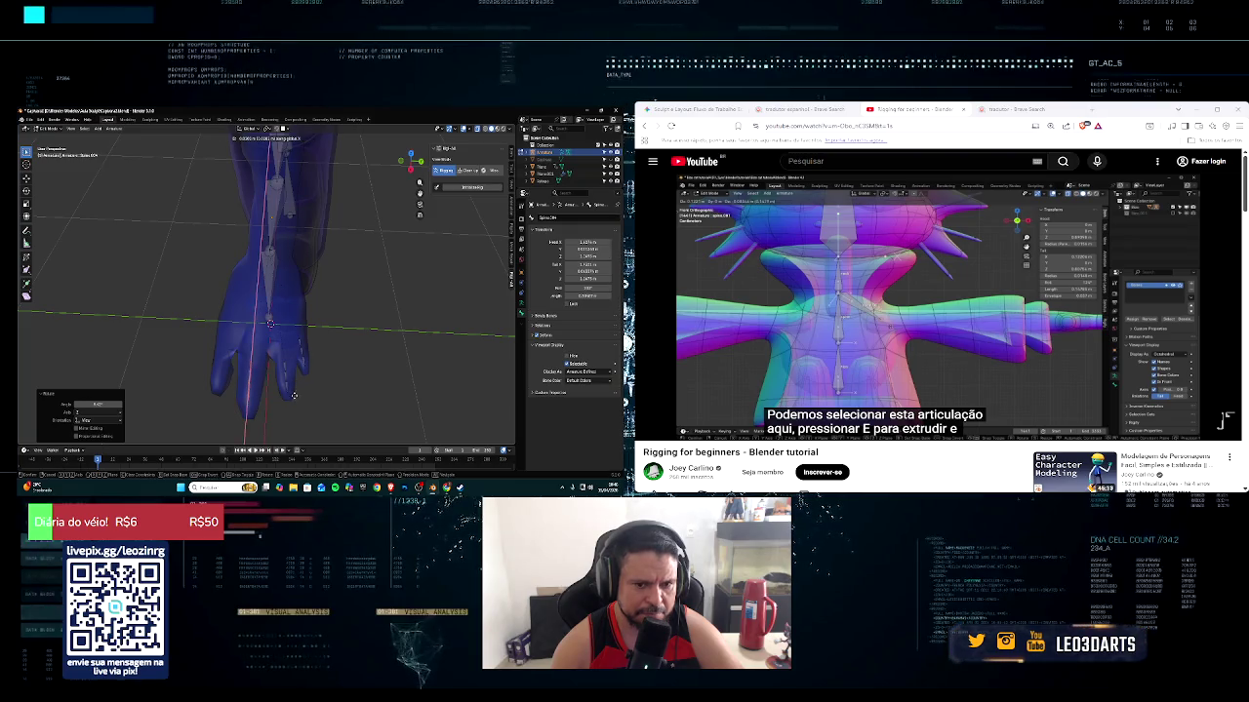
left_click(294, 395)
key("s")
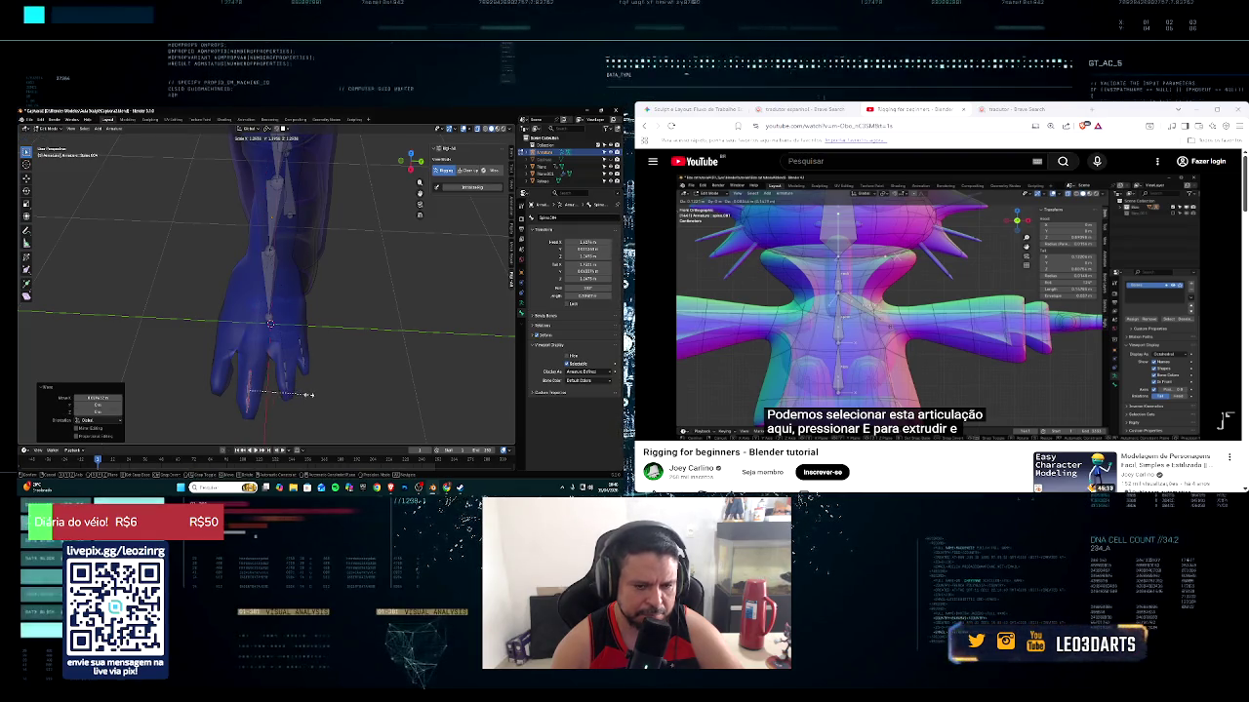
left_click(320, 394)
key("e")
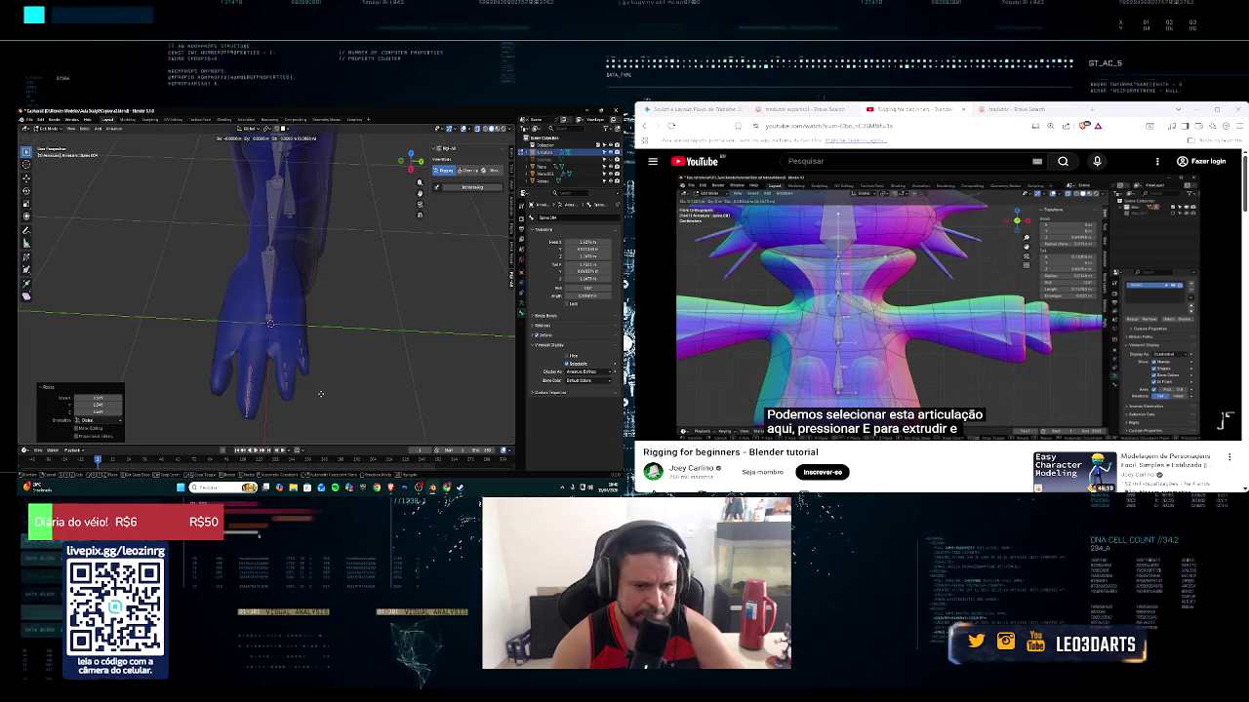
key("z")
left_click(321, 389)
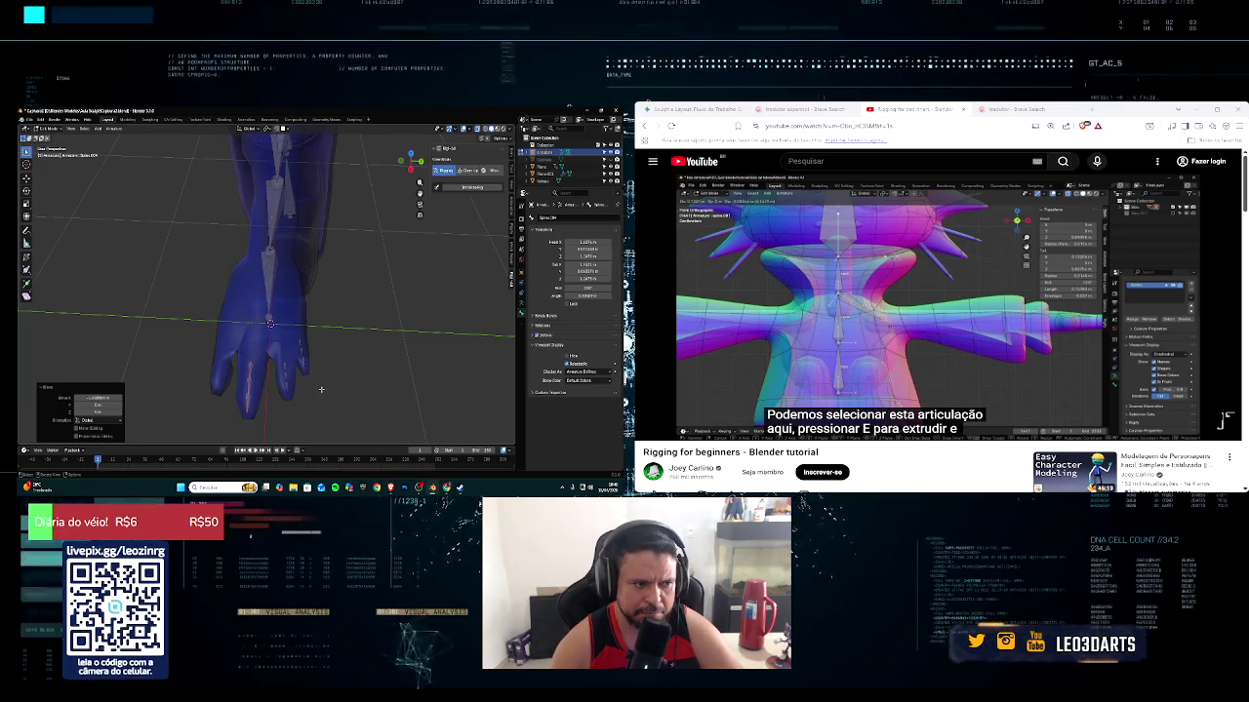
middle_click_drag(321, 389, 314, 376)
Extrude a Y-axis finger bone, cancel an X-axis extrusion, and scale the bone to fit
key("e")
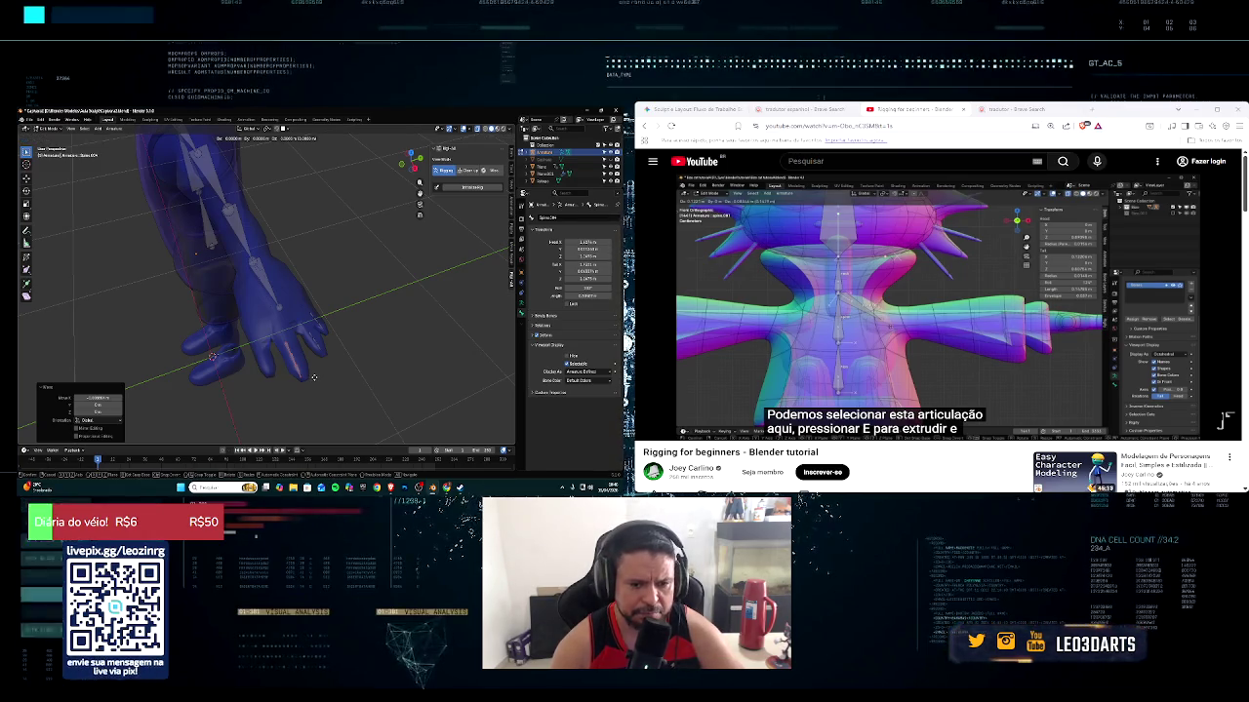
key("y")
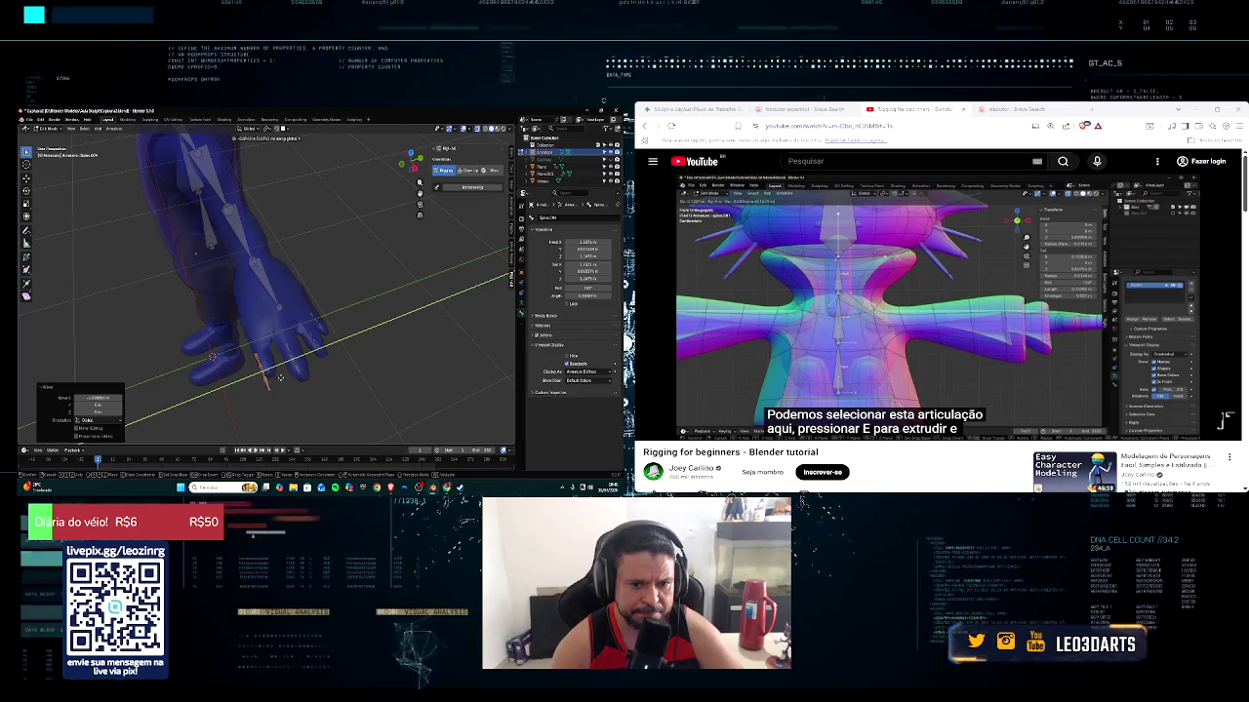
left_click(284, 376)
key("e")
key("x")
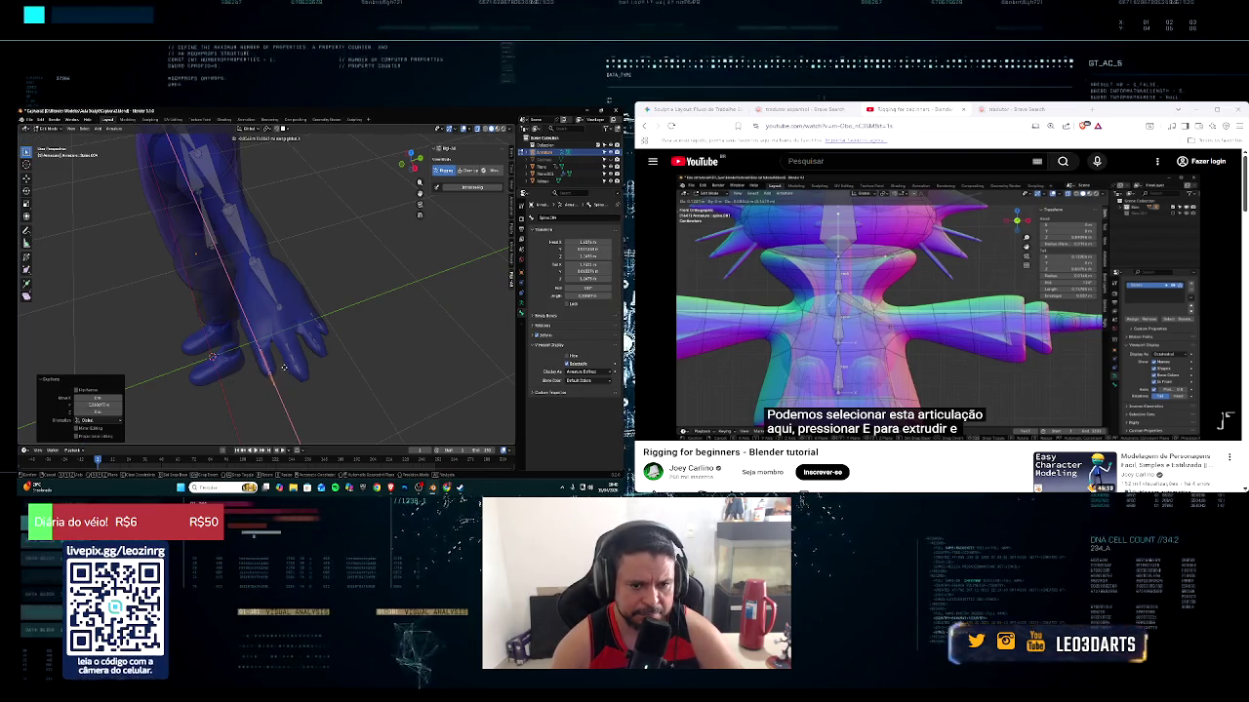
right_click(281, 361)
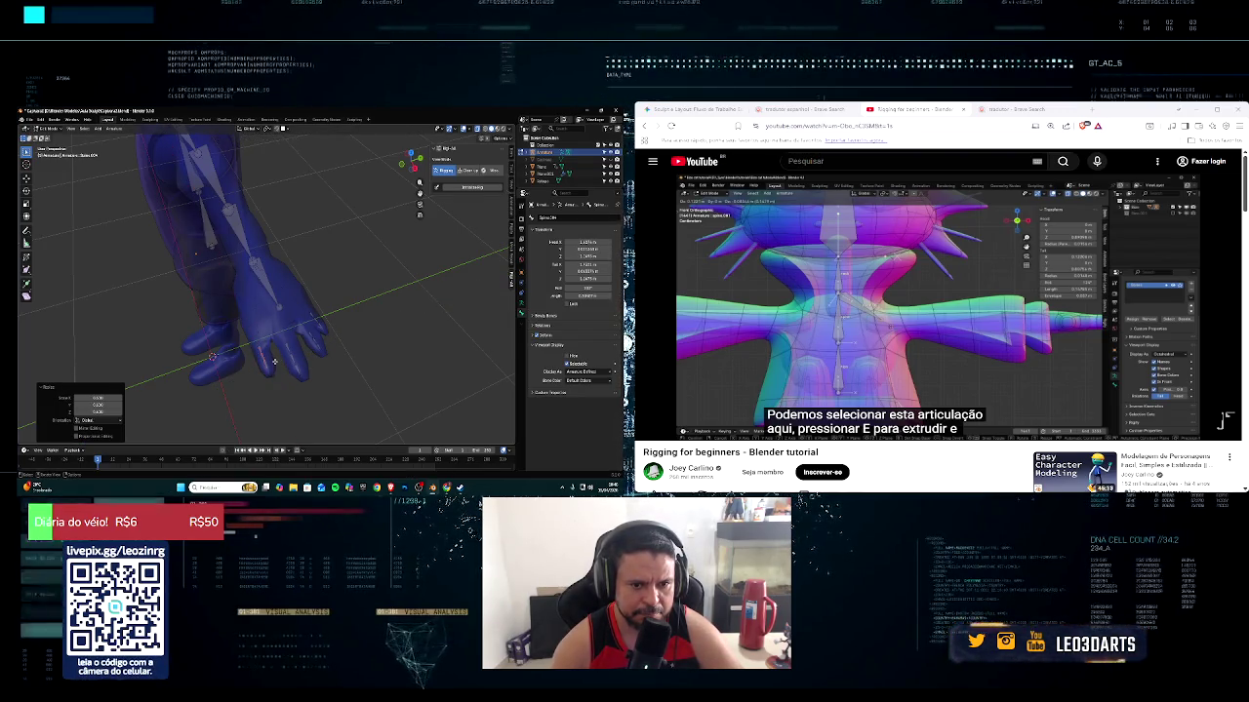
key("s")
left_click(277, 366)
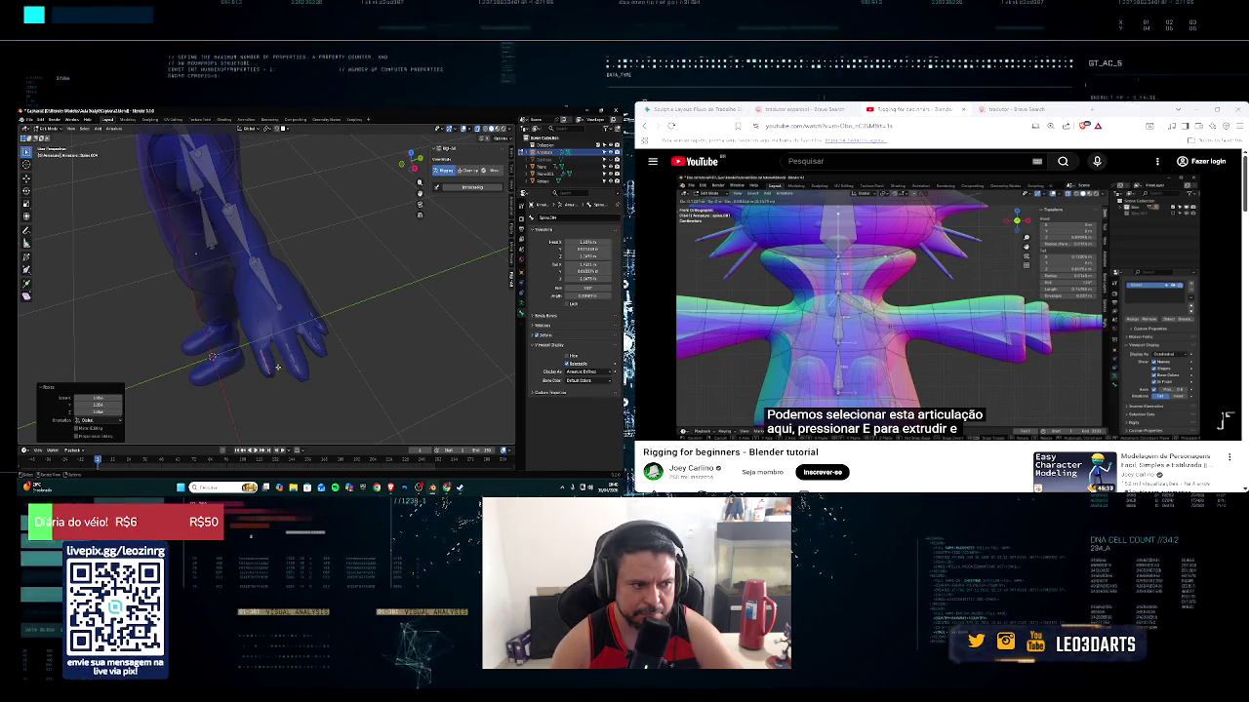
mouse_move(283, 361)
middle_mouse_down()
mouse_move(323, 361)
mouse_move(319, 314)
mouse_move(315, 328)
middle_mouse_up()
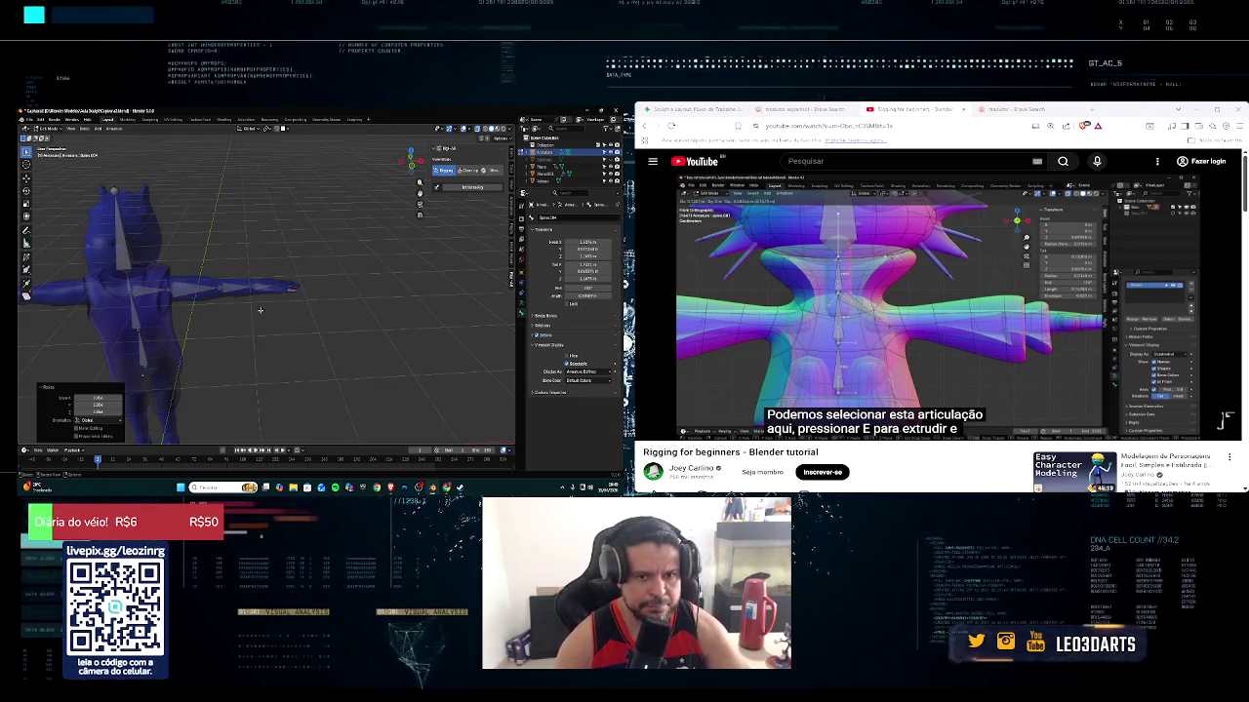
Select the chest-shoulder bone and untick Deform in its Bone properties
mouse_move(259, 309)
middle_mouse_down()
mouse_move(271, 296)
mouse_move(257, 257)
mouse_move(248, 276)
middle_mouse_up()
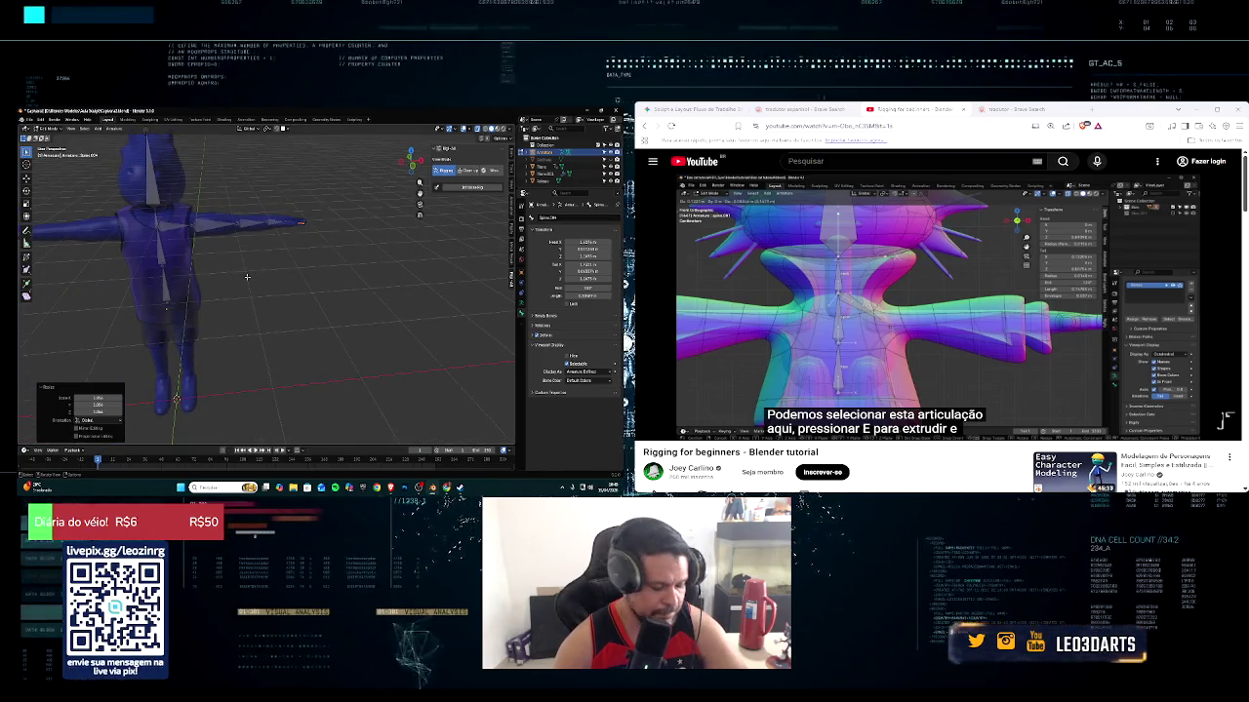
left_click(171, 231)
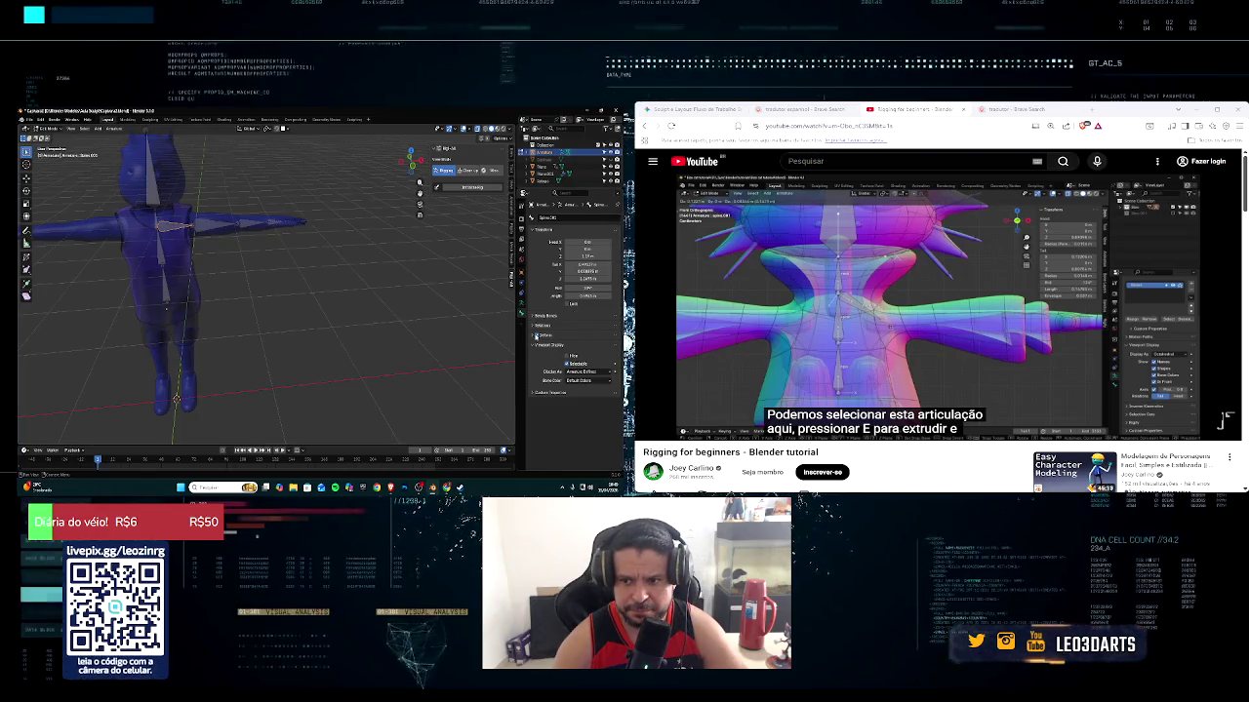
left_click(533, 345)
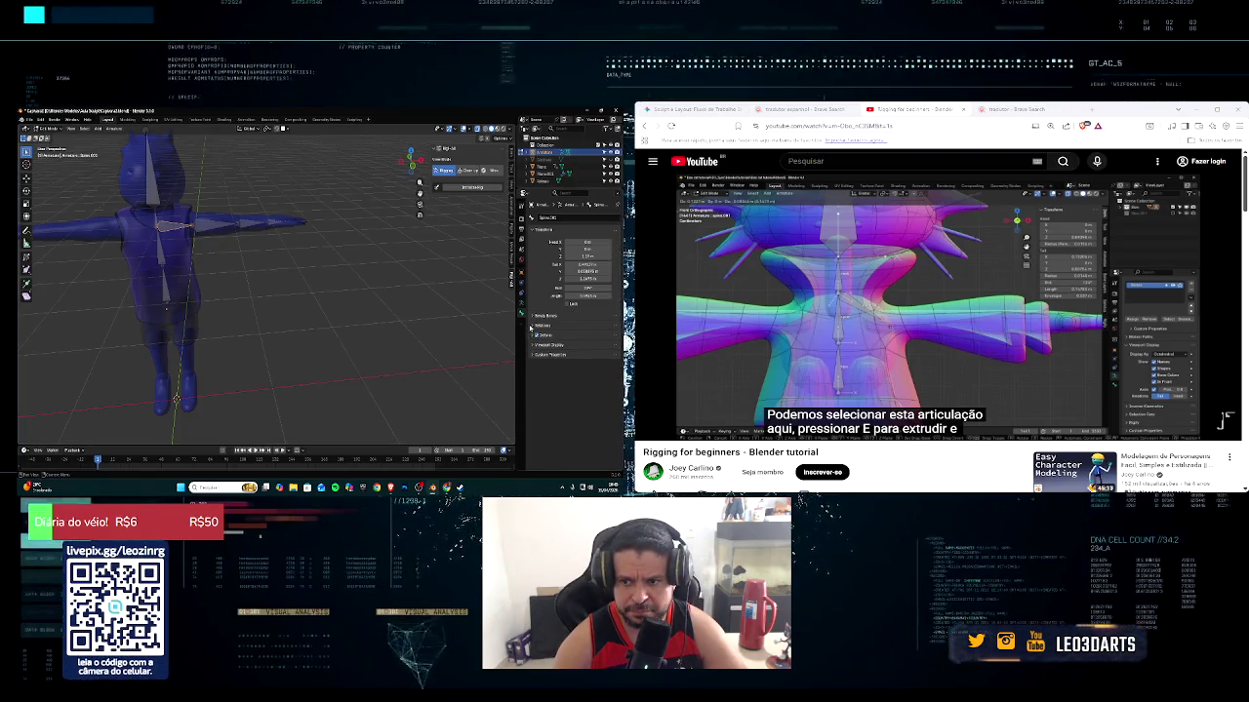
left_click(533, 326)
left_click(531, 326)
left_click(531, 336)
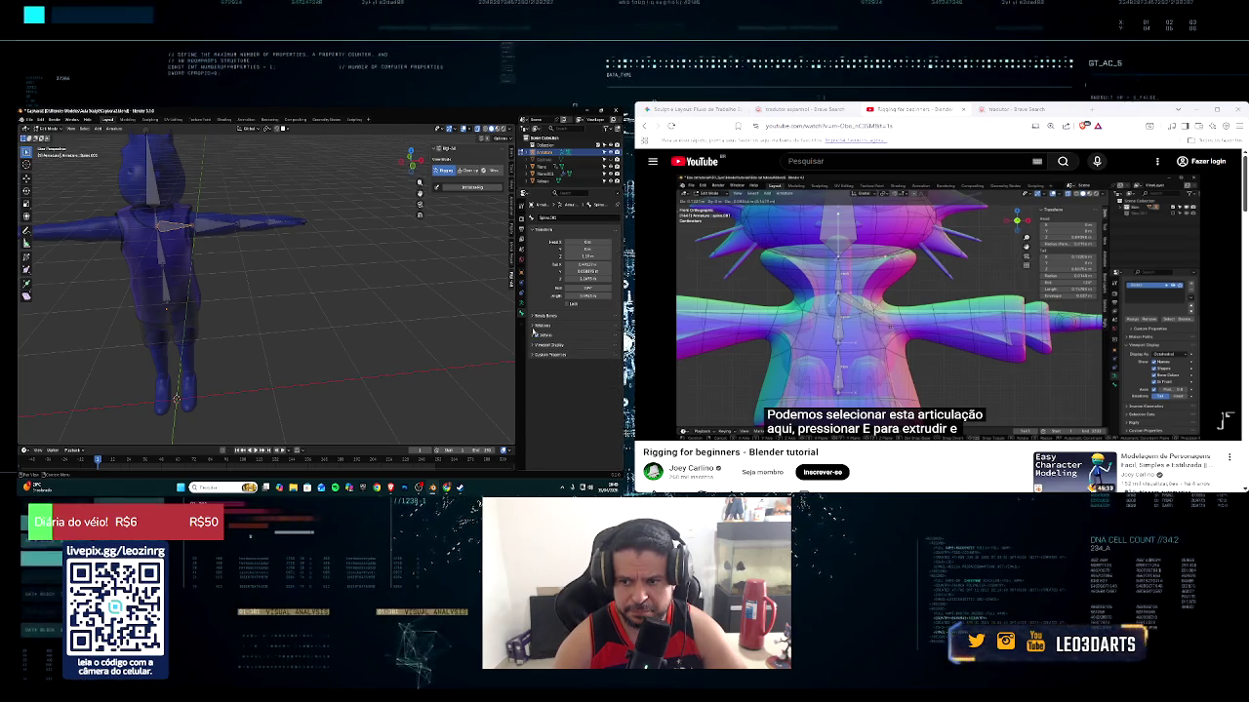
left_click(534, 335)
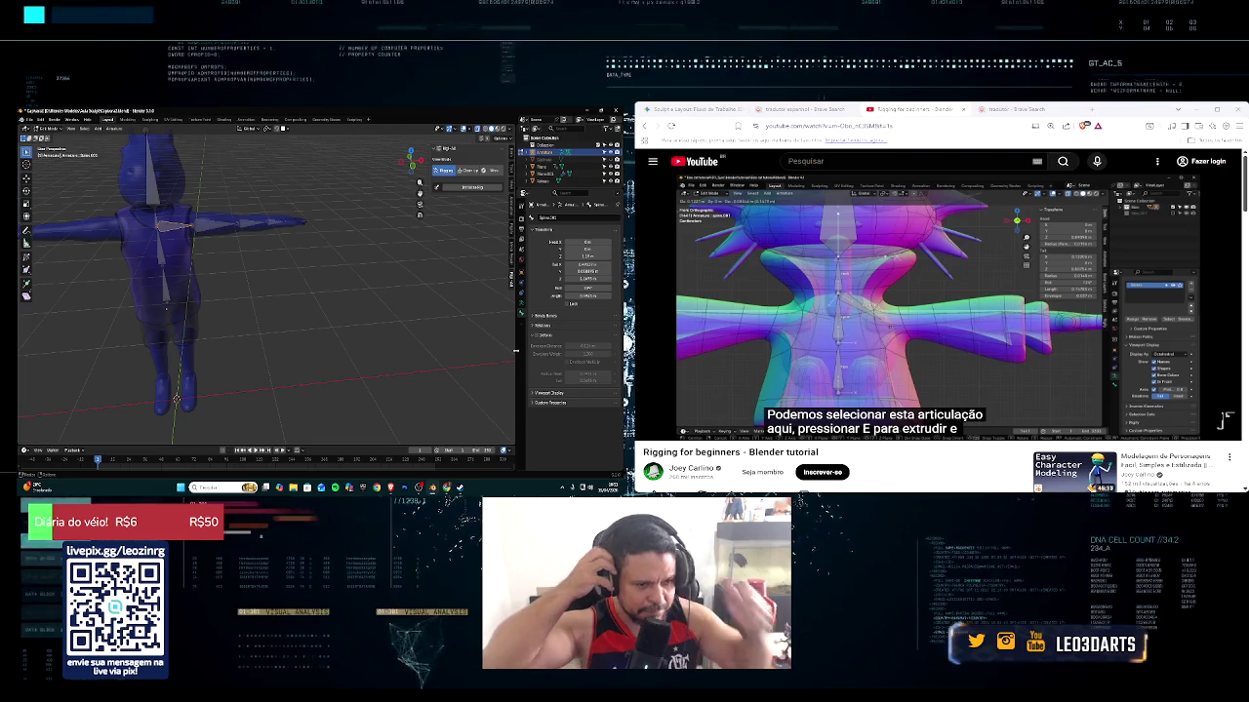
Pause the Rigging for beginners video at the shoulder-joint extrusion
left_click(1226, 395)
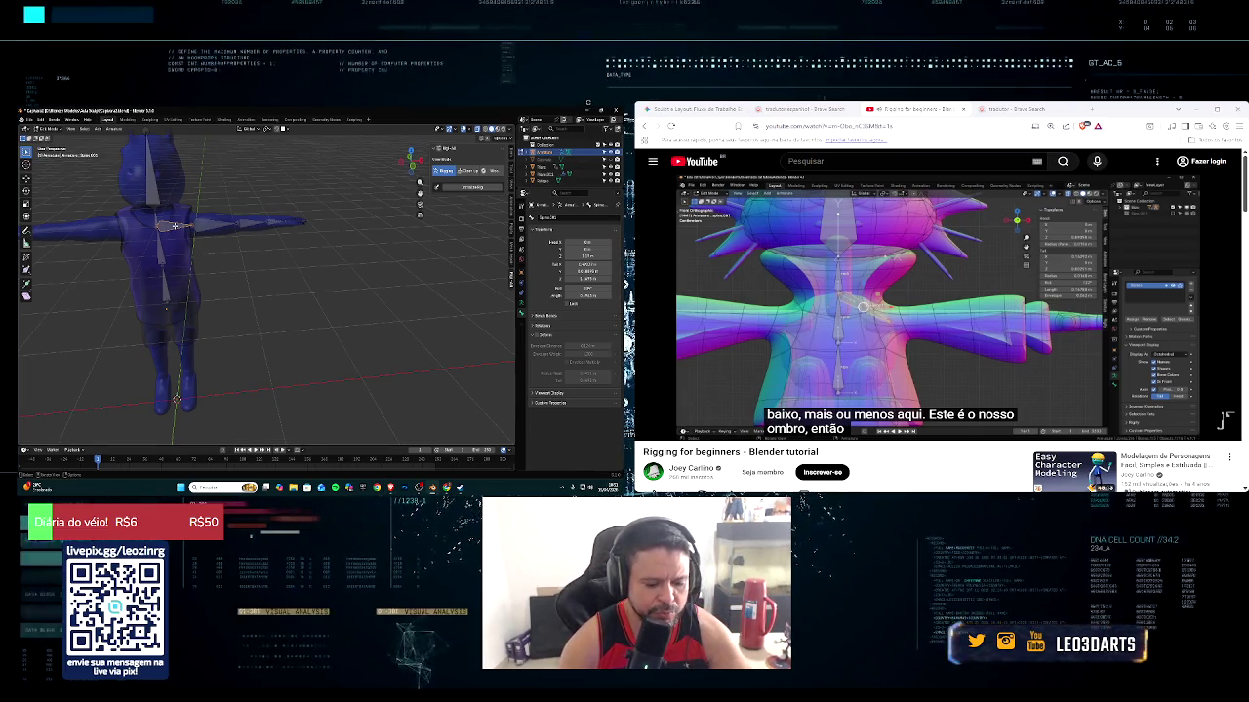
Rename the chest-to-arm bone 'sh' for shoulder, pausing and resuming the tutorial
key("F2")
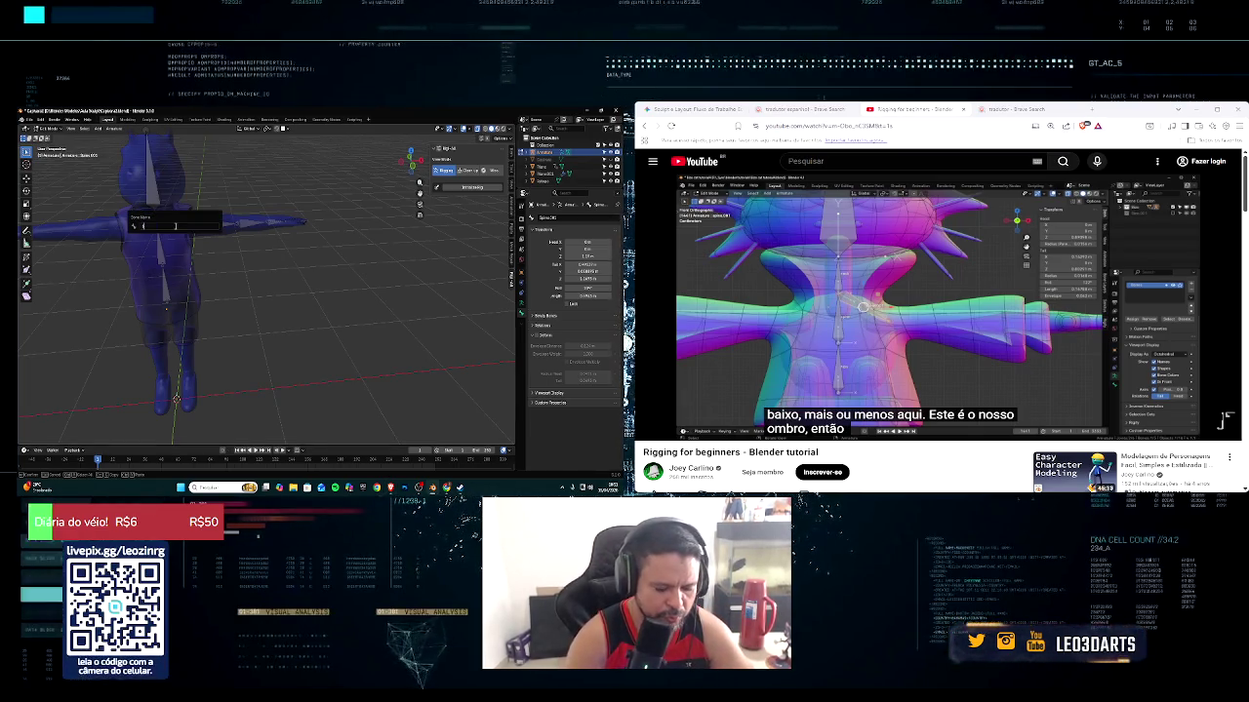
type("shoulder")
key("Return")
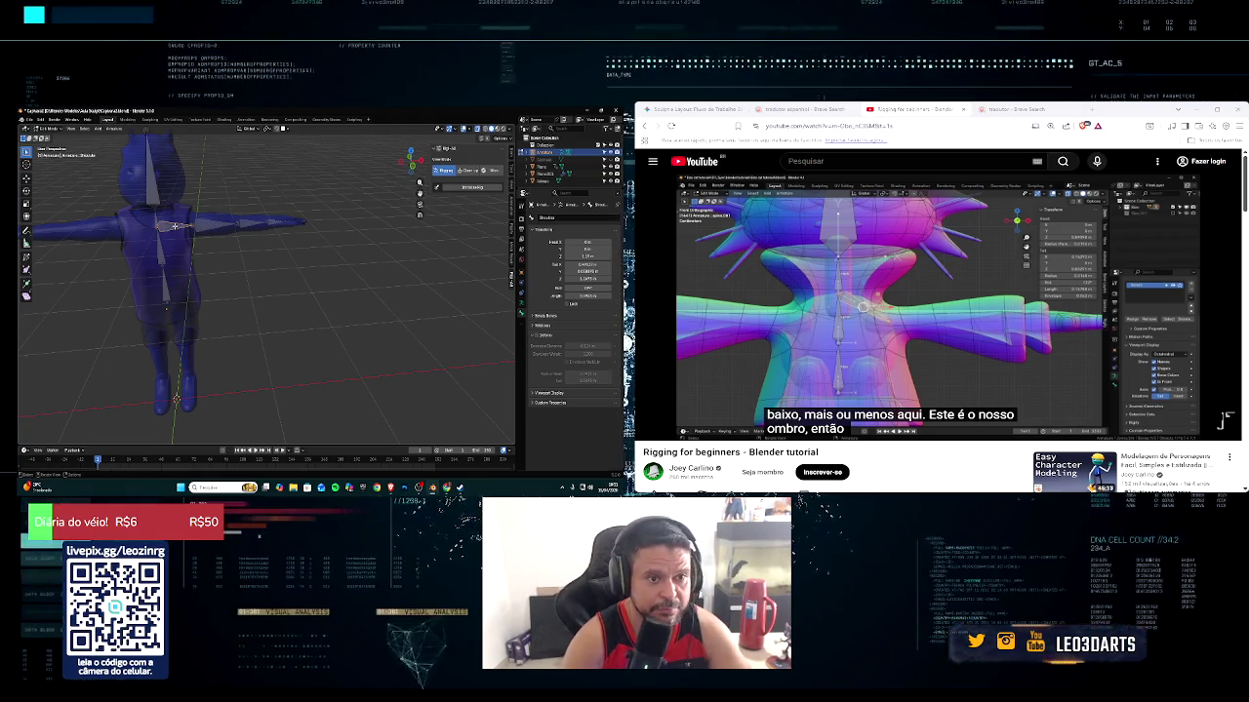
left_click(1224, 394)
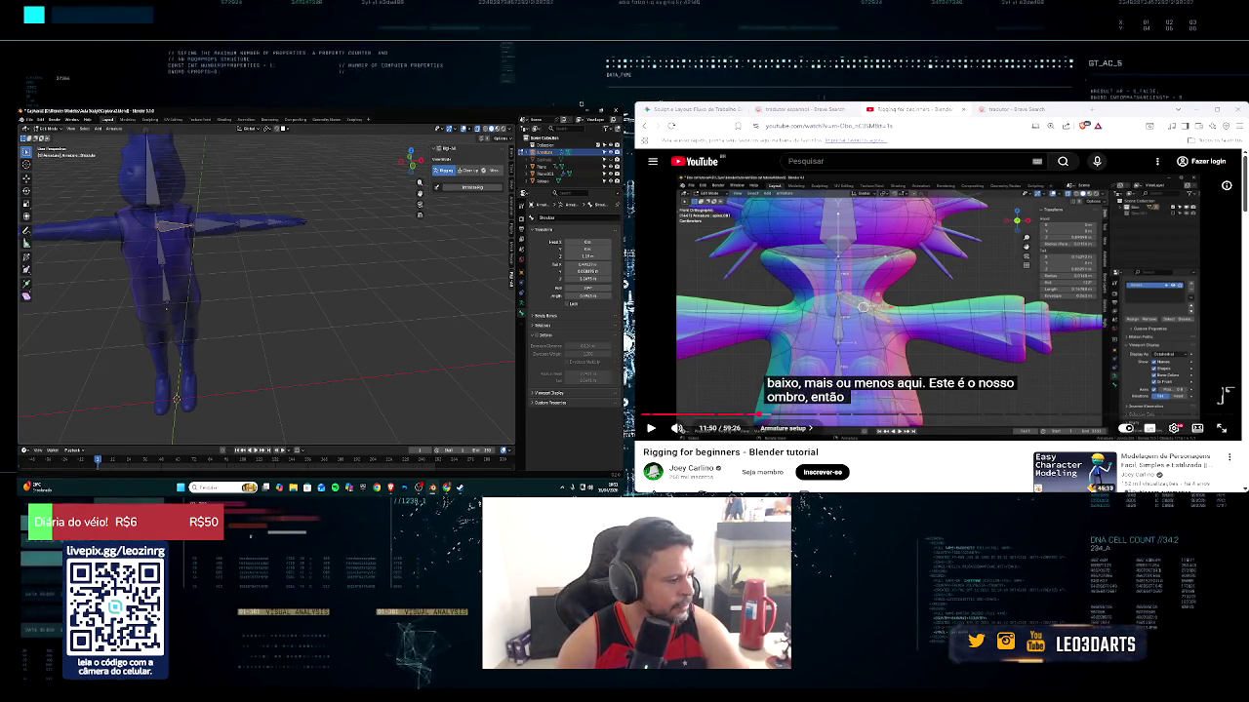
left_click(652, 428)
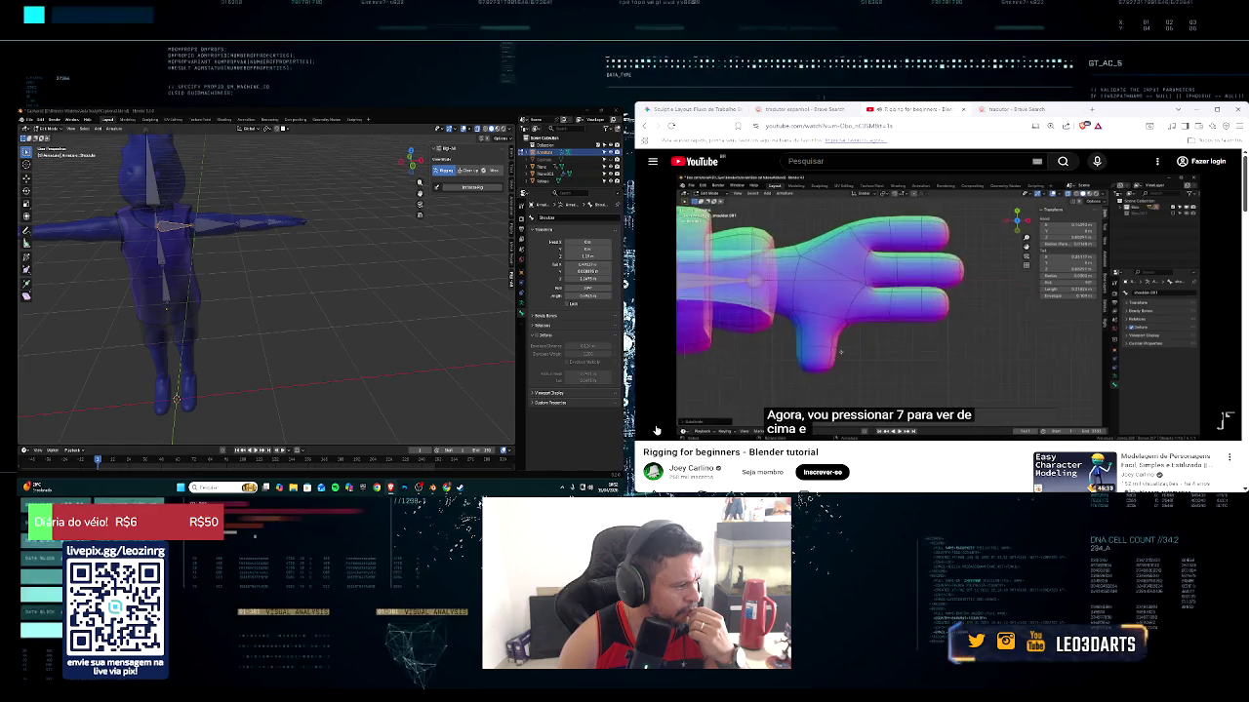
Switch to Top Orthographic view and zoom toward the arm bones, pausing and resuming the tutorial
middle_click_drag(256, 289, 263, 291)
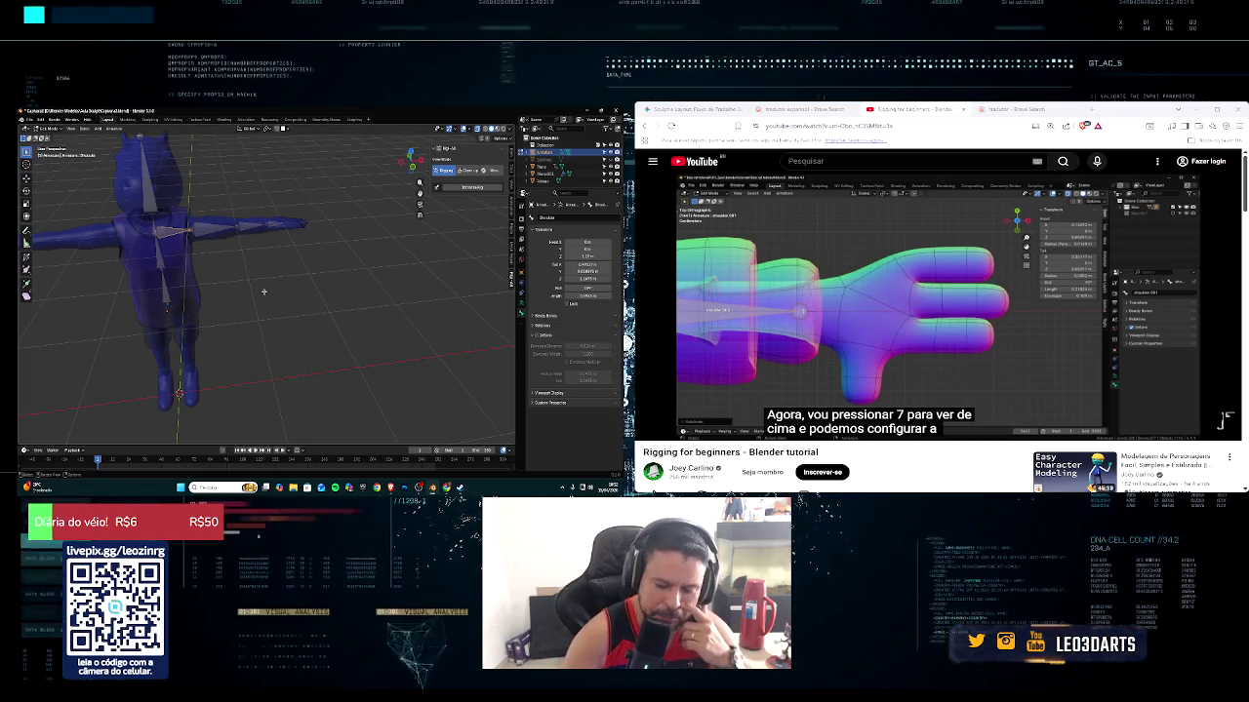
key("KP_7")
scroll(209, 283, "up", 2)
left_click(839, 293)
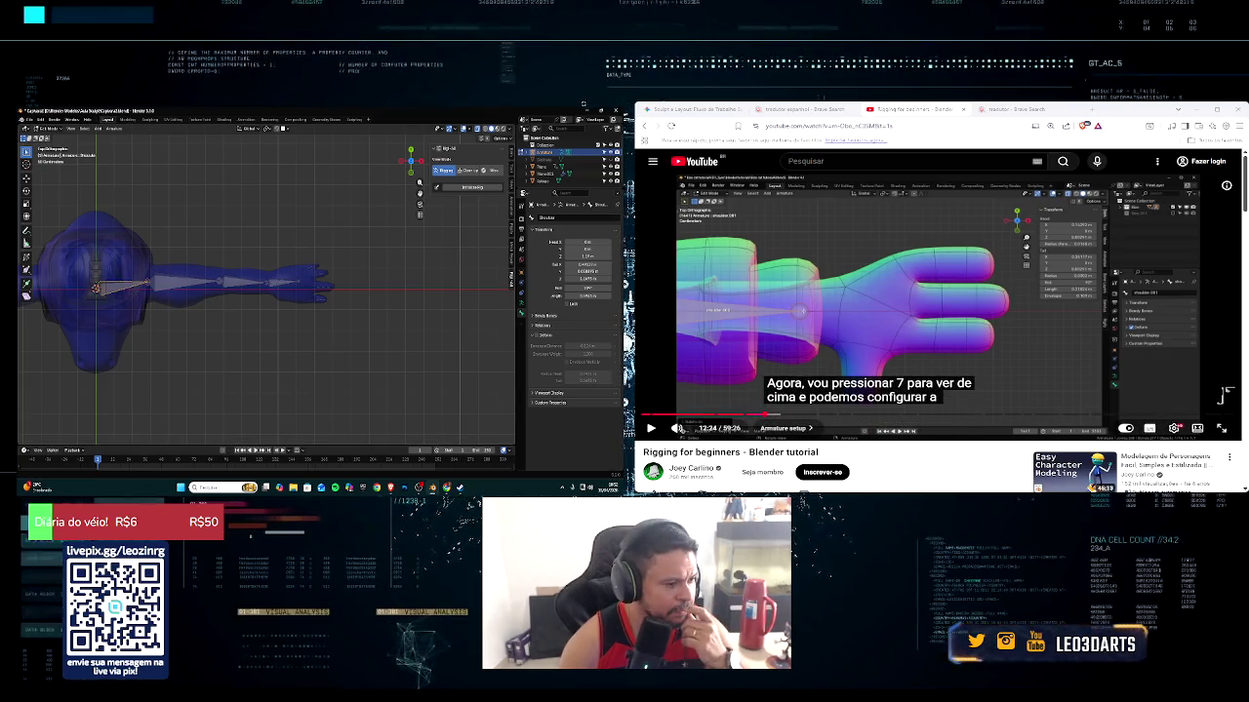
left_click(650, 427)
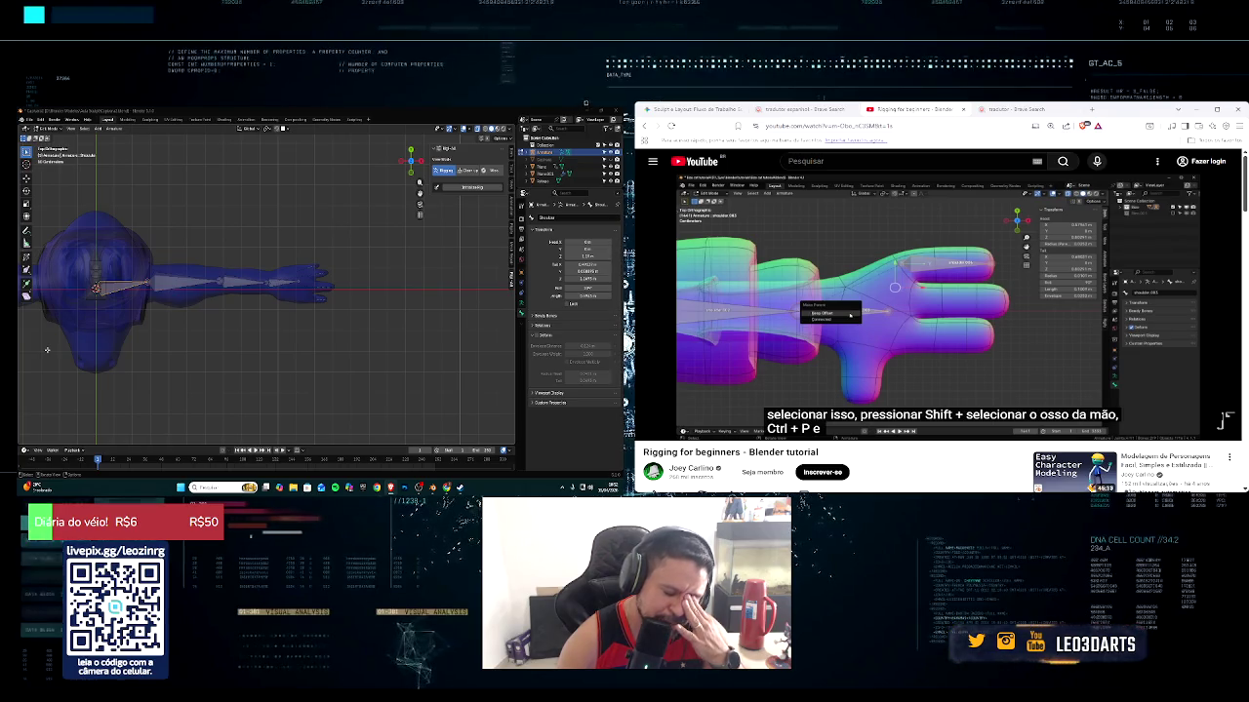
Zoom in closely on the arm and hand, then select the bone tip near the hand
scroll(117, 330, "up", 3)
scroll(195, 308, "up", 1)
scroll(273, 287, "up", 1)
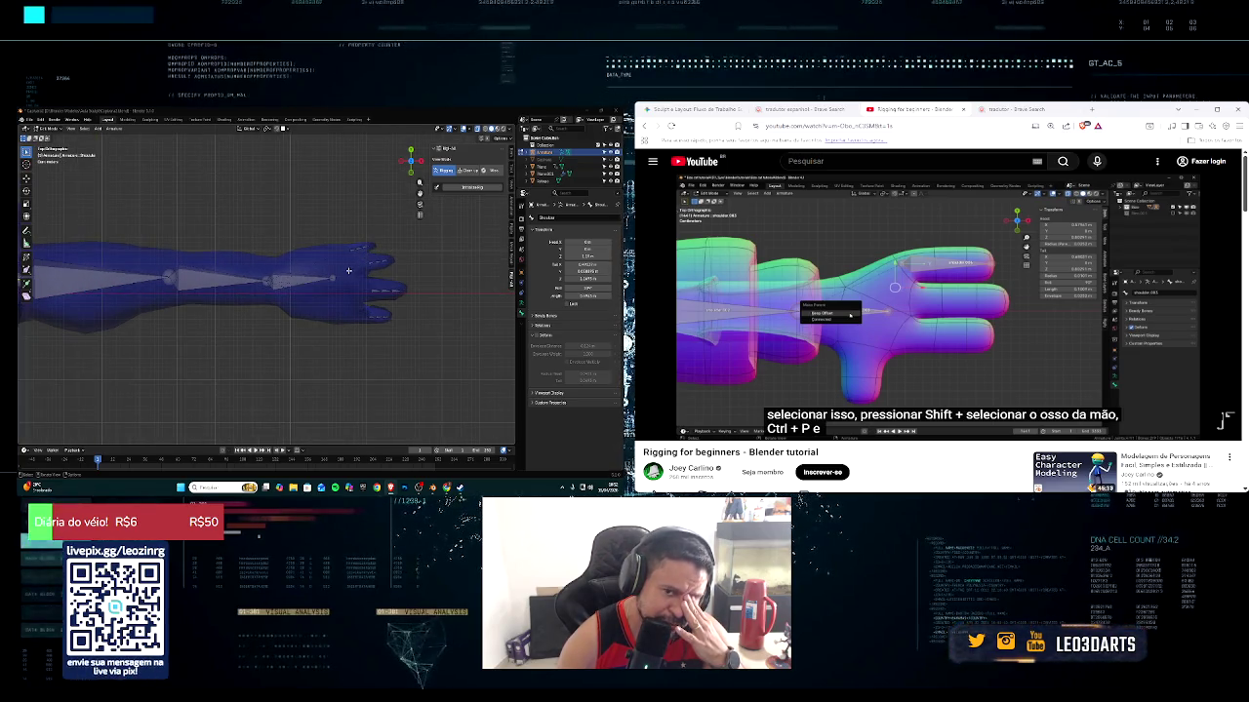
scroll(348, 267, "up", 1)
scroll(347, 267, "up", 1)
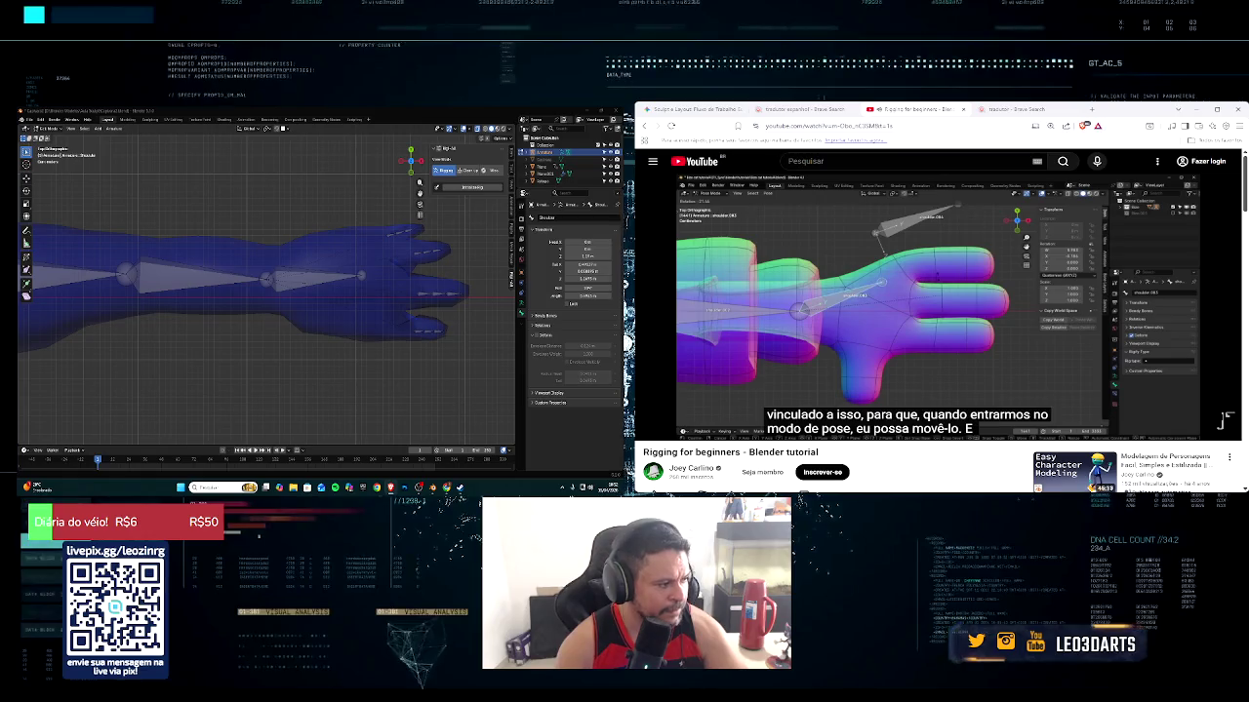
left_click(362, 276)
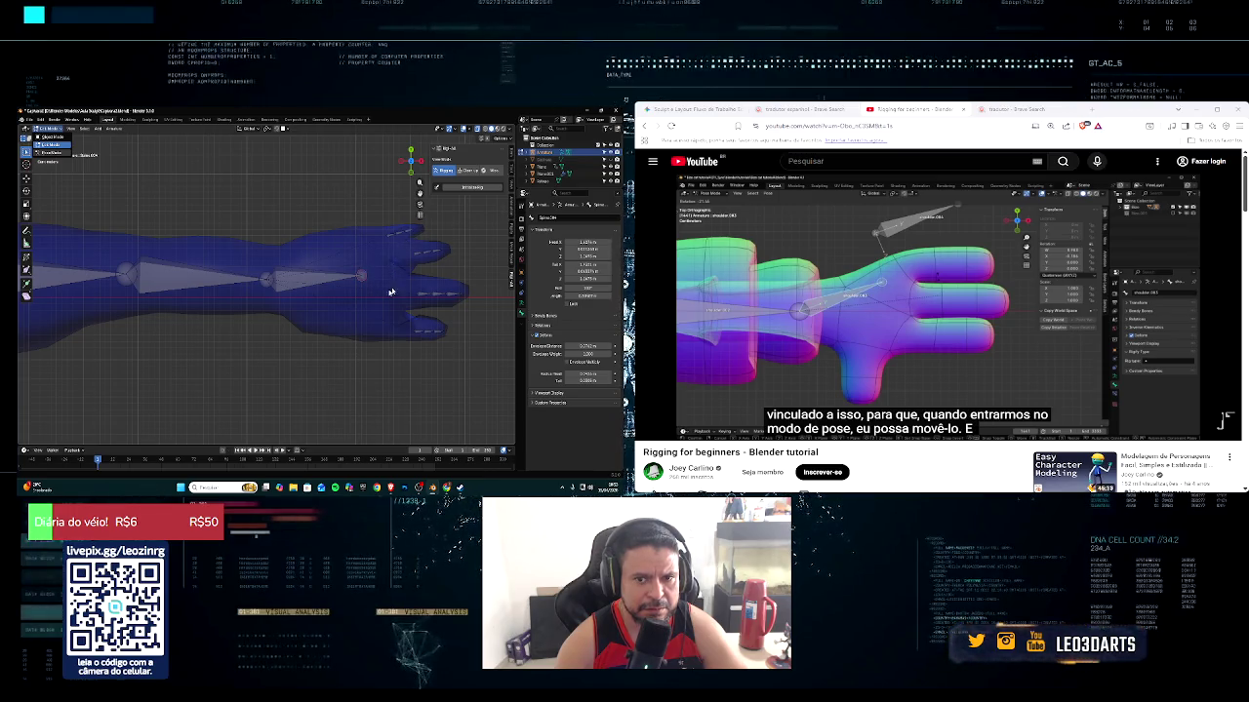
Switch the armature to Pose Mode and rotate the forearm bone slightly upward
key("ctrl+Tab")
scroll(370, 288, "down", 3)
left_click(323, 281)
key("r")
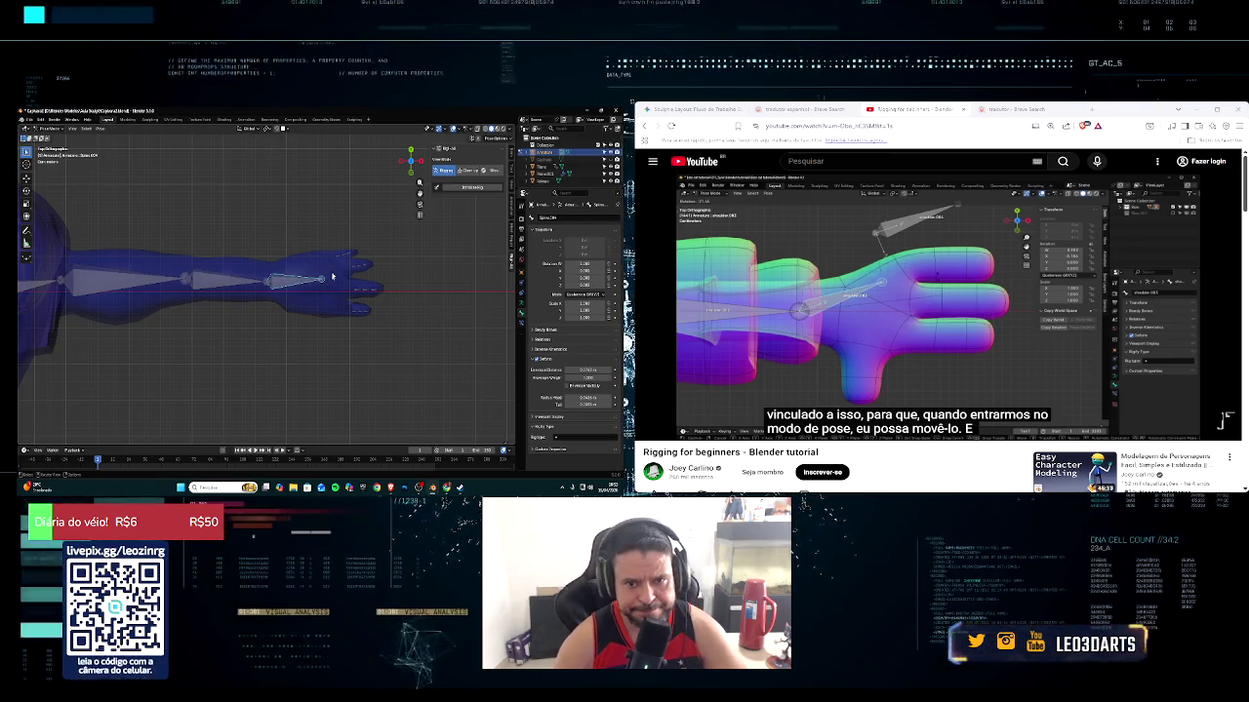
left_click(335, 272)
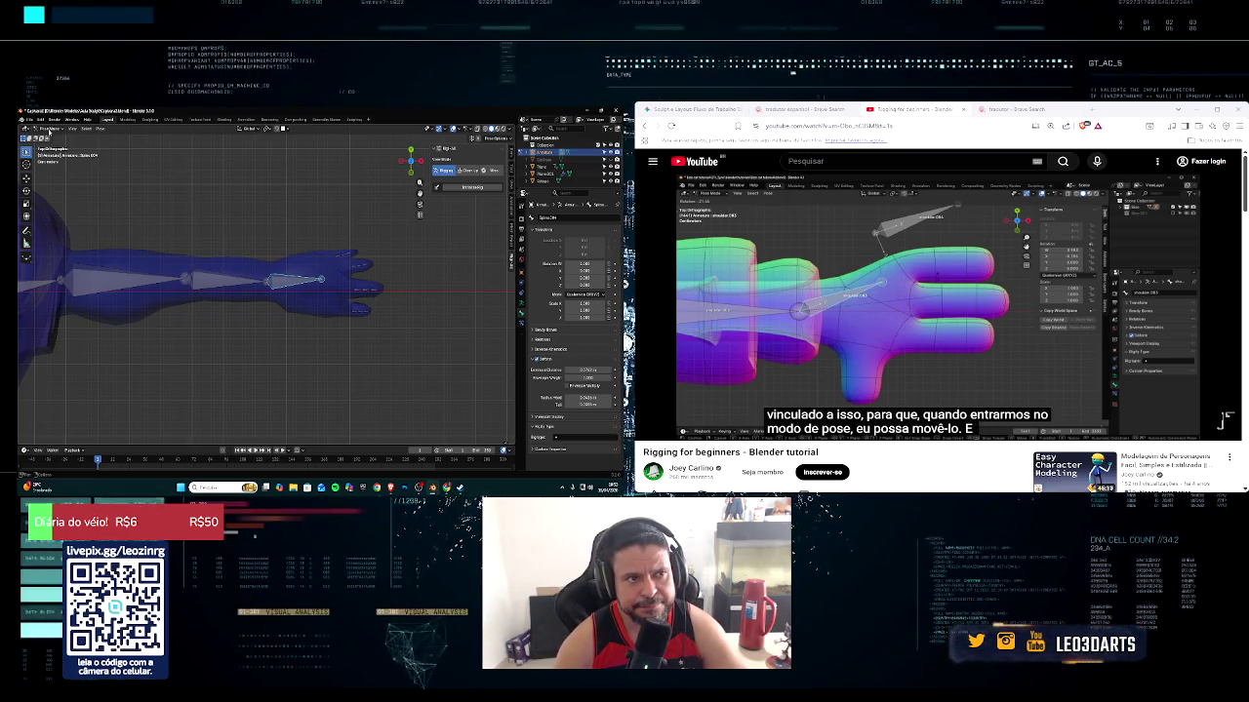
In Edit Mode, box-select the finger and hand bones and parent them with Keep Offset
left_click(48, 128)
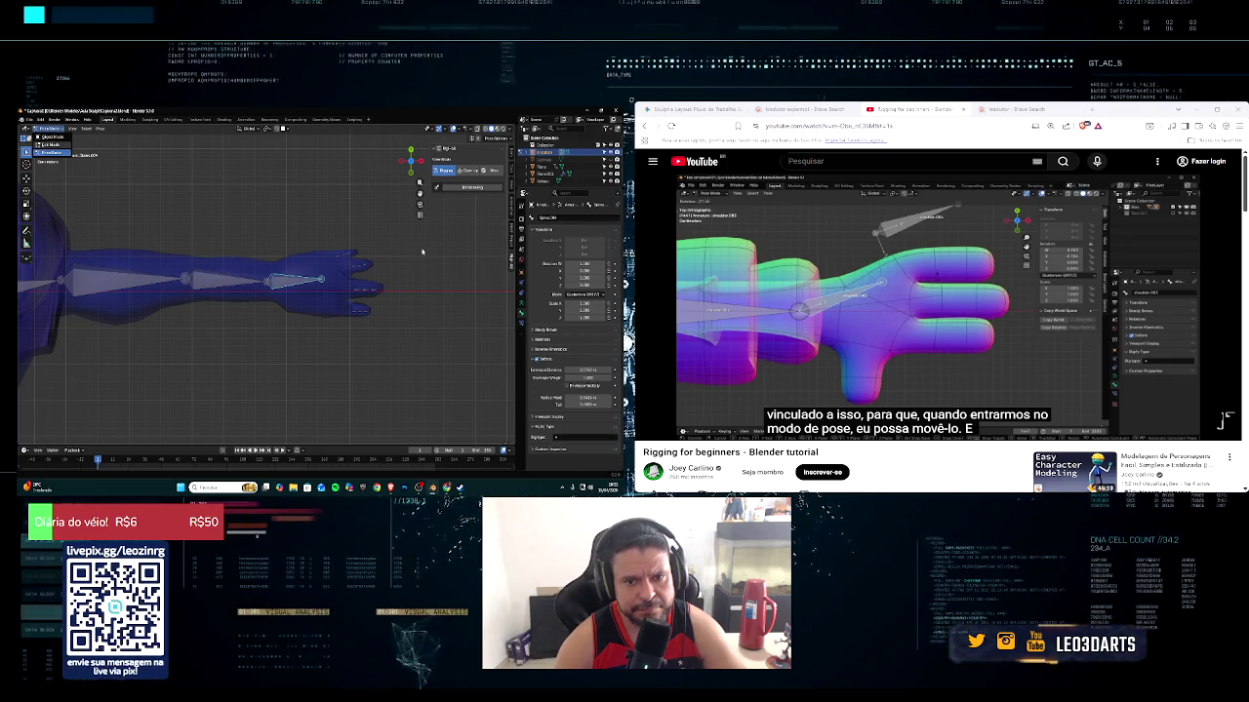
key("Tab")
left_click_drag(325, 222, 431, 337)
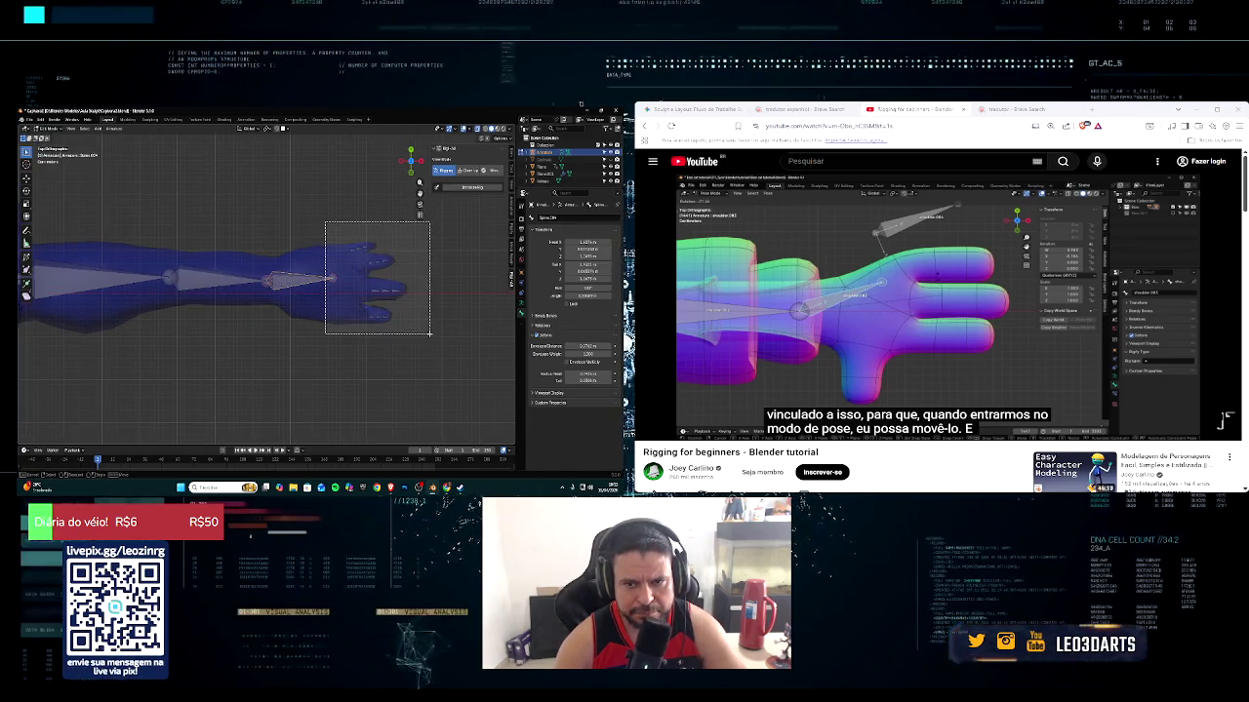
key("ctrl+p")
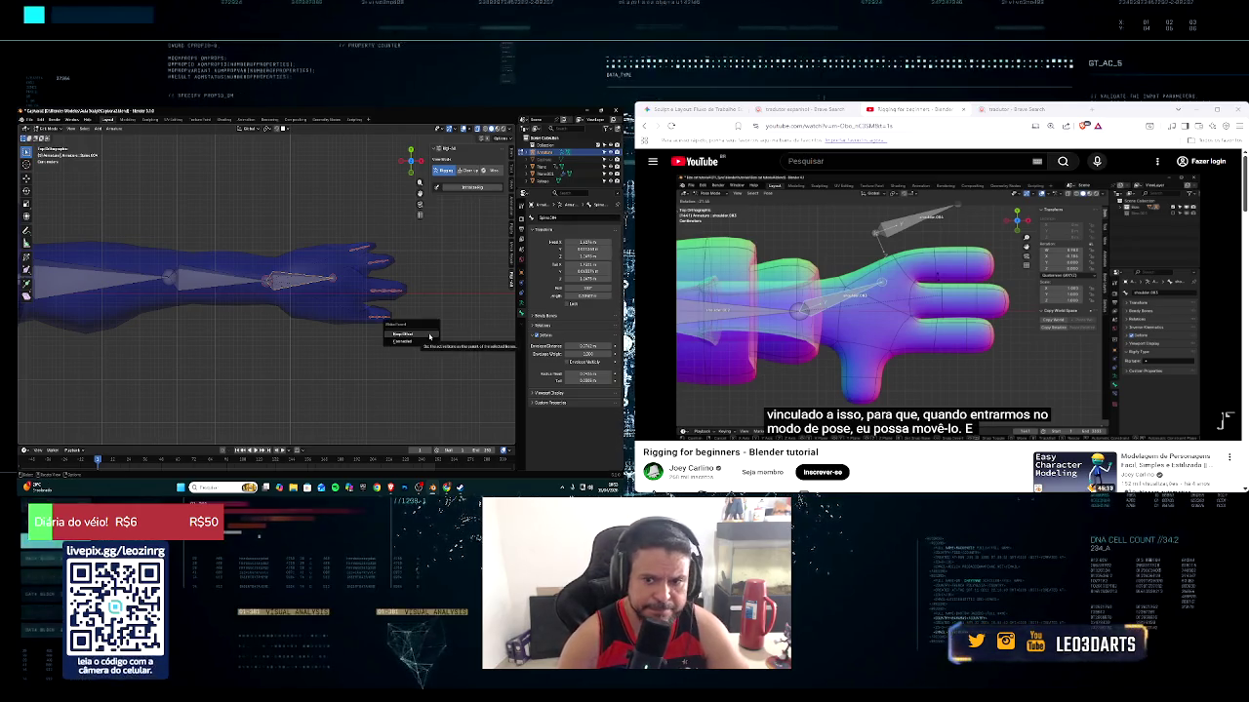
left_click(430, 335)
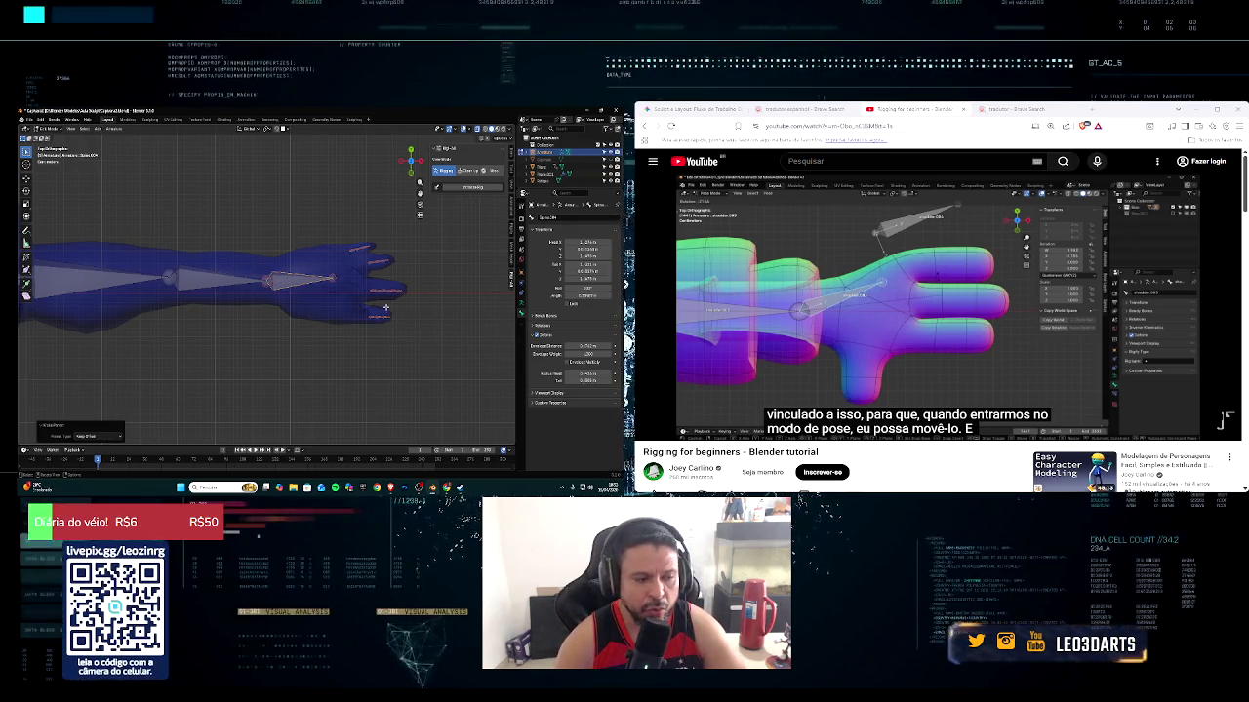
Switch to Pose Mode and test-rotate the hand to confirm the fingers follow, then cancel
left_click(51, 127)
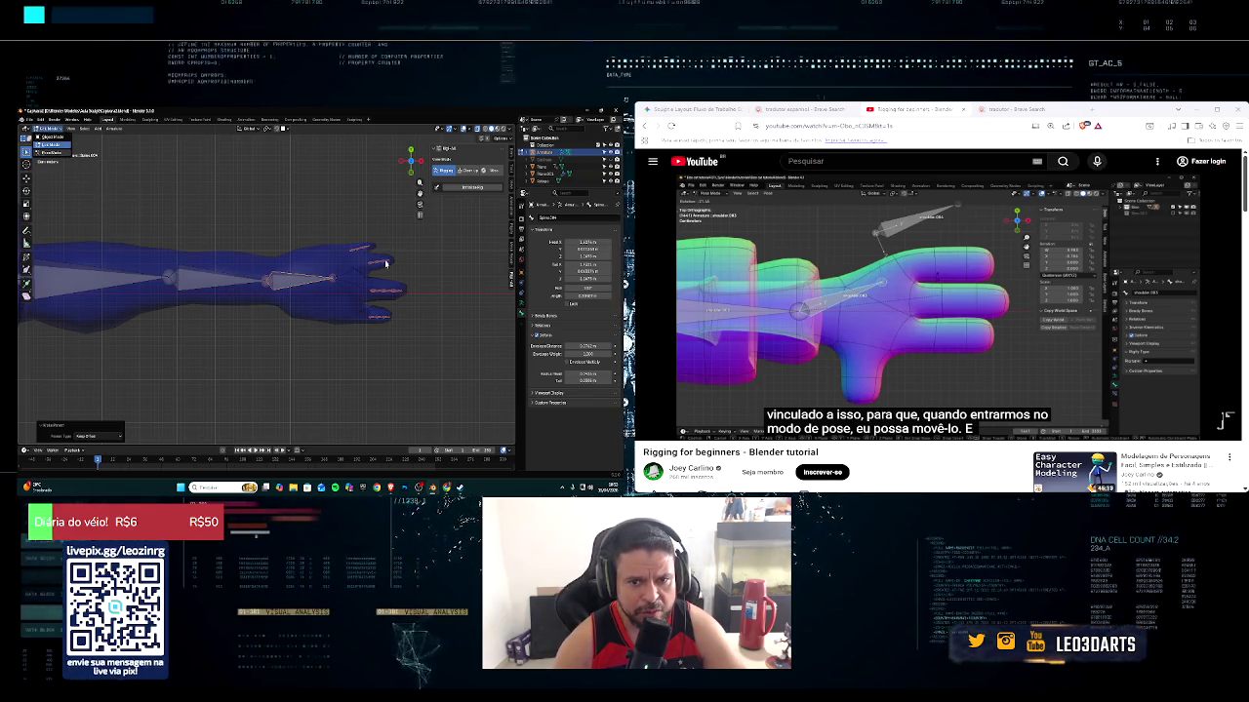
key("ctrl+Tab")
key("r")
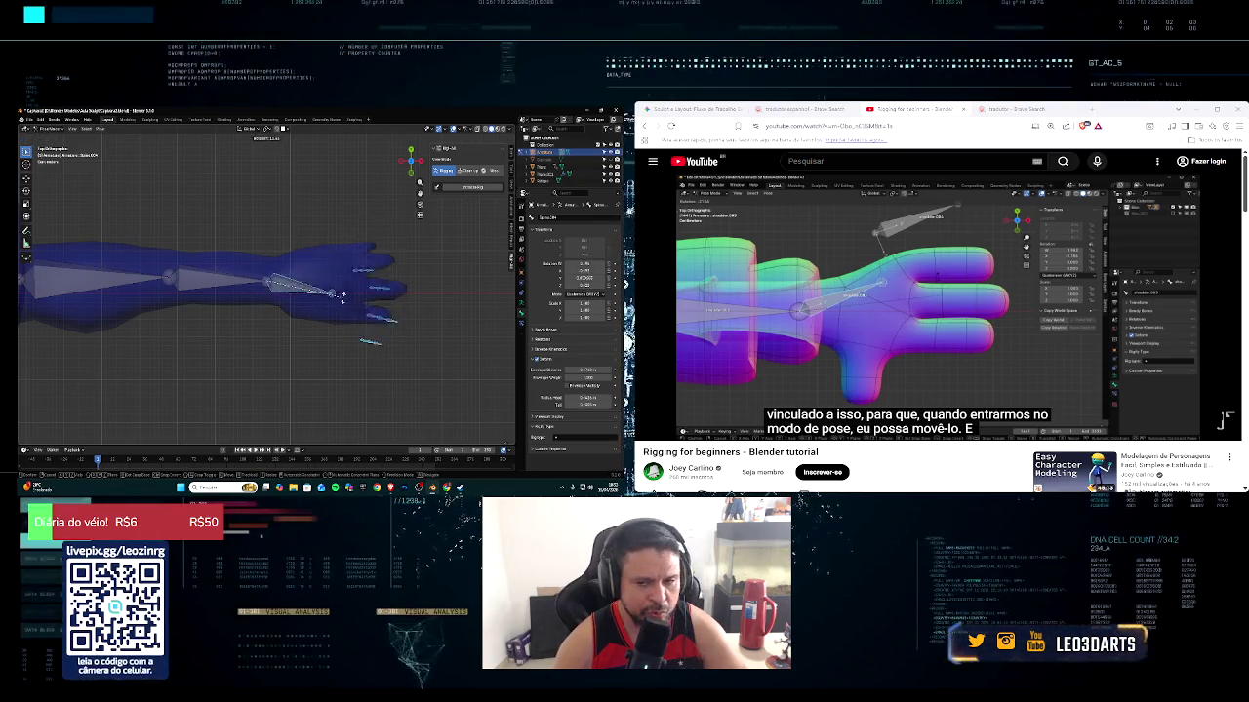
key("Escape")
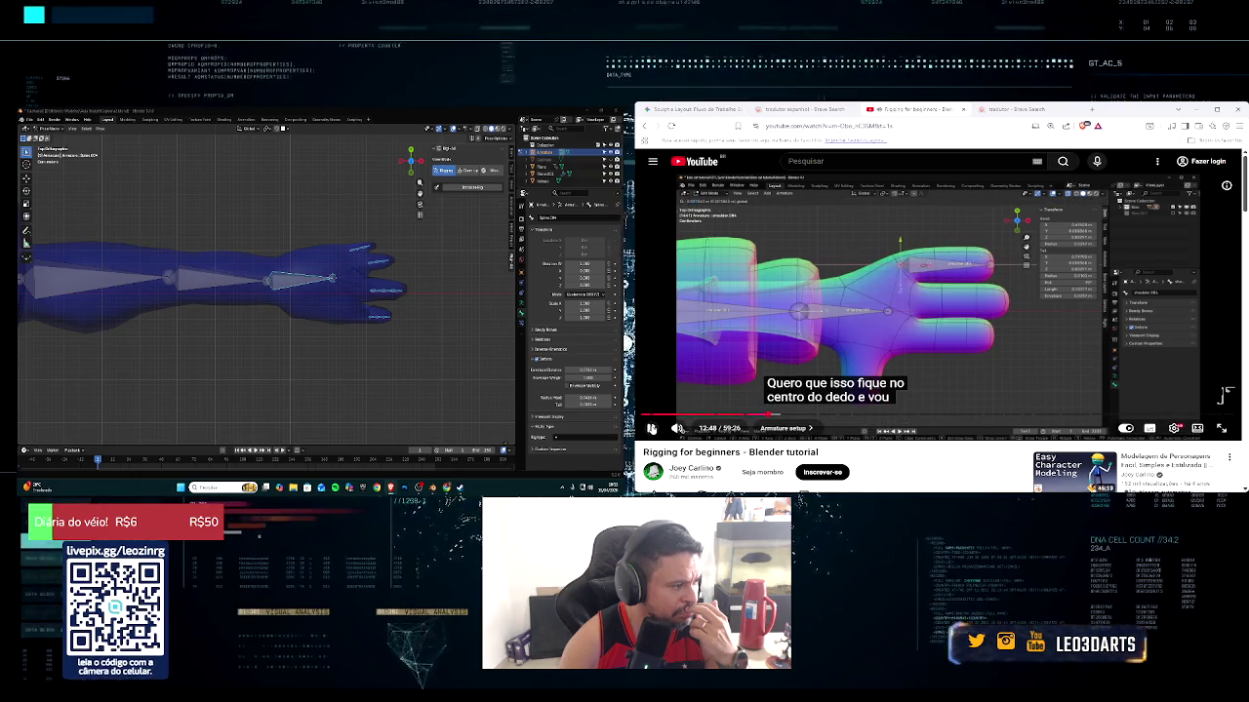
Zoom in on the hand's finger bones in Edit Mode and pause the tutorial
scroll(264, 341, "up", 3)
middle_click_drag(264, 340, 261, 346)
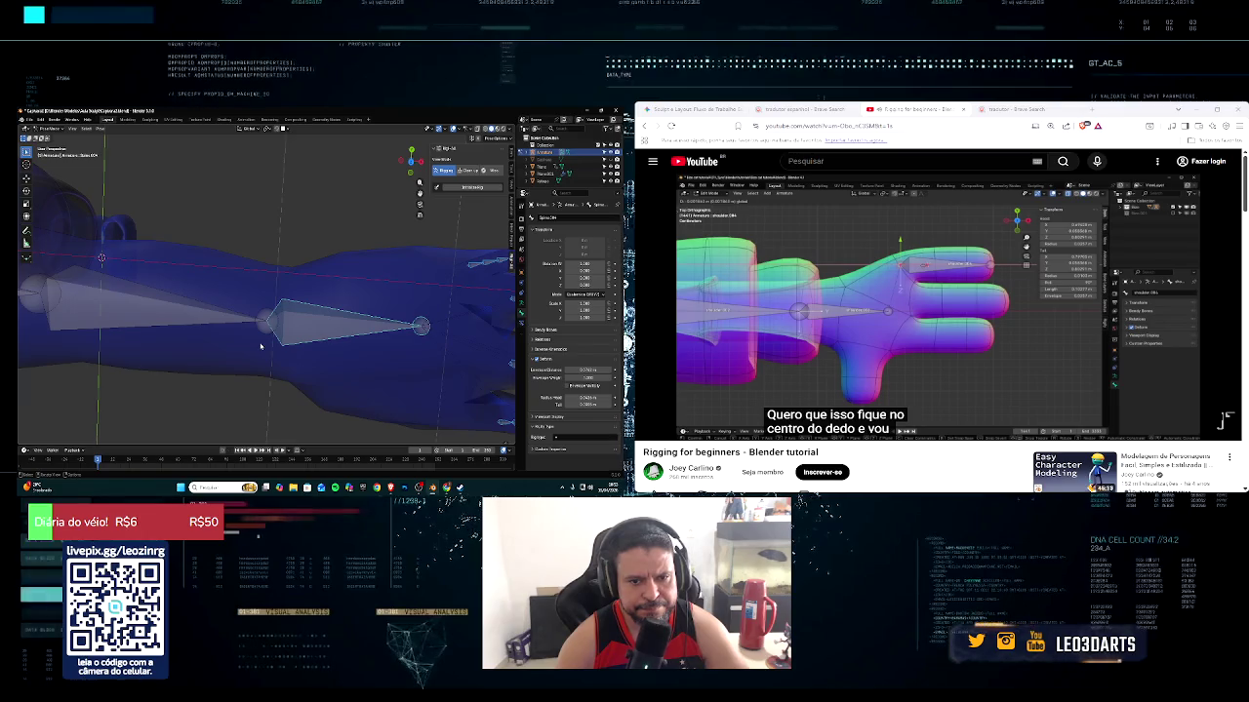
scroll(265, 343, "down", 4)
key("Tab")
scroll(306, 345, "up", 2)
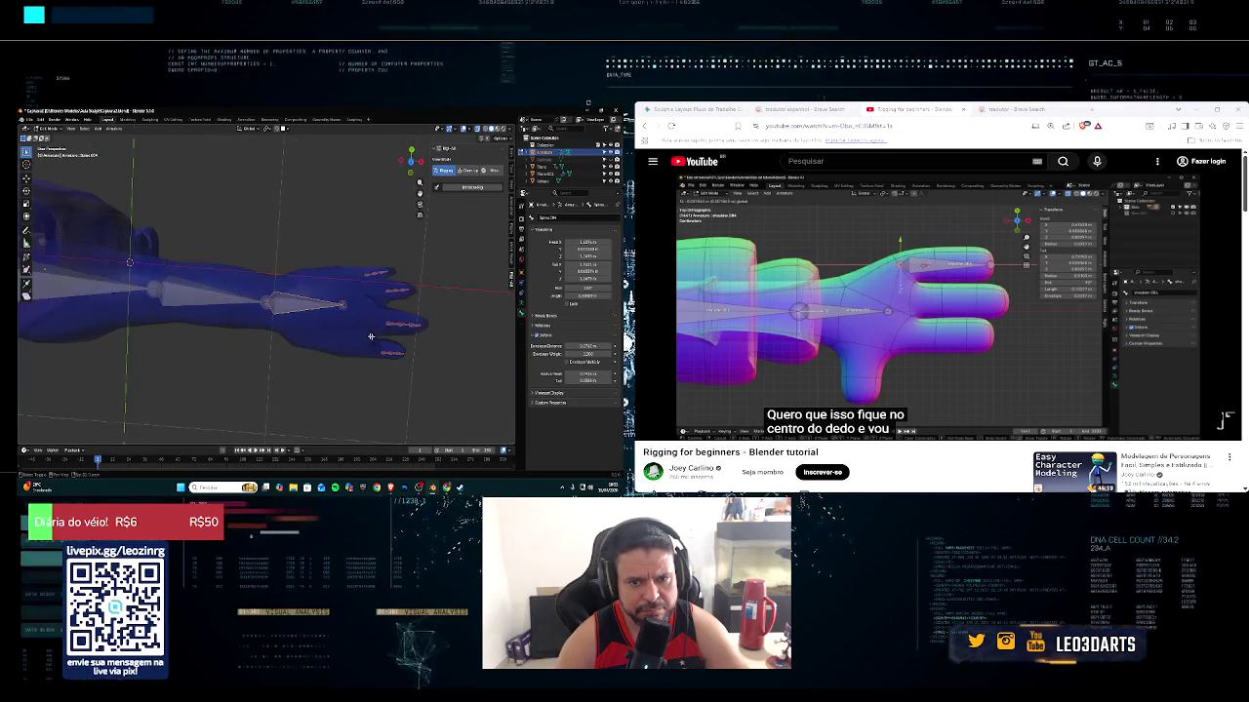
scroll(293, 322, "up", 3)
key("space")
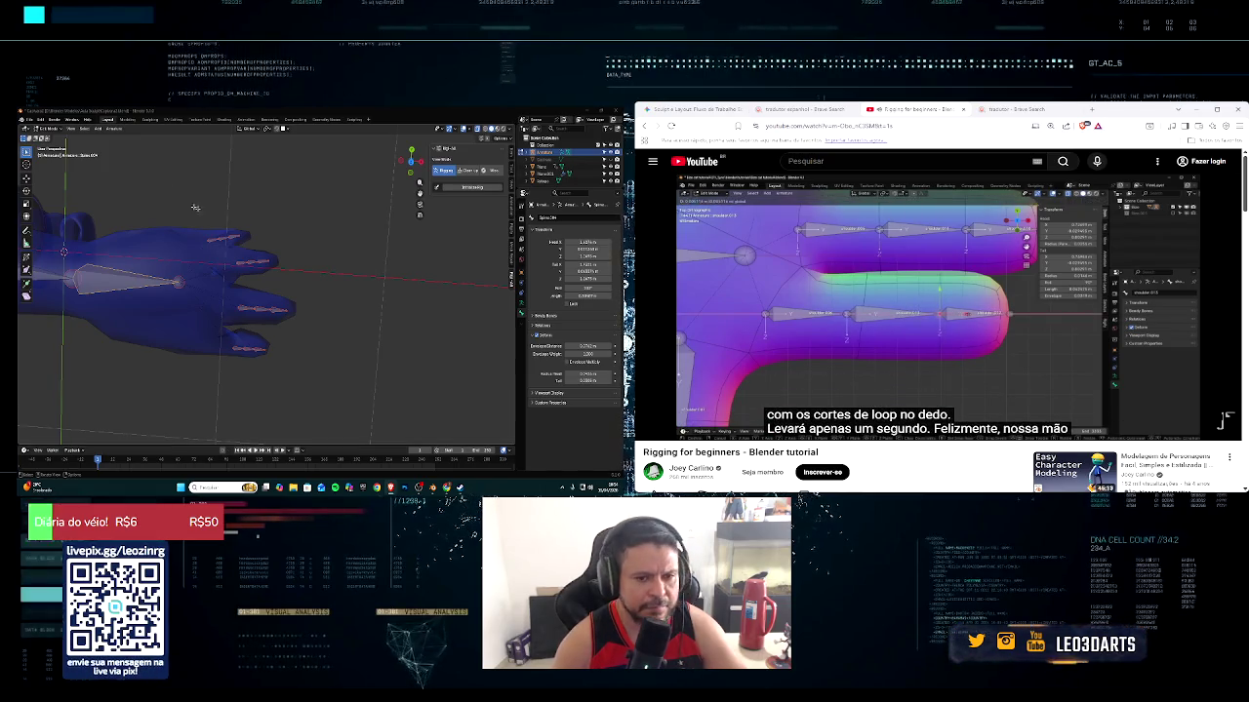
Slide the first four finger bones and tips along X toward the knuckles
left_click(257, 309)
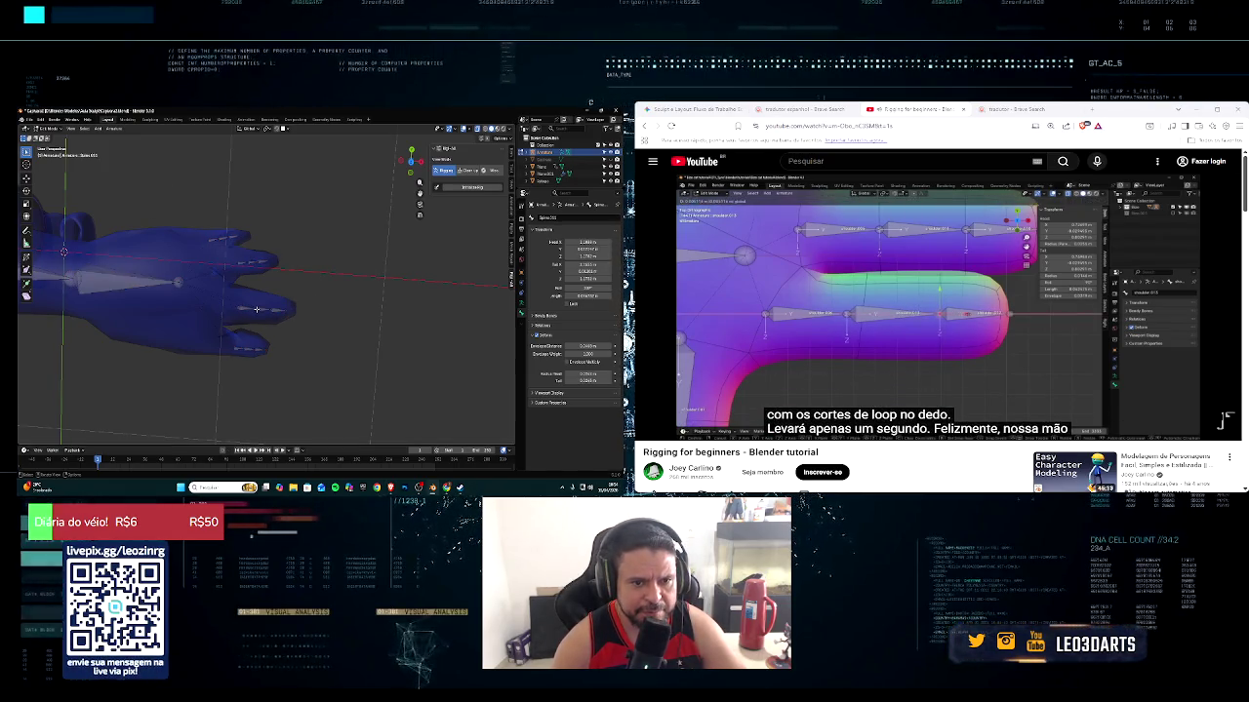
key("g")
key("x")
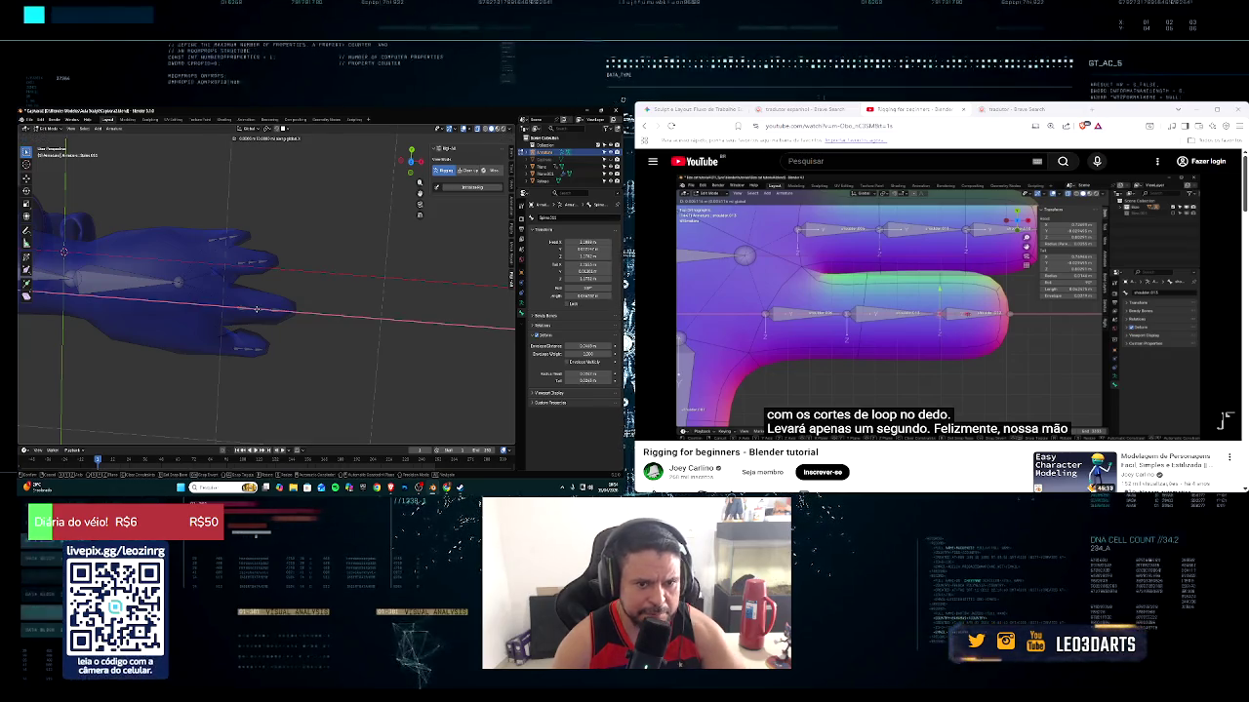
left_click(243, 307)
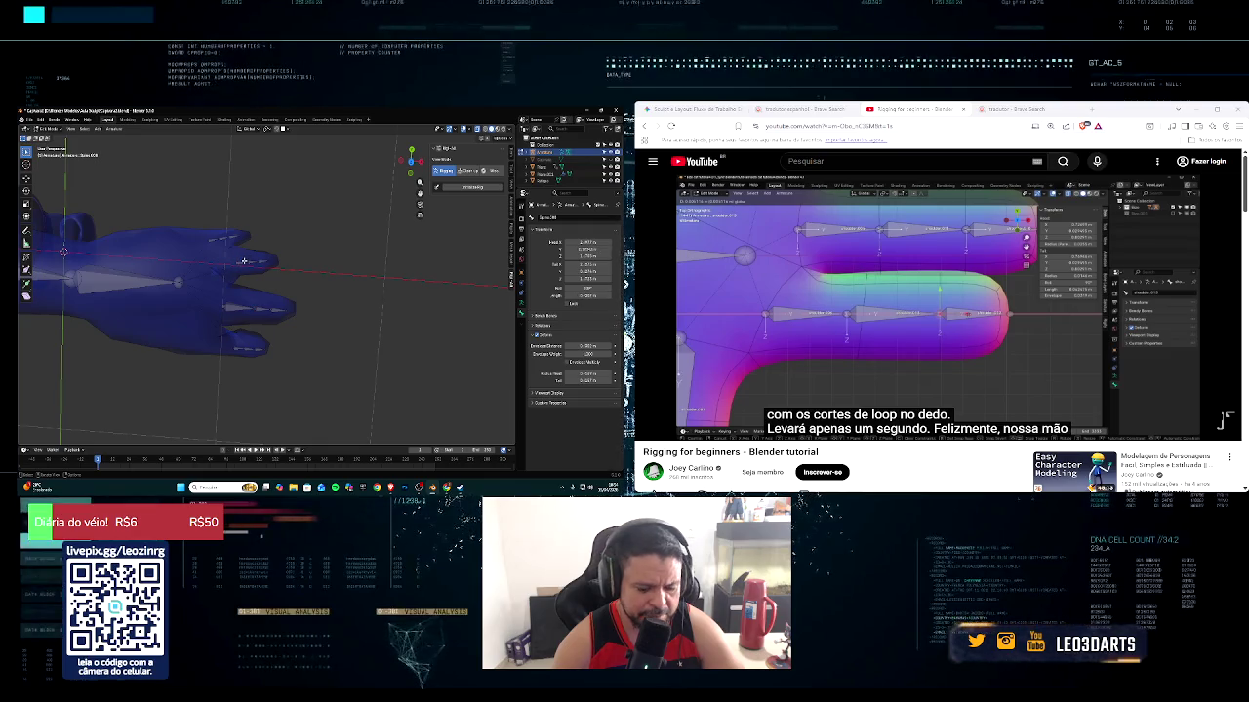
key("g")
key("x")
left_click(261, 263)
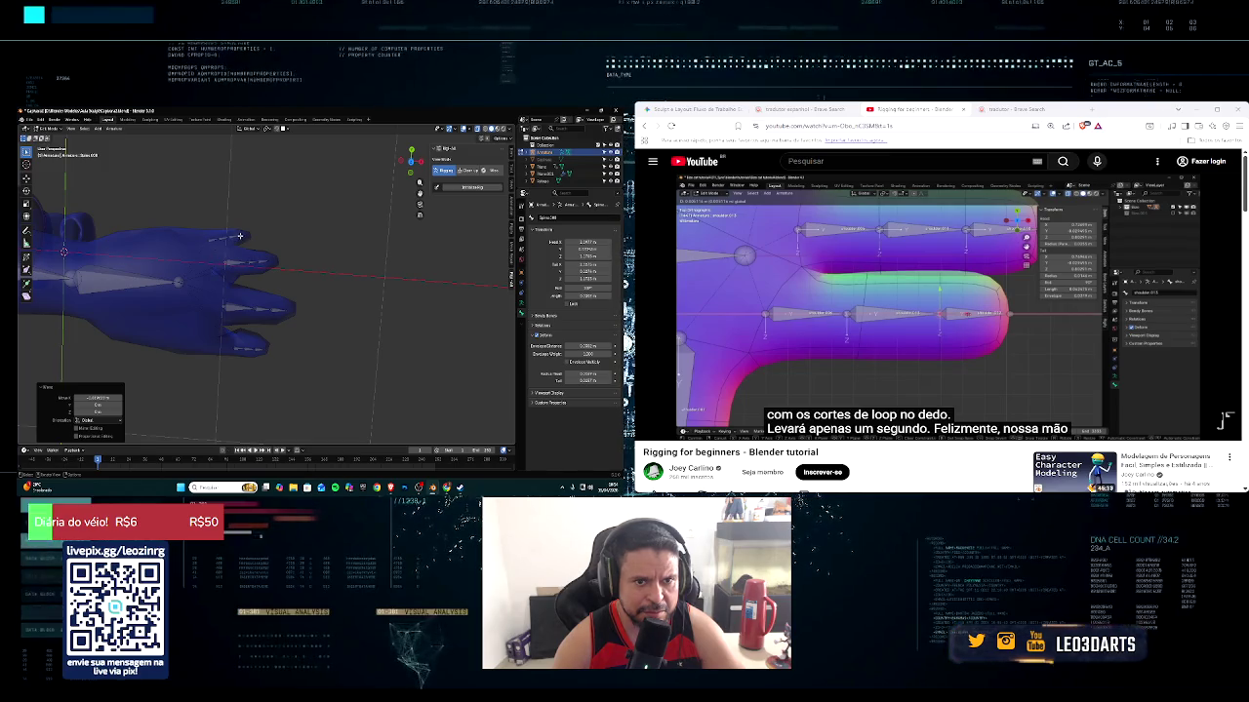
key("g")
key("g")
key("x")
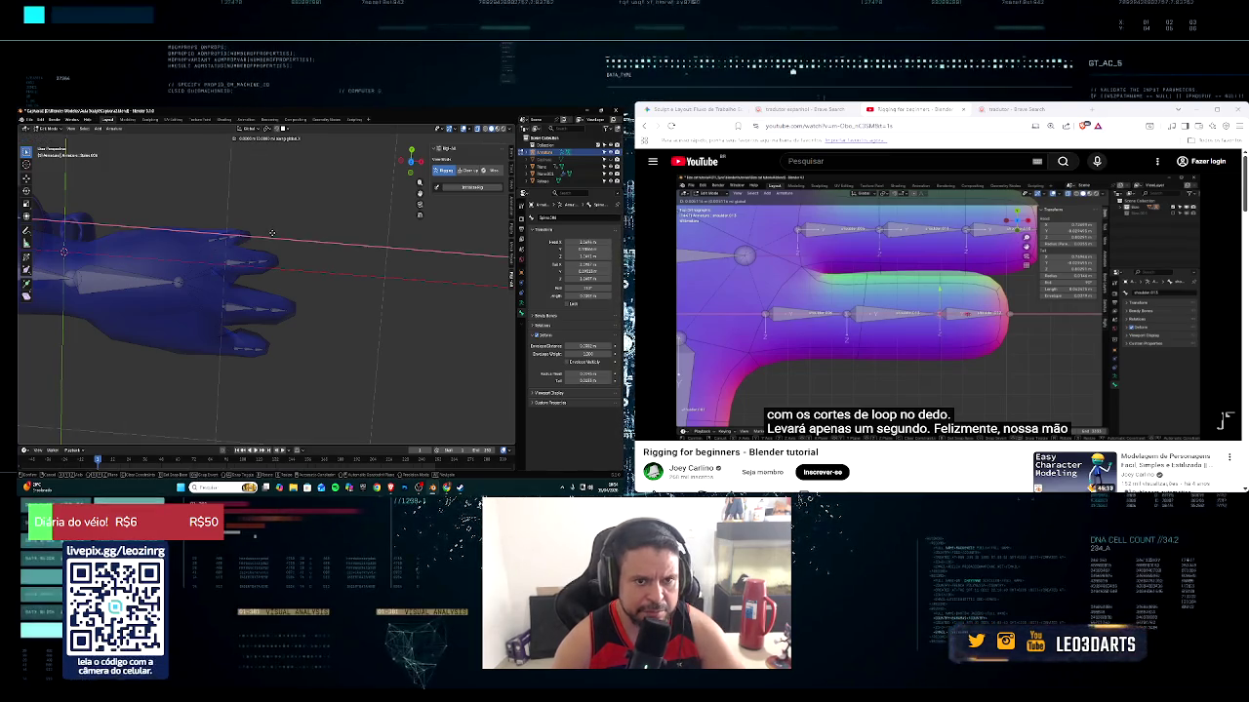
left_click(281, 232)
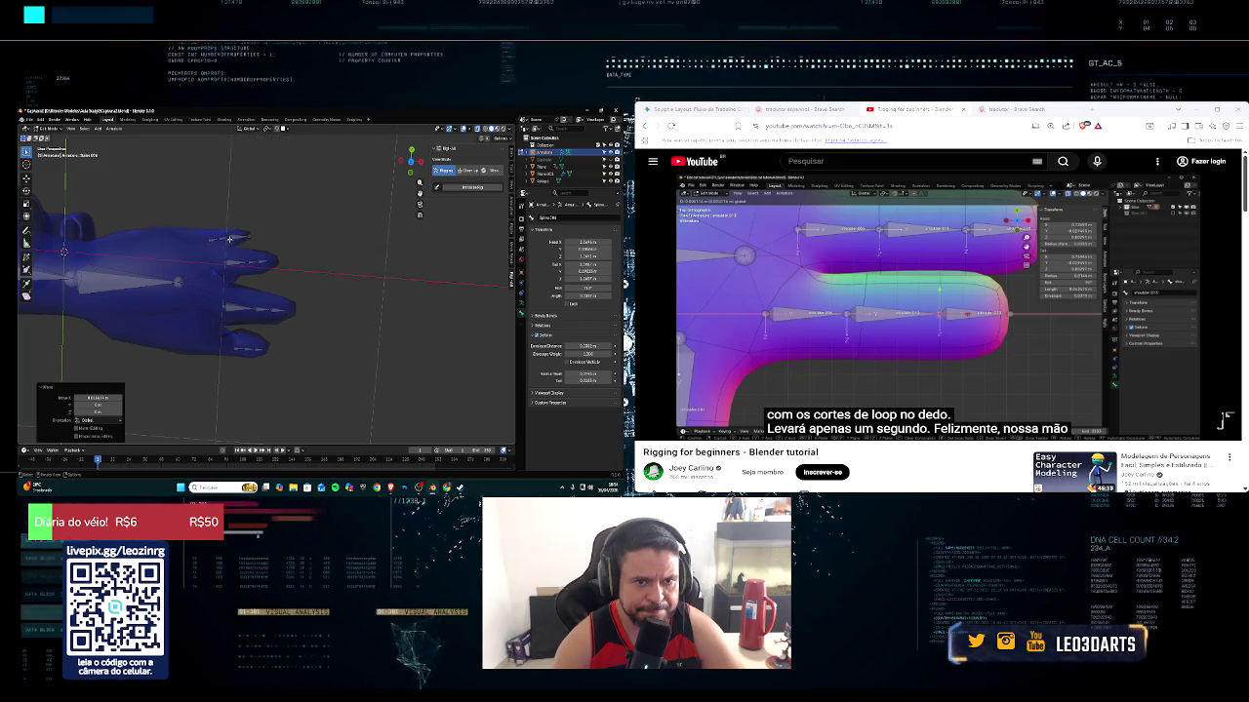
key("g")
key("x")
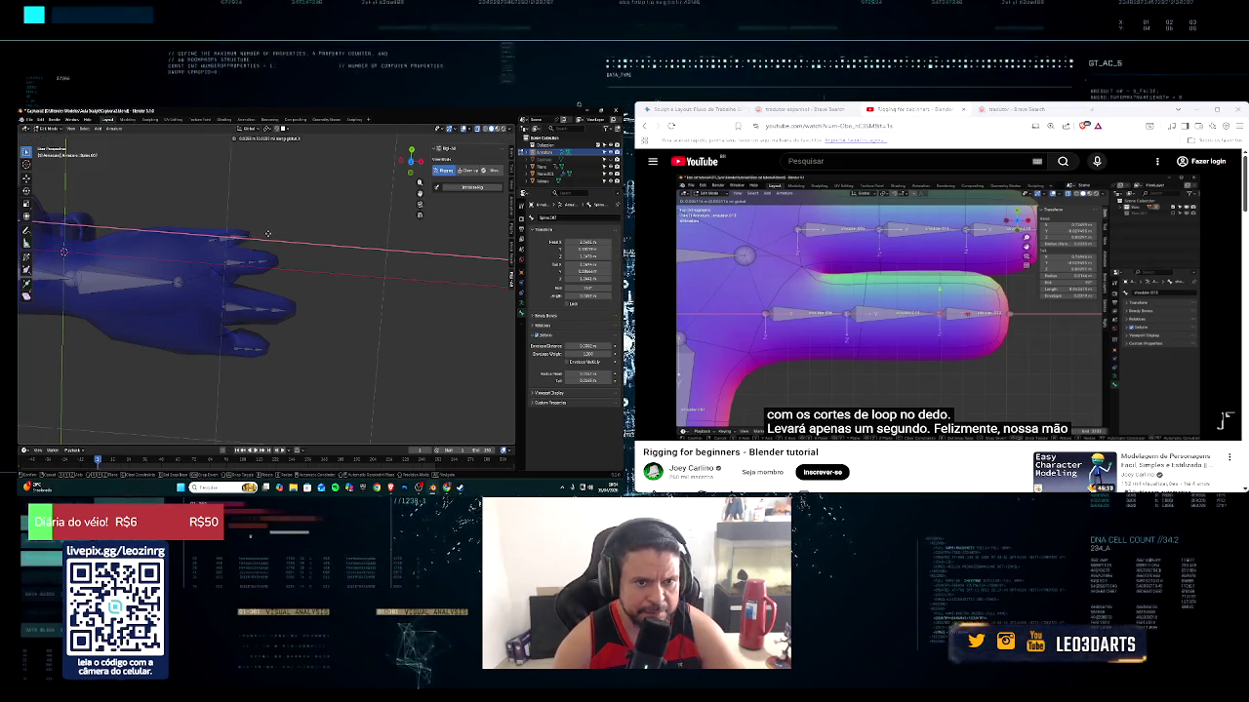
left_click(251, 236)
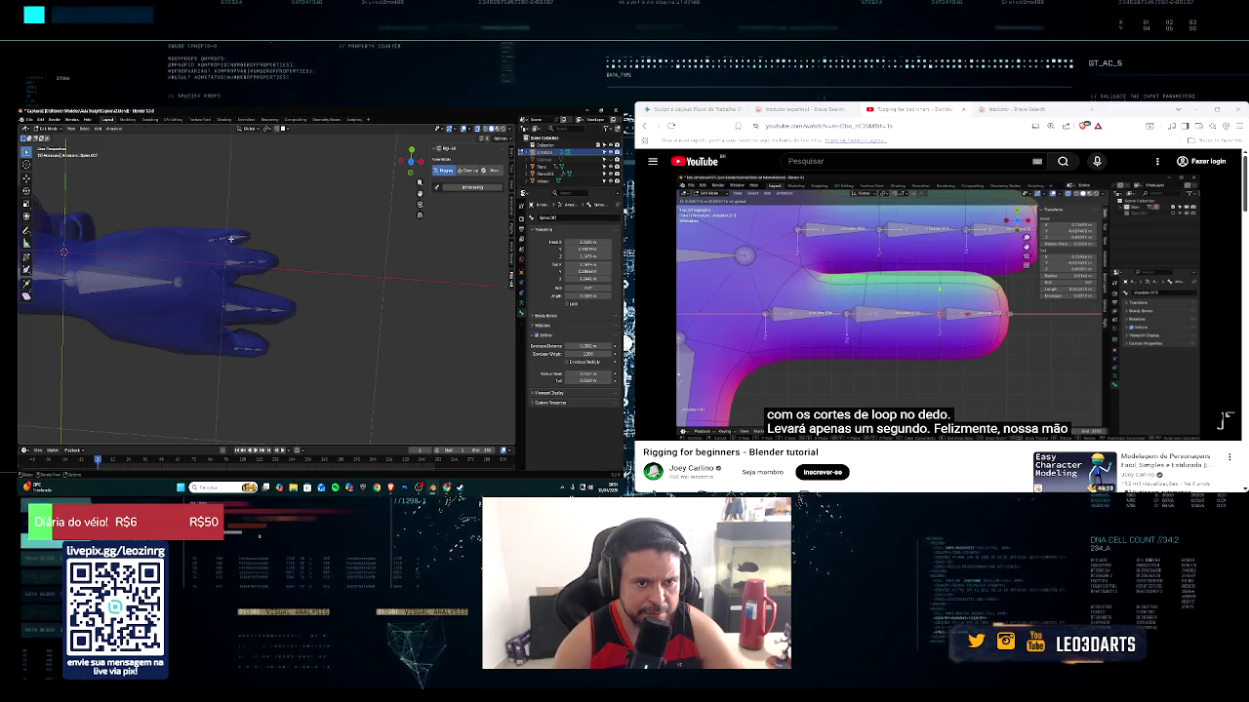
Zoom in and slide three more finger joints along X onto the knuckles, orbiting to check
scroll(231, 238, "up", 3)
scroll(275, 283, "up", 2)
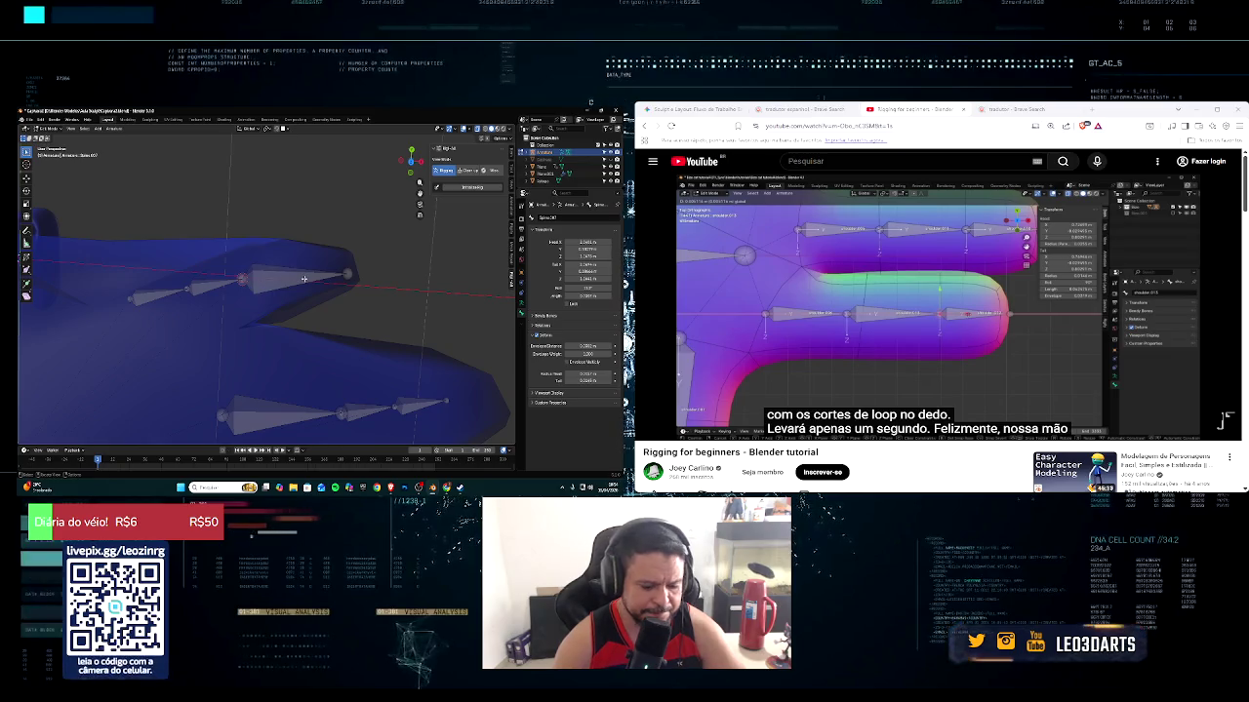
key("g")
key("x")
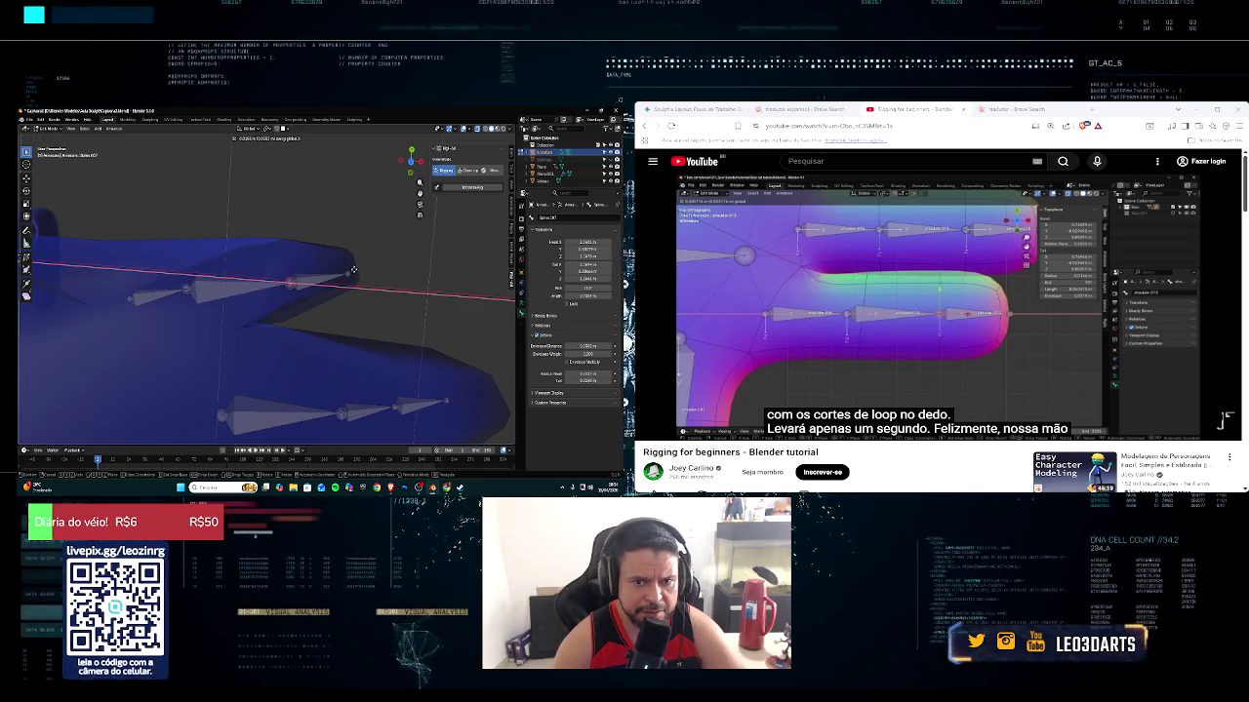
left_click(354, 269)
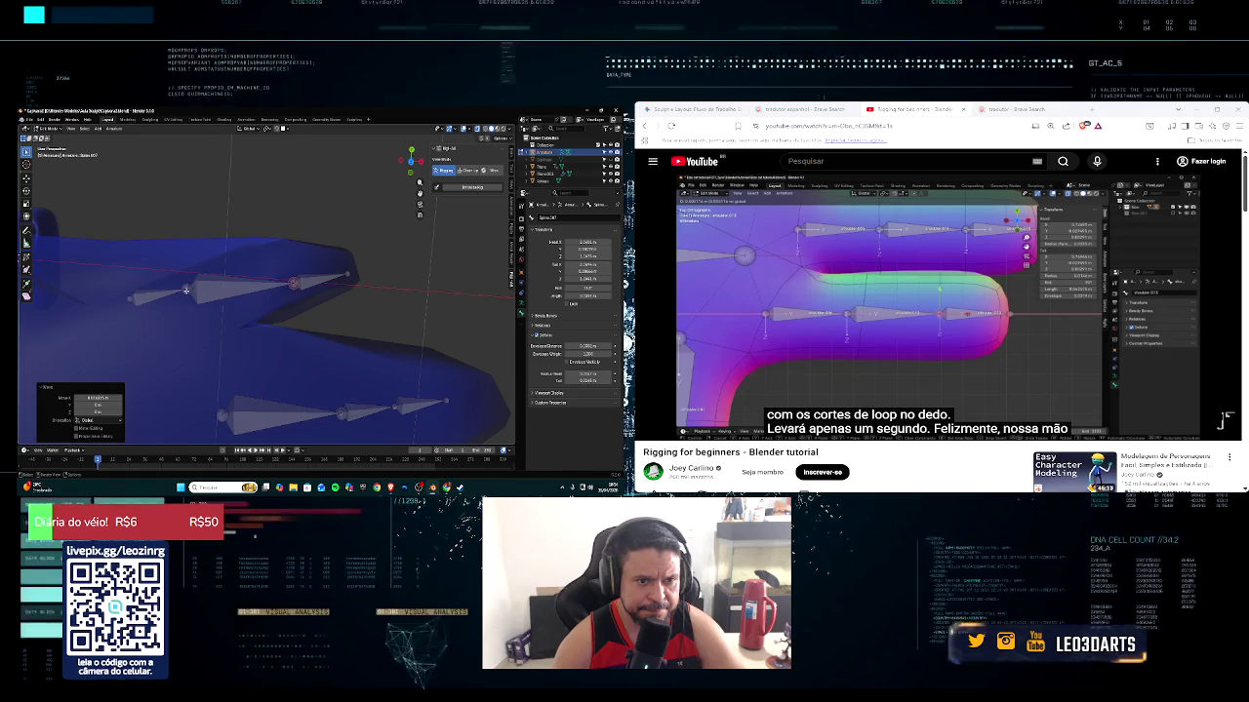
left_click_drag(184, 280, 189, 300)
middle_click_drag(189, 300, 253, 295)
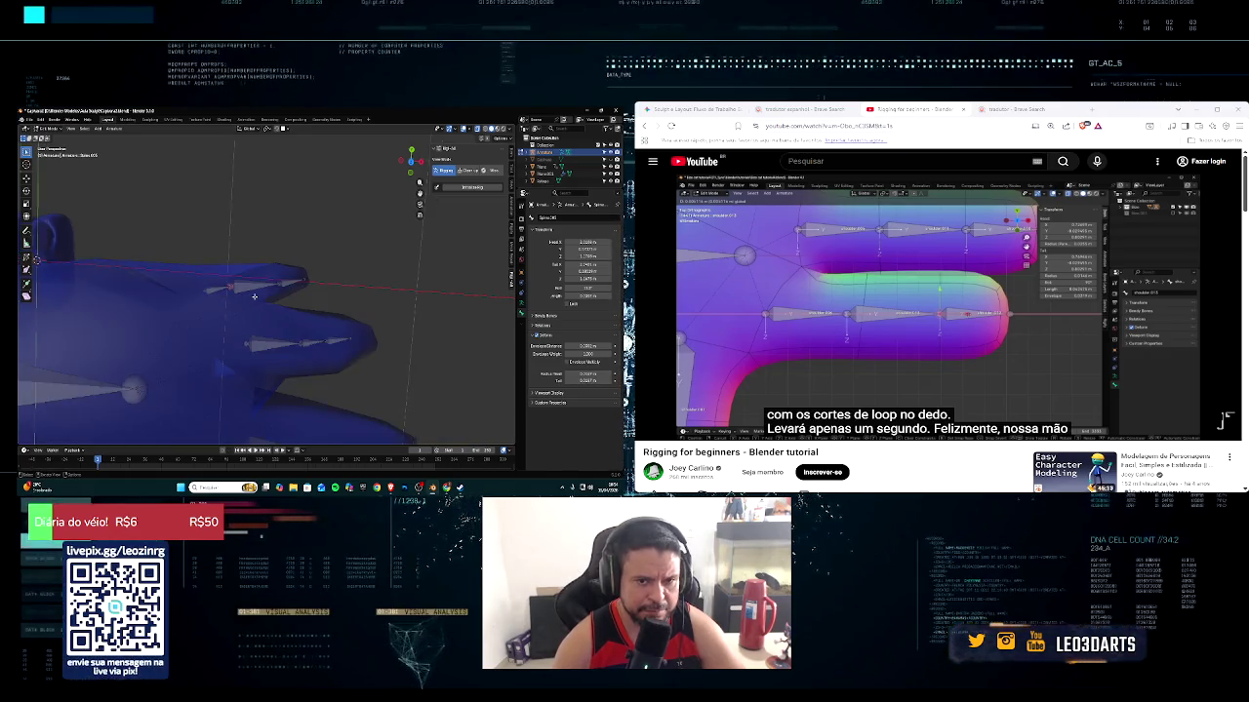
key("g")
key("x")
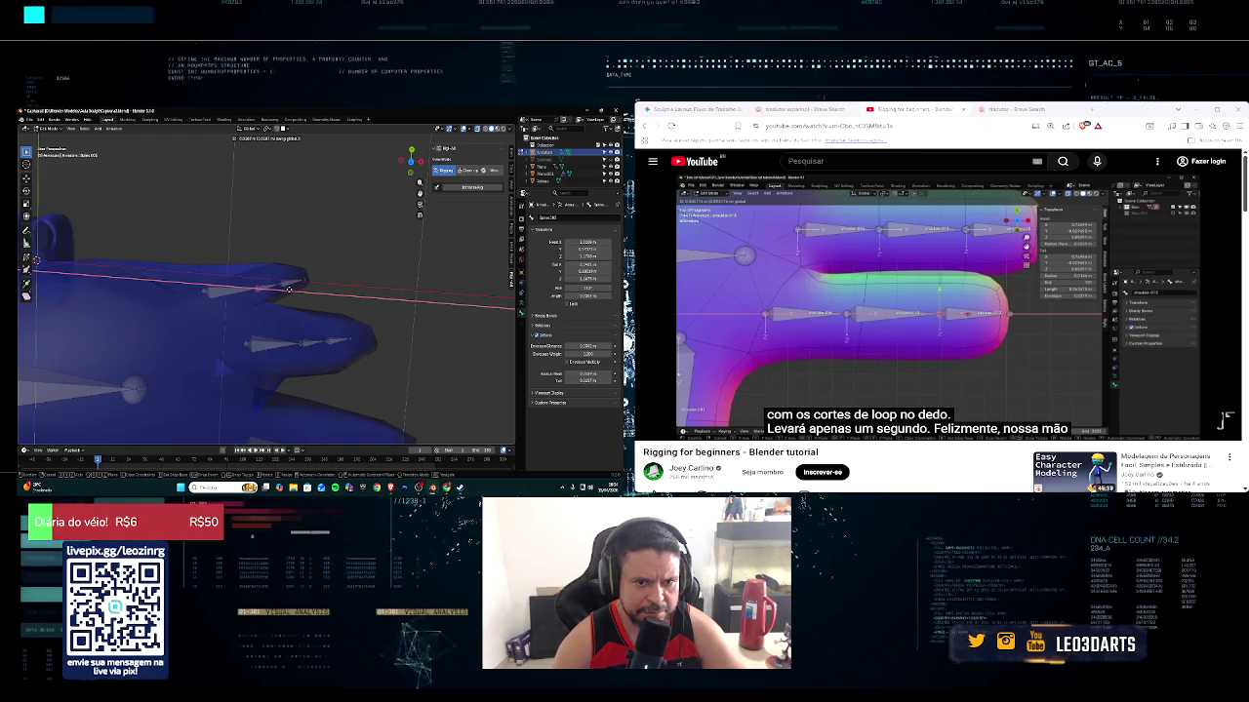
left_click(291, 286)
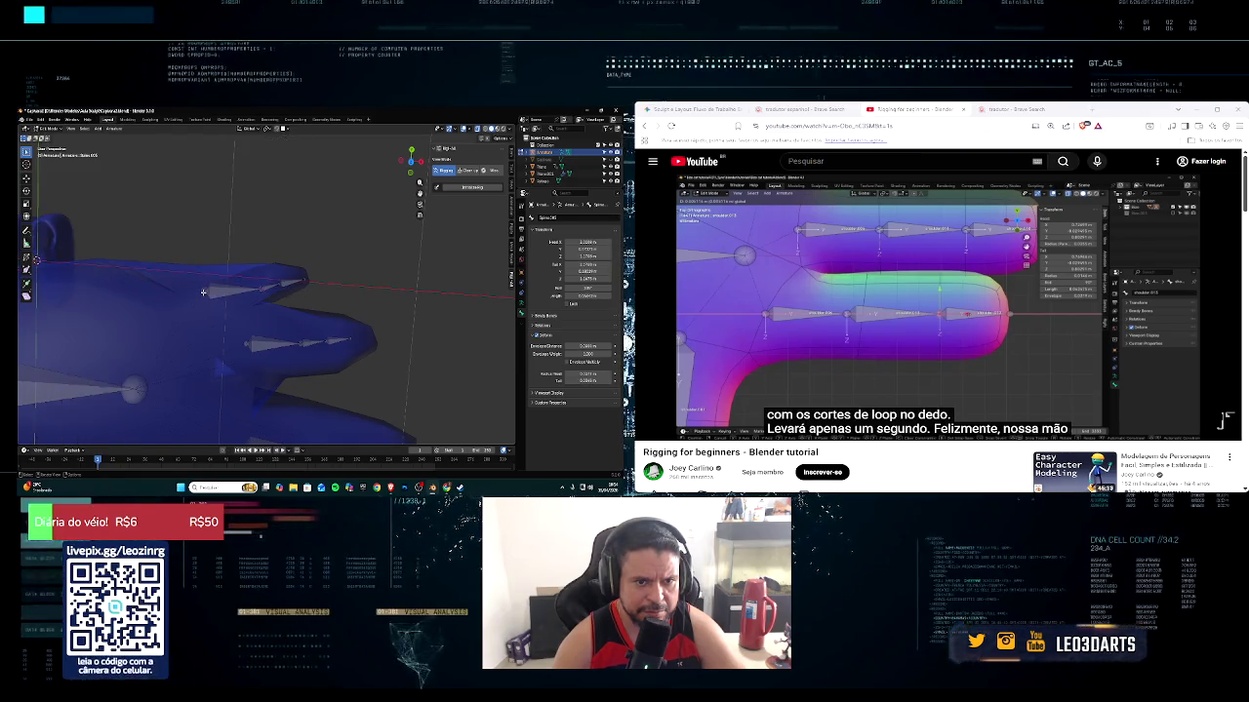
key("g")
key("x")
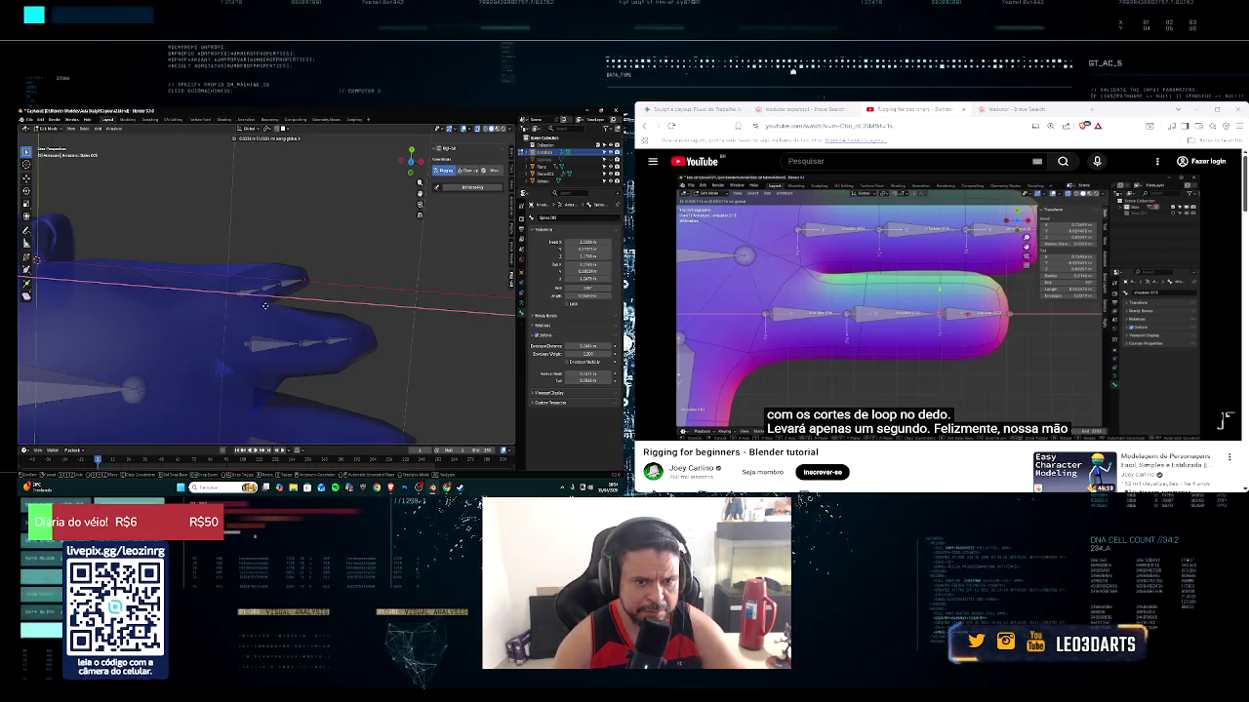
left_click(257, 306)
scroll(258, 307, "down", 3)
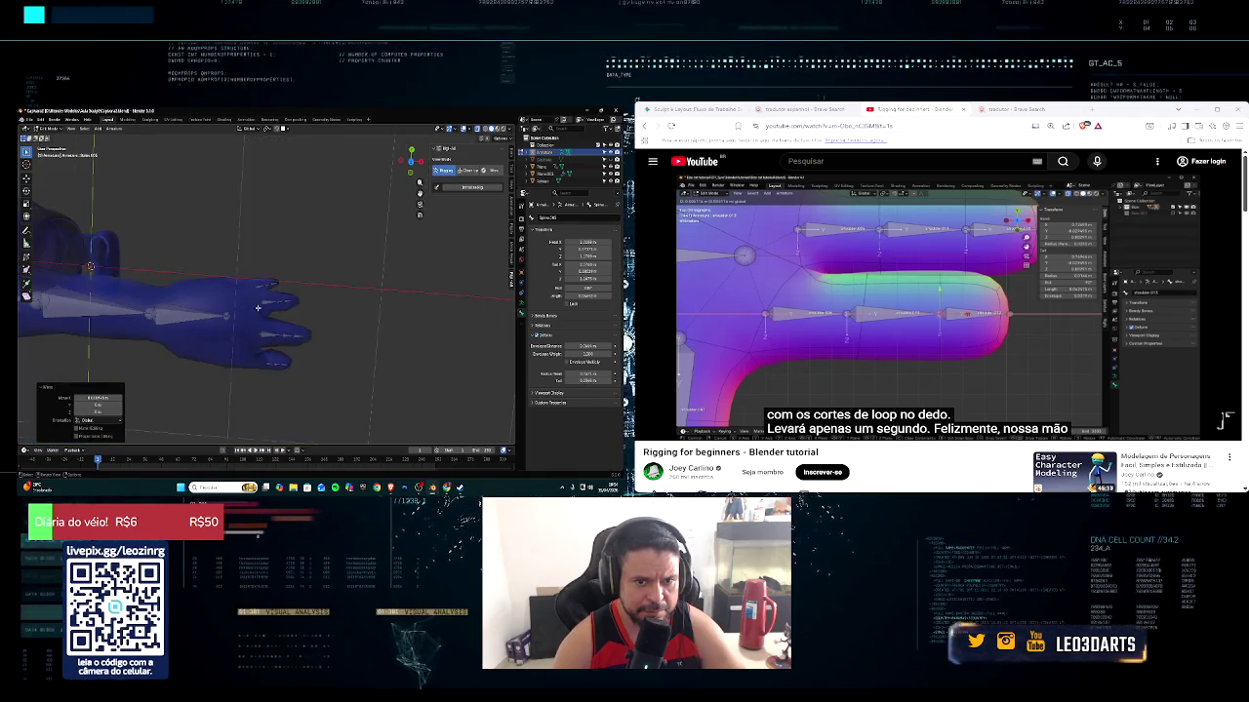
Slide three more finger bones, including the lower finger's, along X inside the hand
middle_click_drag(271, 376, 244, 319)
key("g")
key("x")
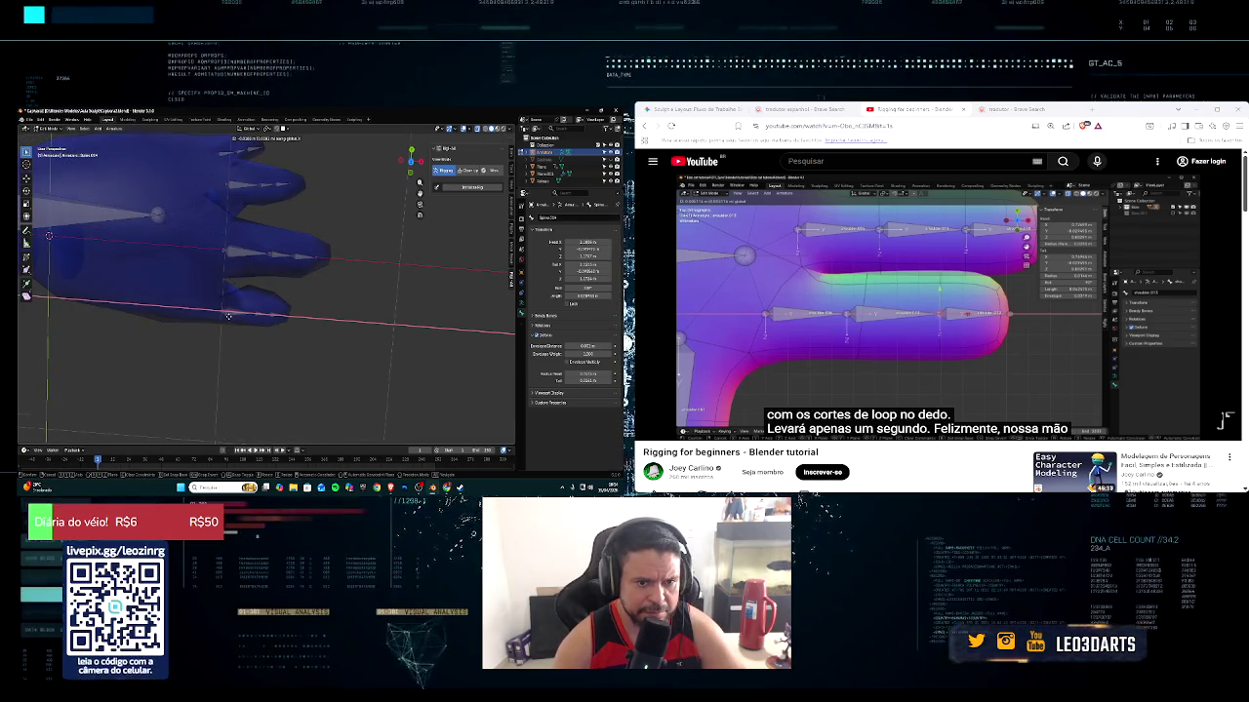
left_click(234, 317)
left_click(254, 315)
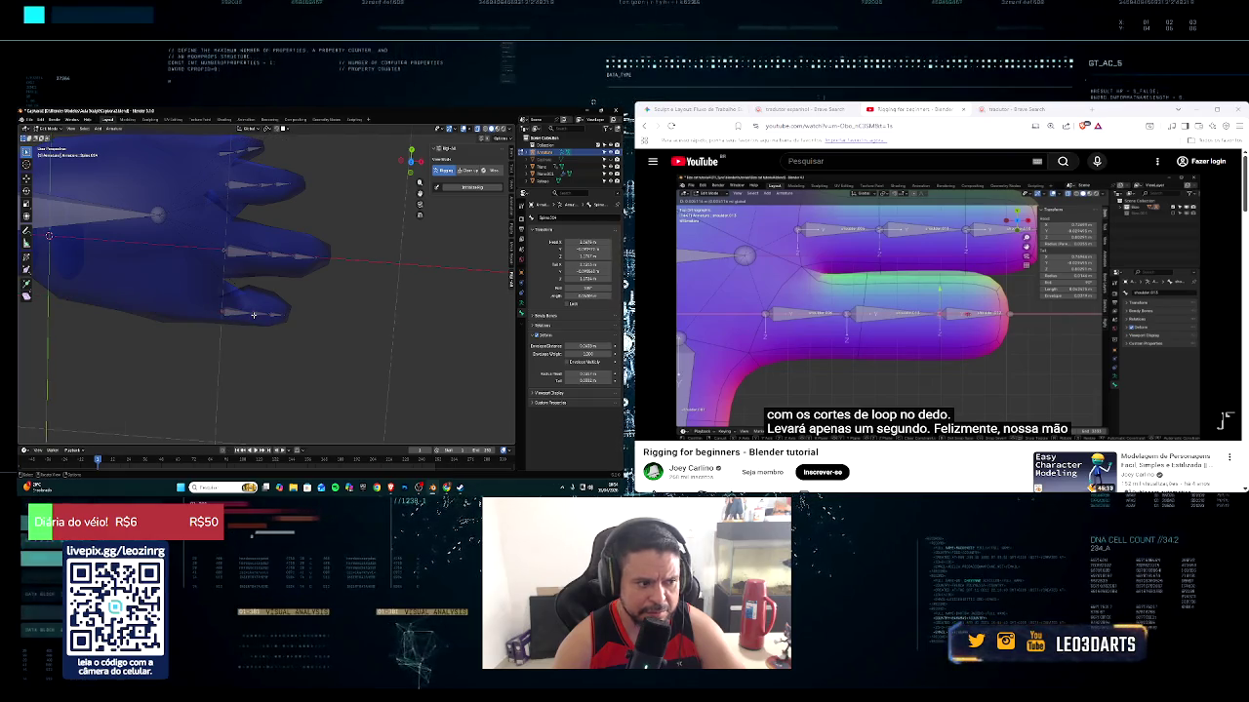
key("g")
key("x")
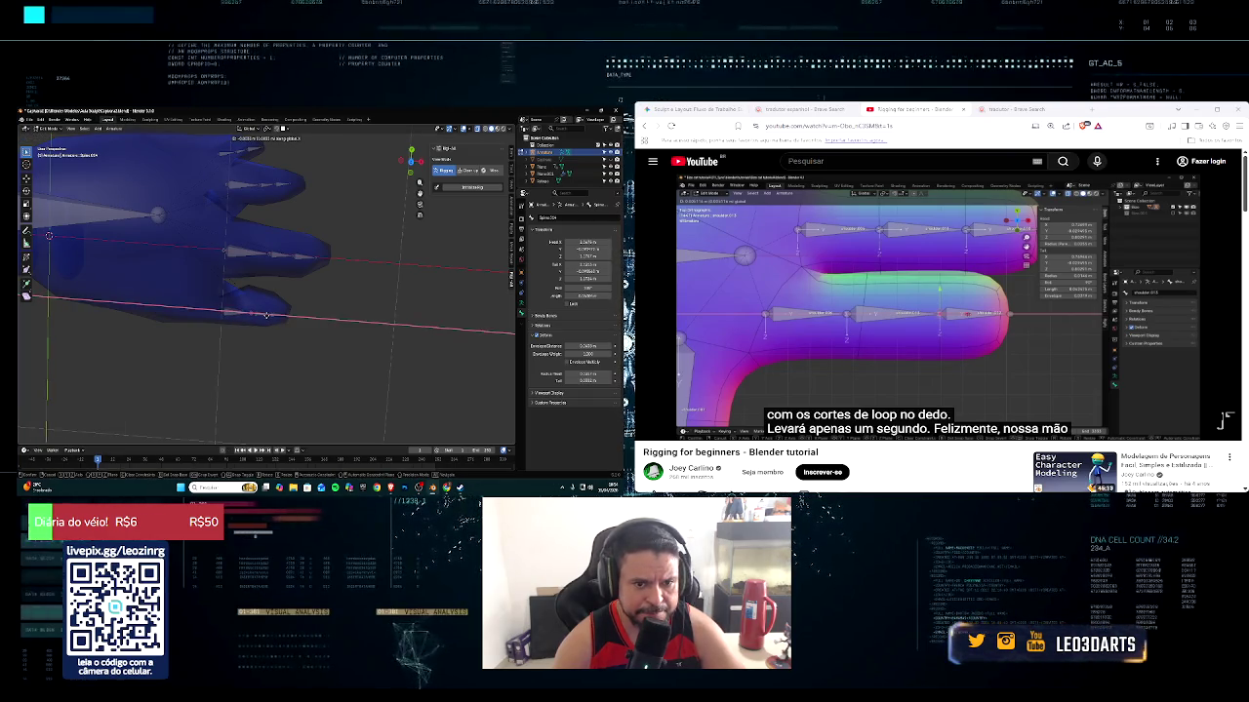
left_click(265, 315)
scroll(218, 380, "up", 4)
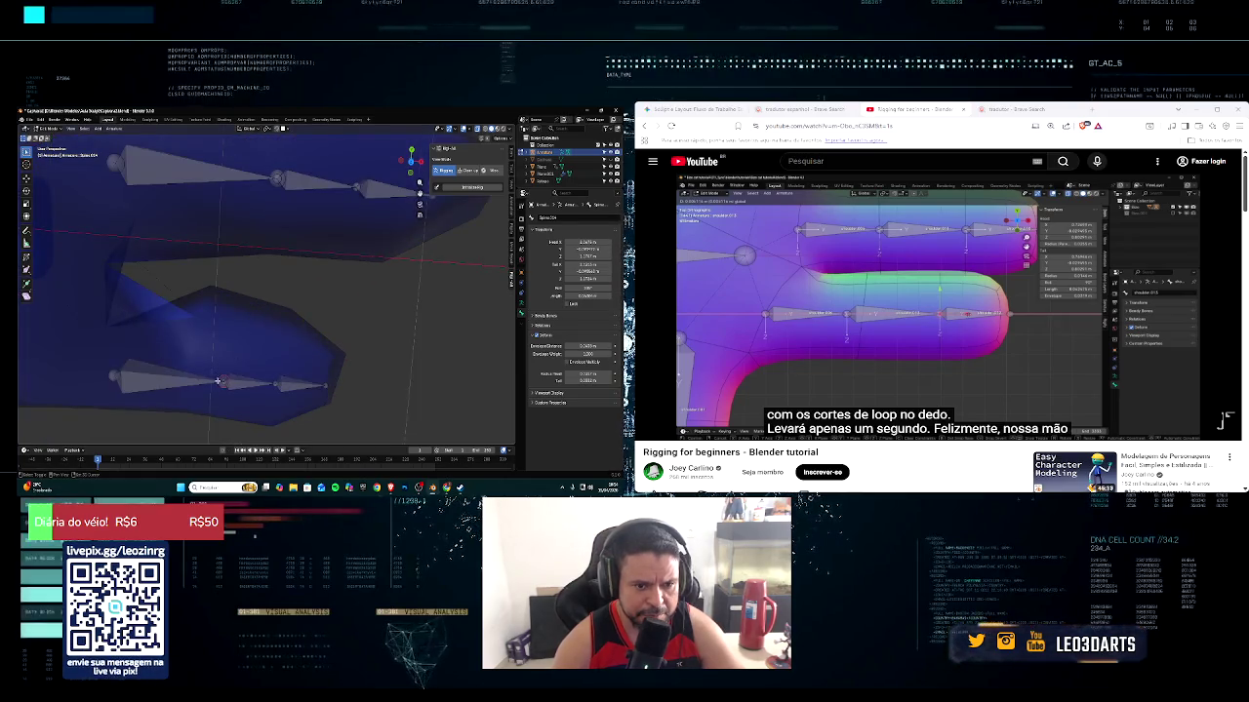
key("g")
key("x")
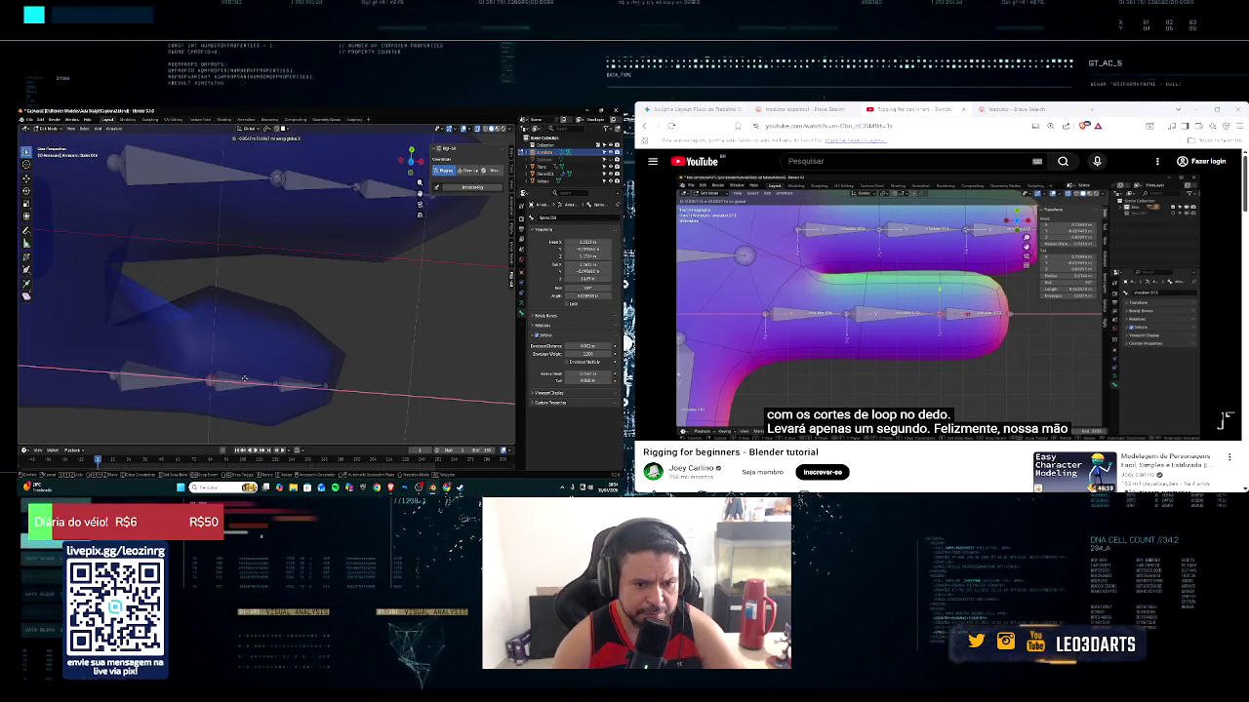
left_click(243, 377)
From top view, move the wrist bone along X then Y to sit inside the arm
key("KP_7")
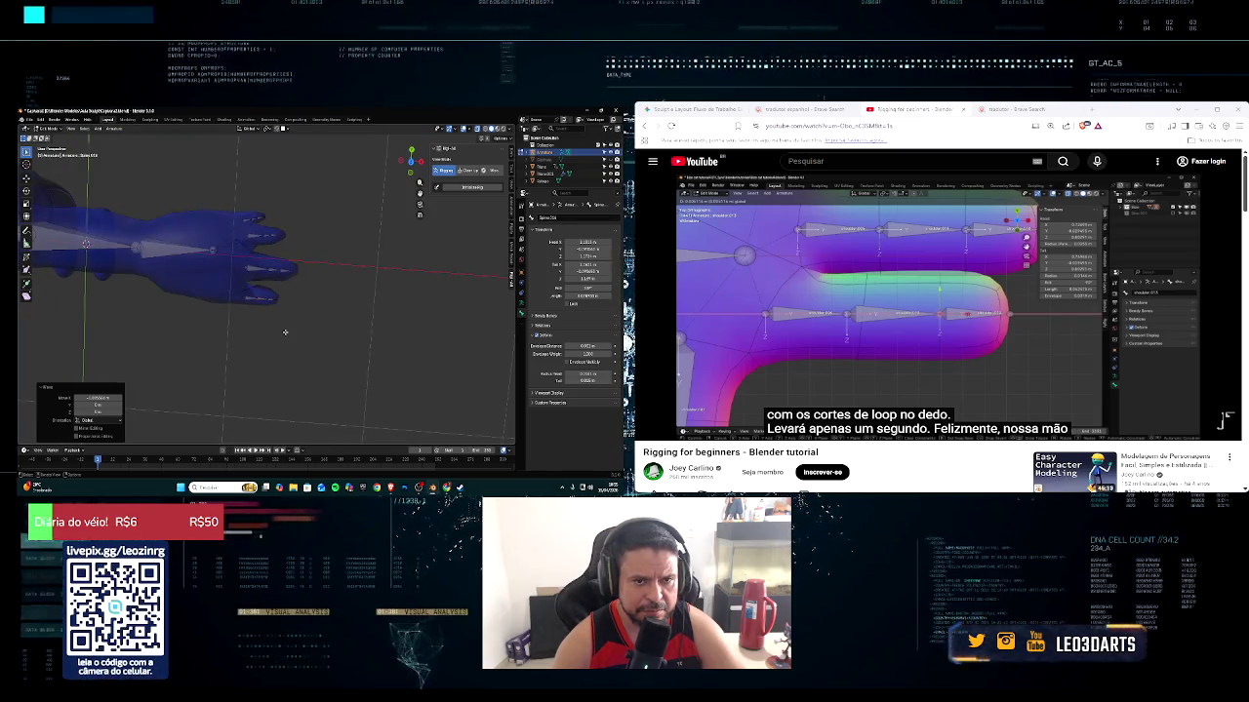
middle_click_drag(284, 331, 119, 329)
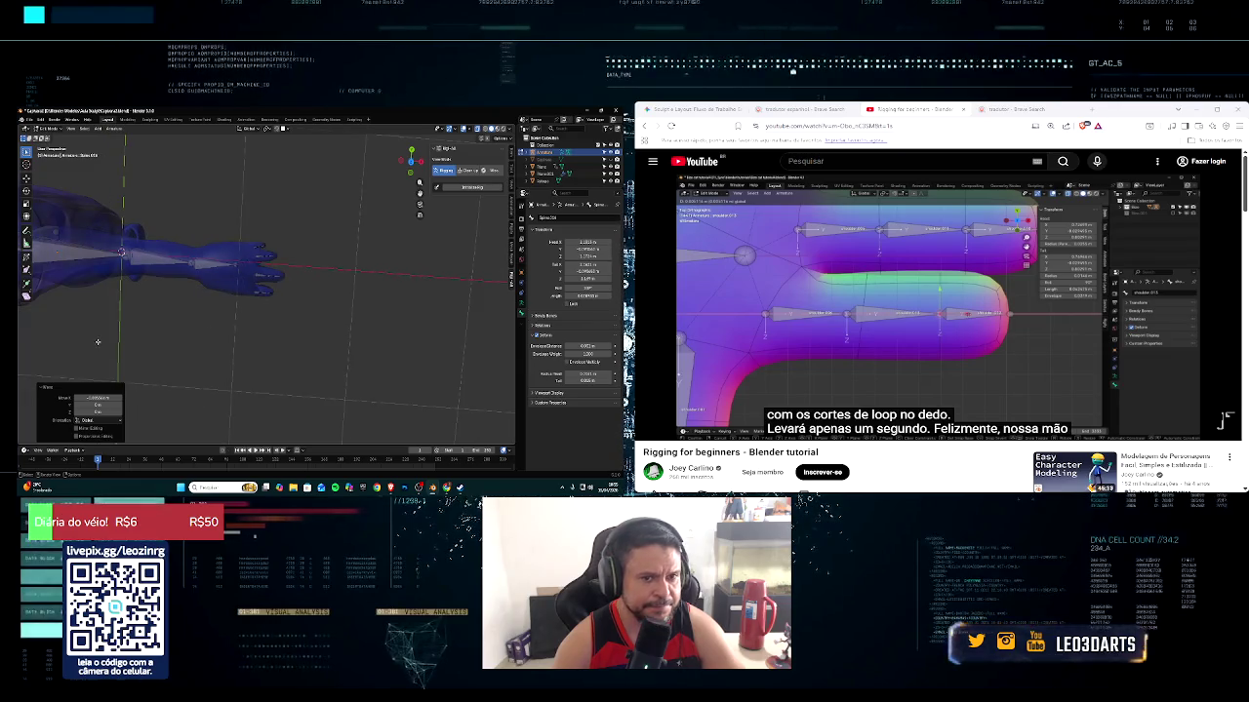
left_click(201, 274)
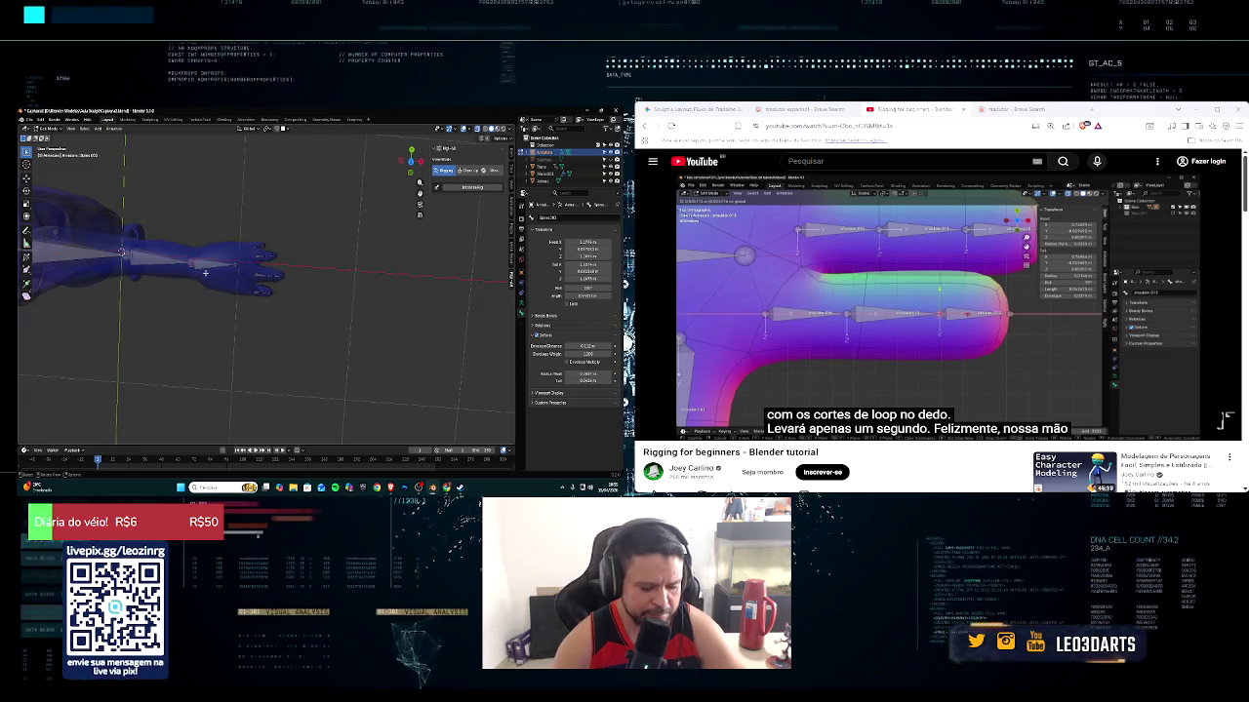
key("g")
key("x")
left_click(241, 271)
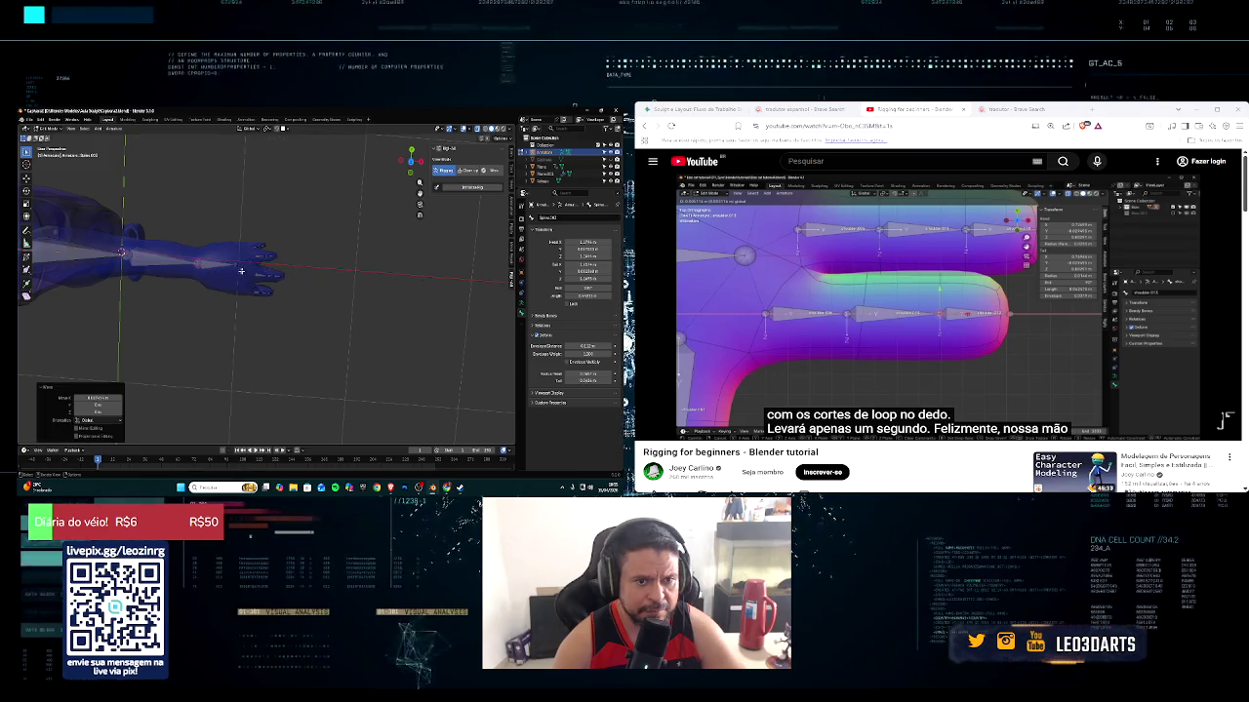
key("g")
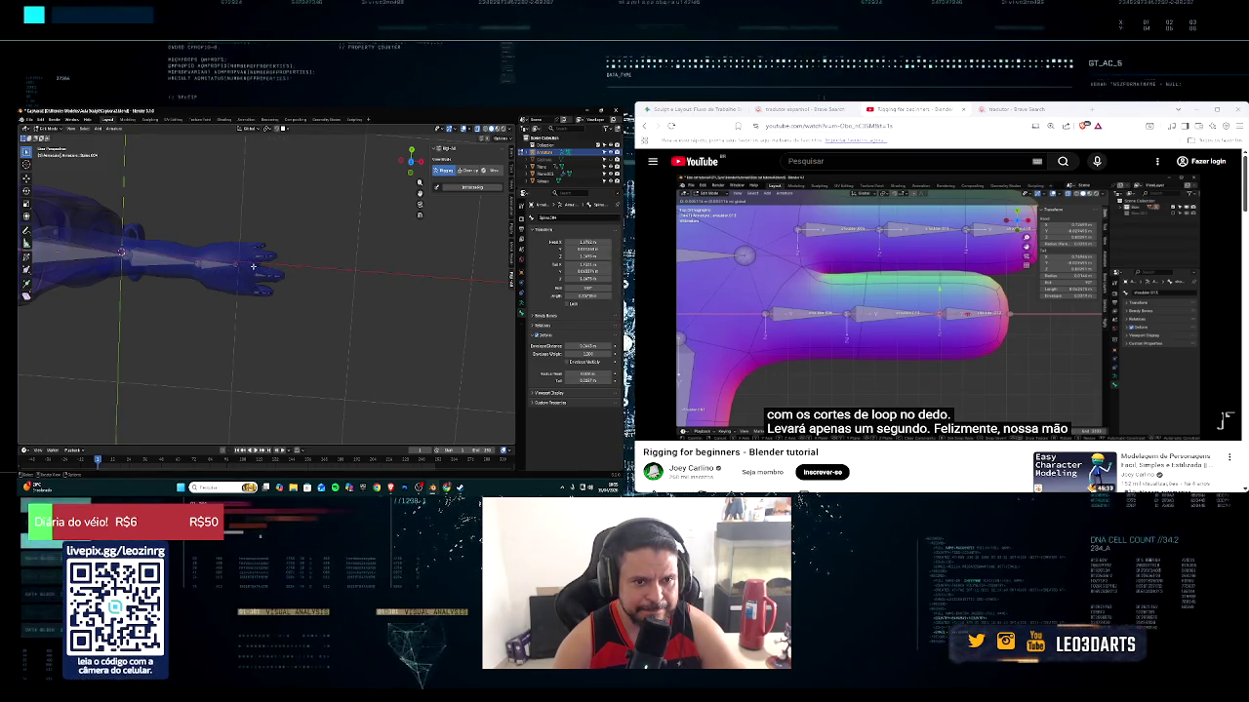
key("y")
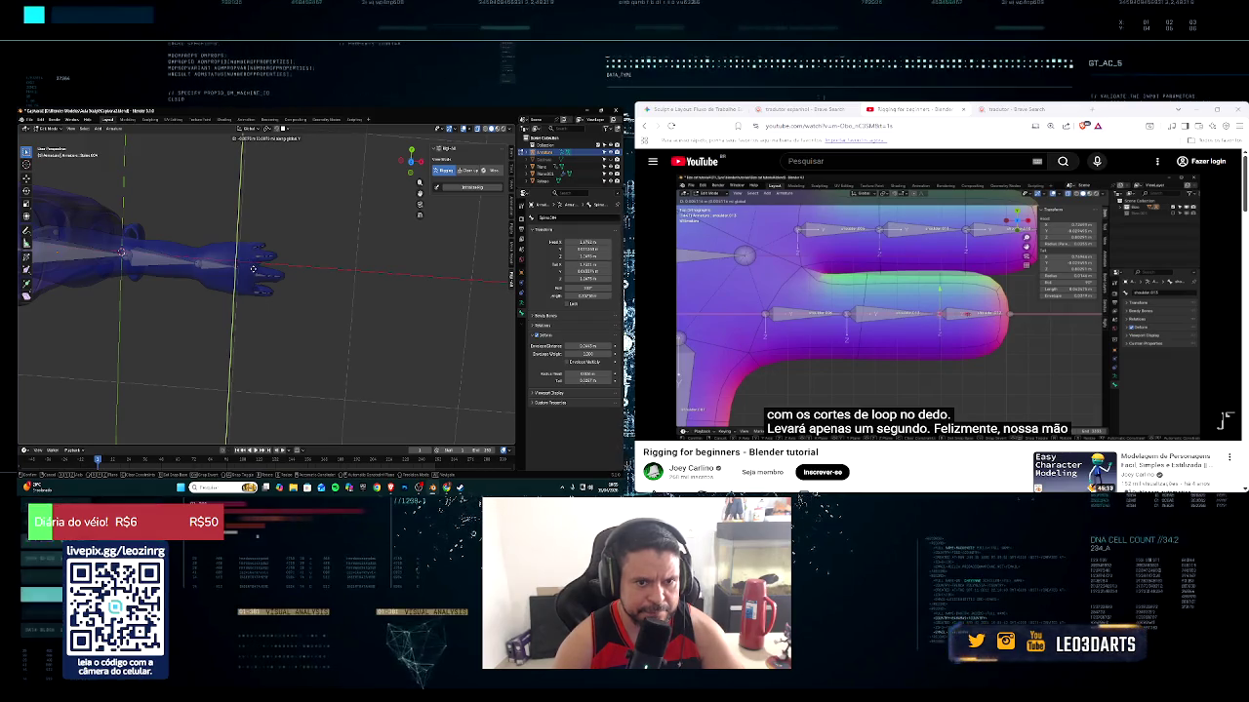
left_click(253, 269)
middle_click_drag(253, 269, 96, 324)
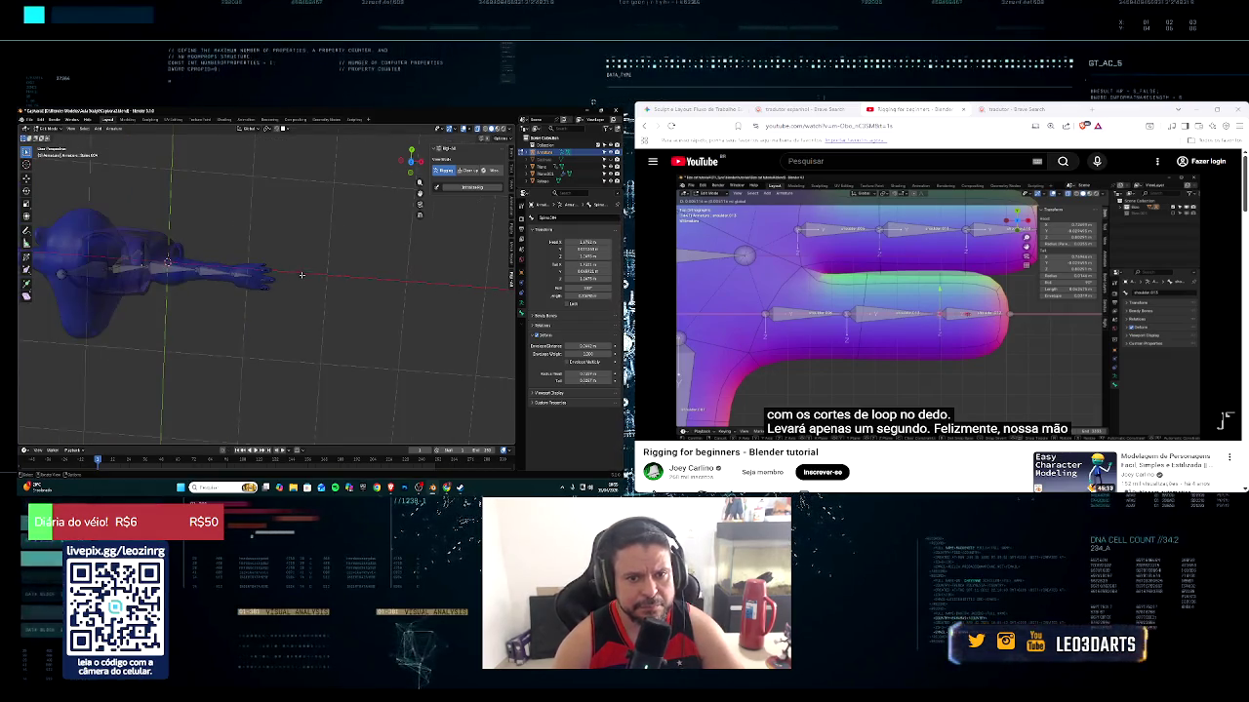
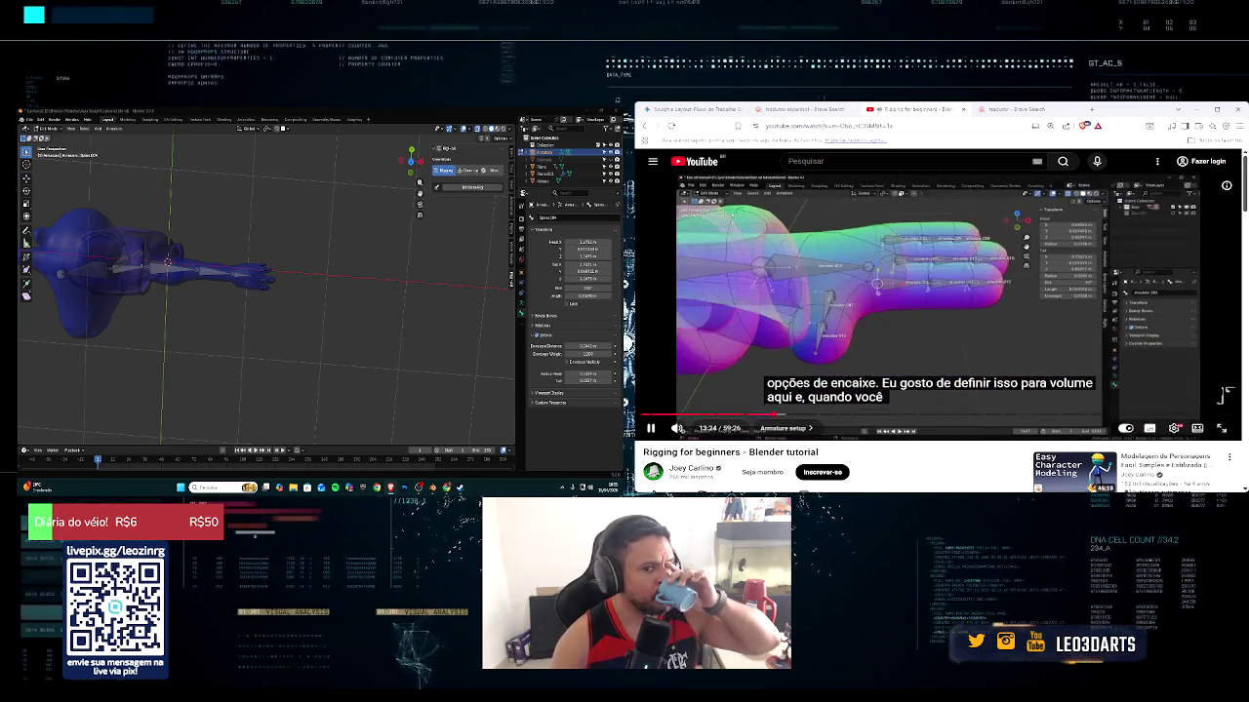
Switch to numpad top view and zoom in so the outstretched arm lies flat
mouse_move(244, 293)
middle_mouse_down()
mouse_move(286, 274)
mouse_move(186, 296)
mouse_move(300, 265)
middle_mouse_up()
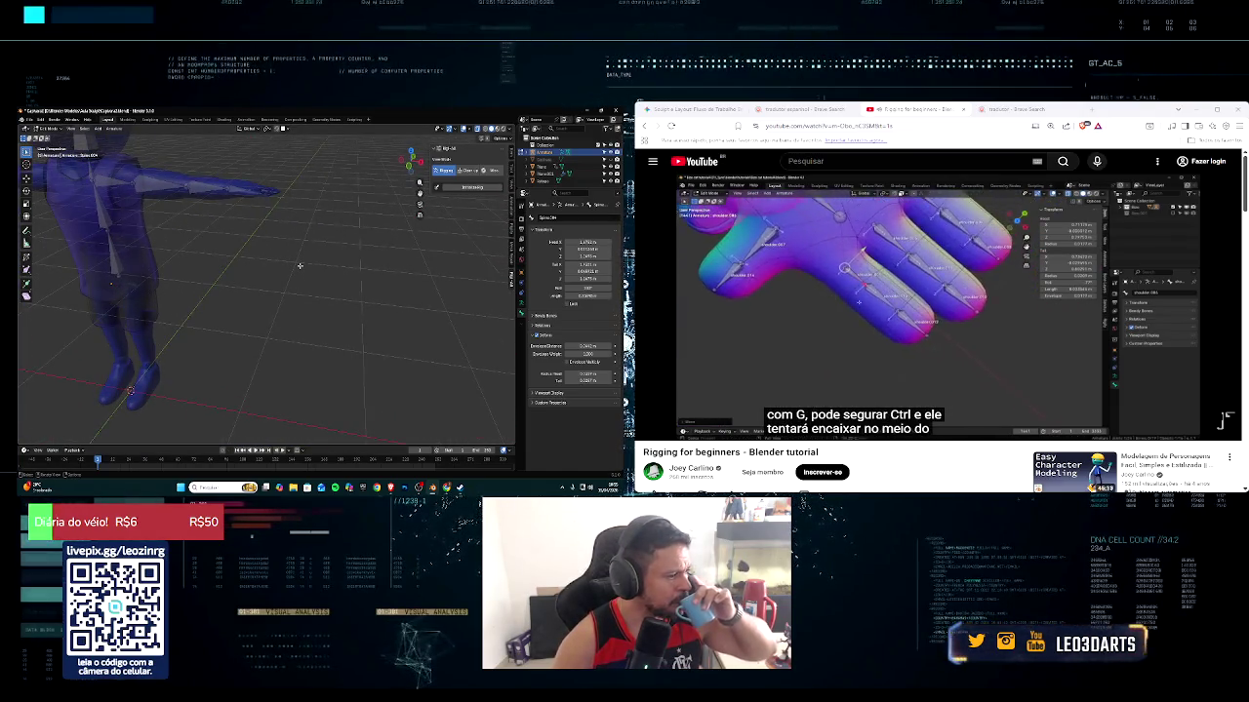
key("KP_1")
key("KP_3")
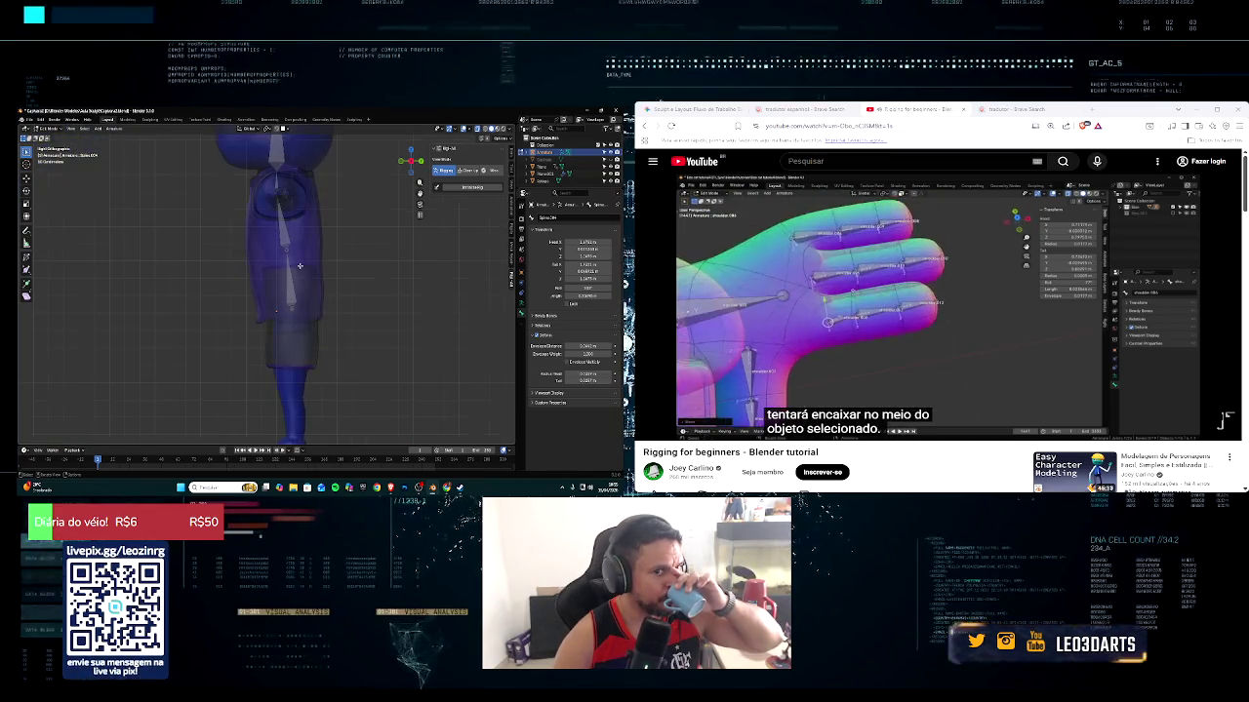
key("KP_7")
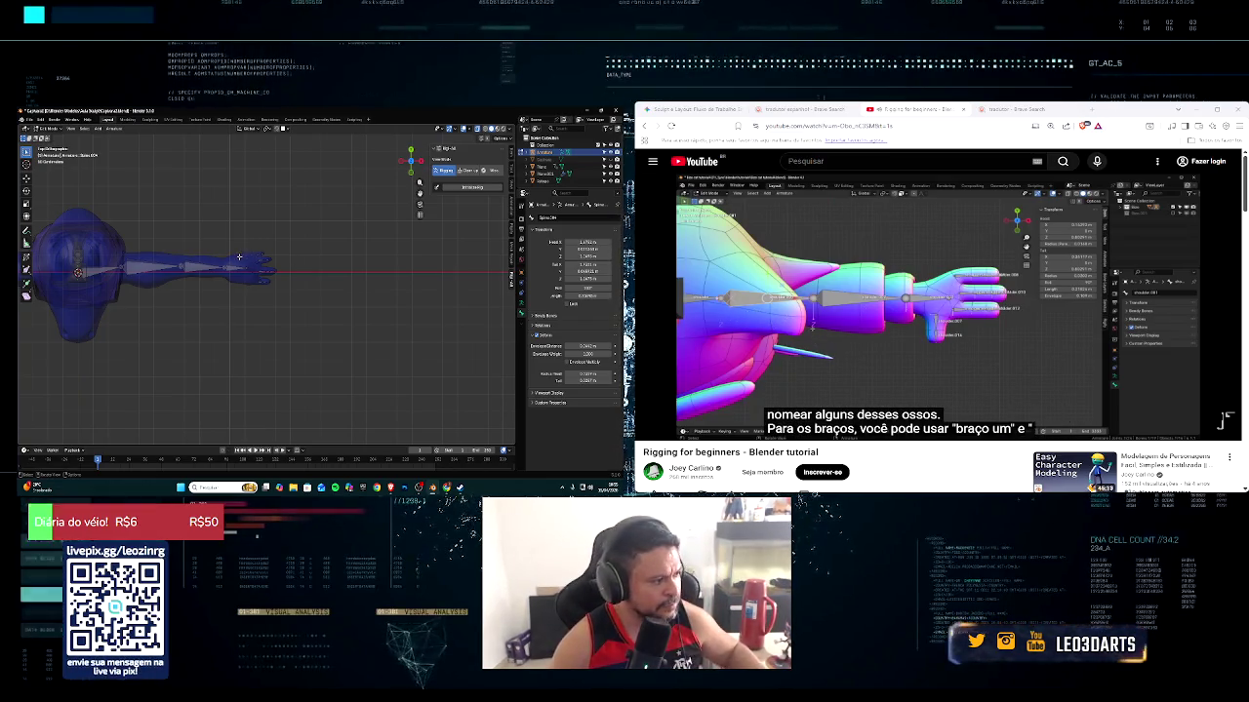
mouse_move(238, 256)
middle_mouse_down()
mouse_move(161, 300)
mouse_move(234, 273)
middle_mouse_up()
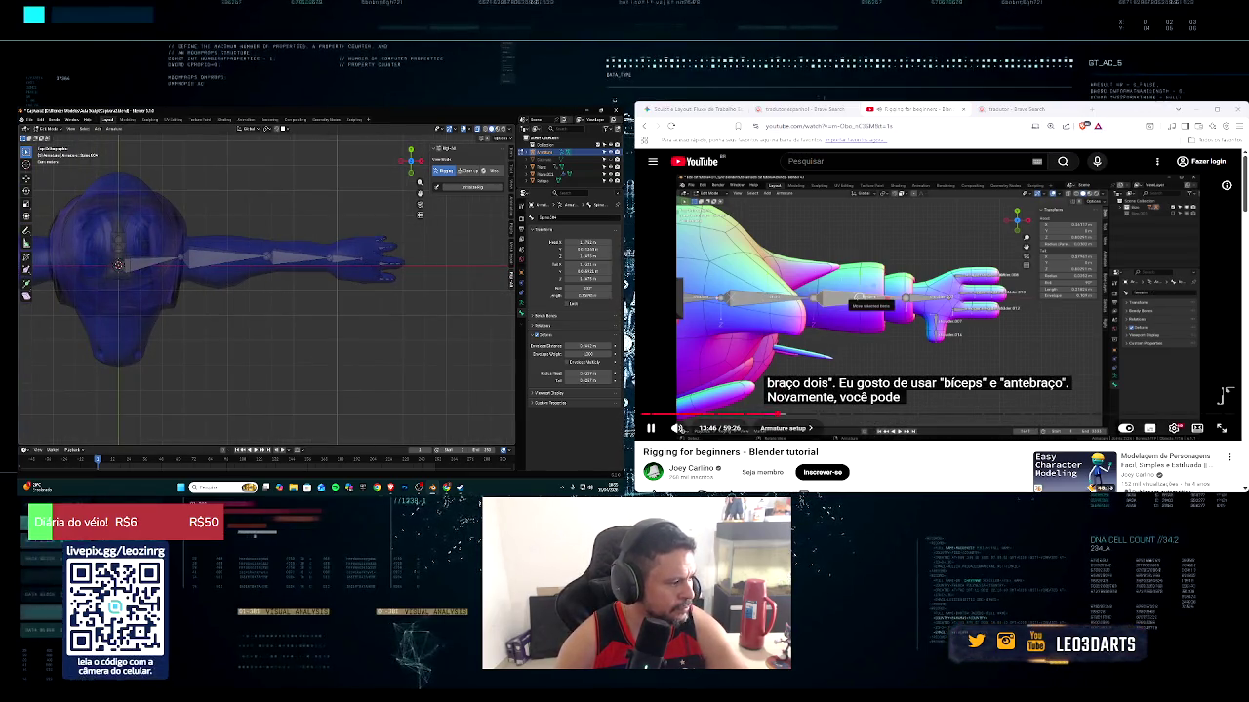
Rename the upper-arm bone with F2 quick rename
left_click(244, 259)
key("F2")
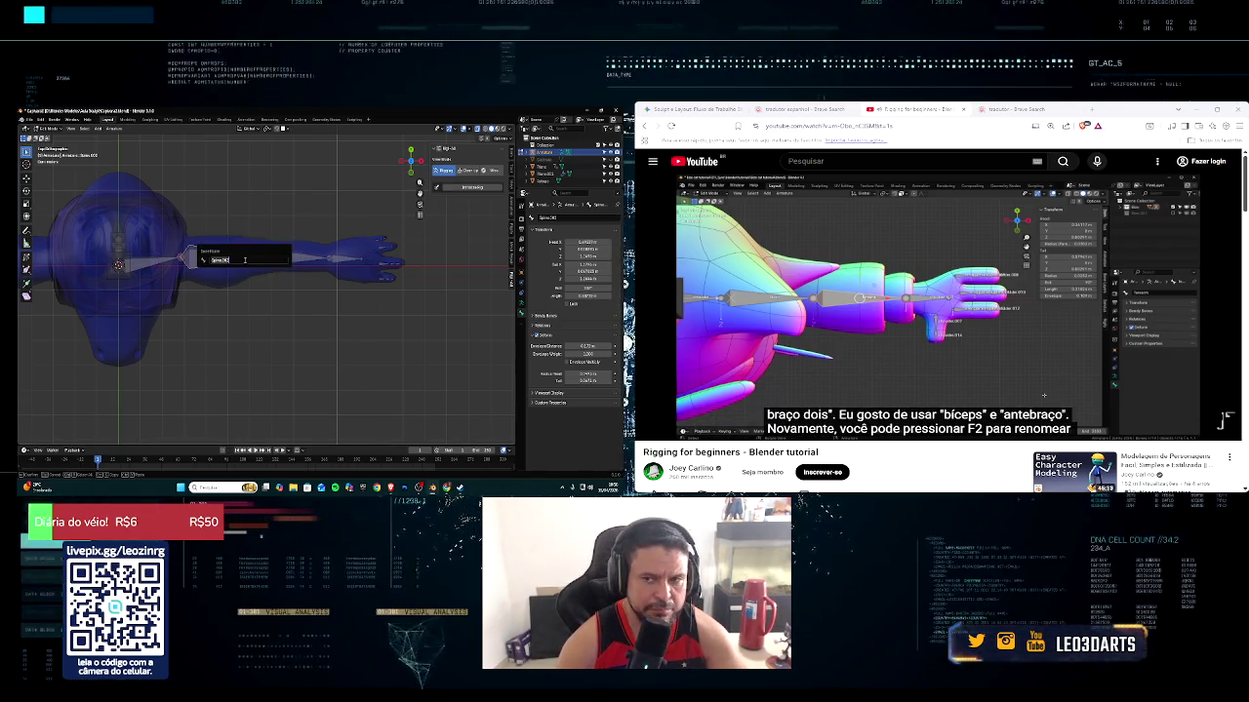
type("braco")
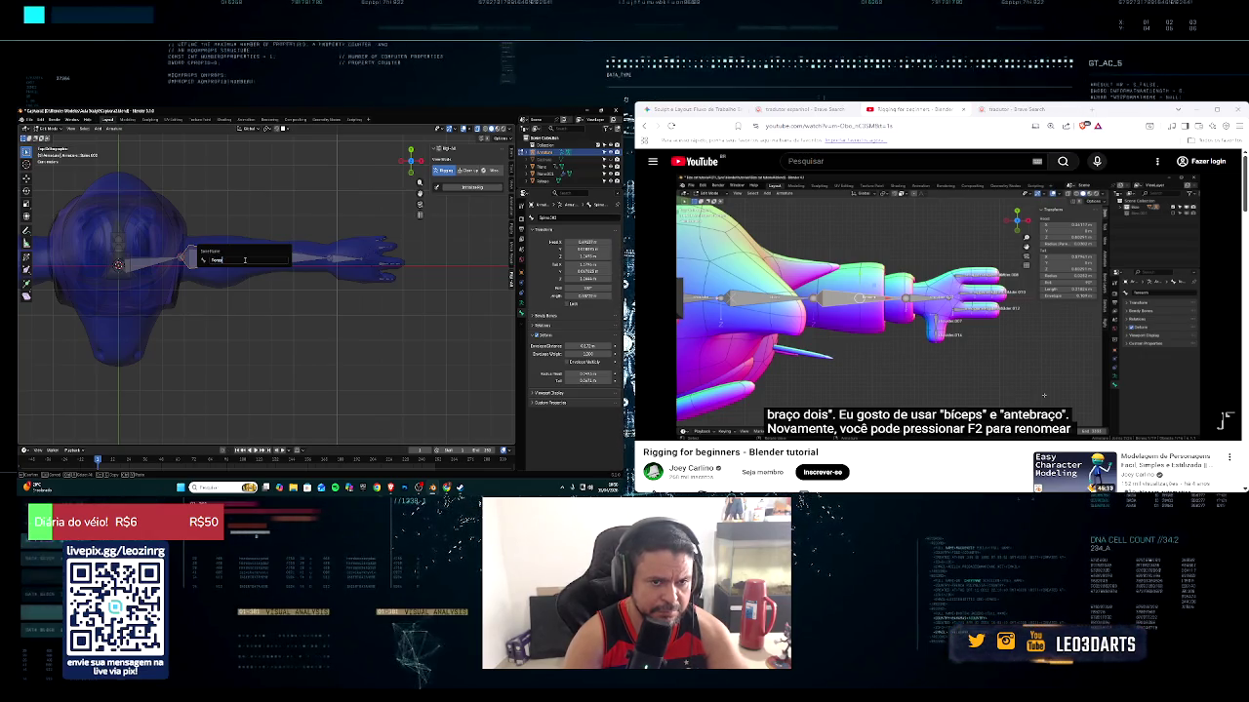
key("Return")
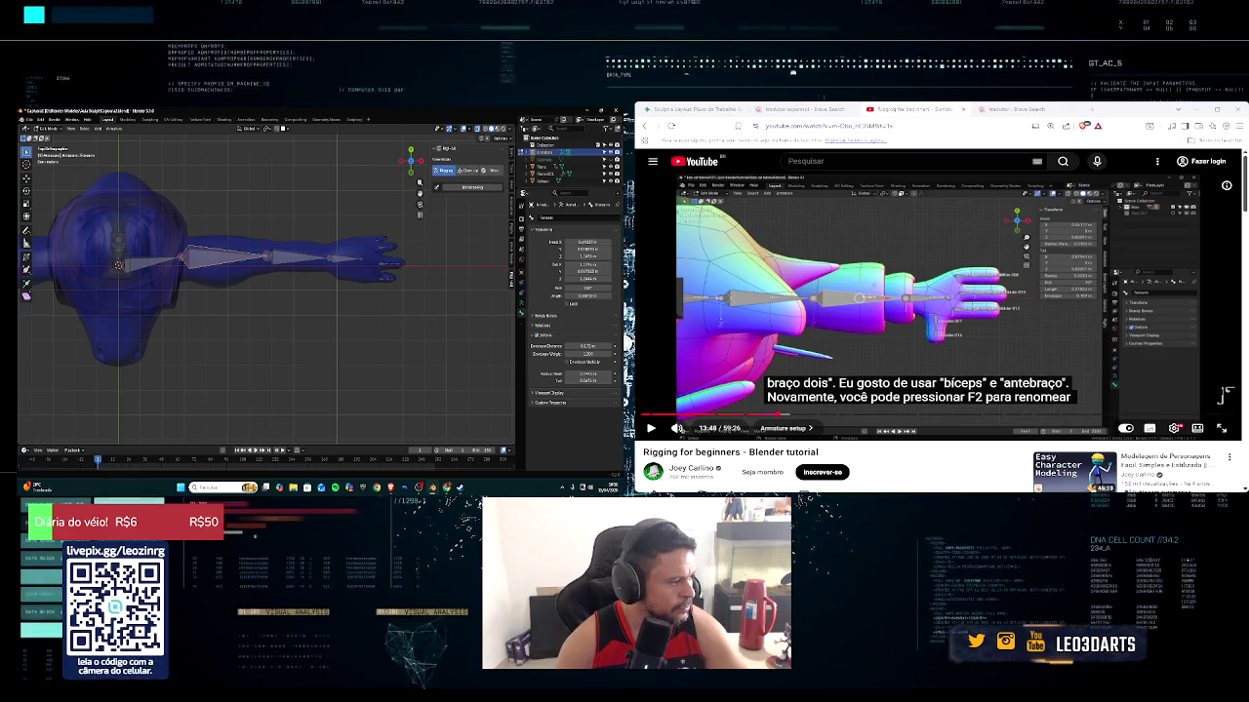
left_click(652, 428)
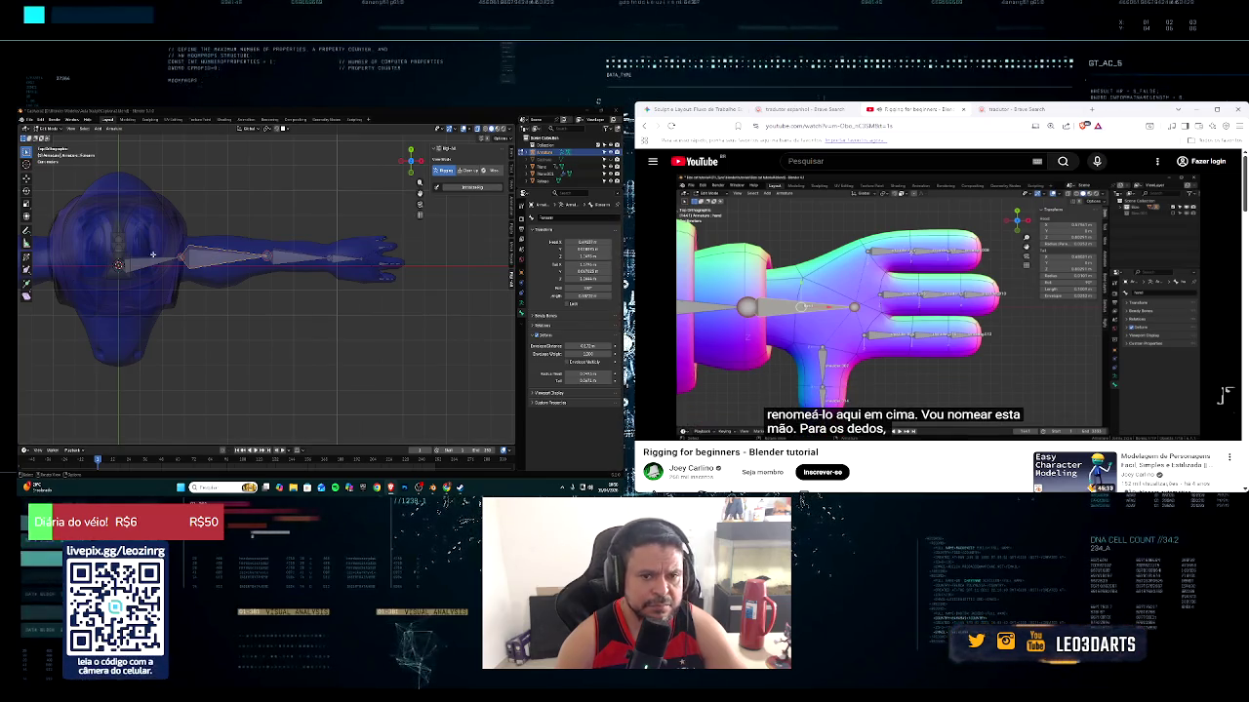
Select the hand bone and name it Hand
left_click(341, 258)
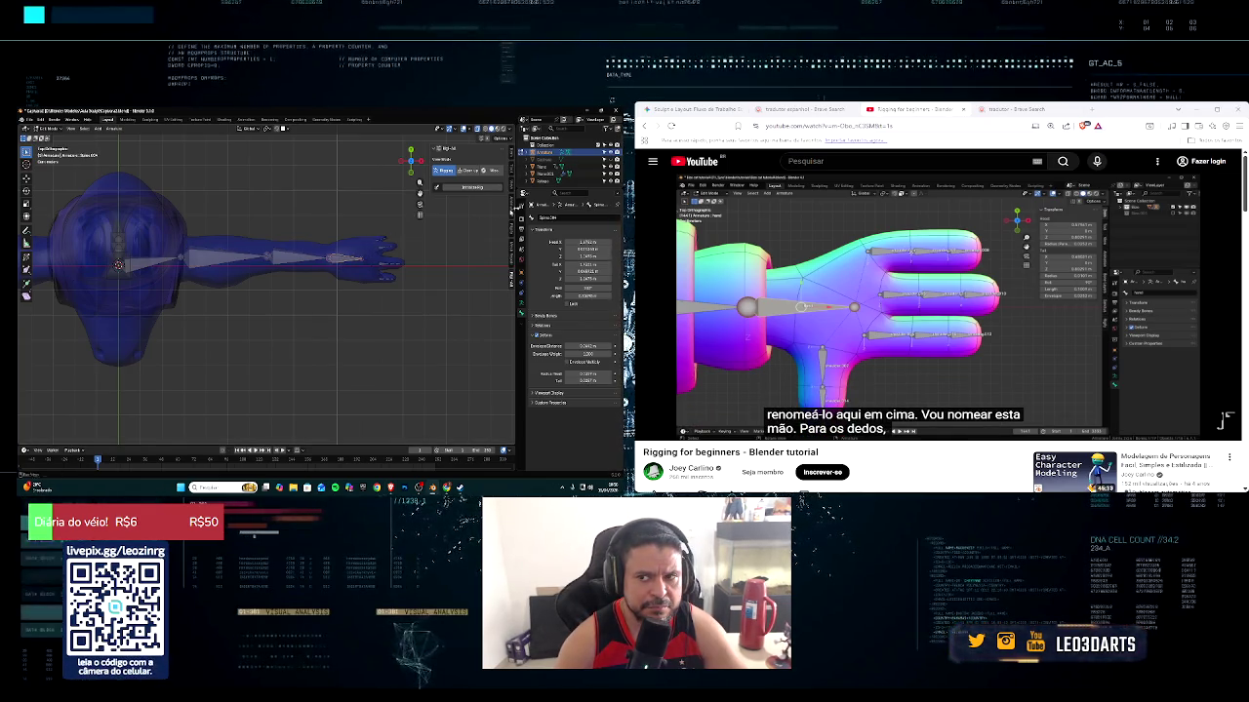
type("Hand")
key("Return")
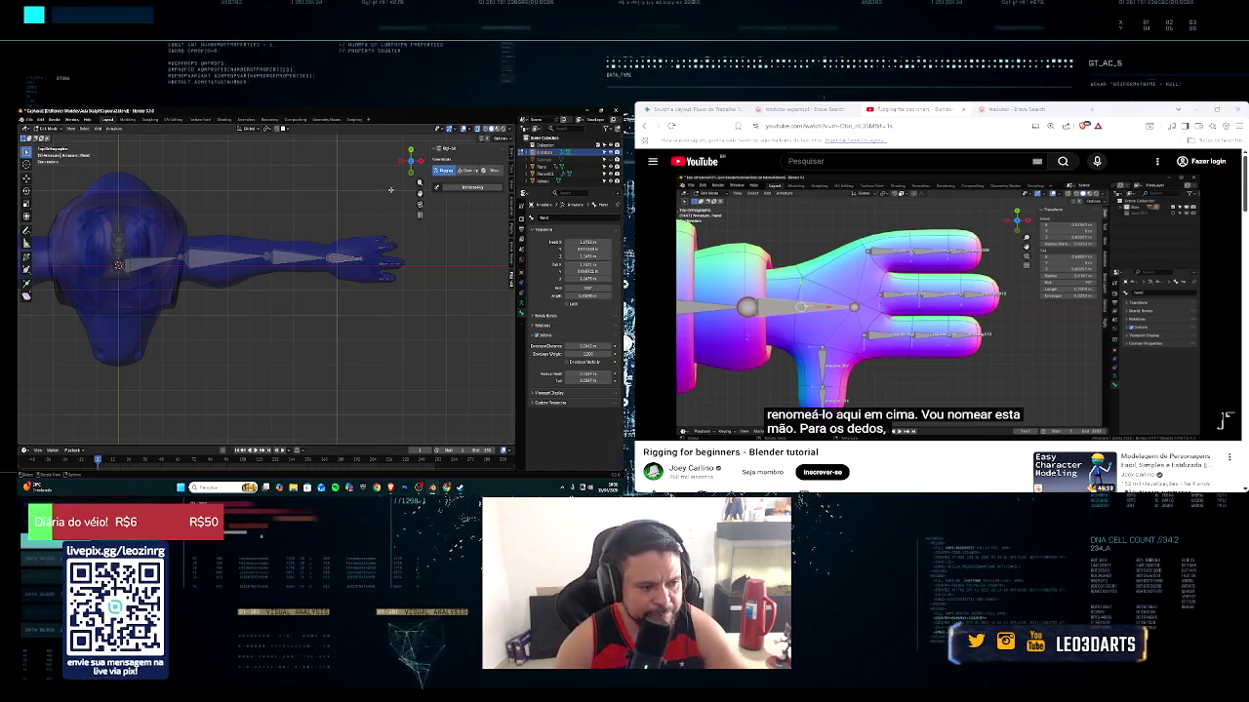
Rewind the tutorial a few seconds to replay the bone renaming
left_click(1224, 418)
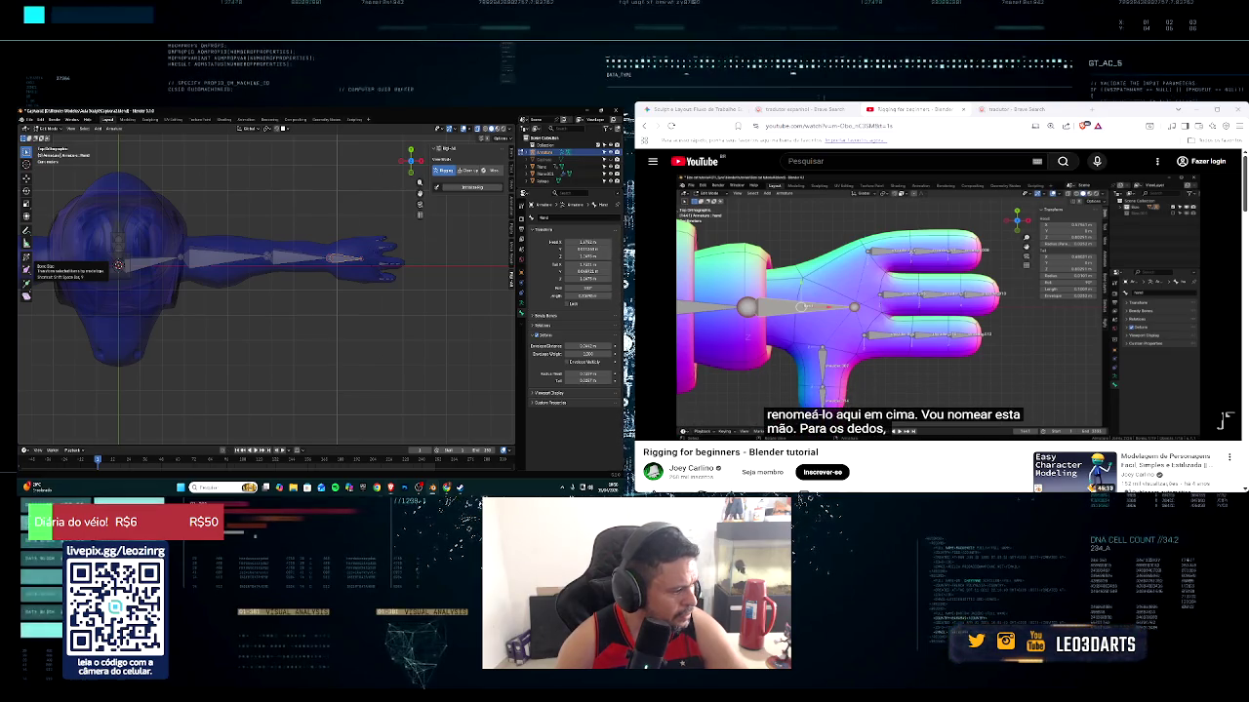
key("Left")
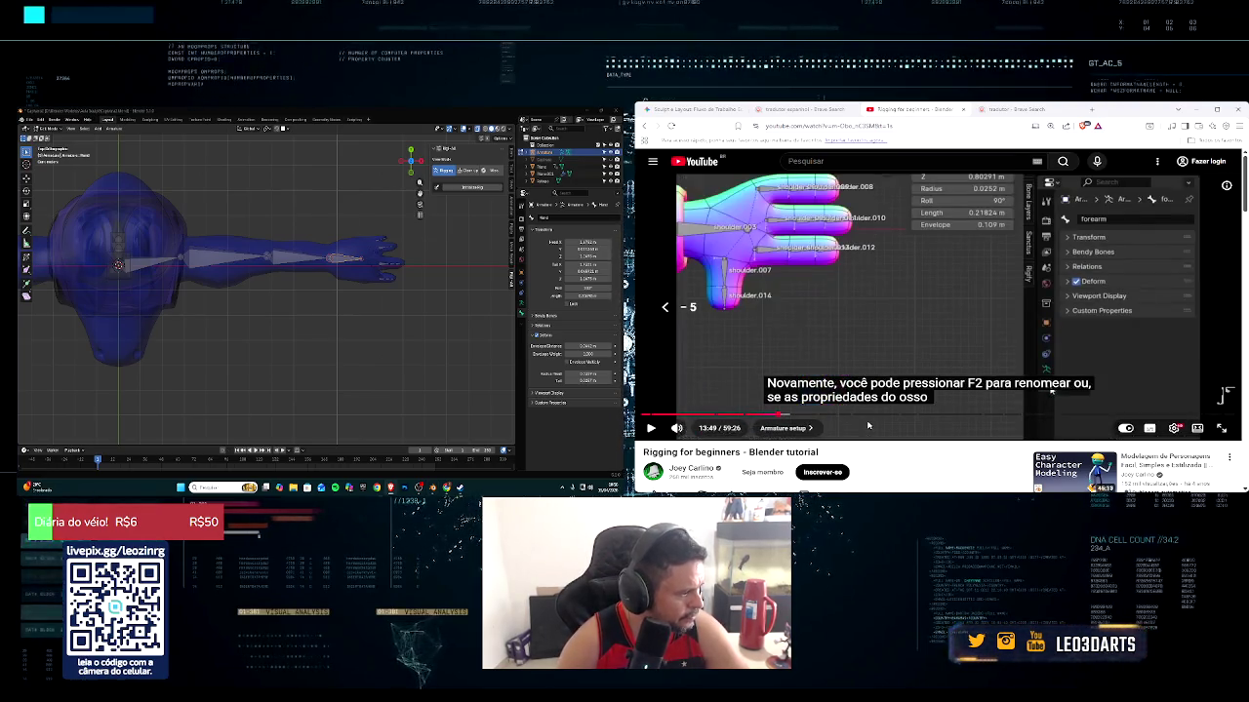
mouse_move(676, 428)
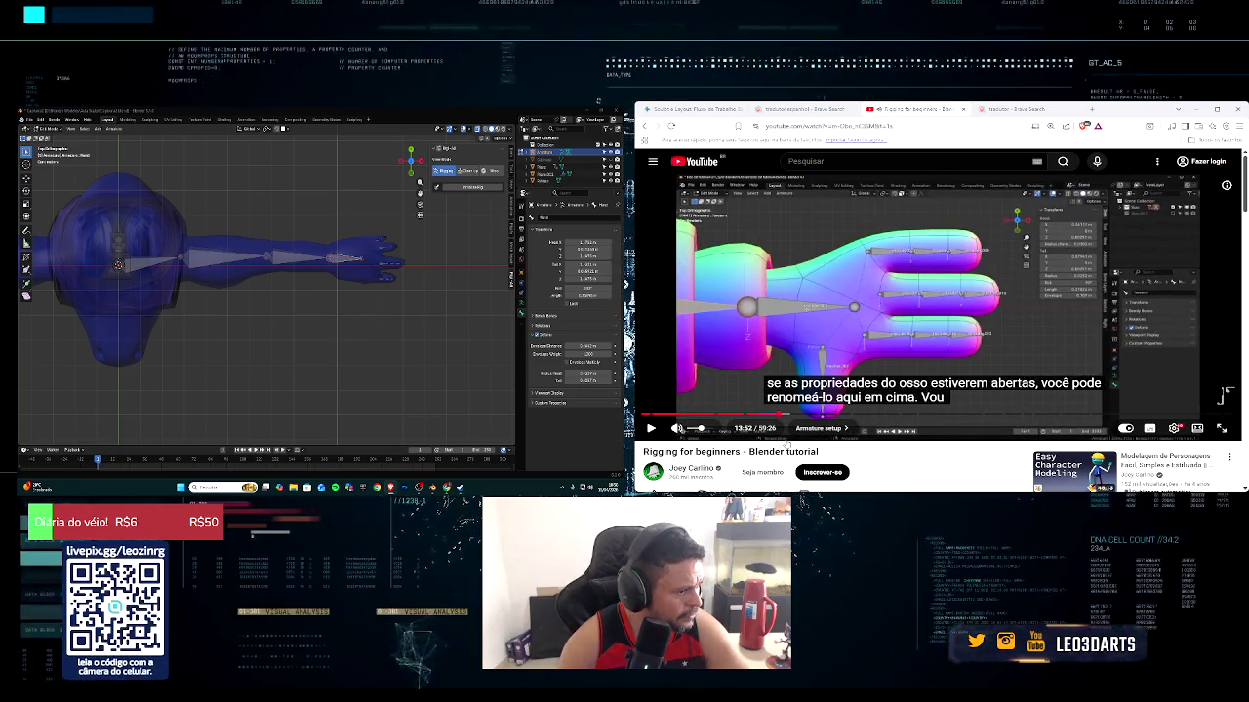
left_click(653, 431)
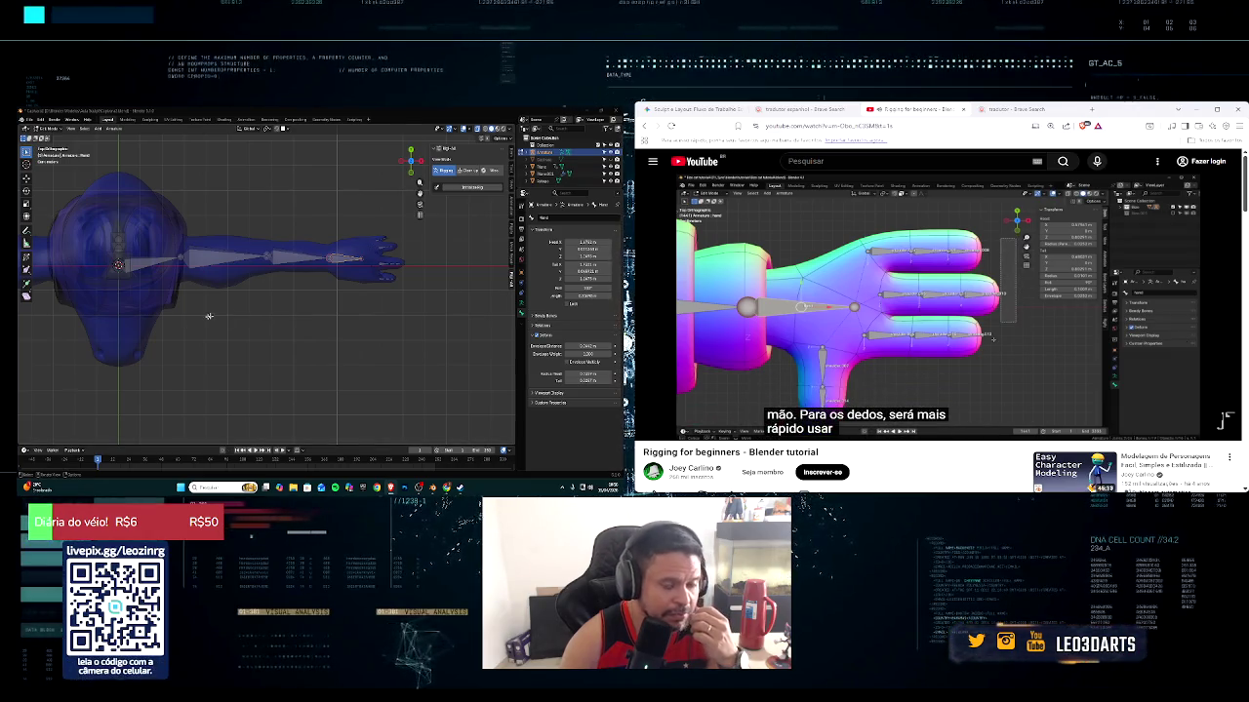
Select the forearm bone and name it Forearm
left_click(217, 260)
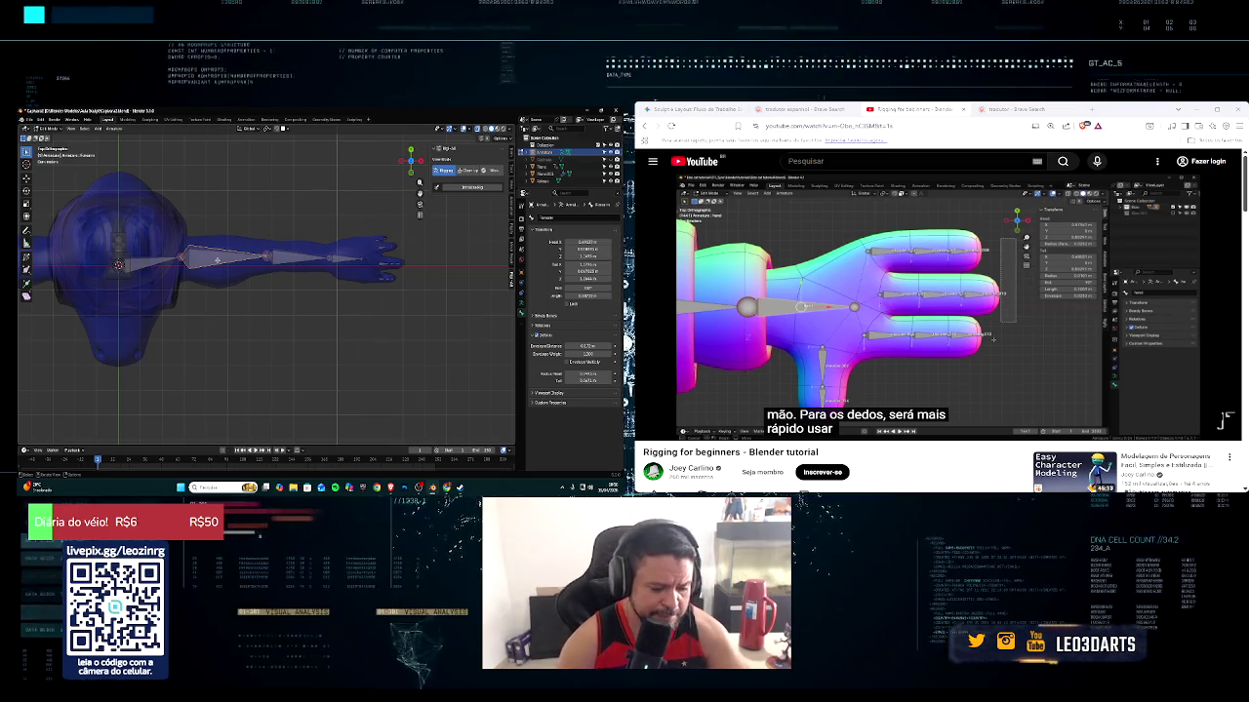
key("F2")
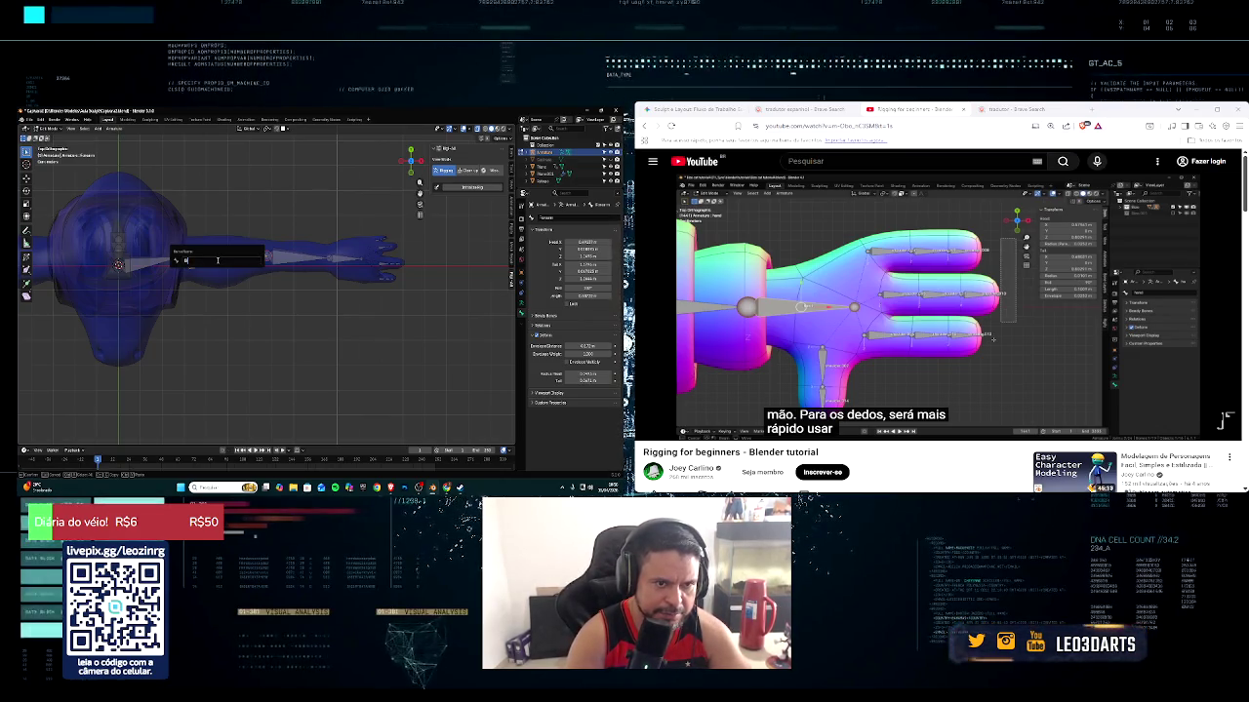
key("Return")
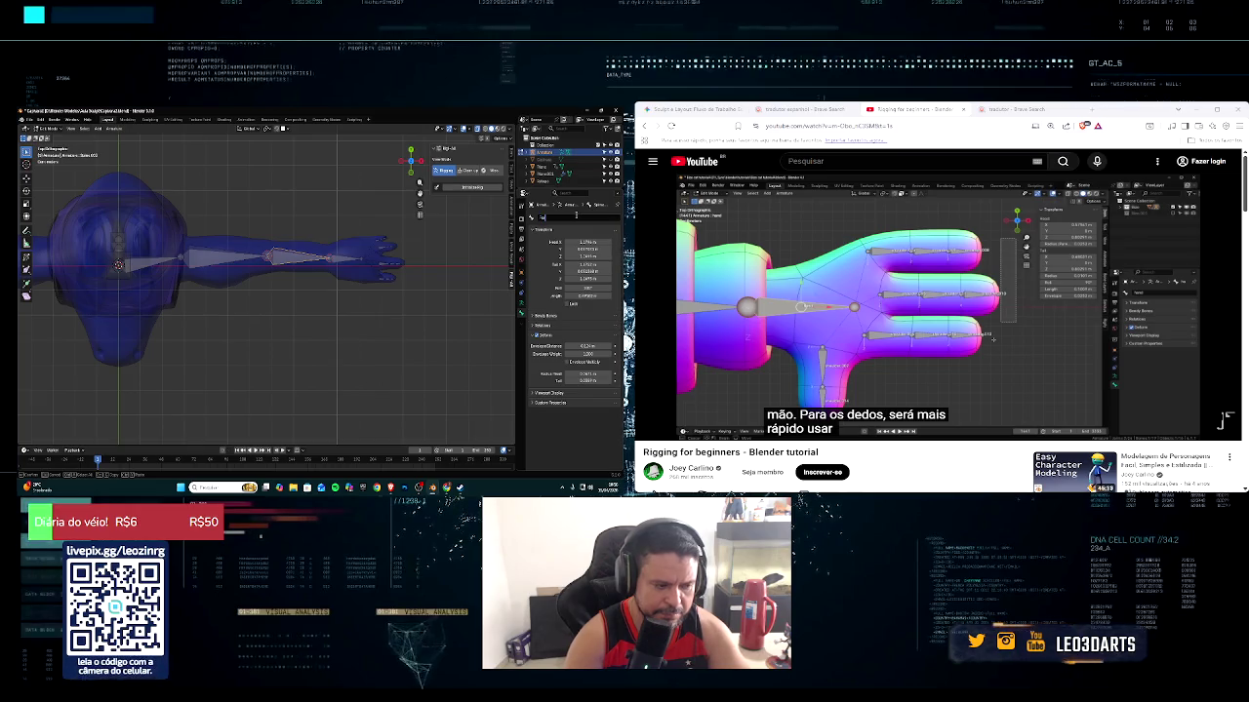
type("Forearm")
key("Return")
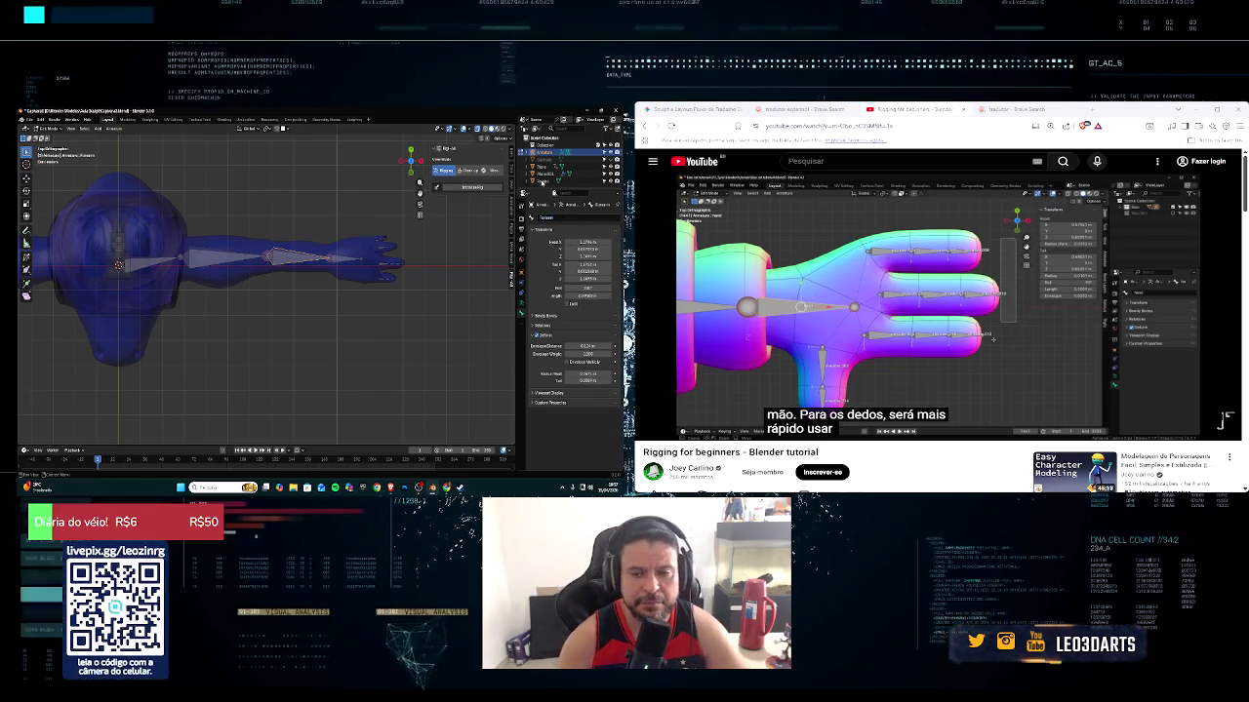
middle_click_drag(344, 250, 368, 269, "shift")
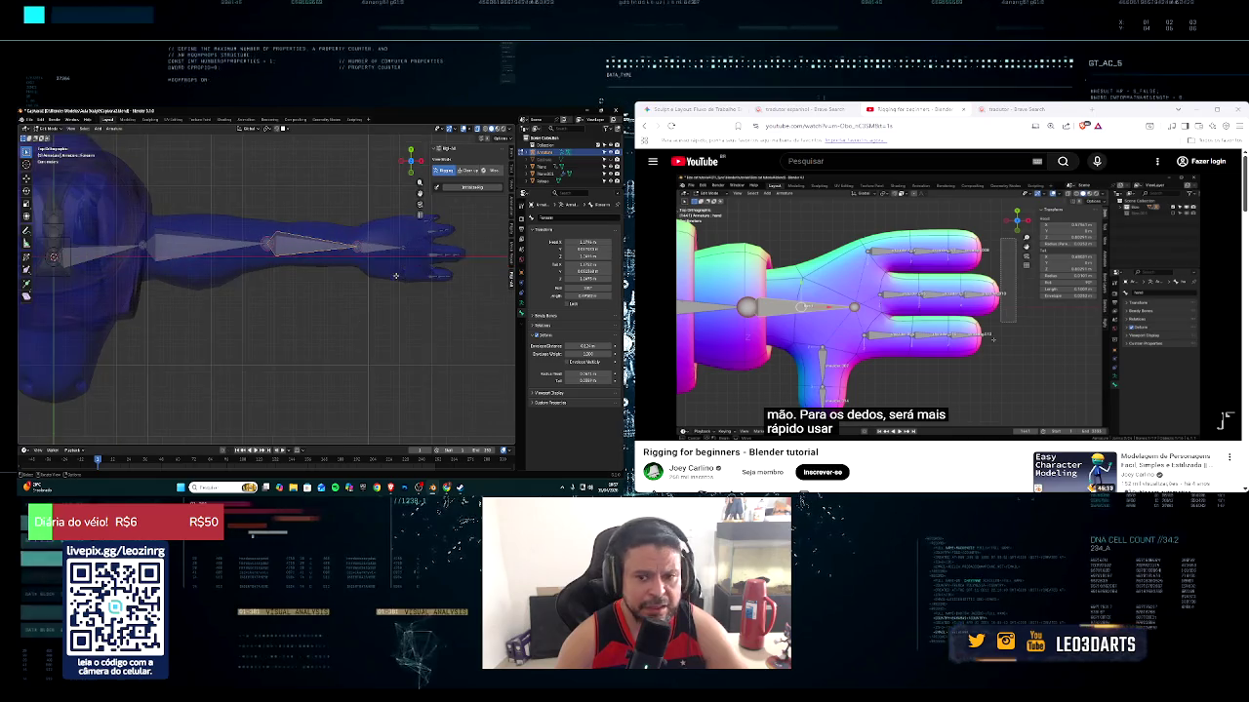
Box-select all the finger bones around the hand
left_click_drag(315, 216, 381, 313)
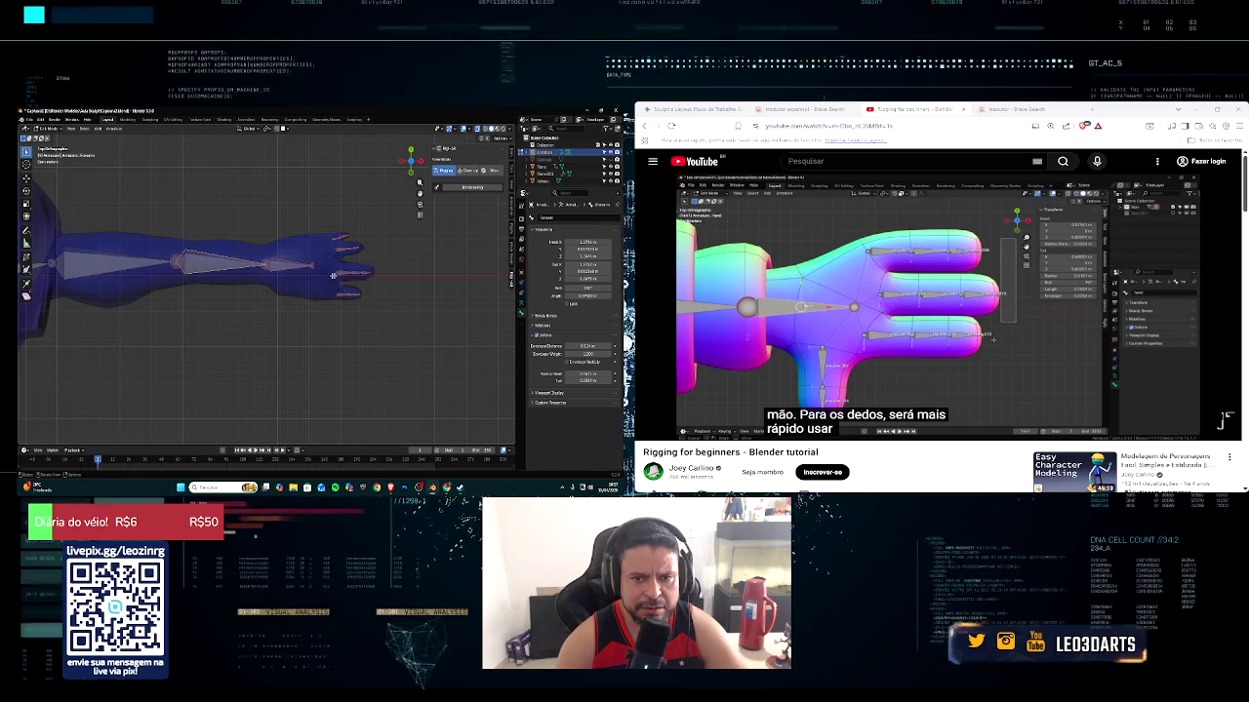
left_click(333, 225)
left_click_drag(333, 222, 380, 318)
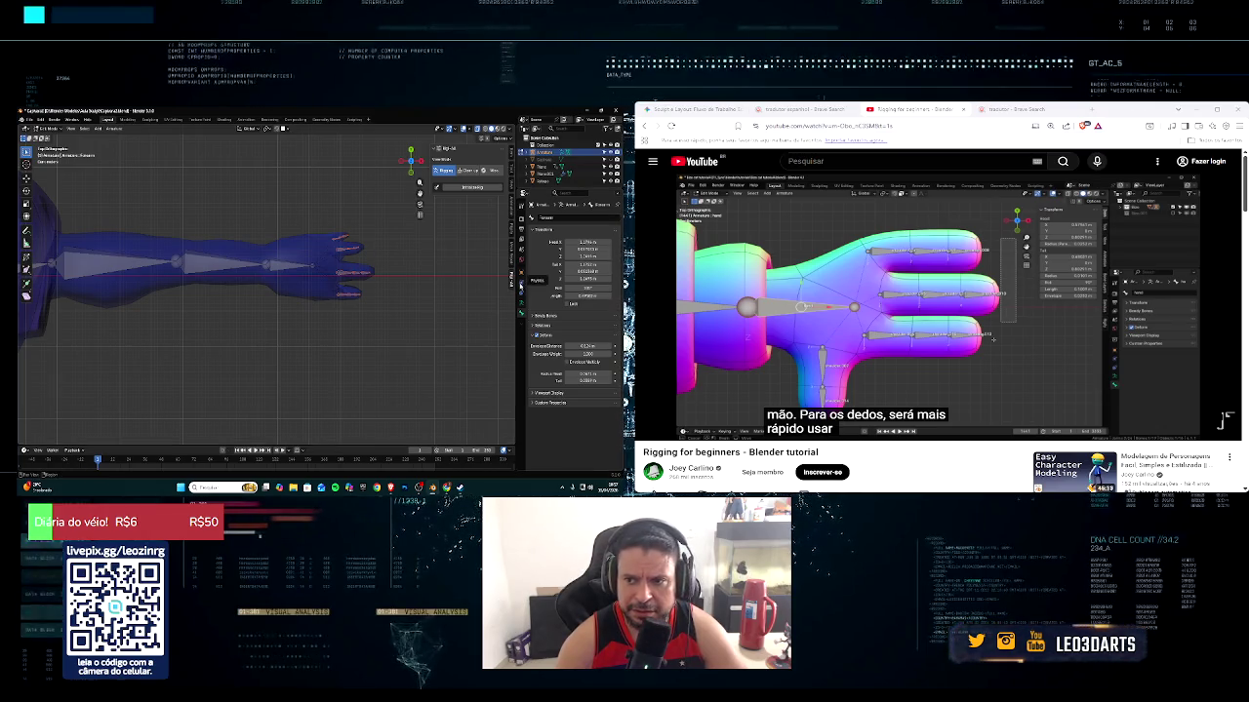
Check the armature's Object Data and Bone properties tabs
right_click(524, 175)
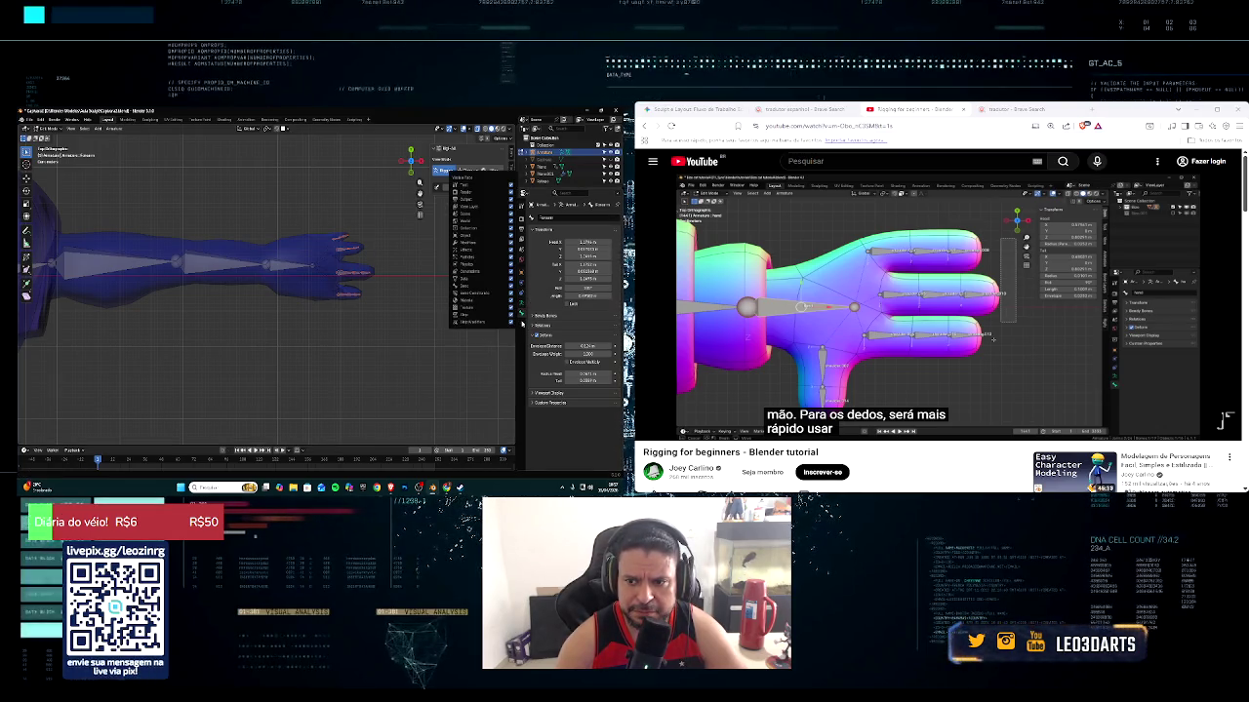
left_click(517, 333)
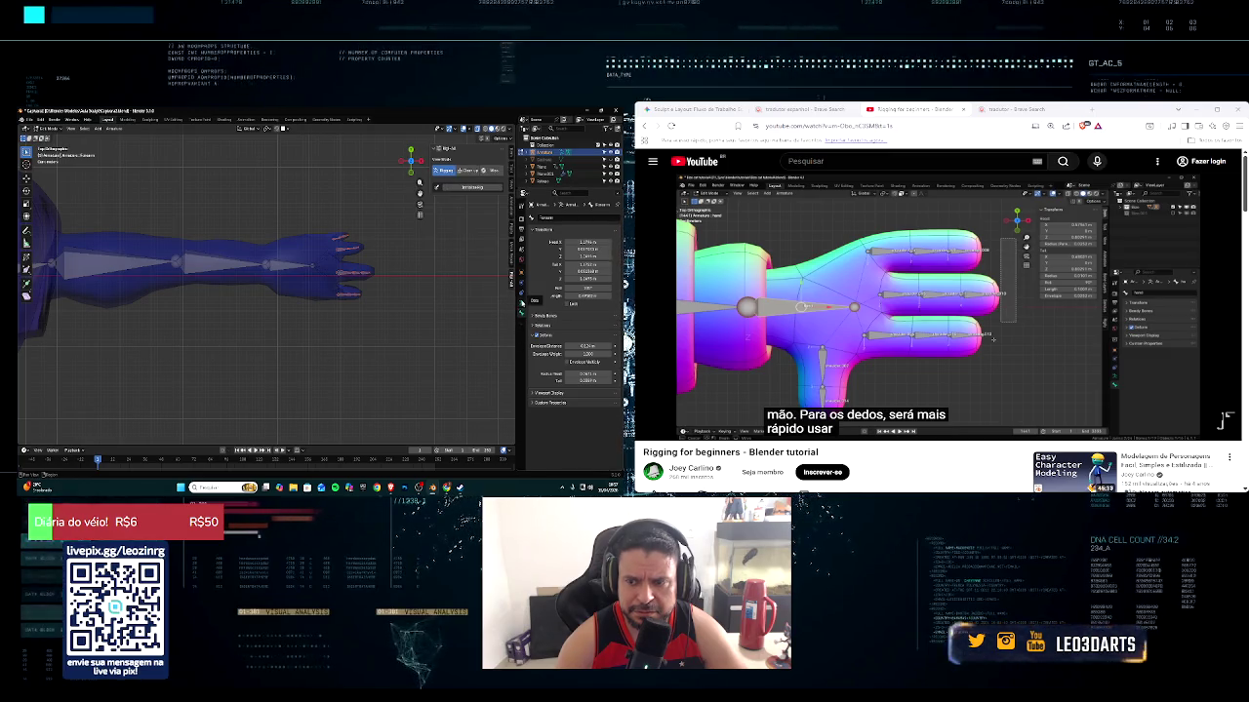
left_click(522, 302)
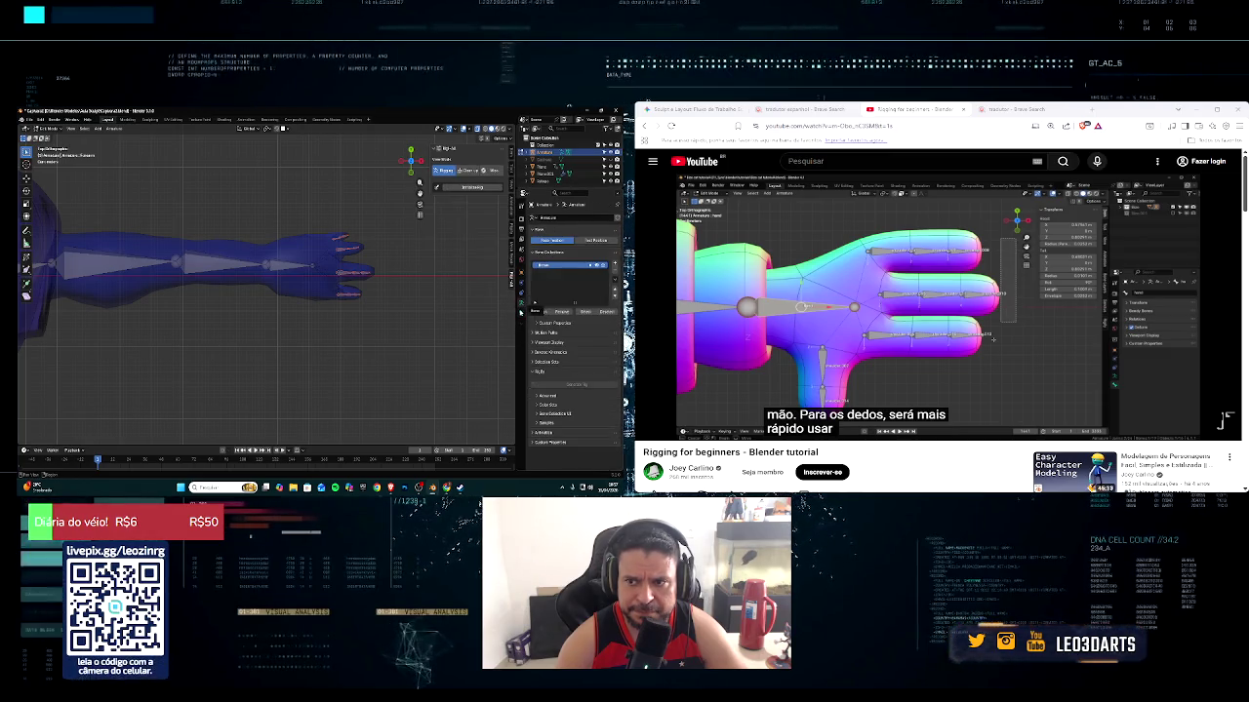
left_click(522, 312)
mouse_move(888, 321)
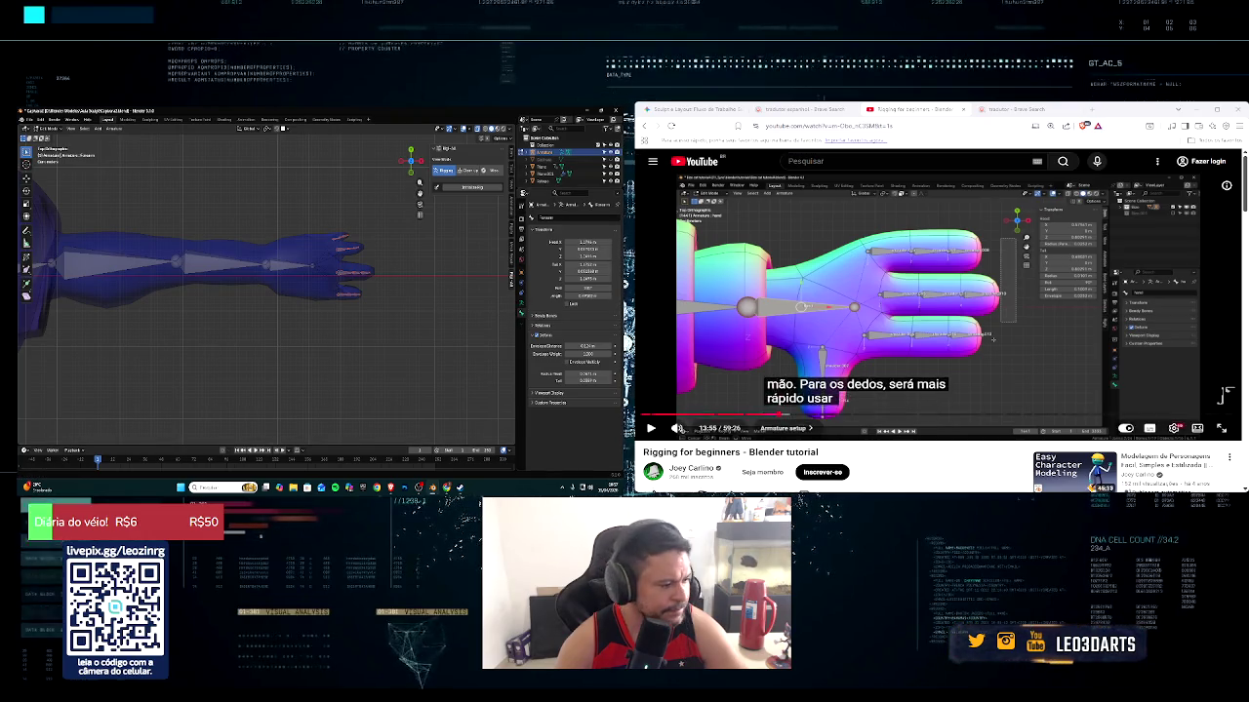
left_click(658, 430)
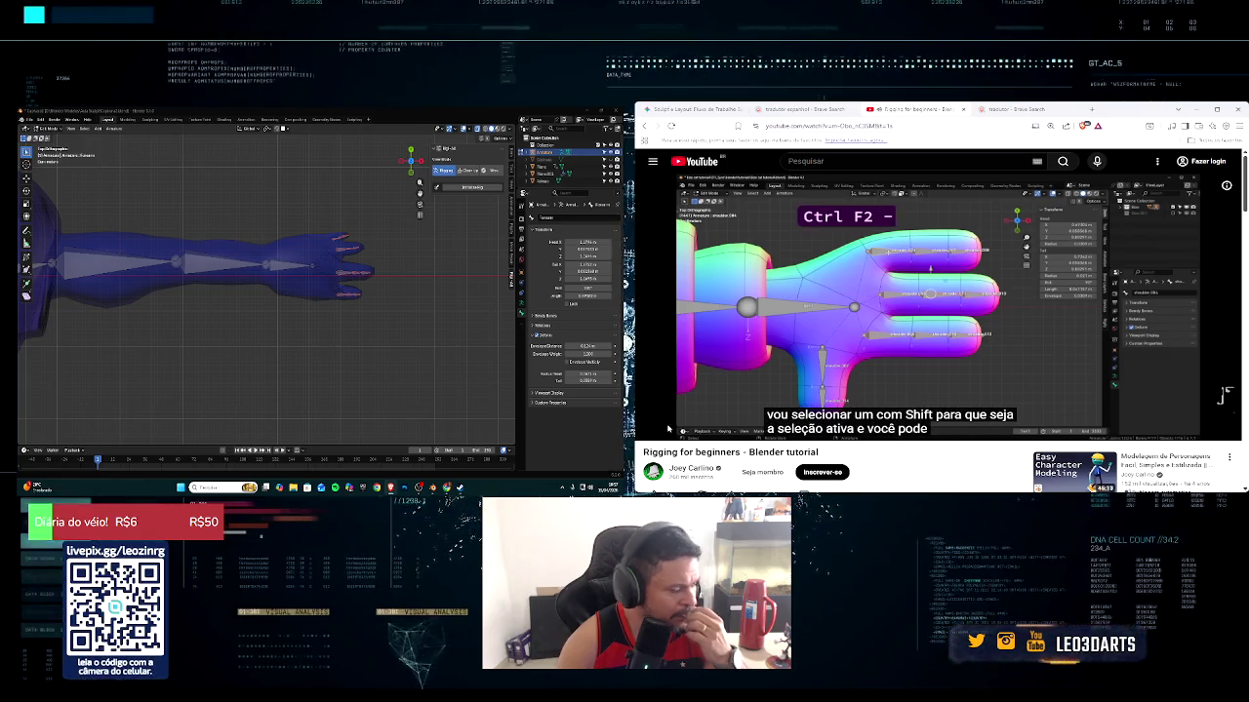
scroll(417, 253, "up", 2)
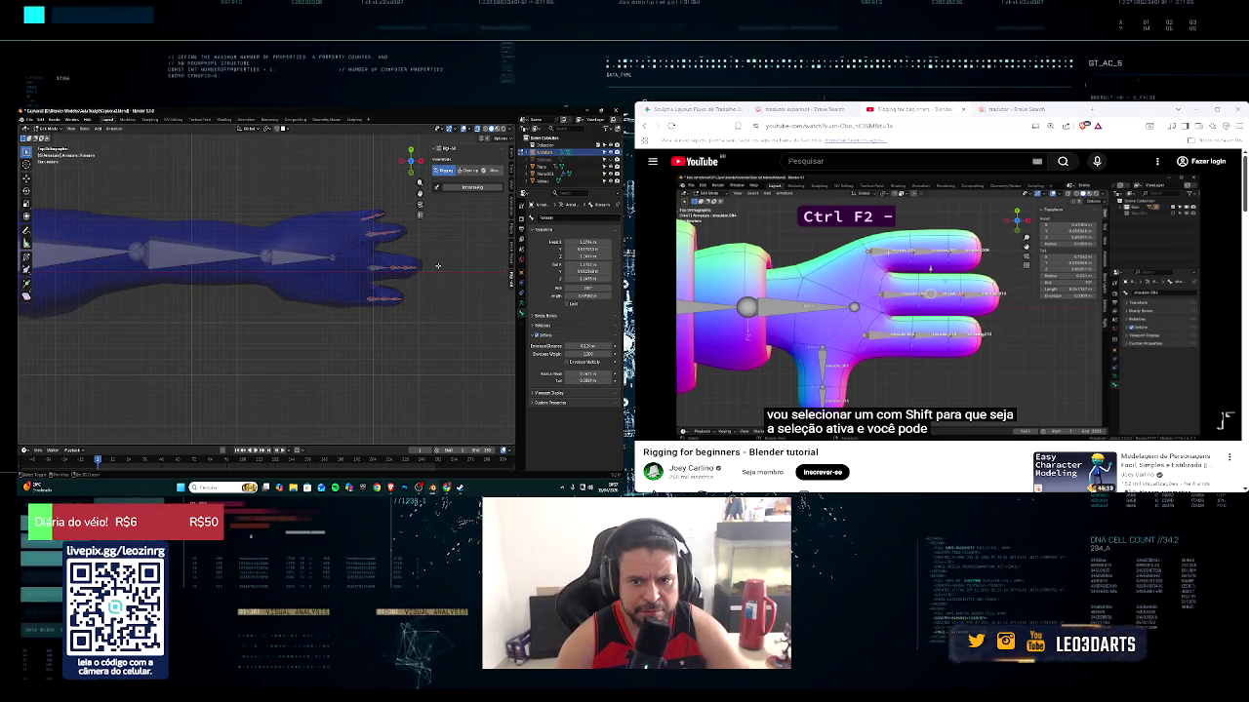
Batch-rename the selected finger bones to finger using Bones, Set Name and New
left_click(384, 266, "shift")
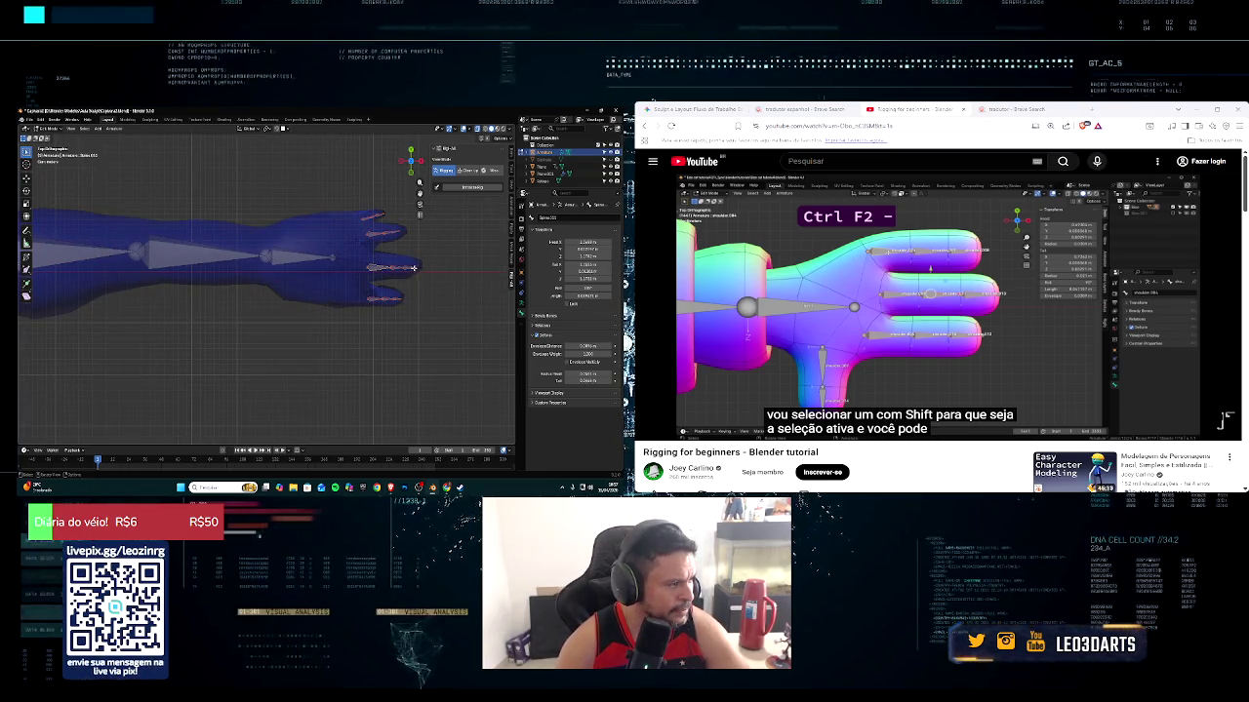
key("ctrl+F2")
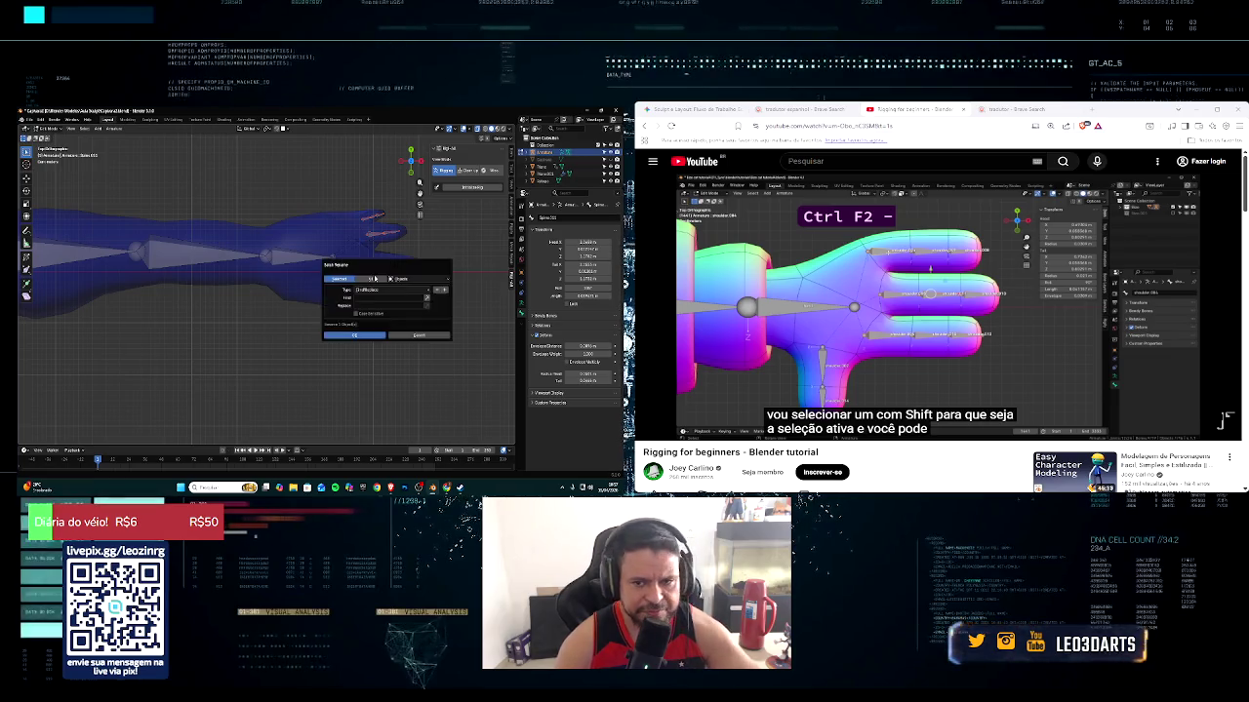
left_click(395, 281)
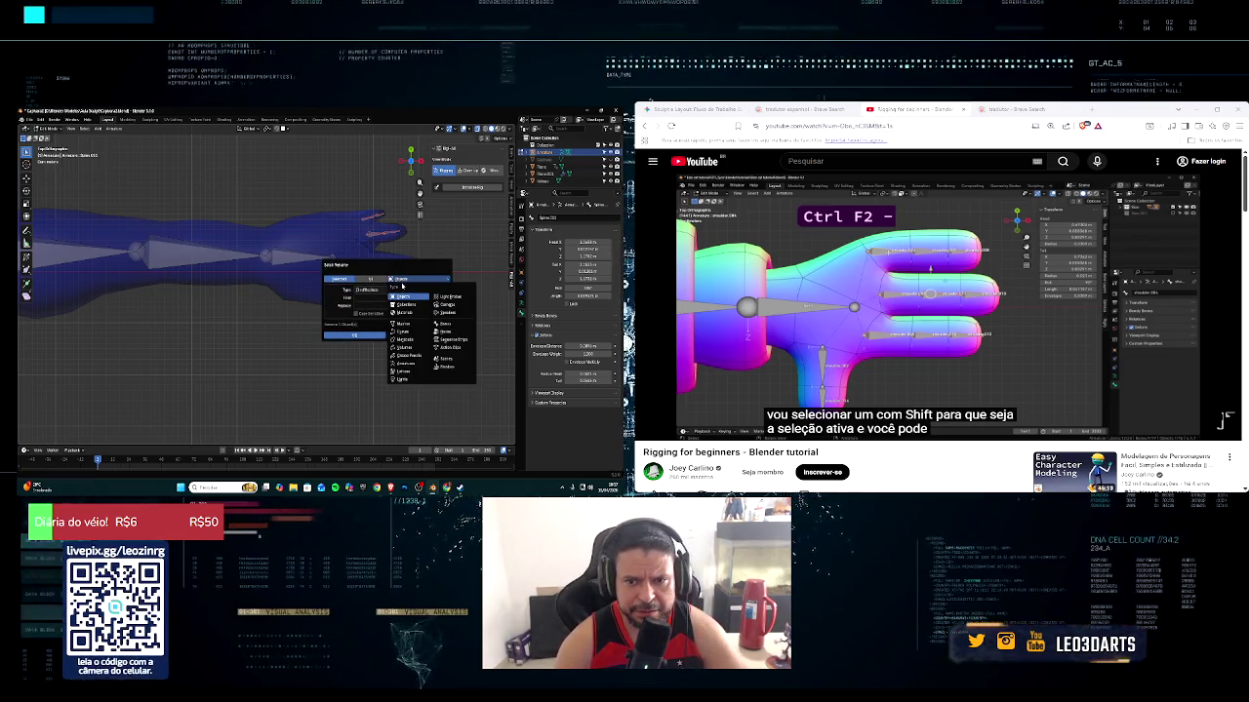
left_click(443, 321)
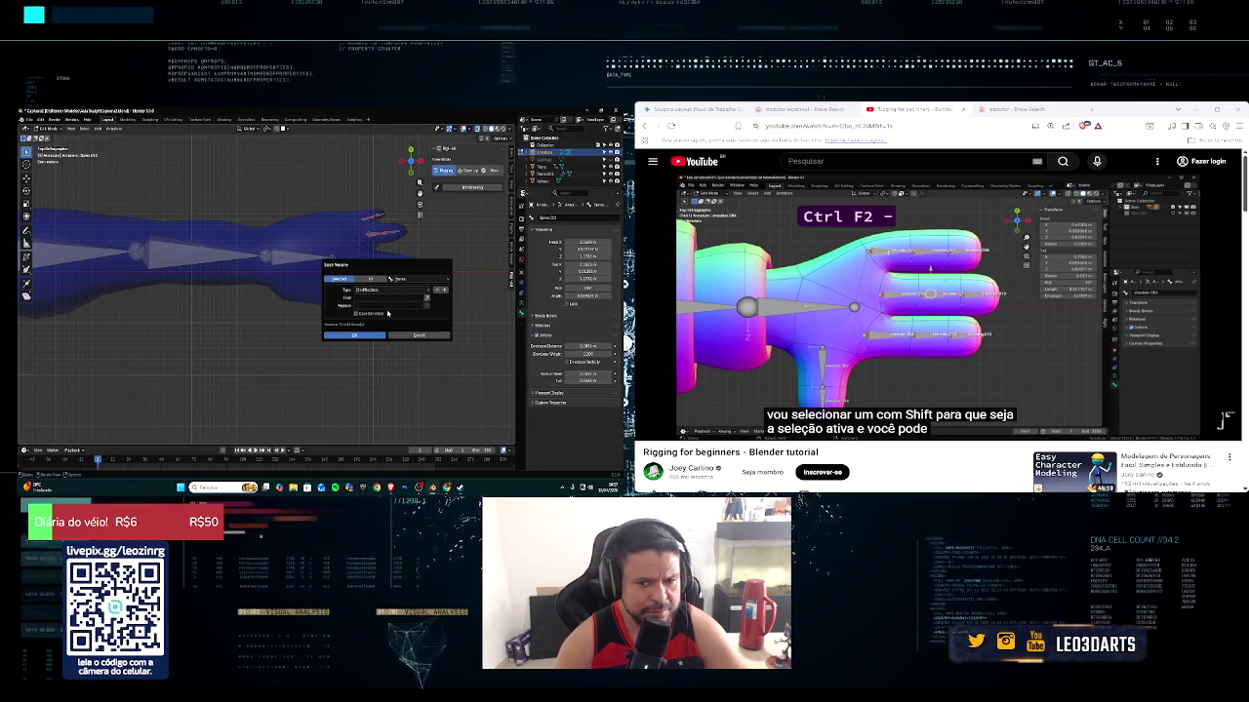
left_click(391, 291)
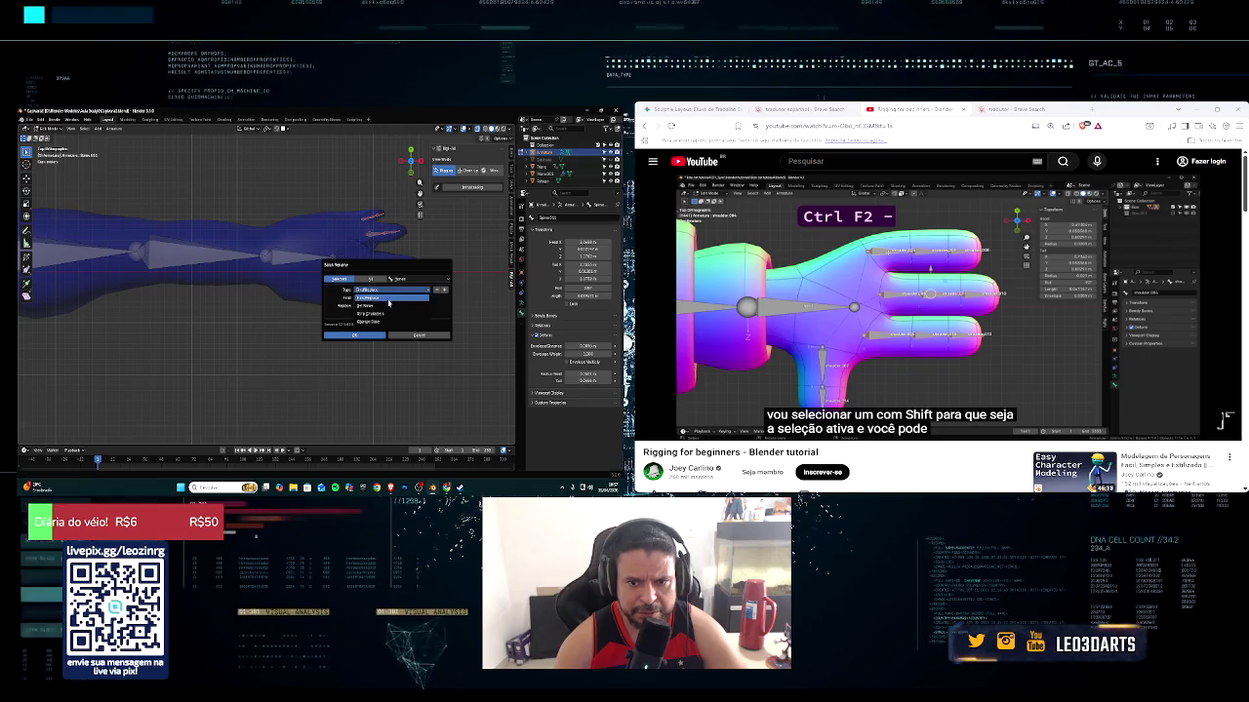
left_click(386, 307)
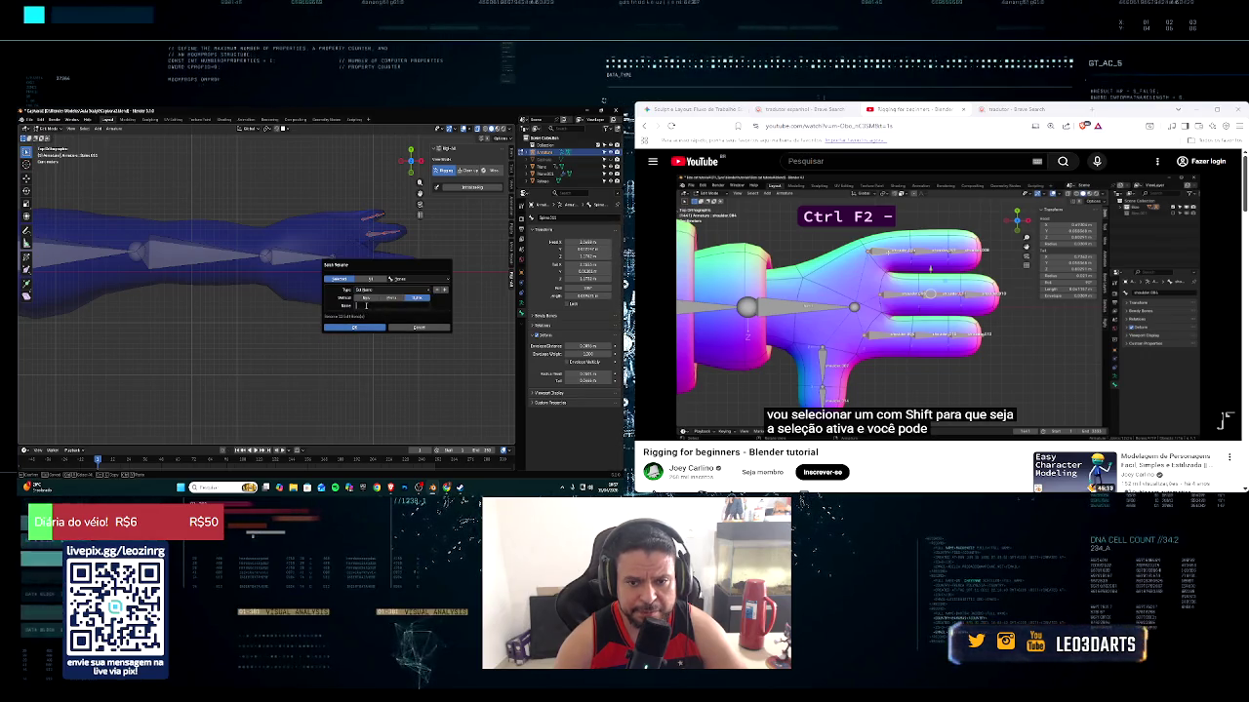
type("e")
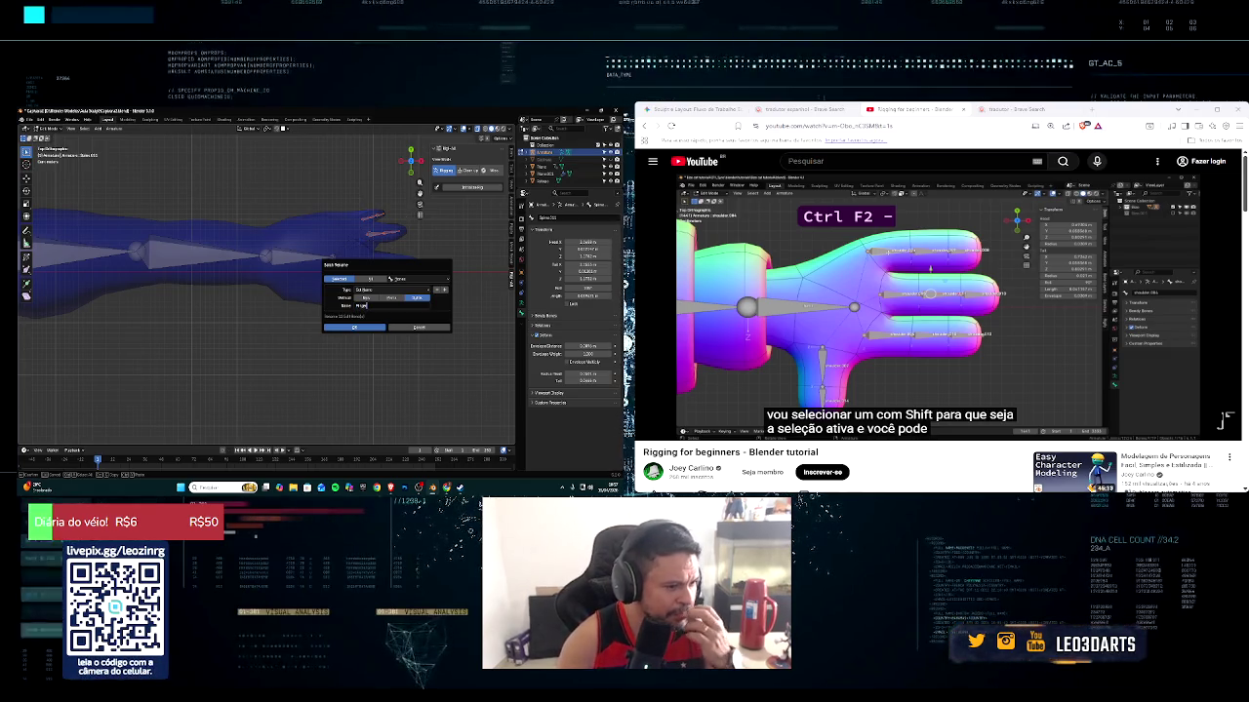
left_click(649, 428)
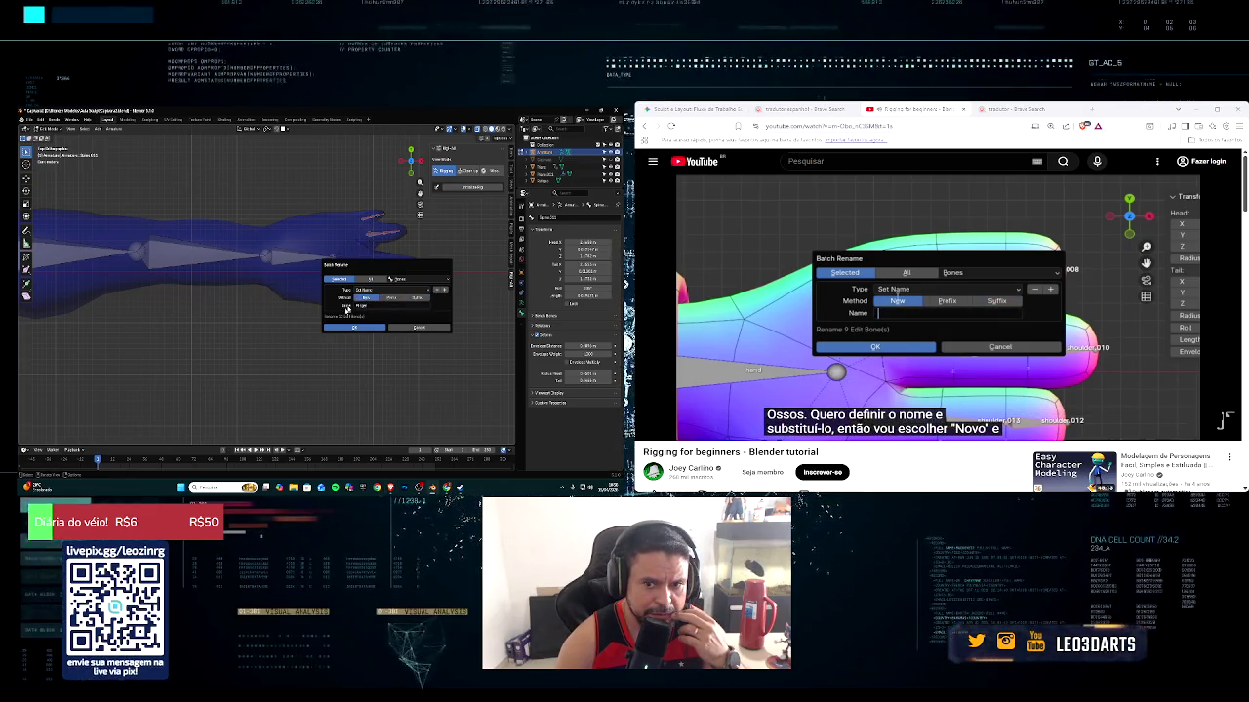
key("space")
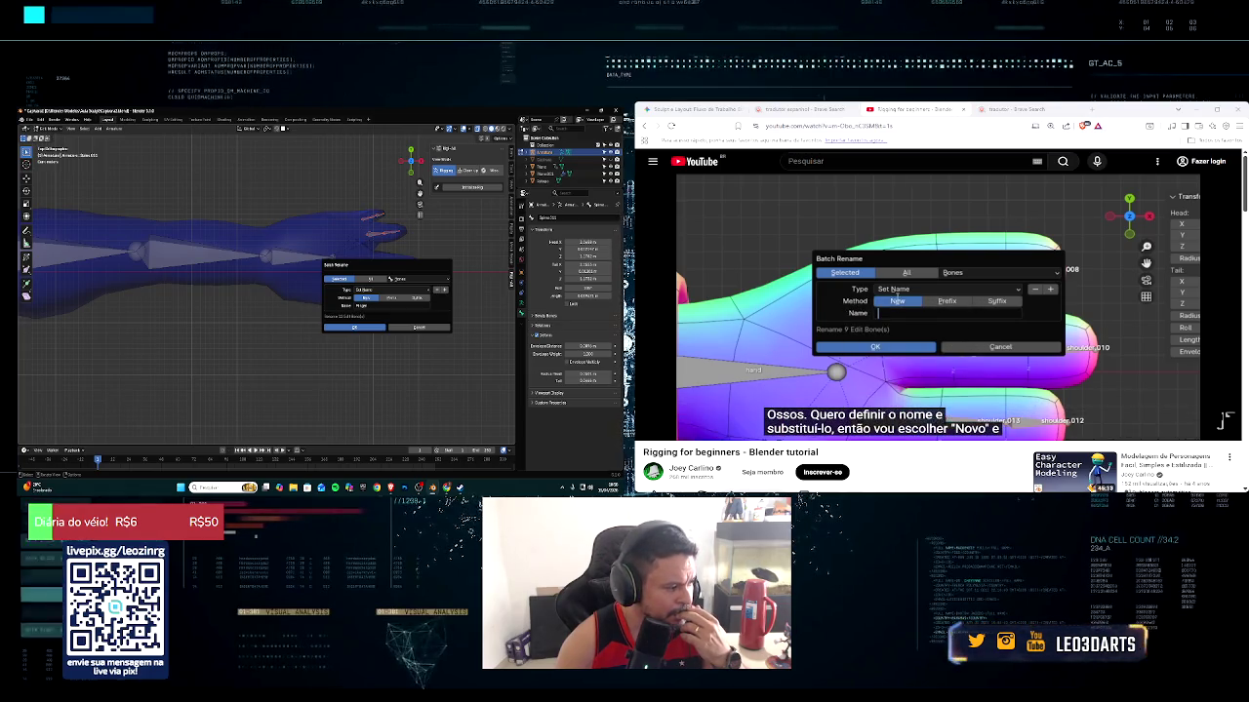
left_click(651, 429)
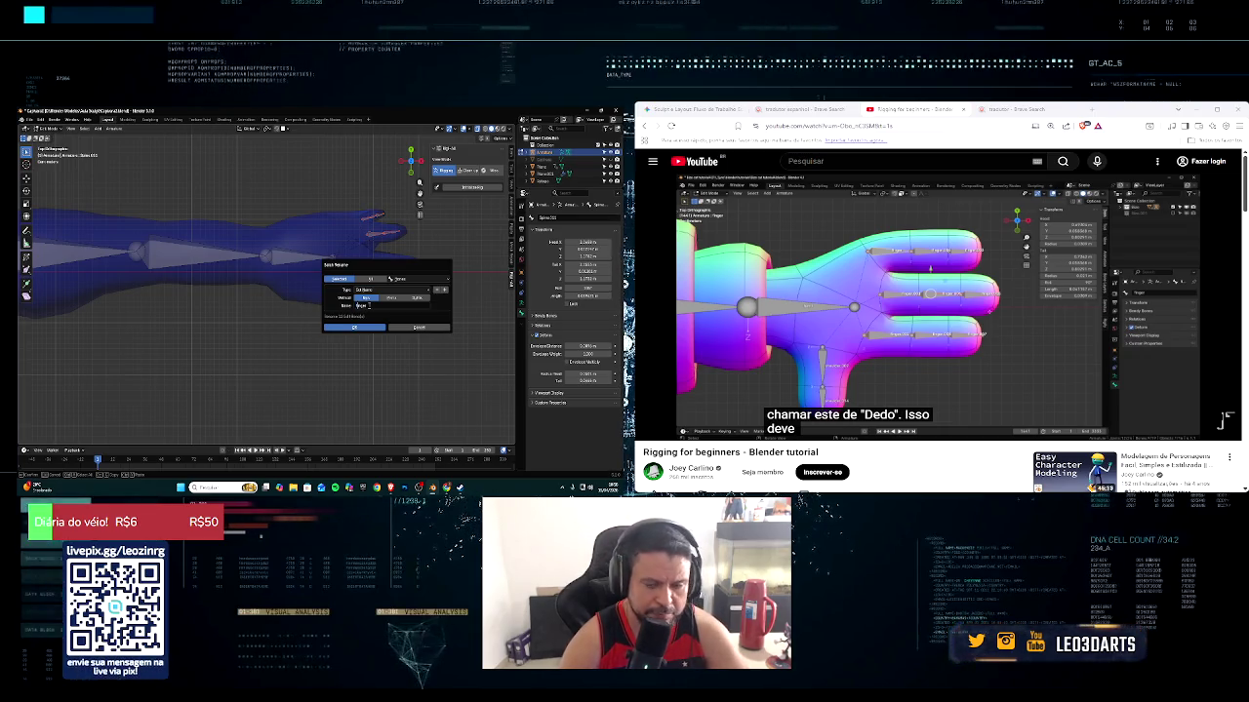
left_click(366, 326)
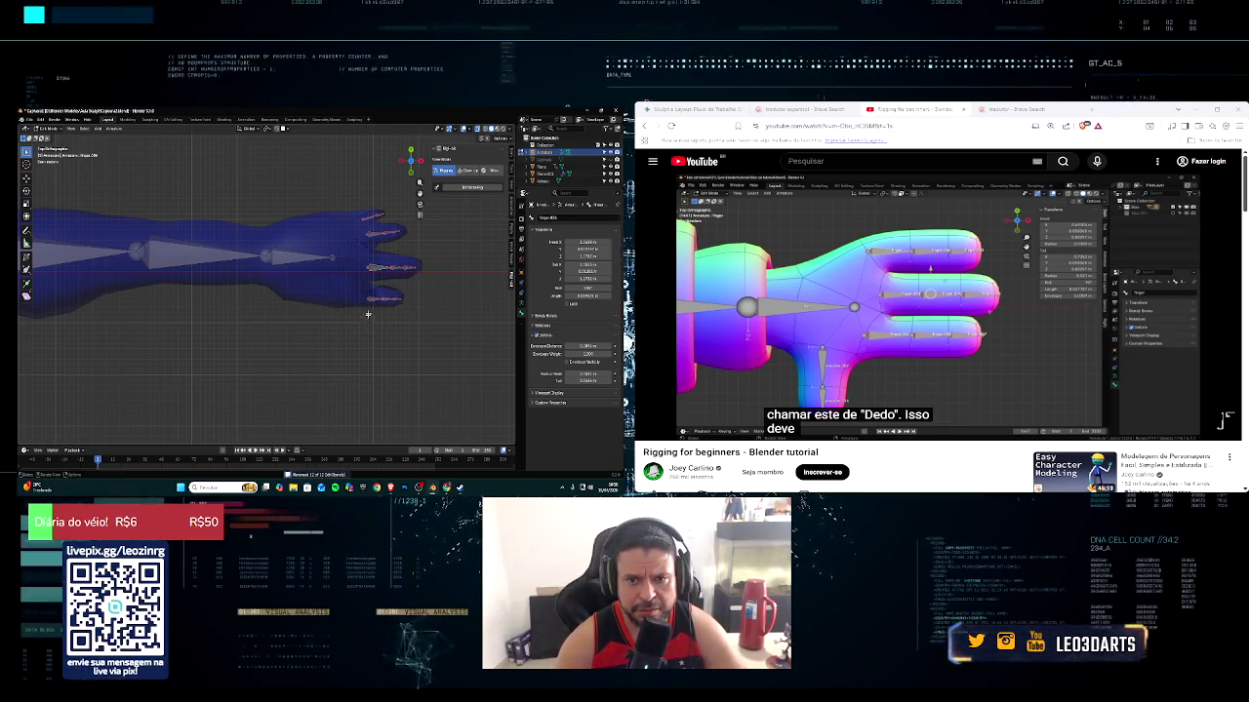
Scrub the tutorial video back to the spine bone section
scroll(411, 286, "up", 2)
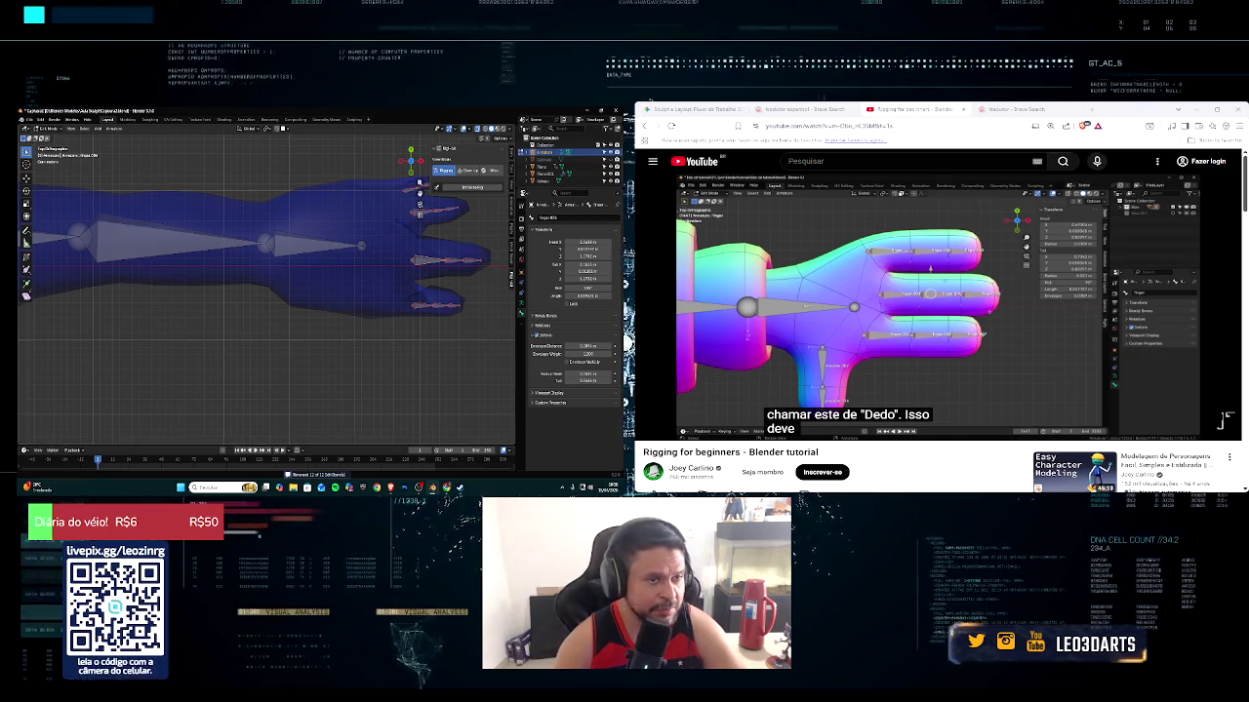
scroll(1224, 419, "down", 3)
scroll(1224, 356, "up", 2)
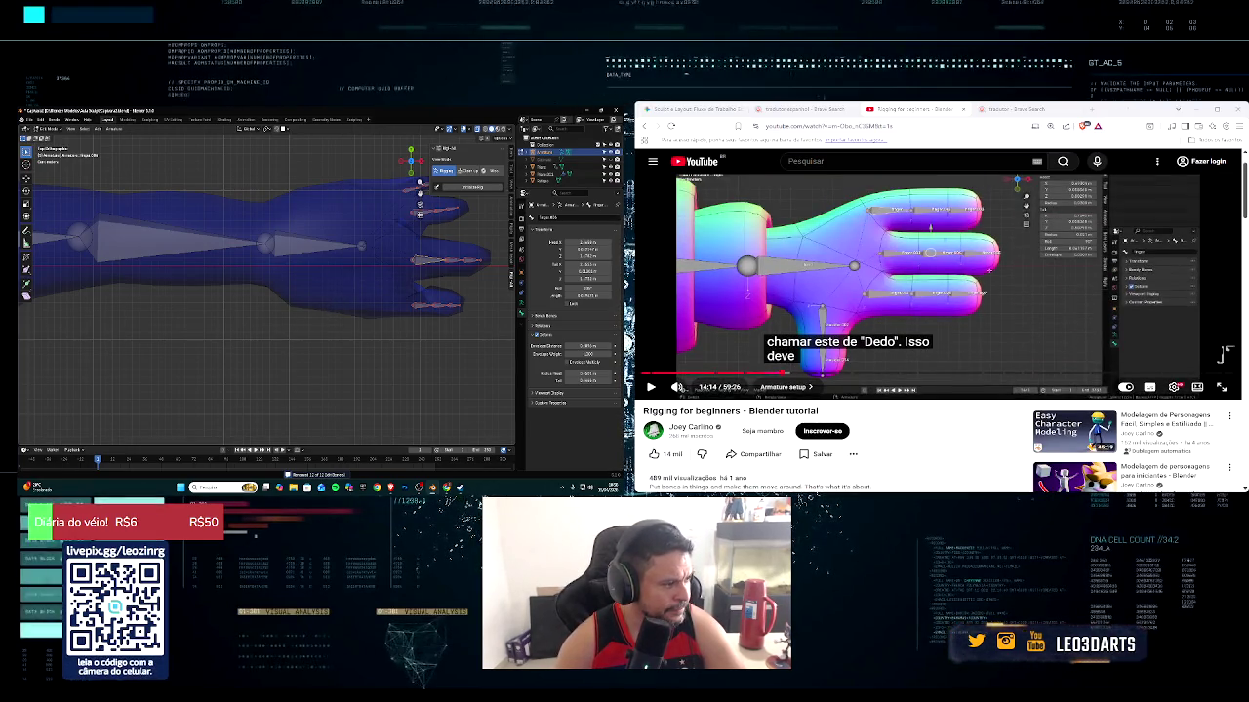
left_click(650, 387)
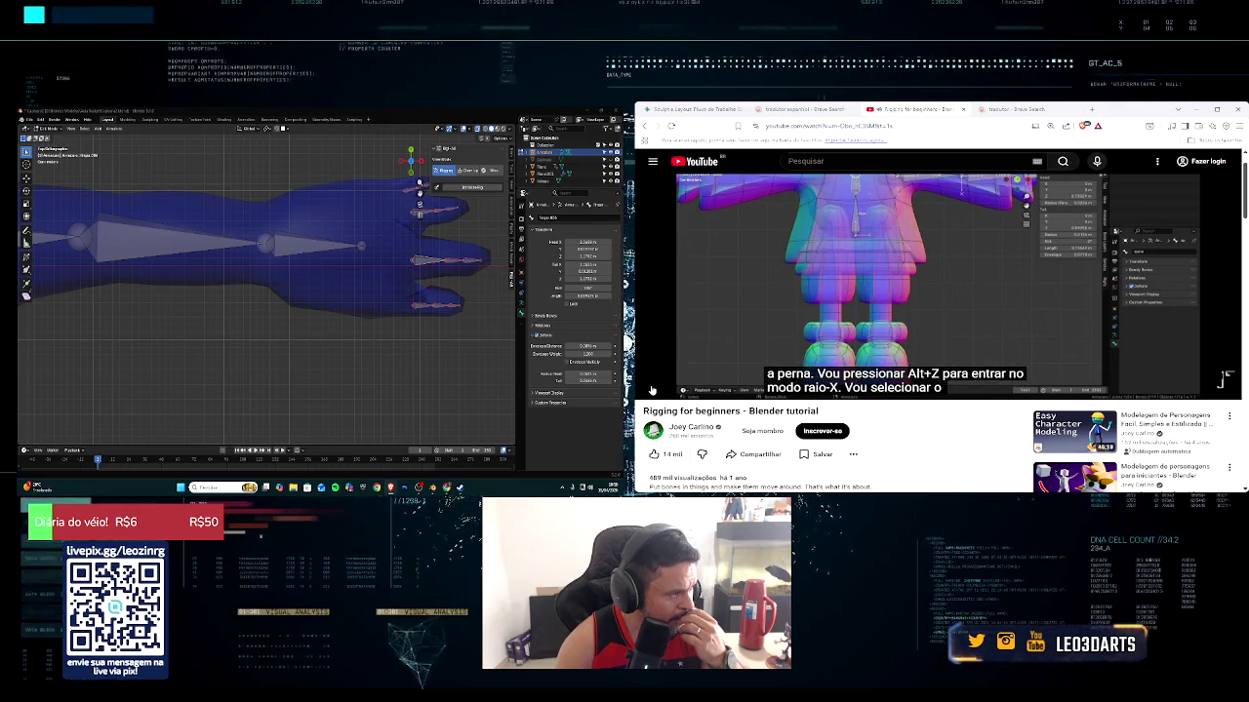
scroll(192, 287, "down", 3)
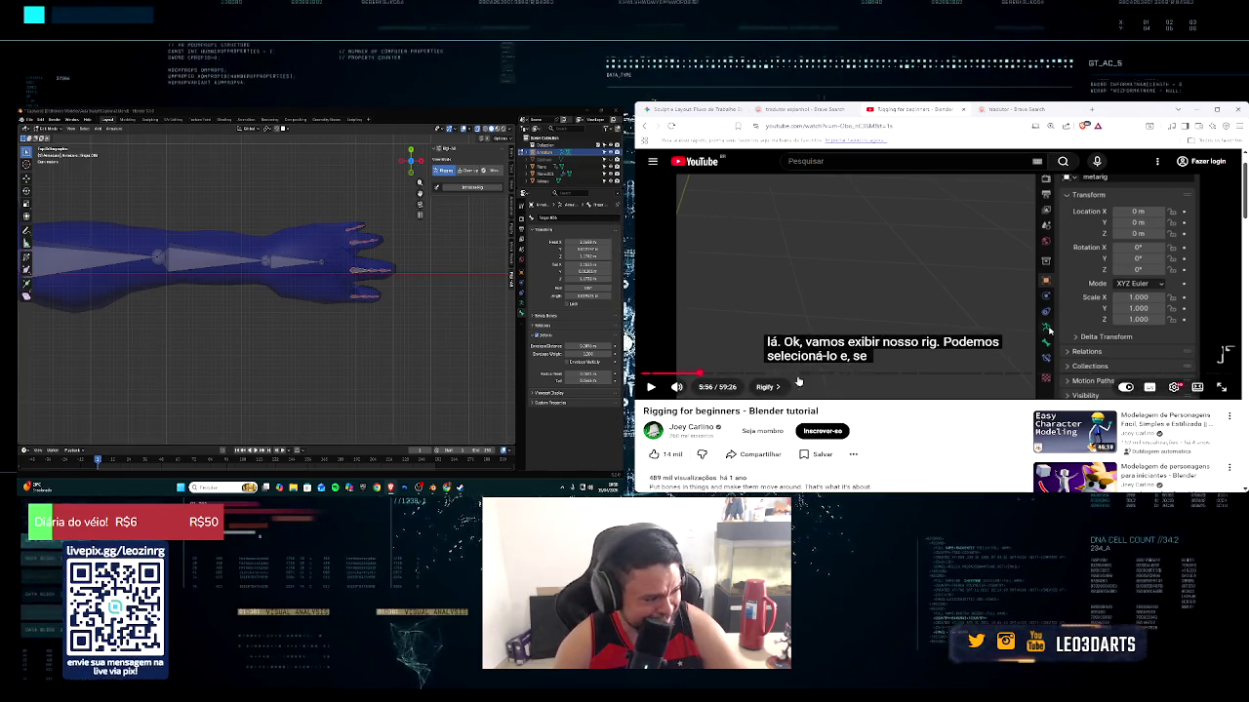
mouse_move(768, 373)
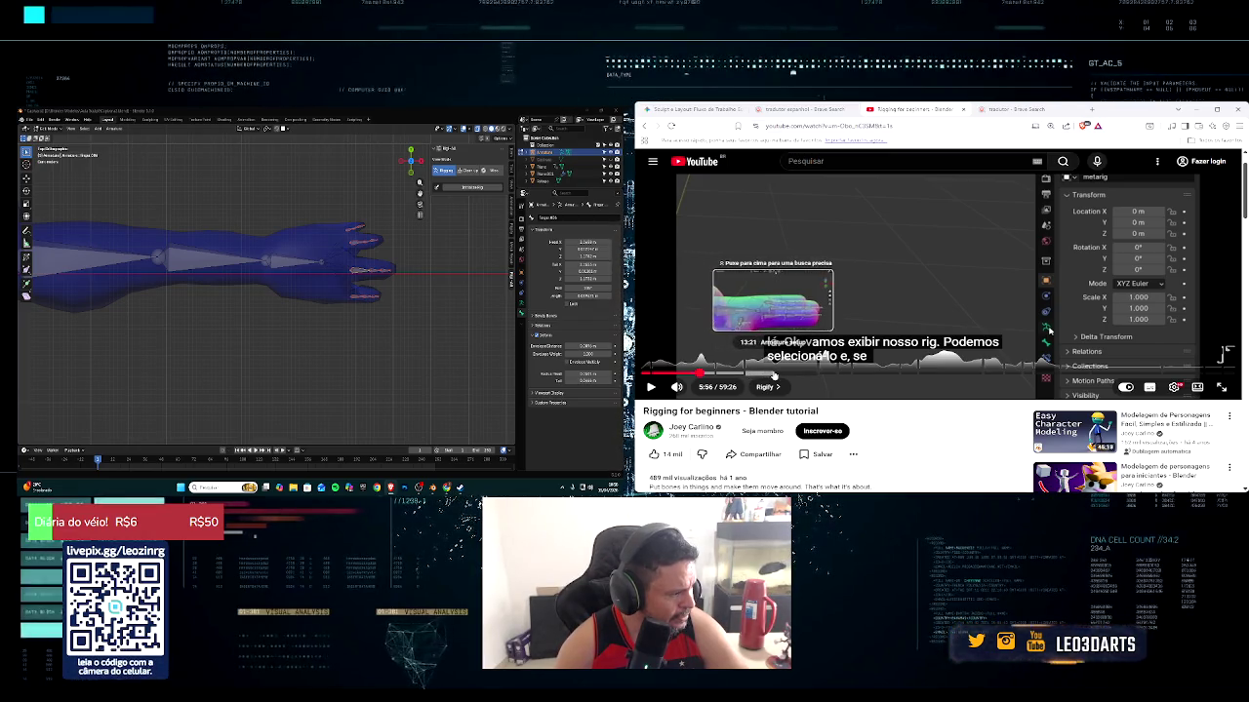
left_click(773, 374)
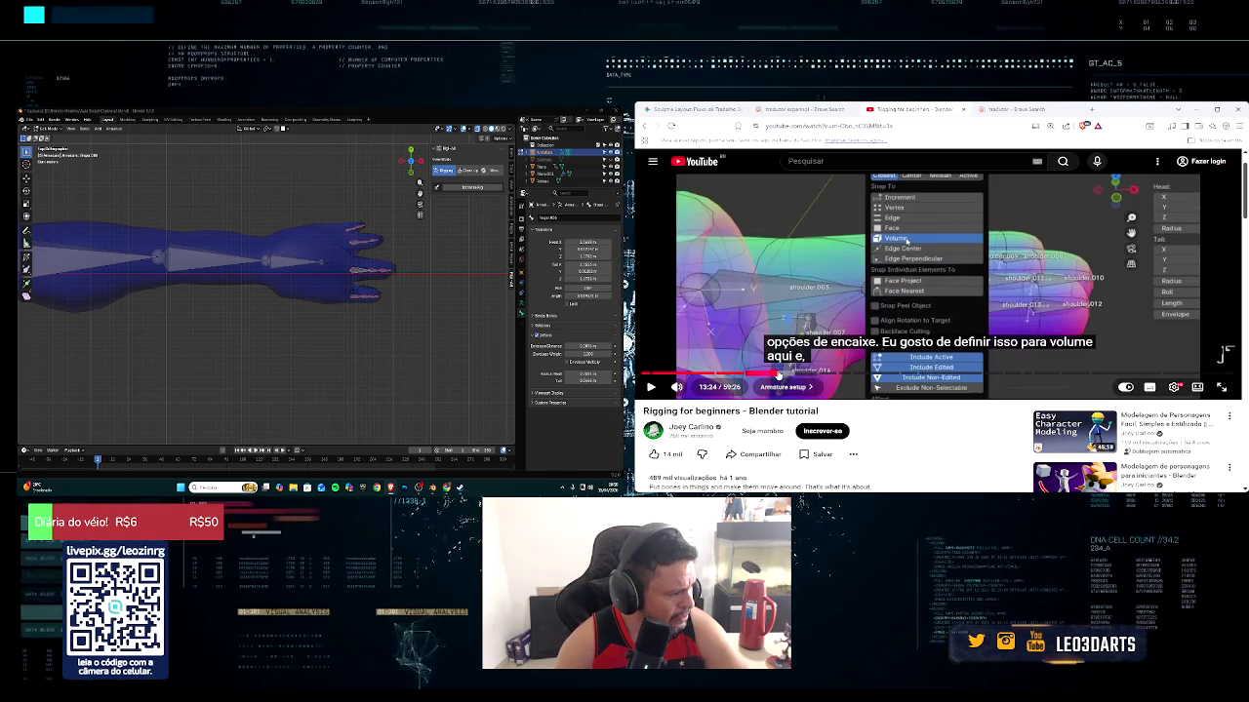
left_click(782, 375)
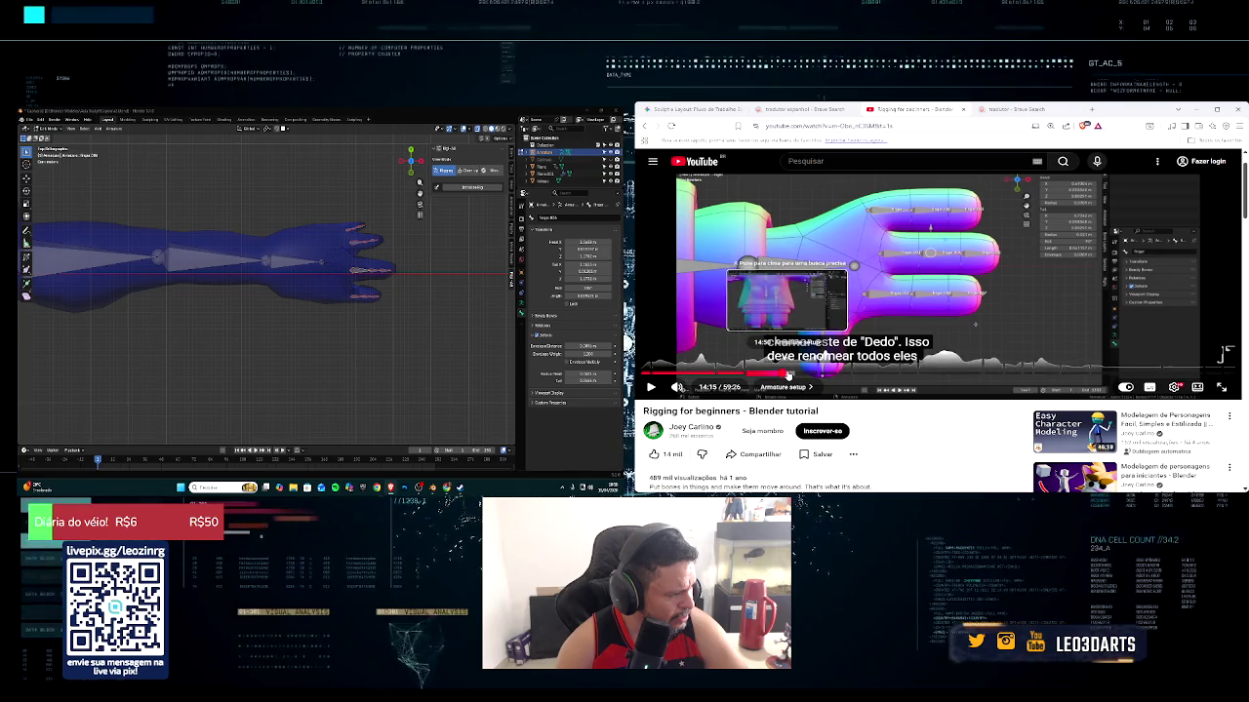
left_click(788, 375)
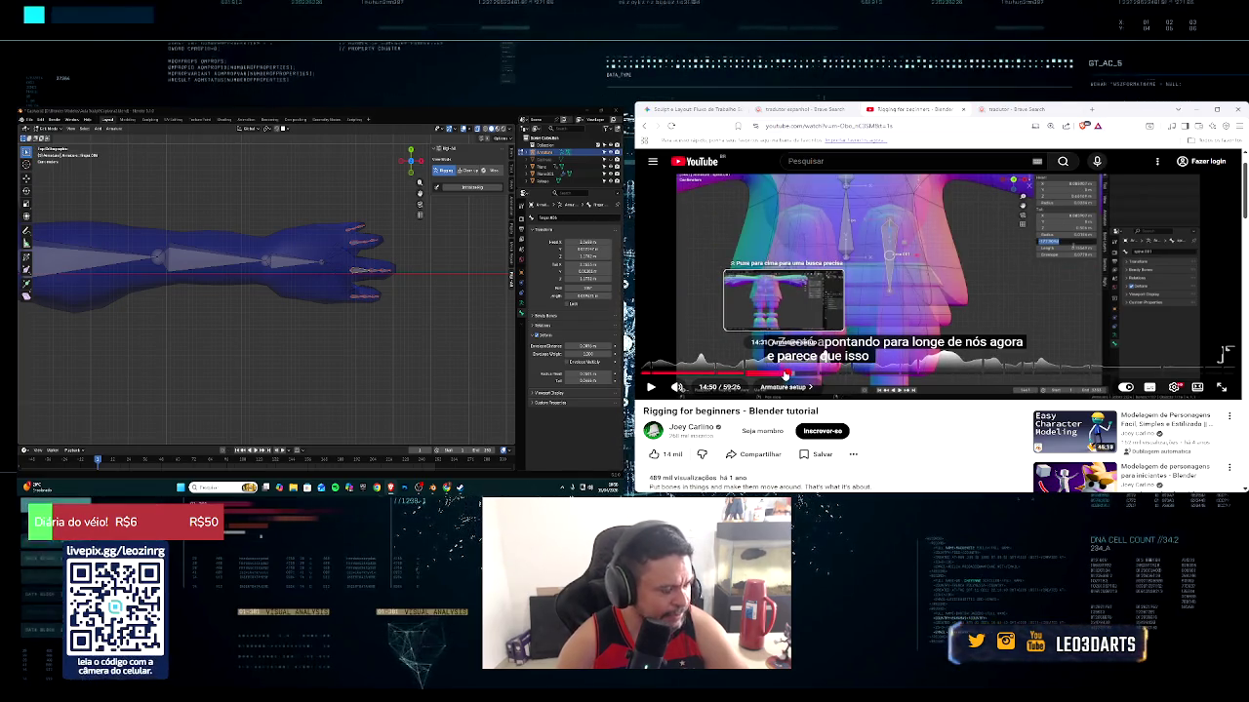
key("Left")
key("Left")
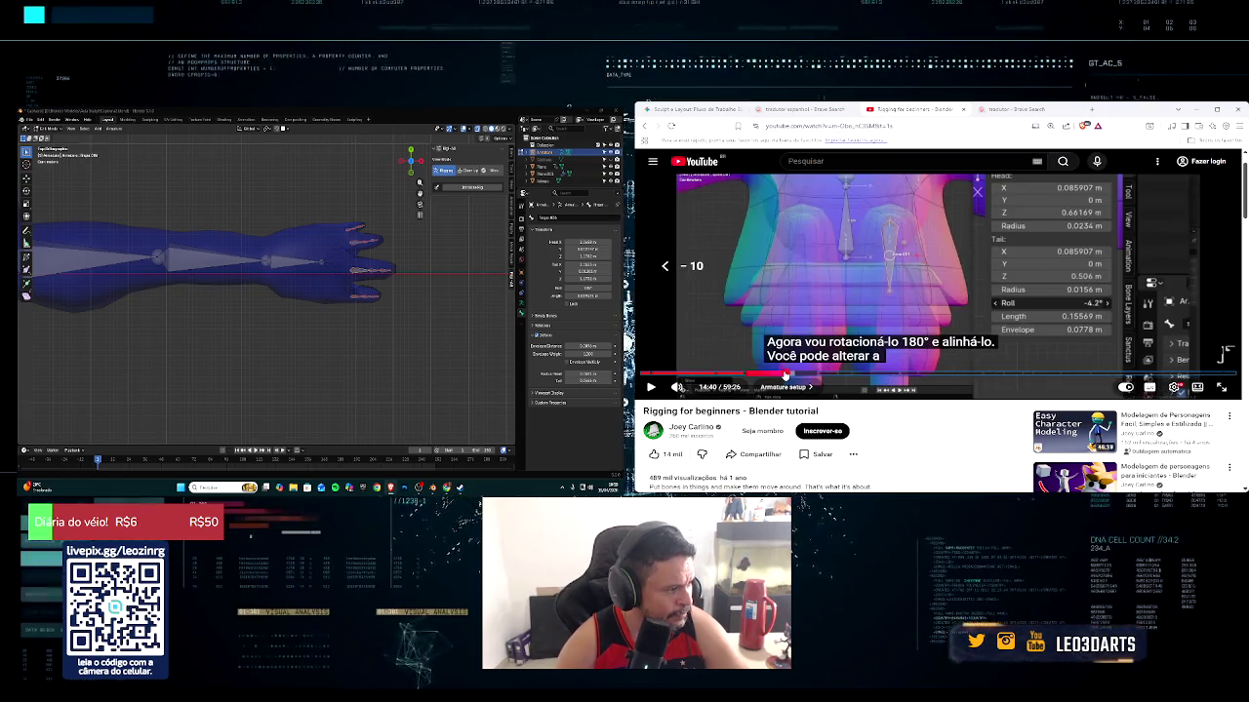
key("Left")
key("Left")
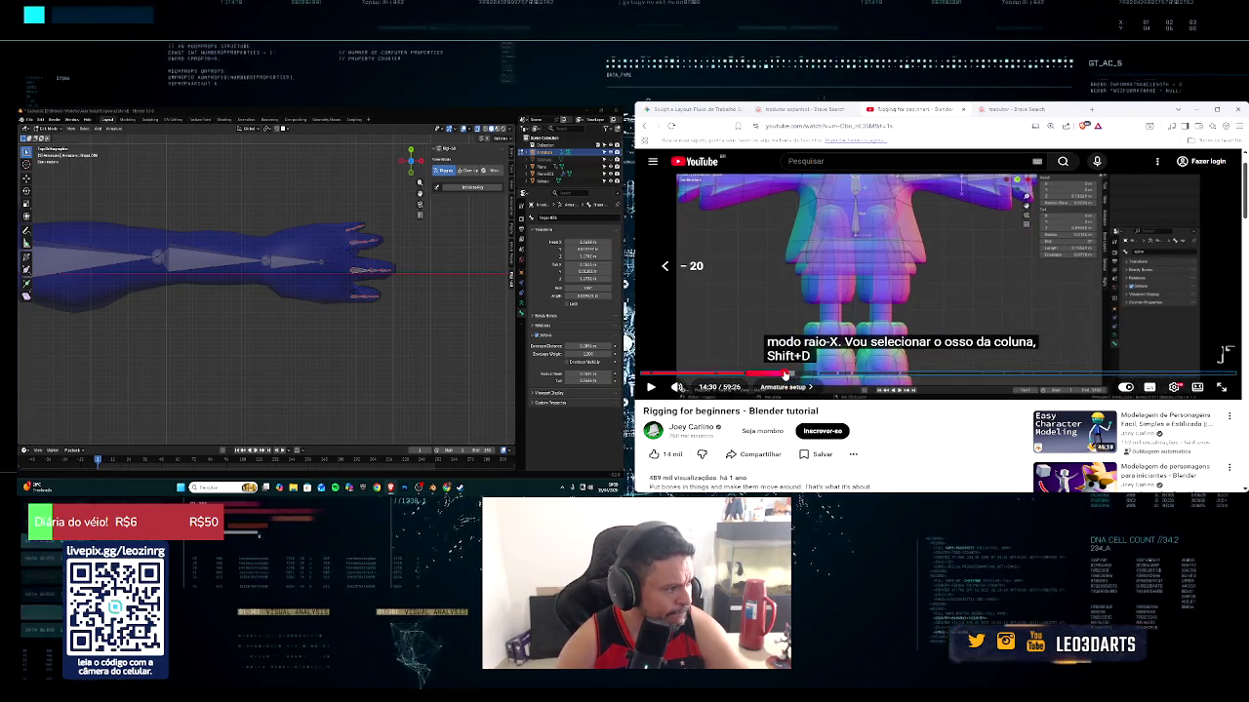
Orbit from the arm to the body, then switch to front perspective view
scroll(980, 278, "up", 1)
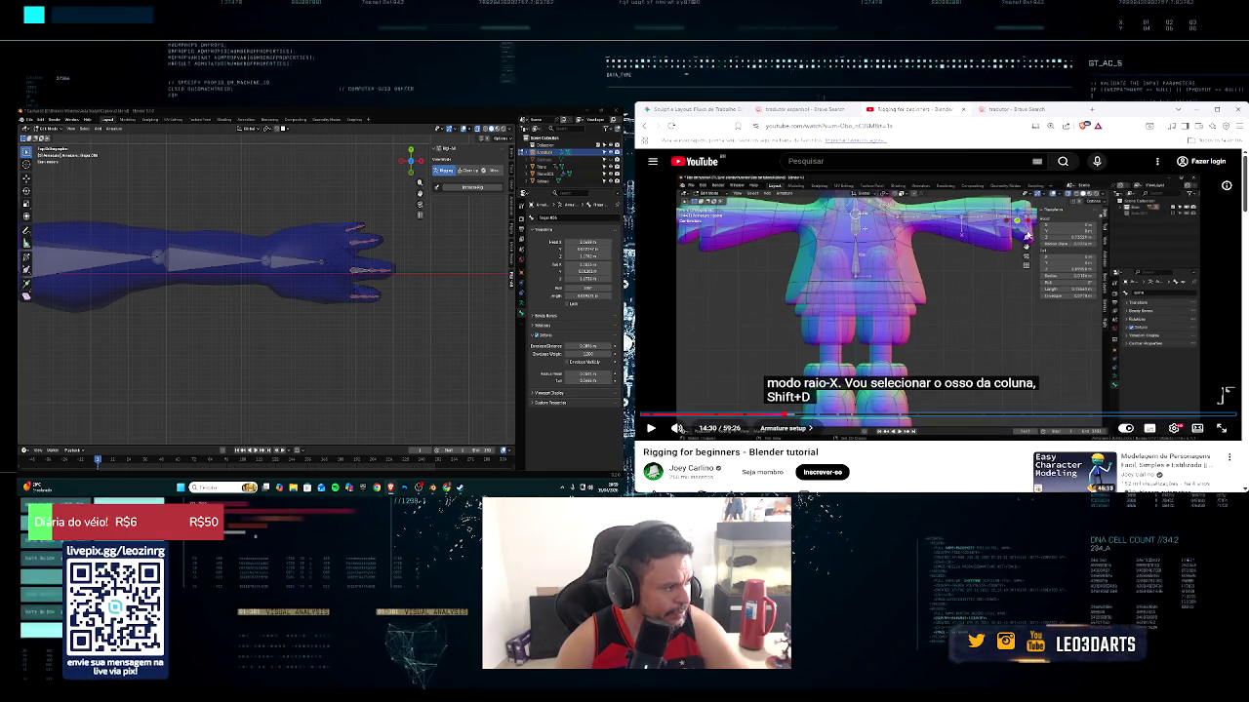
middle_click_drag(225, 263, 256, 247)
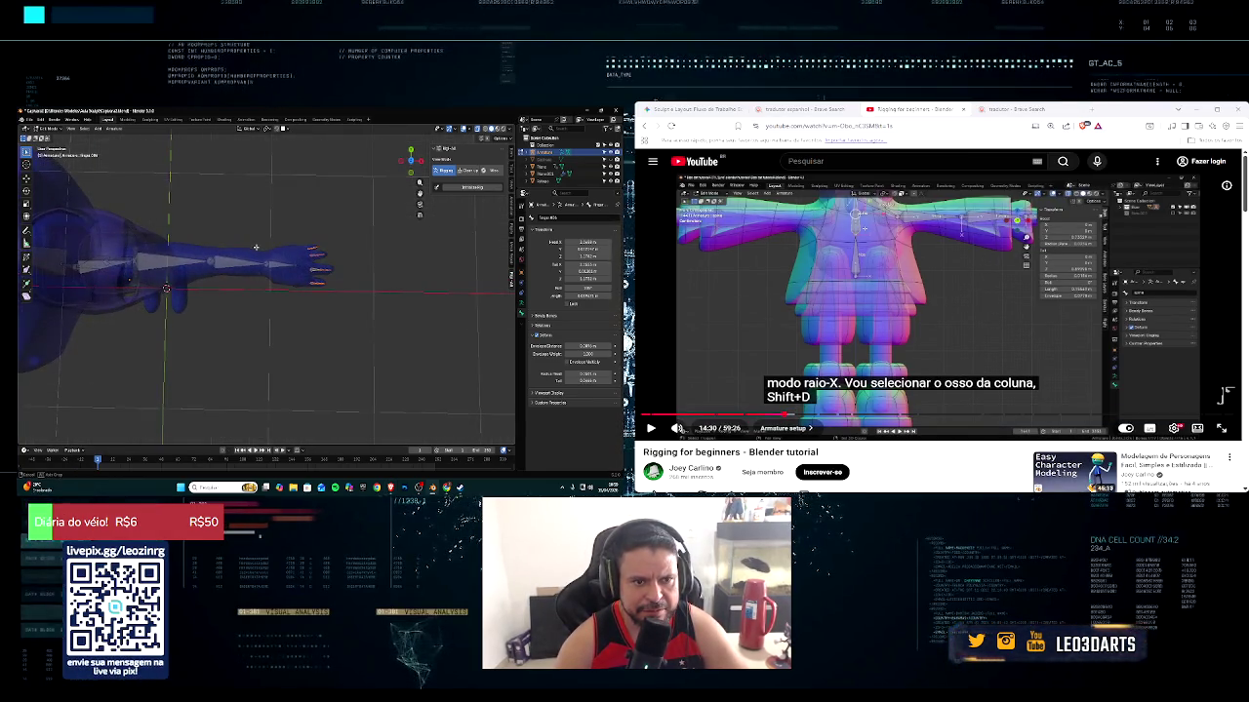
key("KP_1")
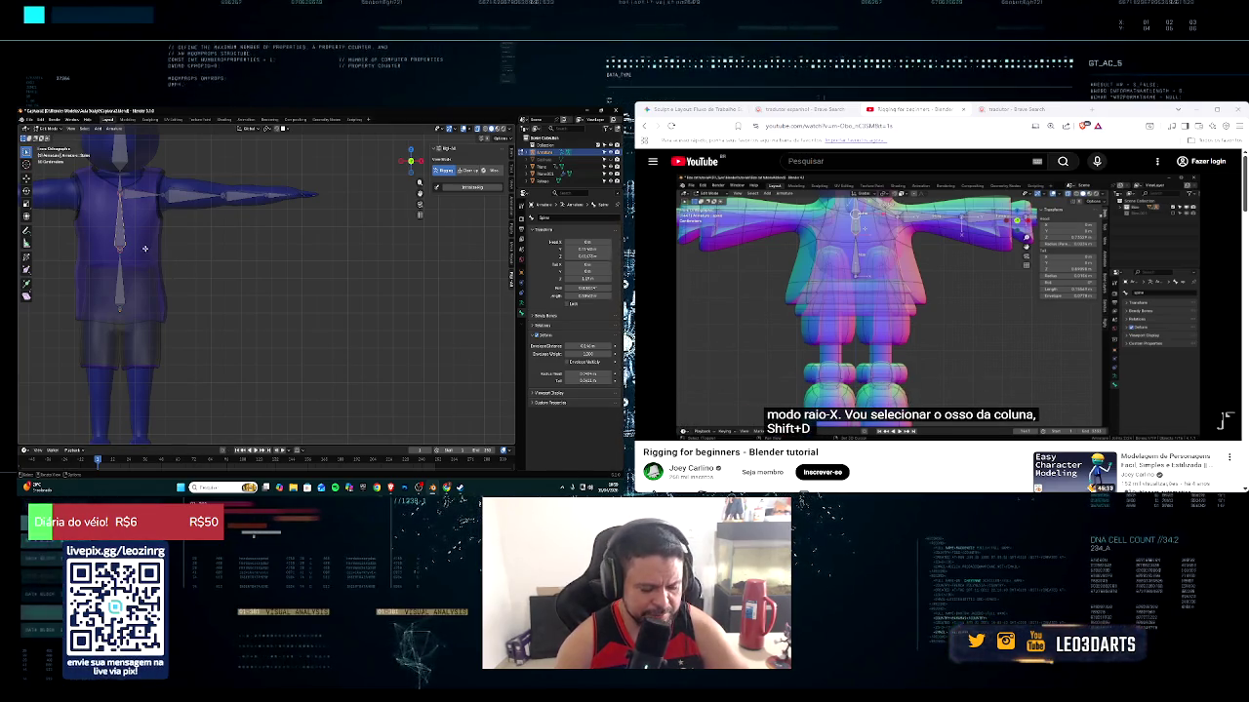
key("KP_5")
Duplicate the spine bone and rotate the copy 180° to point downward
key("shift+d")
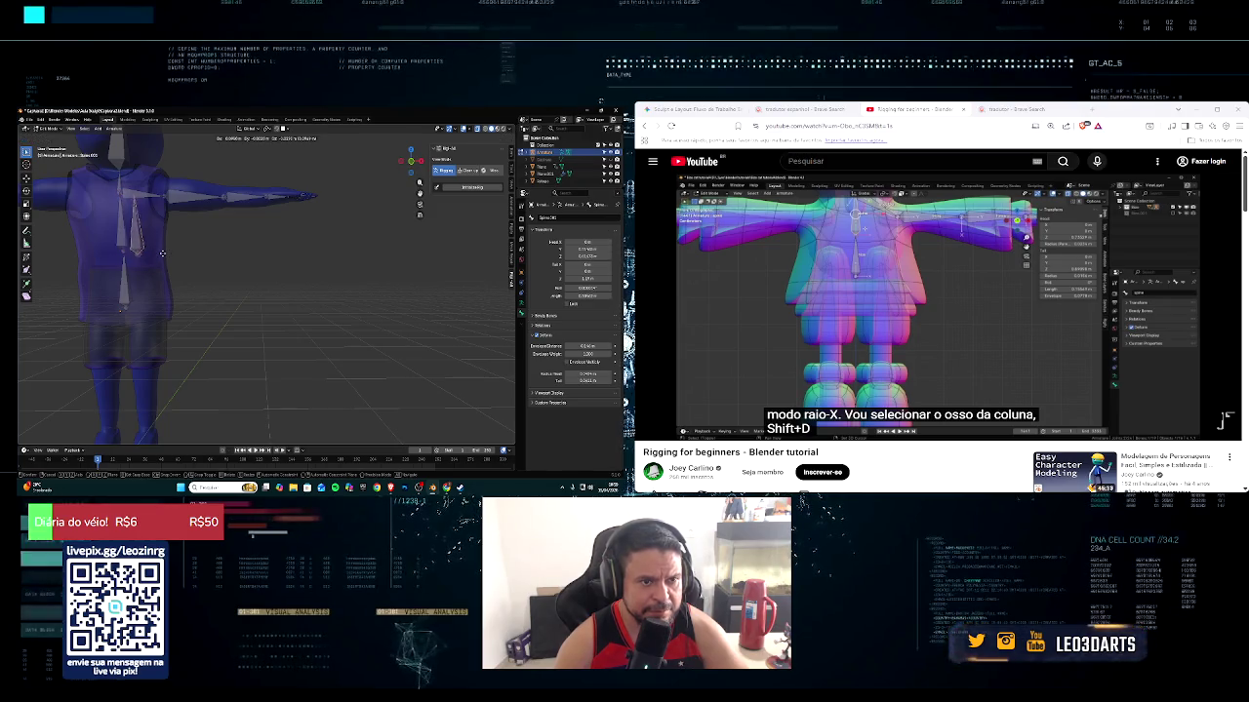
left_click(169, 266)
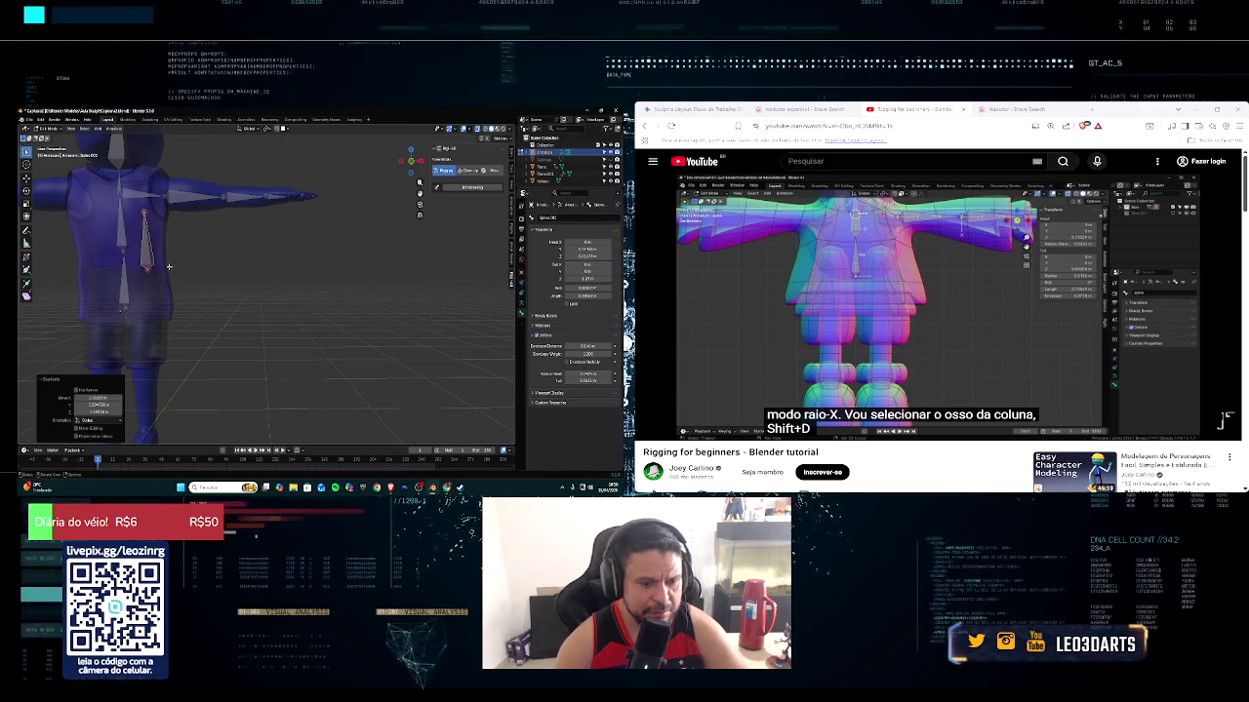
key("Escape")
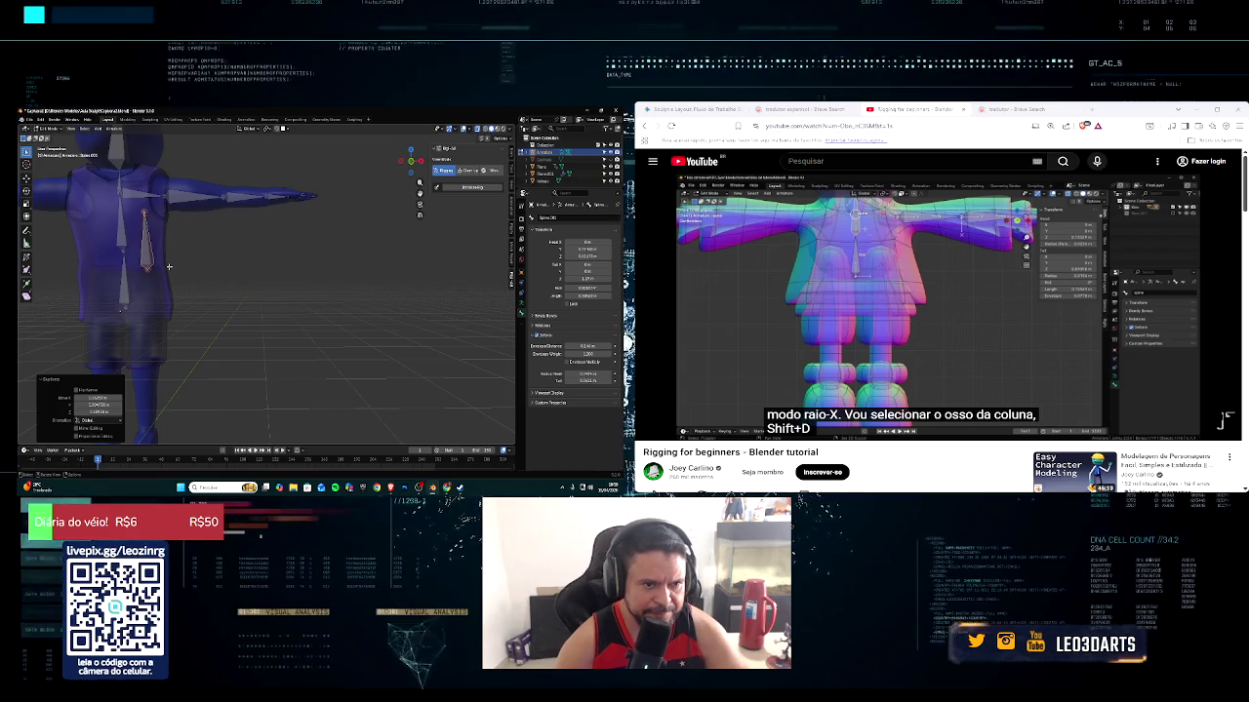
key("r")
left_click(169, 267)
mouse_move(676, 419)
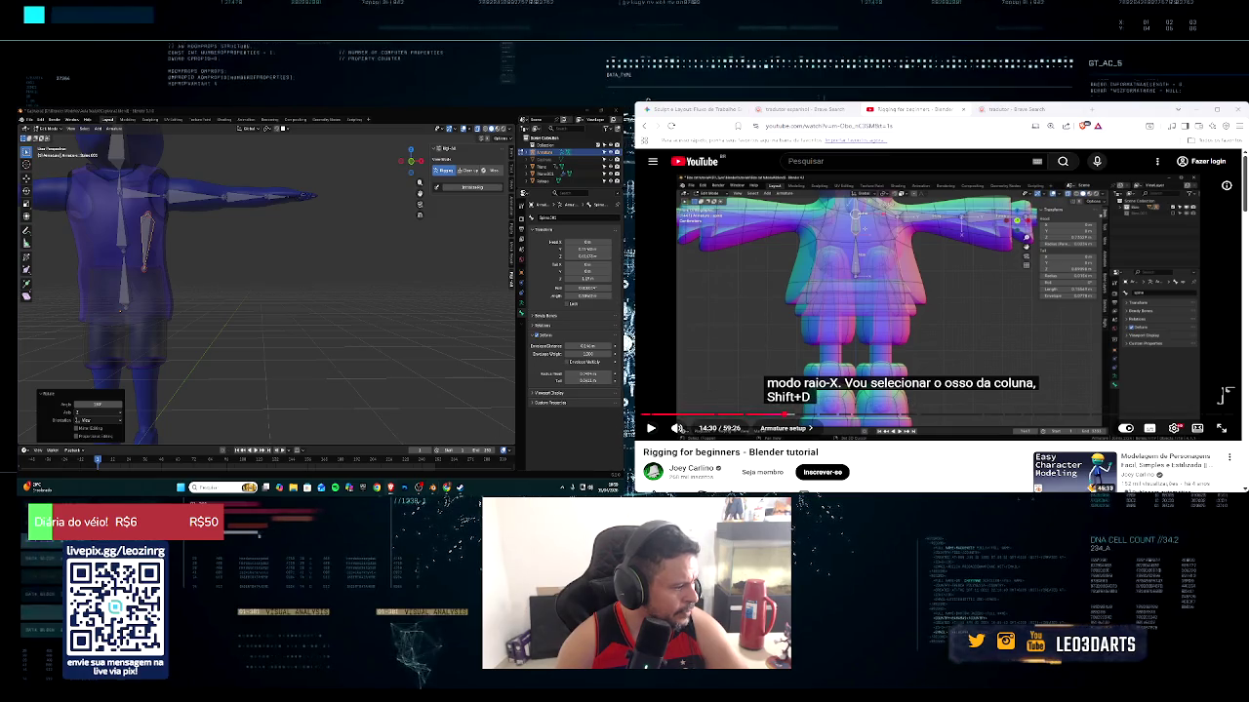
left_click(652, 427)
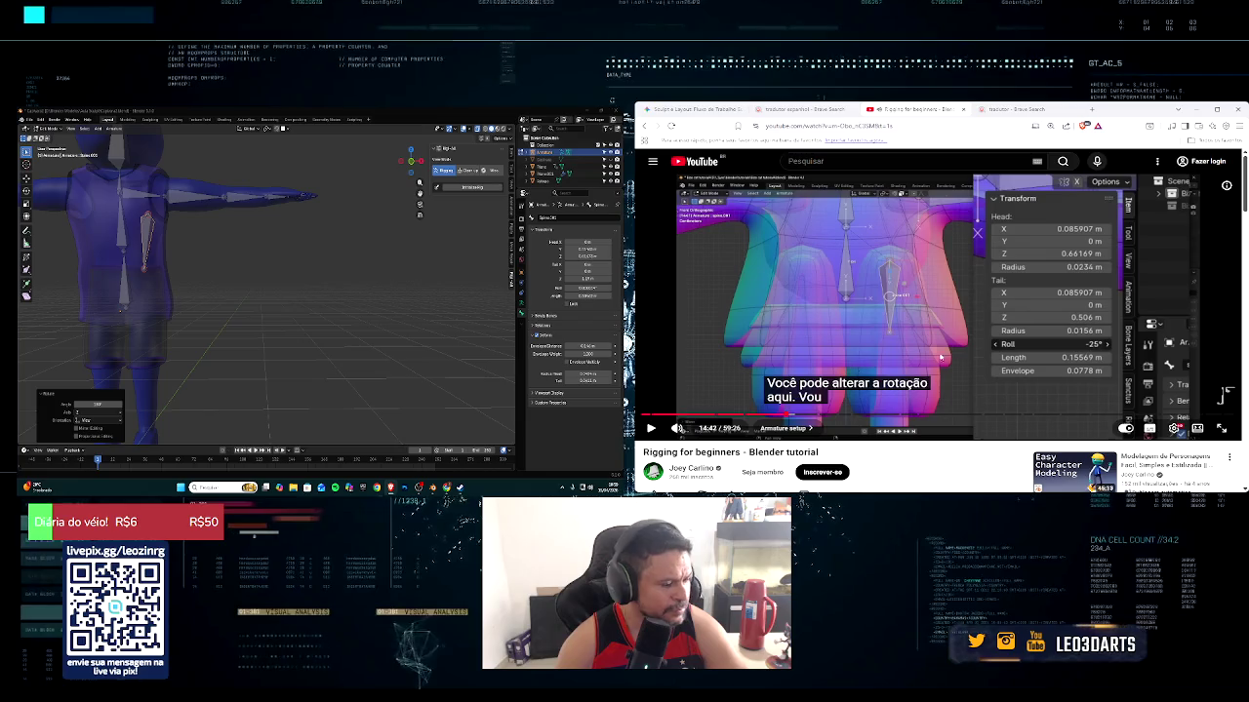
In front view, start moving the duplicated bone down toward the hip
middle_click_drag(155, 283, 162, 284)
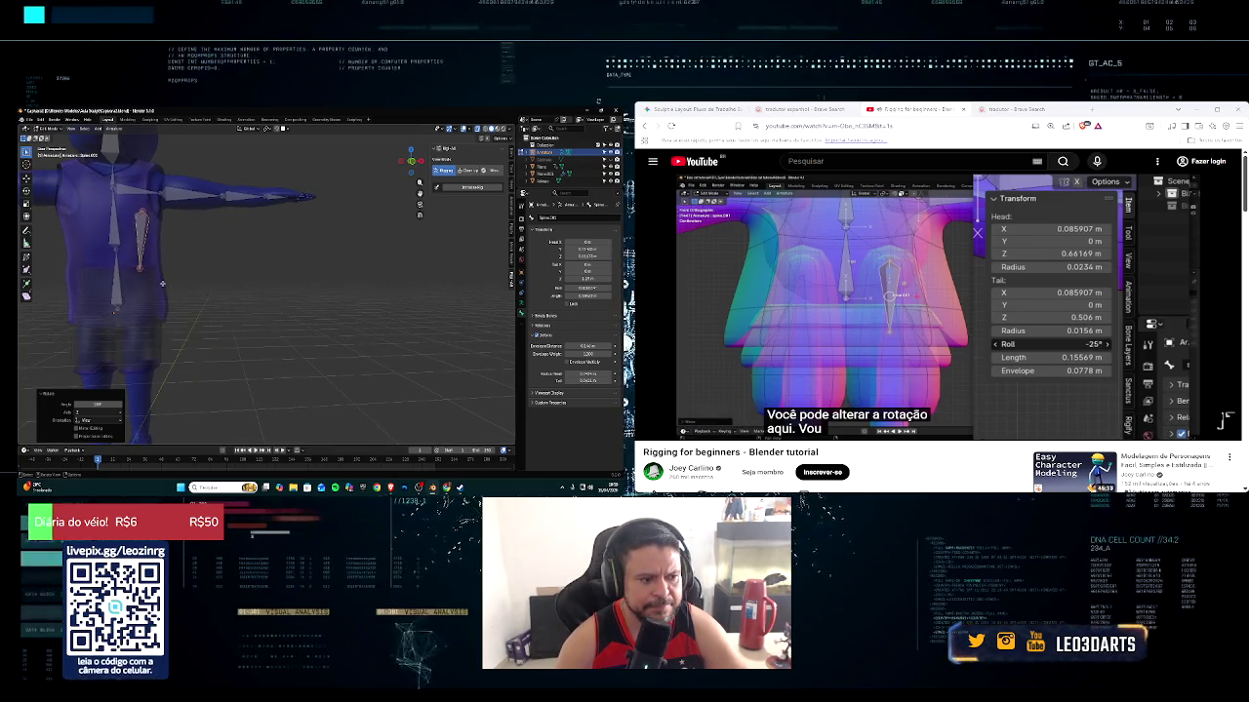
key("KP_1")
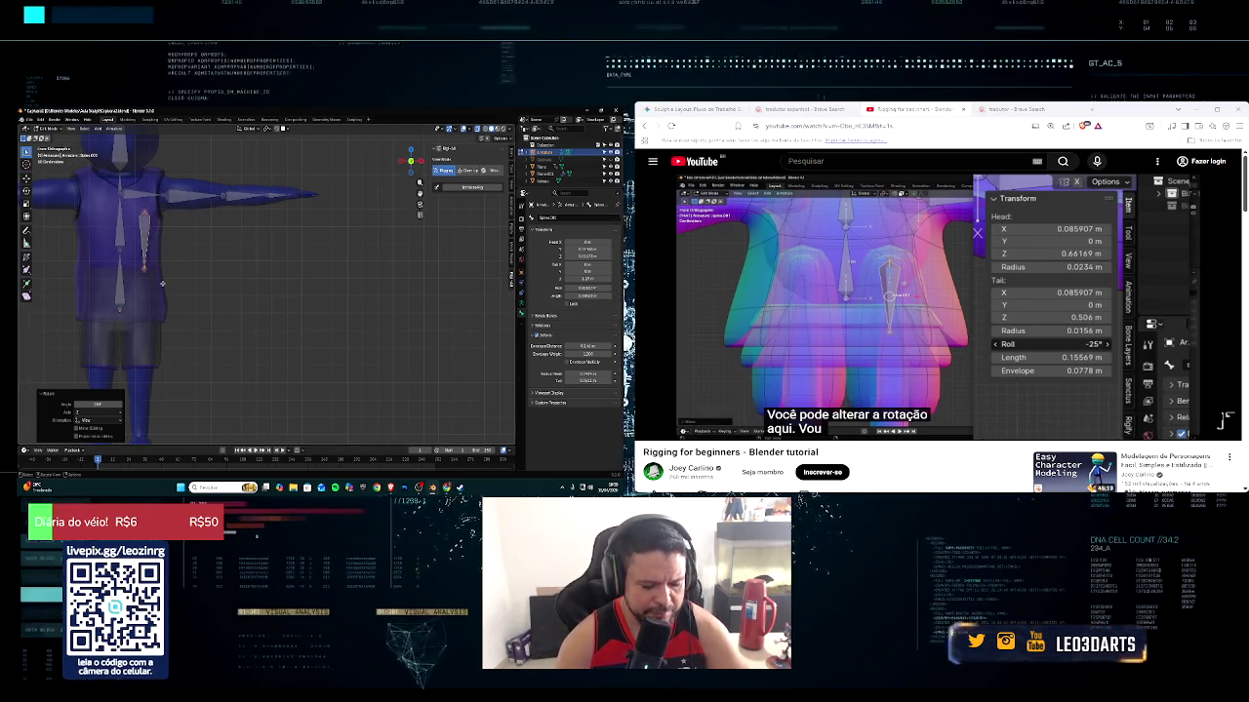
key("g")
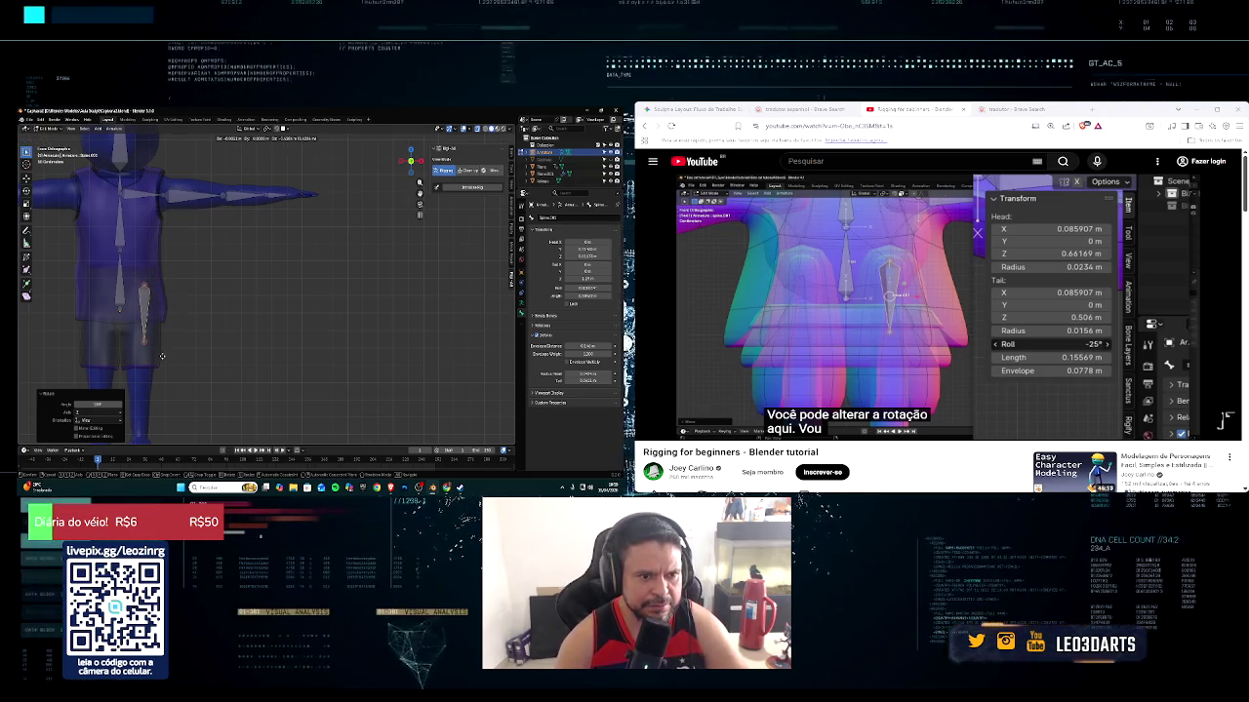
Drop the duplicated bone near the hip and zoom in on the legs
left_click(161, 360)
mouse_move(164, 338)
middle_mouse_down()
mouse_move(225, 333)
mouse_move(193, 321)
middle_mouse_up()
scroll(214, 331, "up", 3)
scroll(238, 329, "up", 2)
scroll(225, 333, "down", 3)
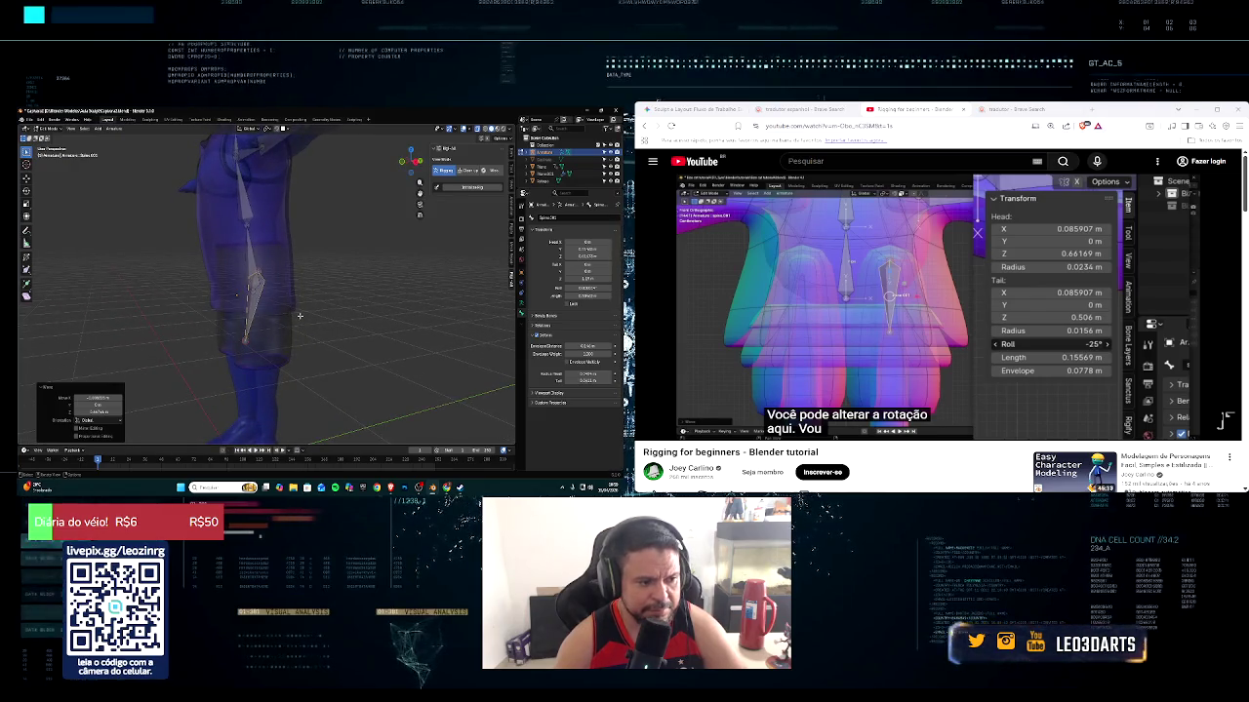
Move the leg bone's lower end to a new position
middle_click_drag(299, 315, 276, 338)
left_click(276, 337)
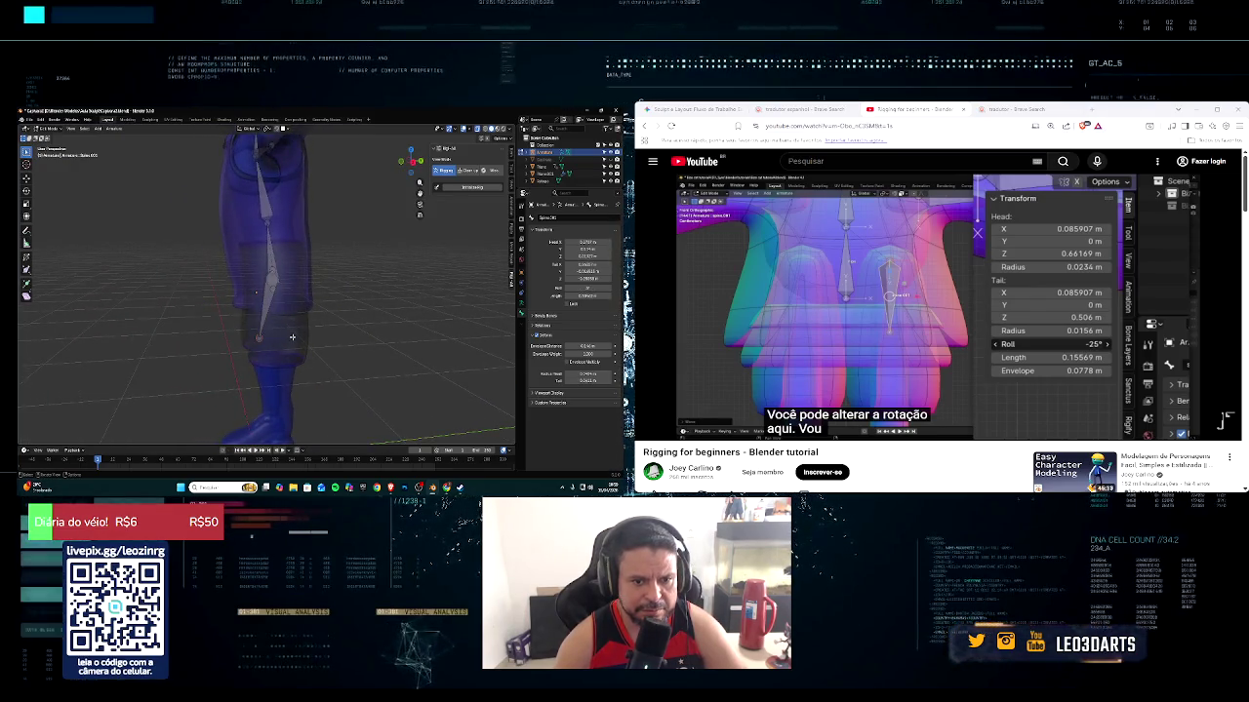
key("g")
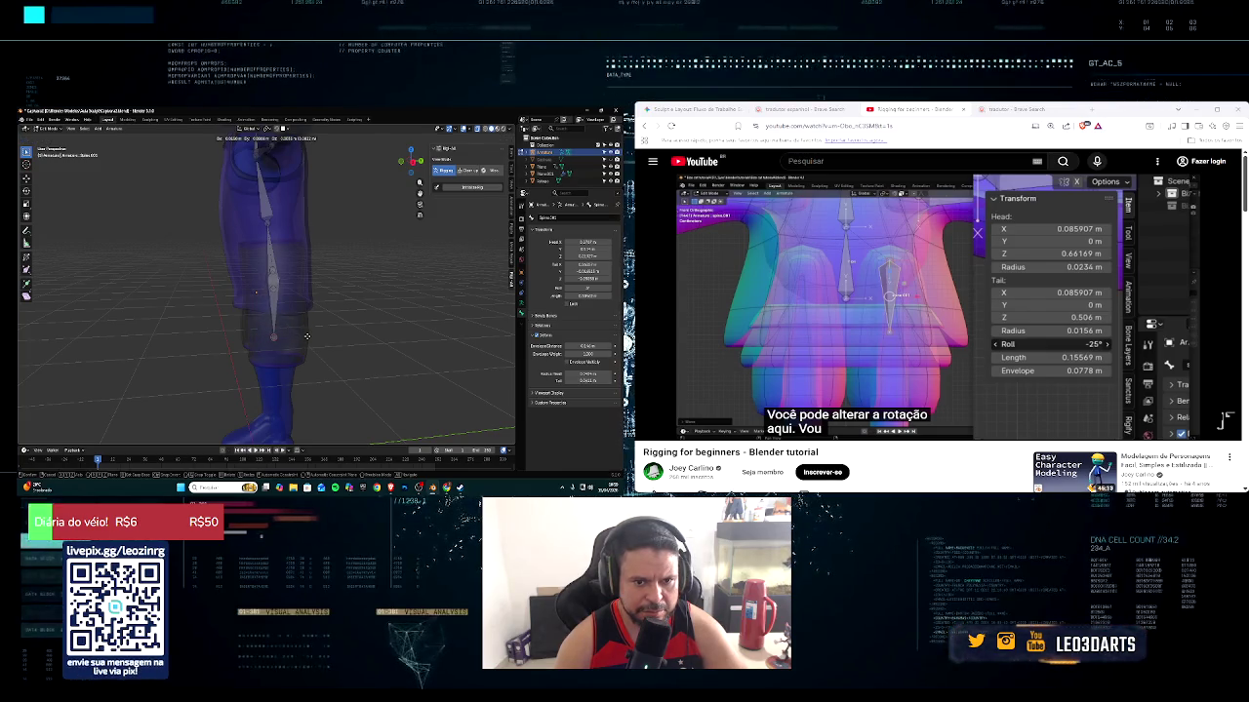
left_click(306, 336)
scroll(306, 336, "down", 3)
scroll(306, 335, "up", 5)
middle_click_drag(306, 335, 392, 332)
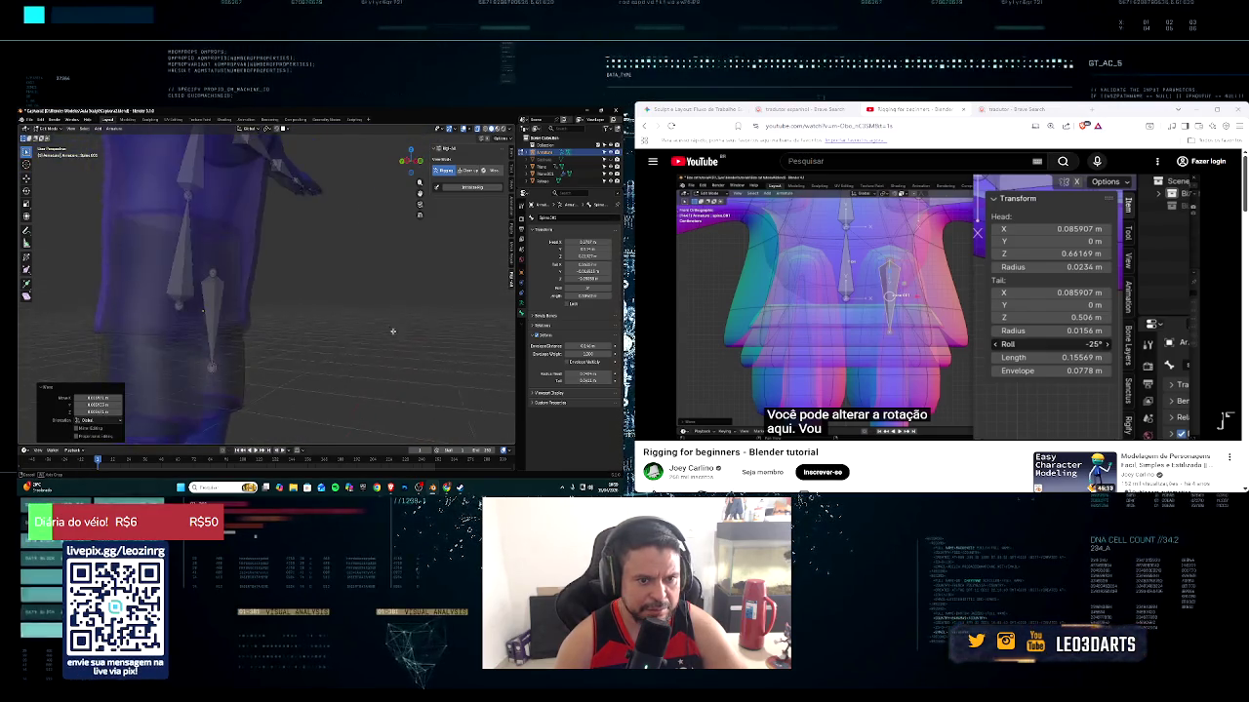
In right side view, reposition the leg bone joint to follow the leg
key("KP_3")
scroll(336, 359, "down", 2)
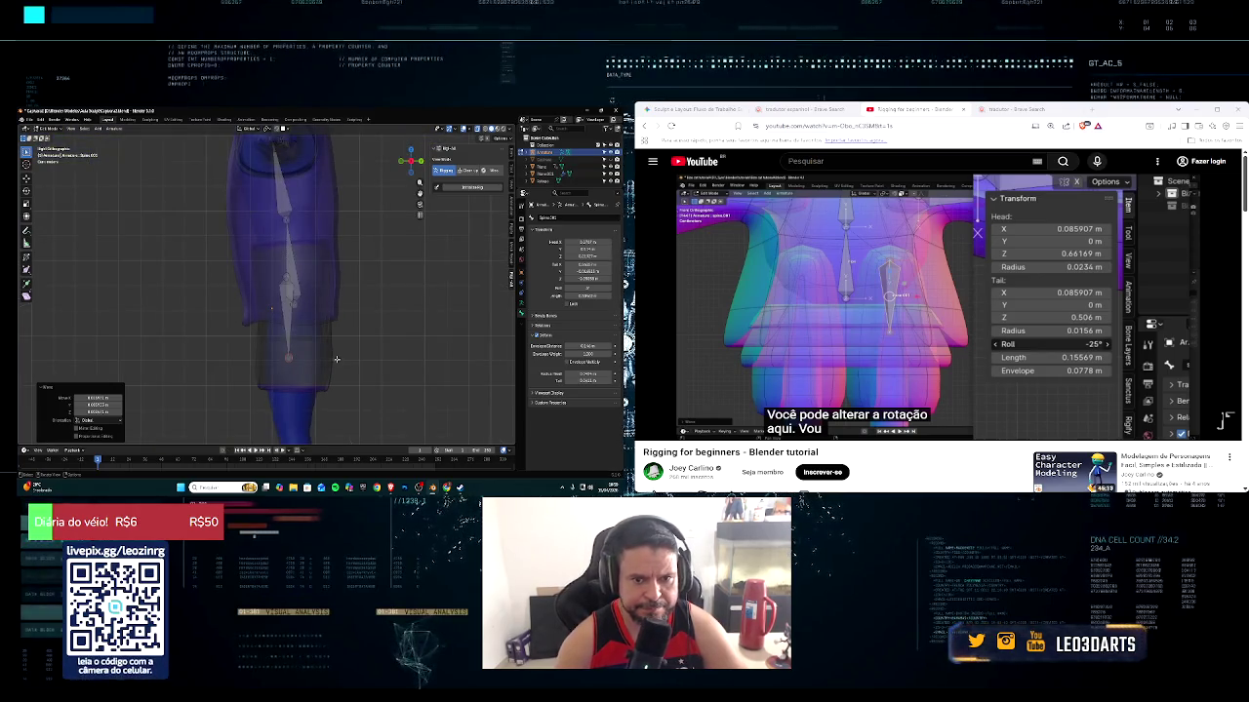
key("g")
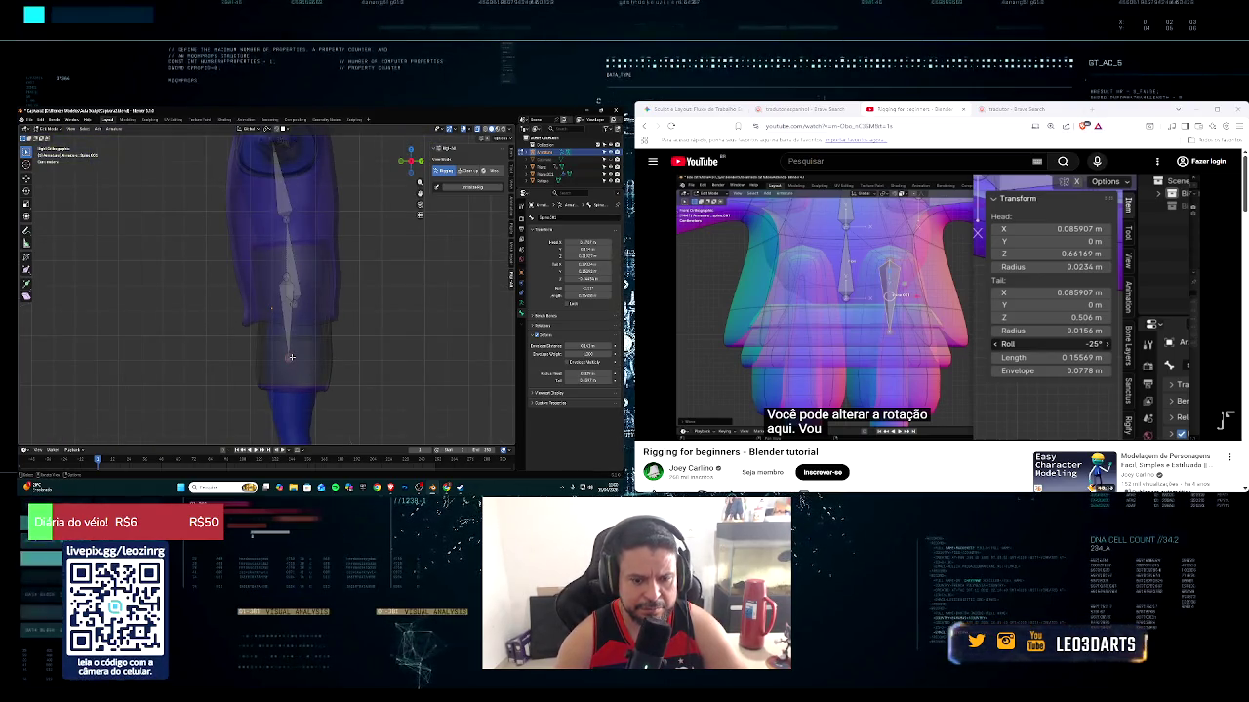
key("g")
left_click(293, 358)
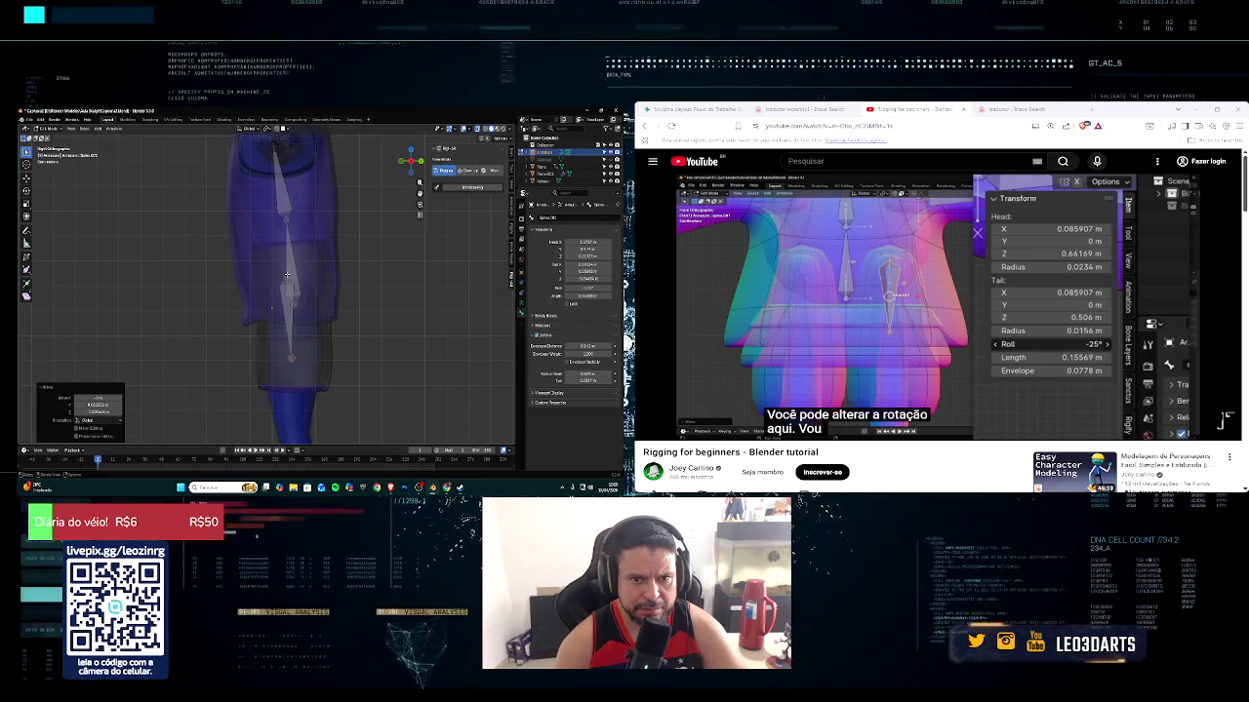
key("g")
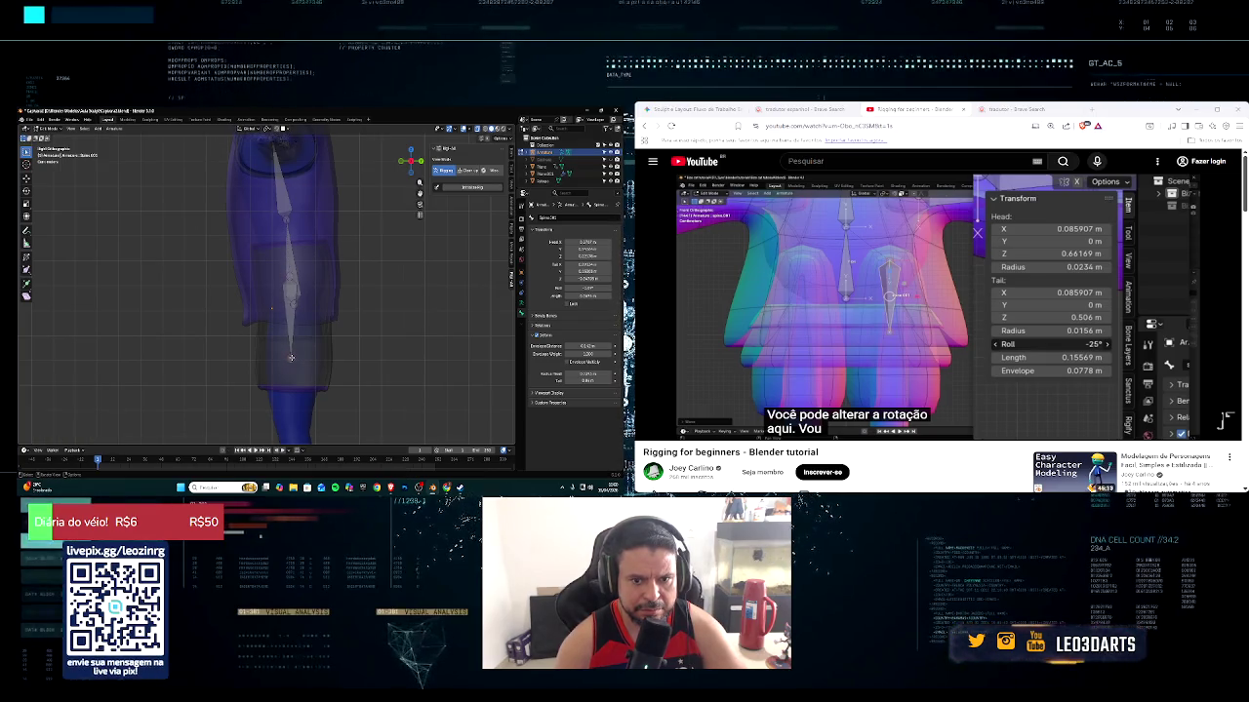
left_click(291, 358)
mouse_move(290, 358)
middle_mouse_down()
mouse_move(349, 353)
mouse_move(369, 380)
middle_mouse_up()
scroll(356, 357, "up", 3)
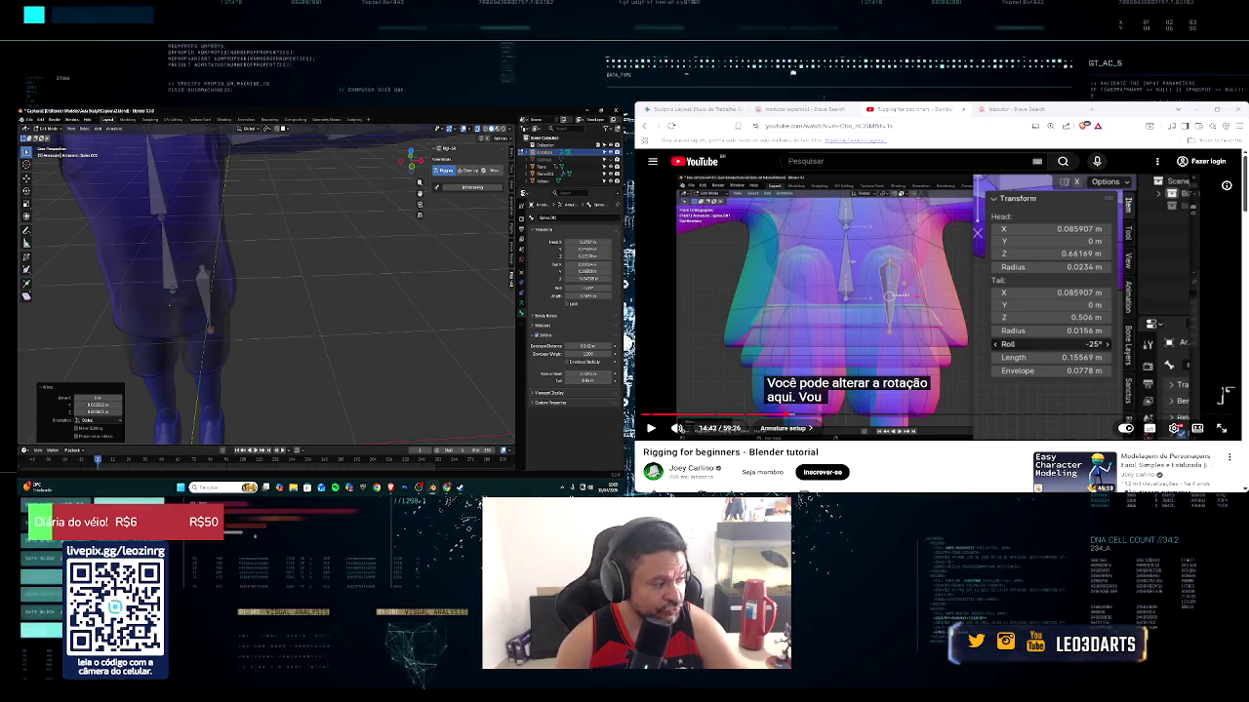
key("space")
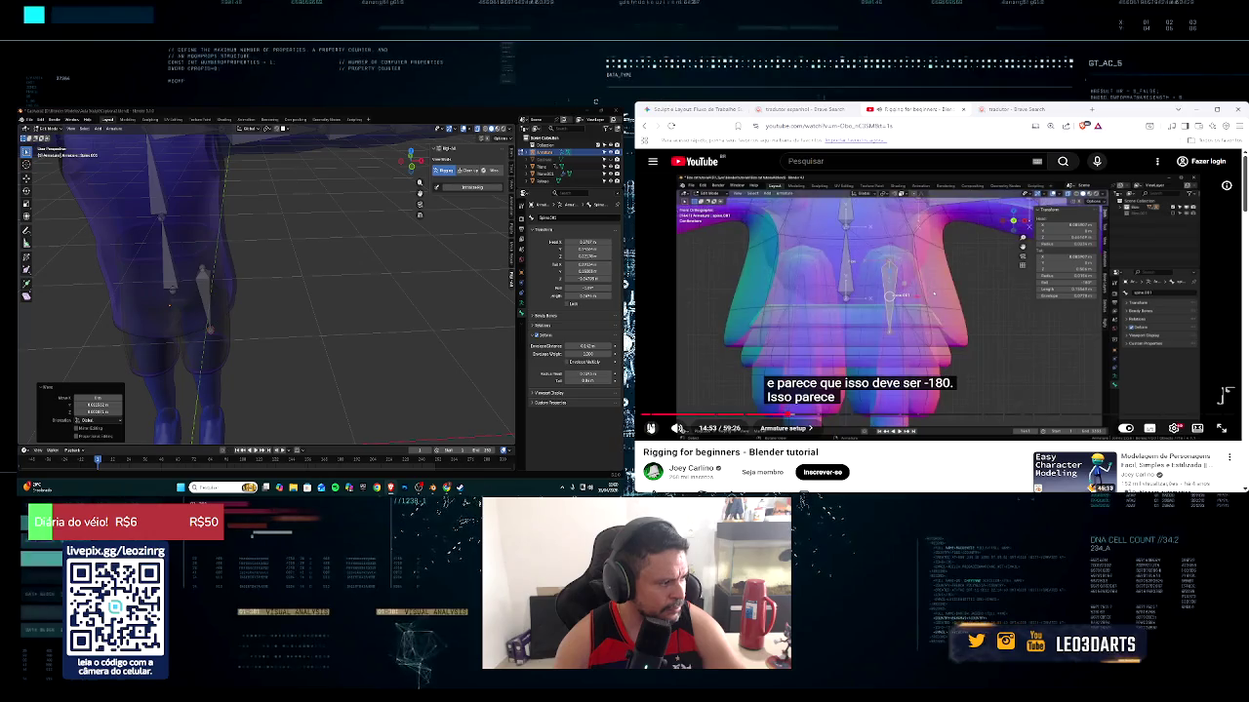
Change the lower leg bone's Roll value in the sidebar Item tab
left_click(204, 306)
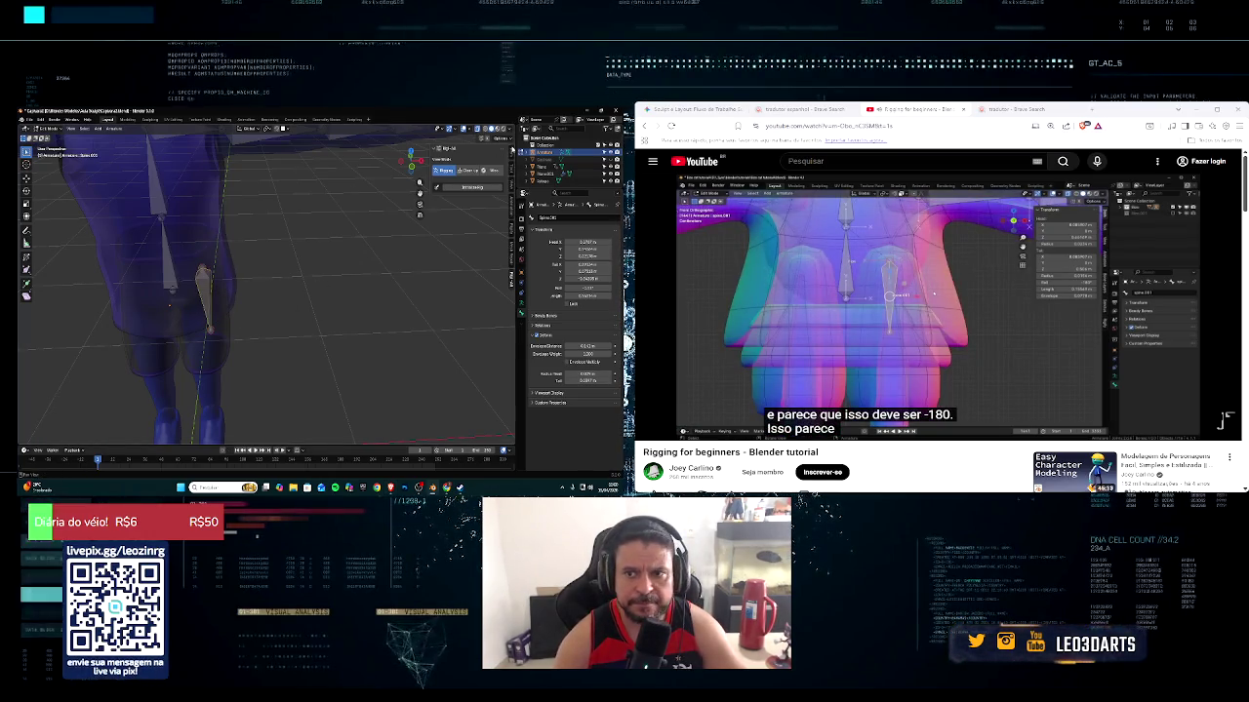
left_click(513, 167)
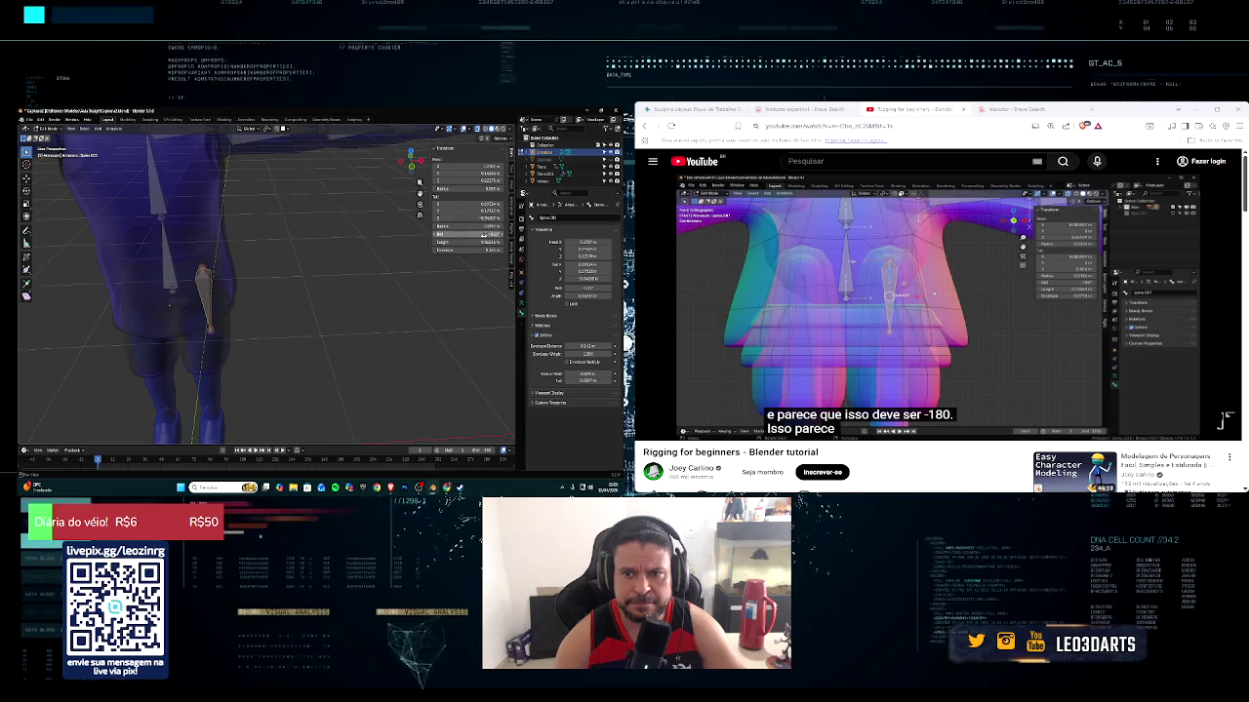
key("Return")
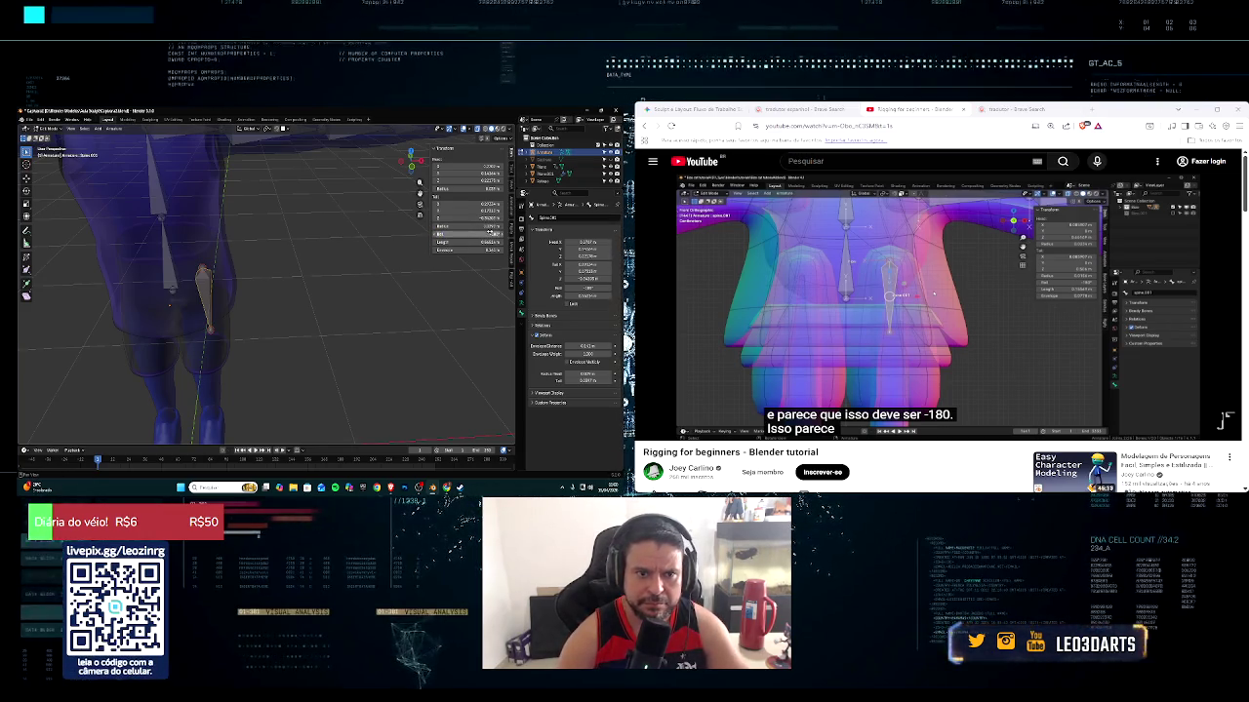
Move the lower leg bone sideways along X to line up with the thigh
middle_click_drag(368, 291, 221, 347)
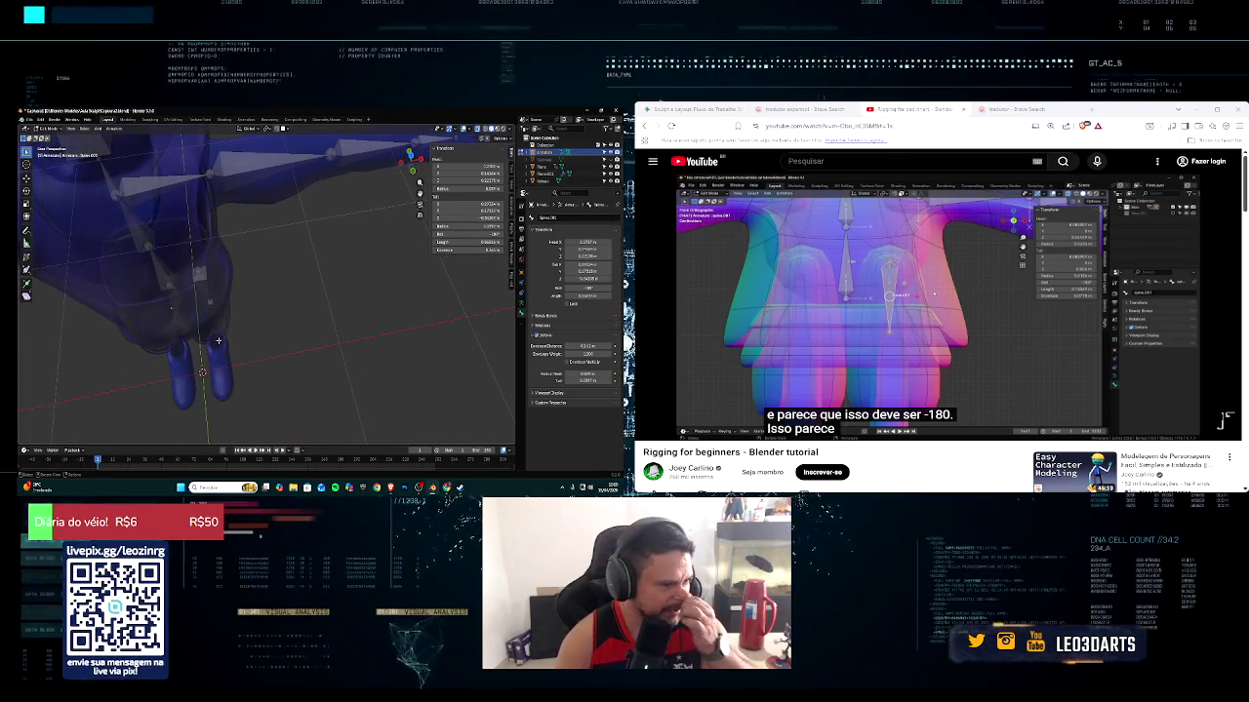
mouse_move(219, 341)
middle_mouse_down()
mouse_move(228, 296)
mouse_move(290, 310)
middle_mouse_up()
key("g")
key("x")
left_click(267, 366)
middle_click_drag(267, 367, 318, 357)
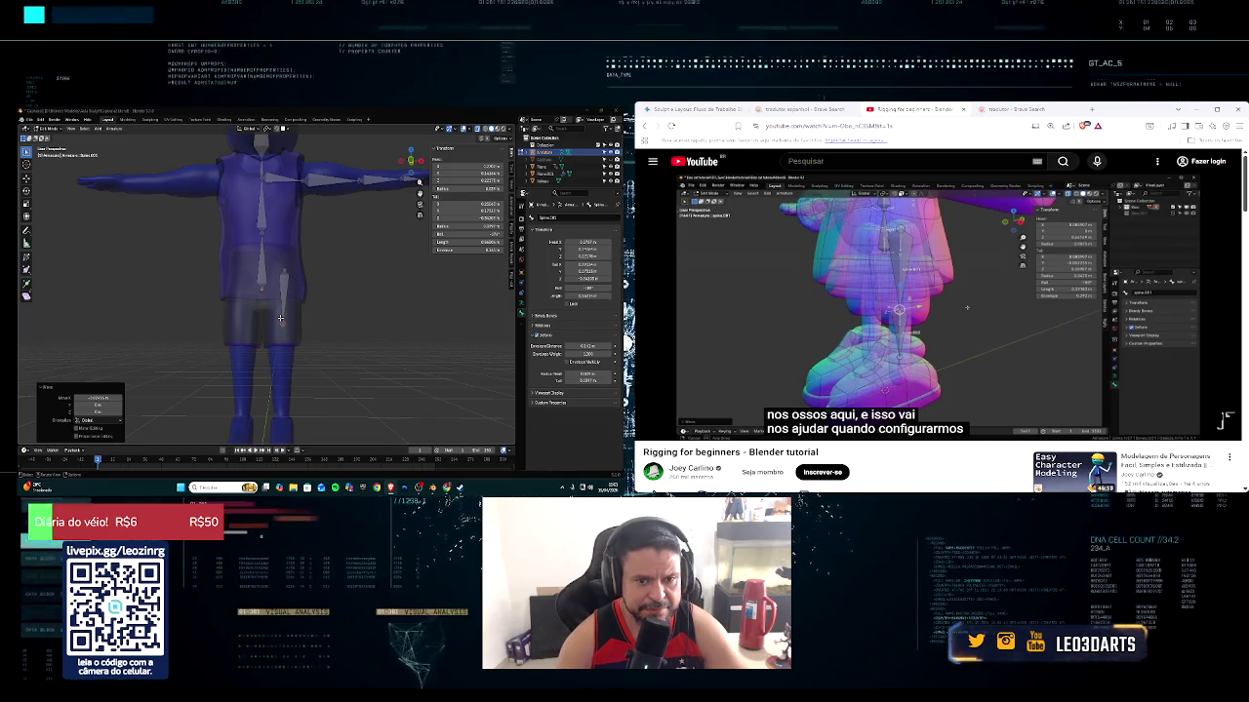
Lower the bone tail along Z down the leg
key("g")
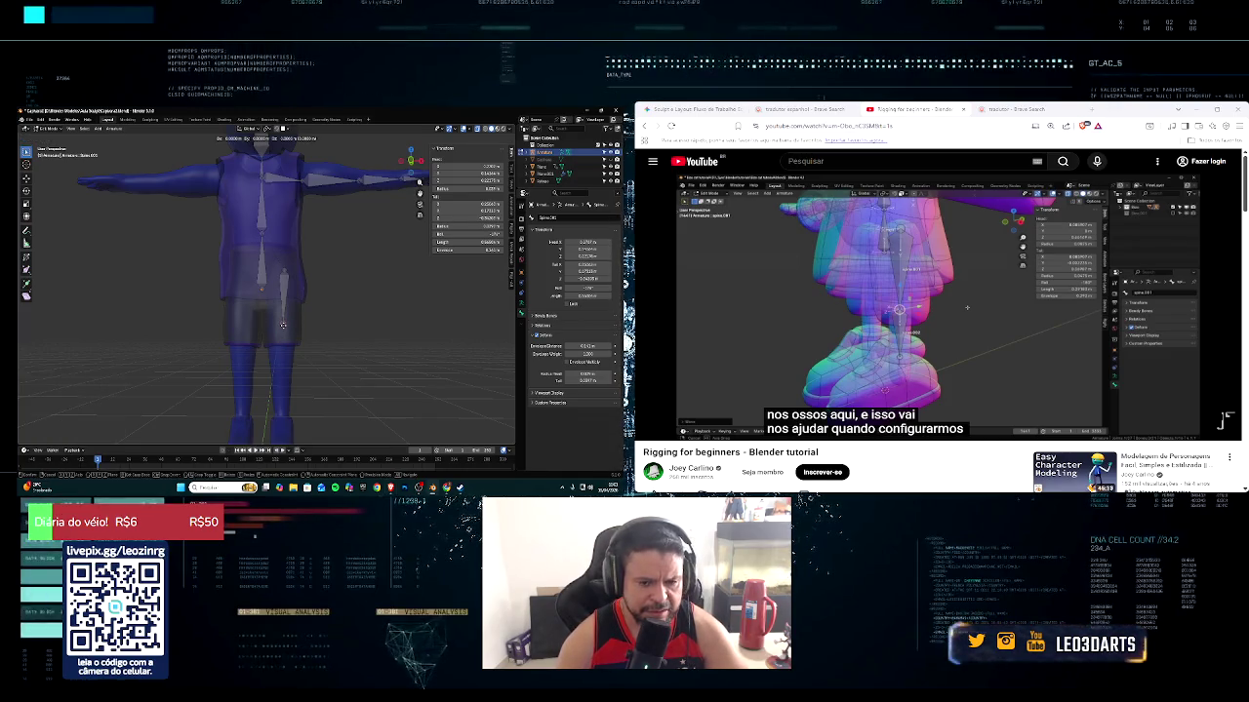
key("z")
left_click(285, 375)
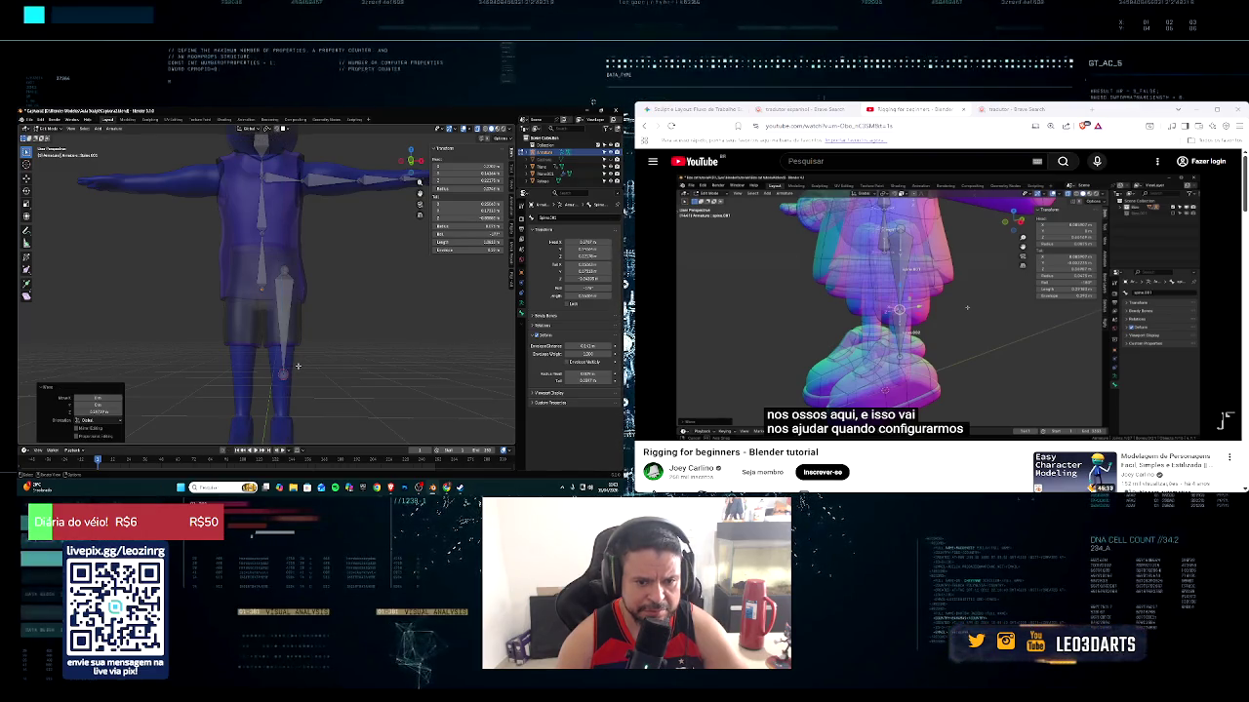
middle_click_drag(298, 366, 304, 302, "shift")
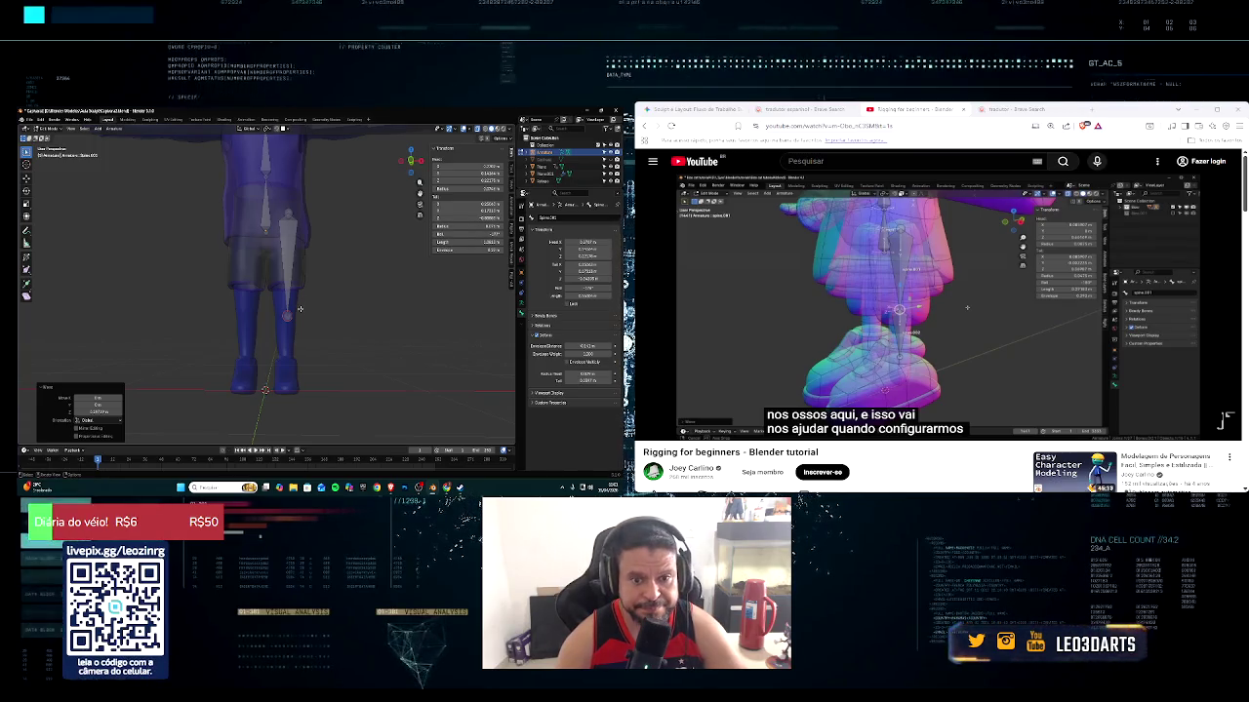
Shift the bone twice along X to align it with the leg
key("g")
key("x")
left_click(298, 310)
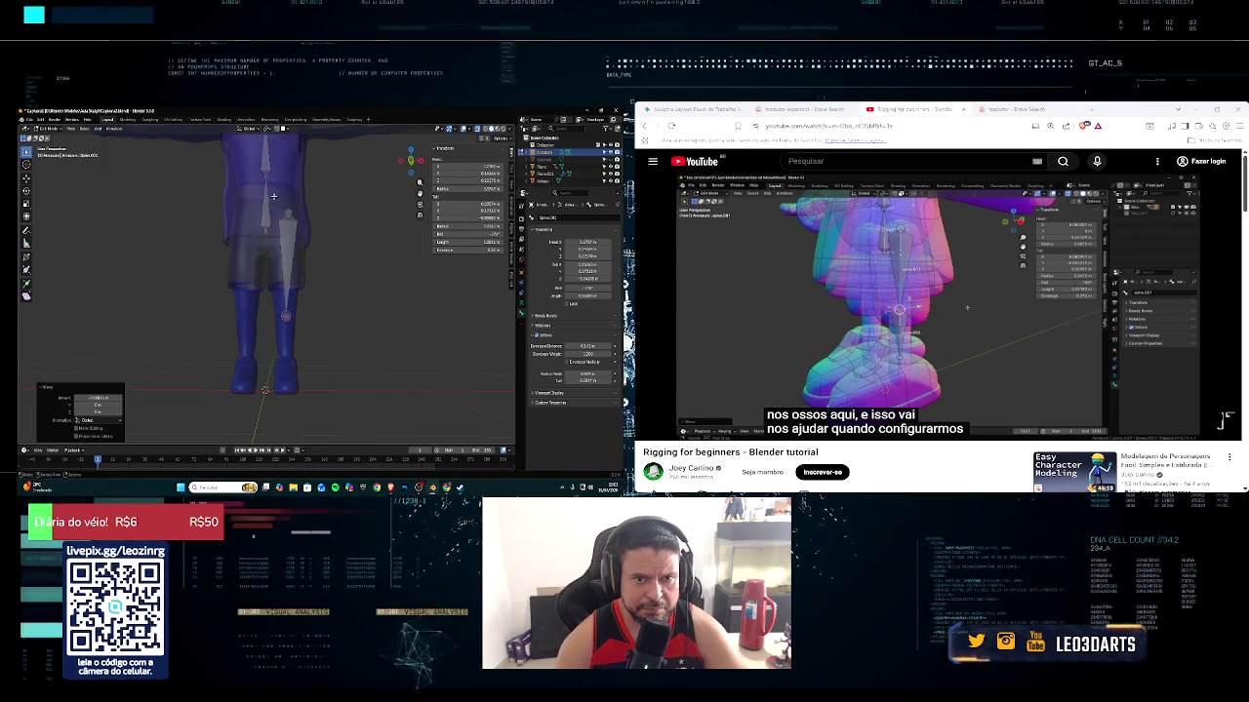
key("g")
key("x")
left_click(332, 241)
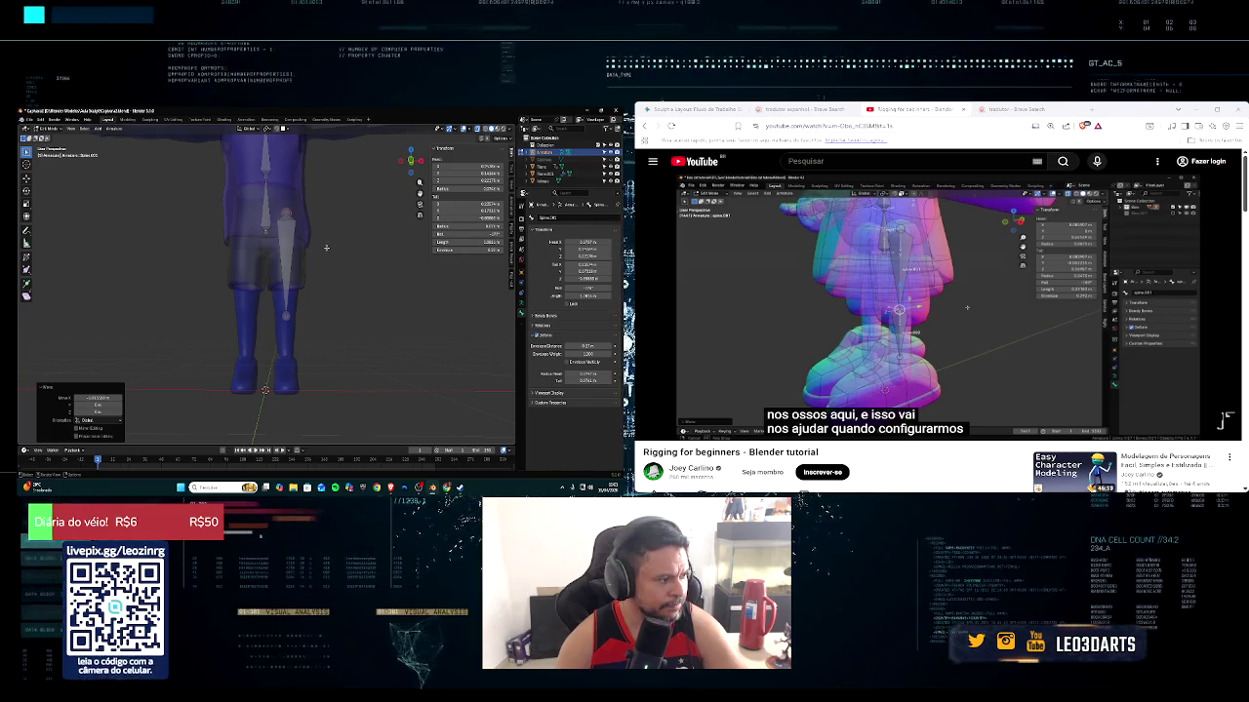
Select the bone's lower end and adjust it along the Y axis
left_click(287, 318)
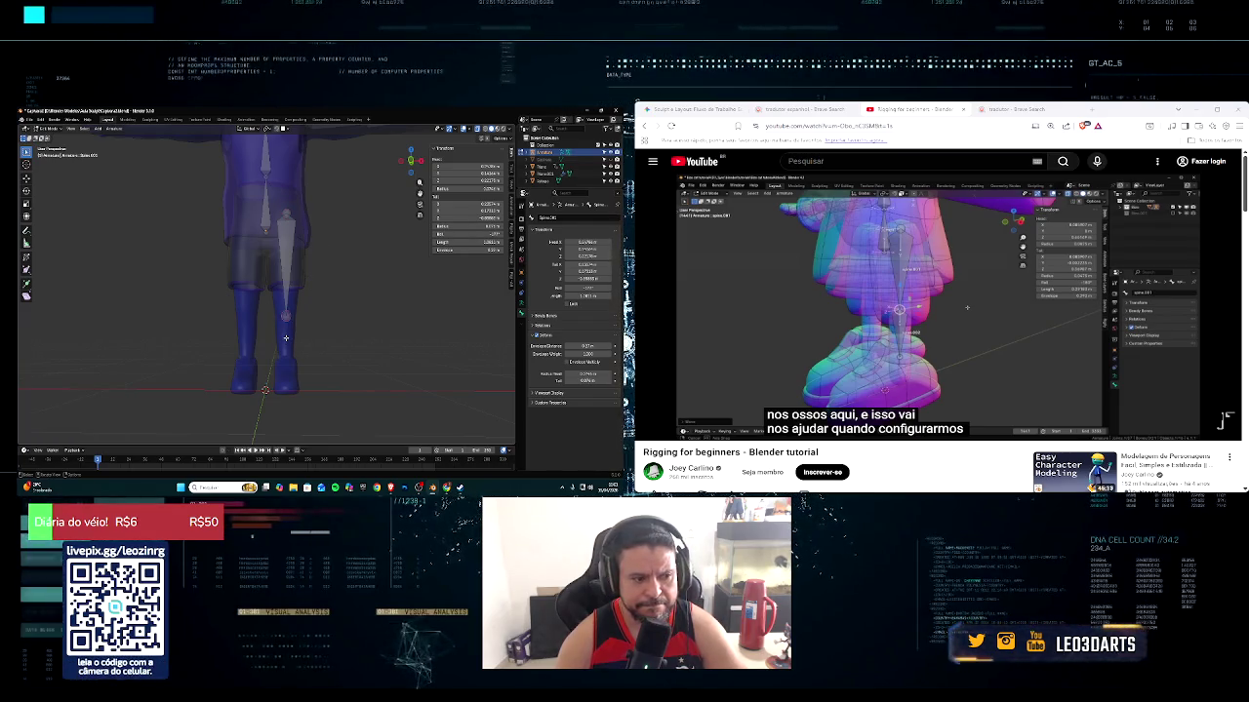
left_click(286, 337)
middle_click_drag(285, 337, 353, 383)
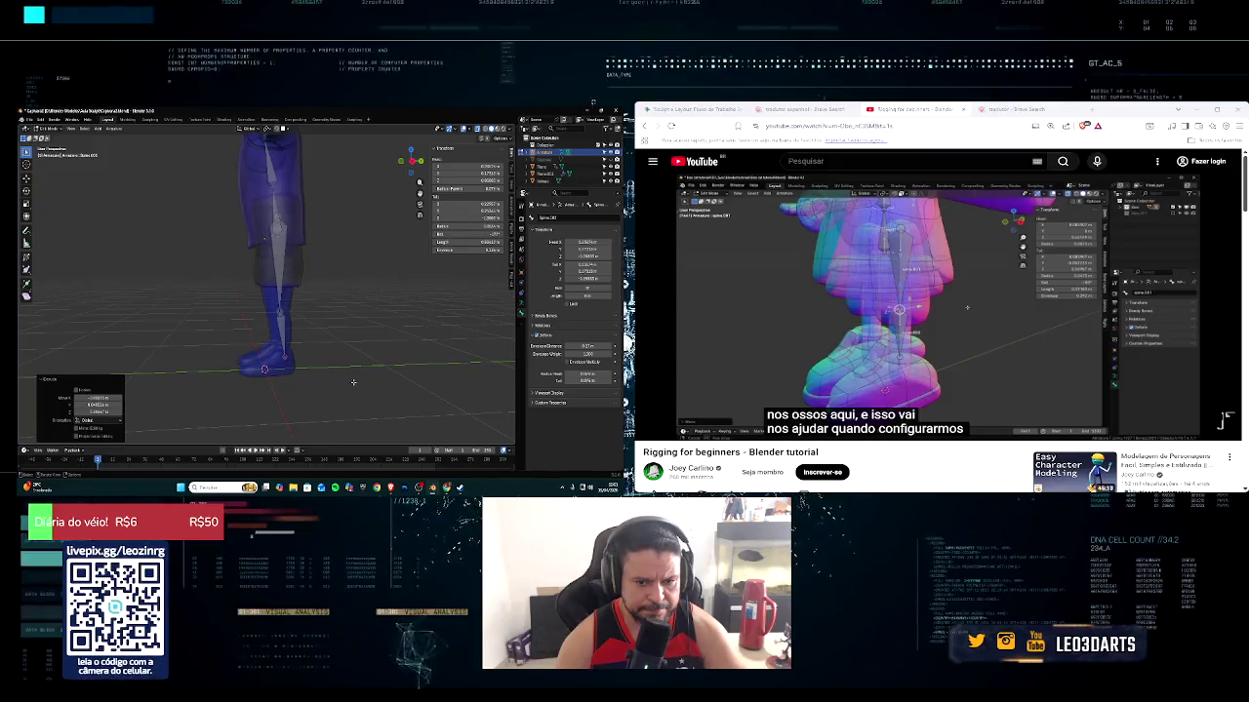
key("y")
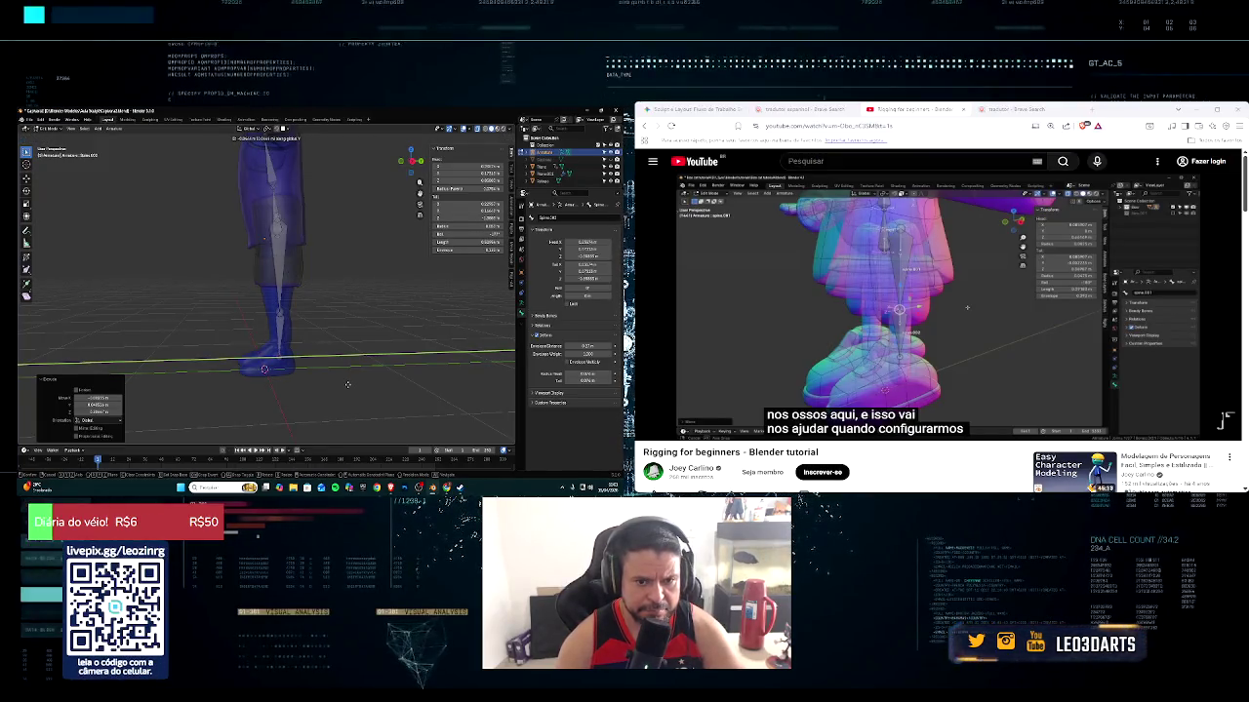
left_click(347, 385)
middle_click_drag(348, 384, 296, 353)
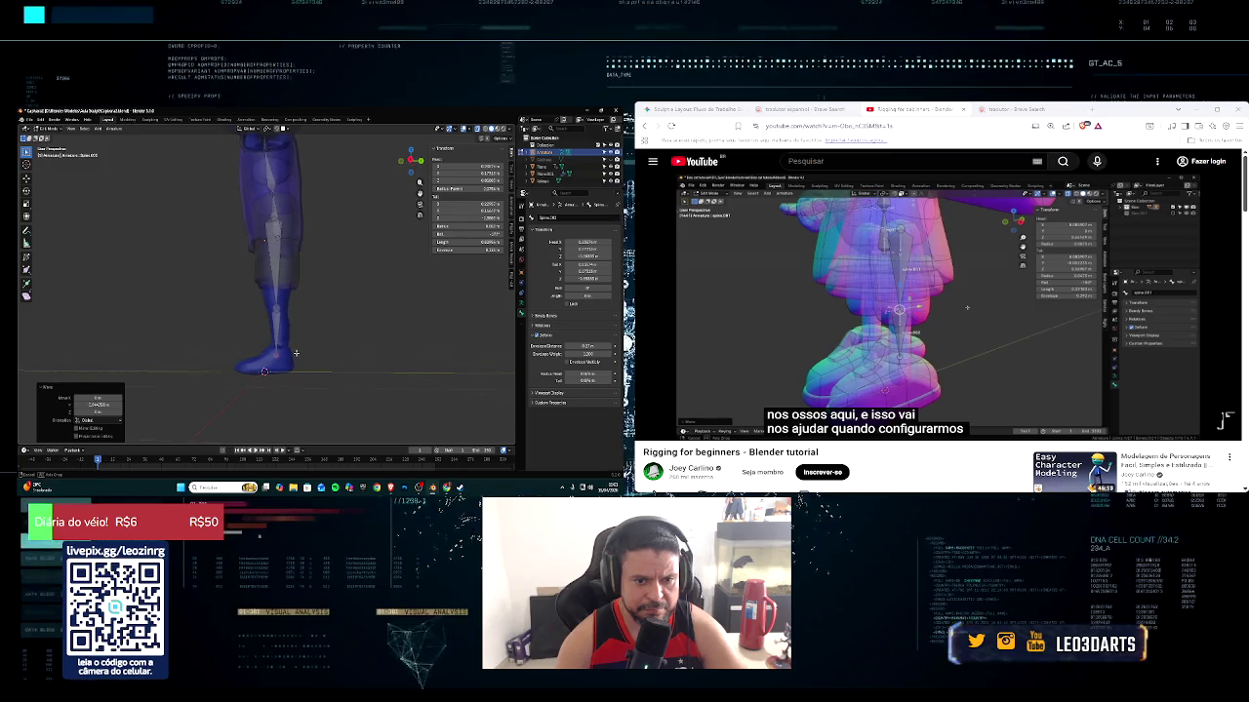
Extrude a new bone straight down Z to the ankle, cancelling an extra extrusion
key("e")
key("z")
left_click(289, 354)
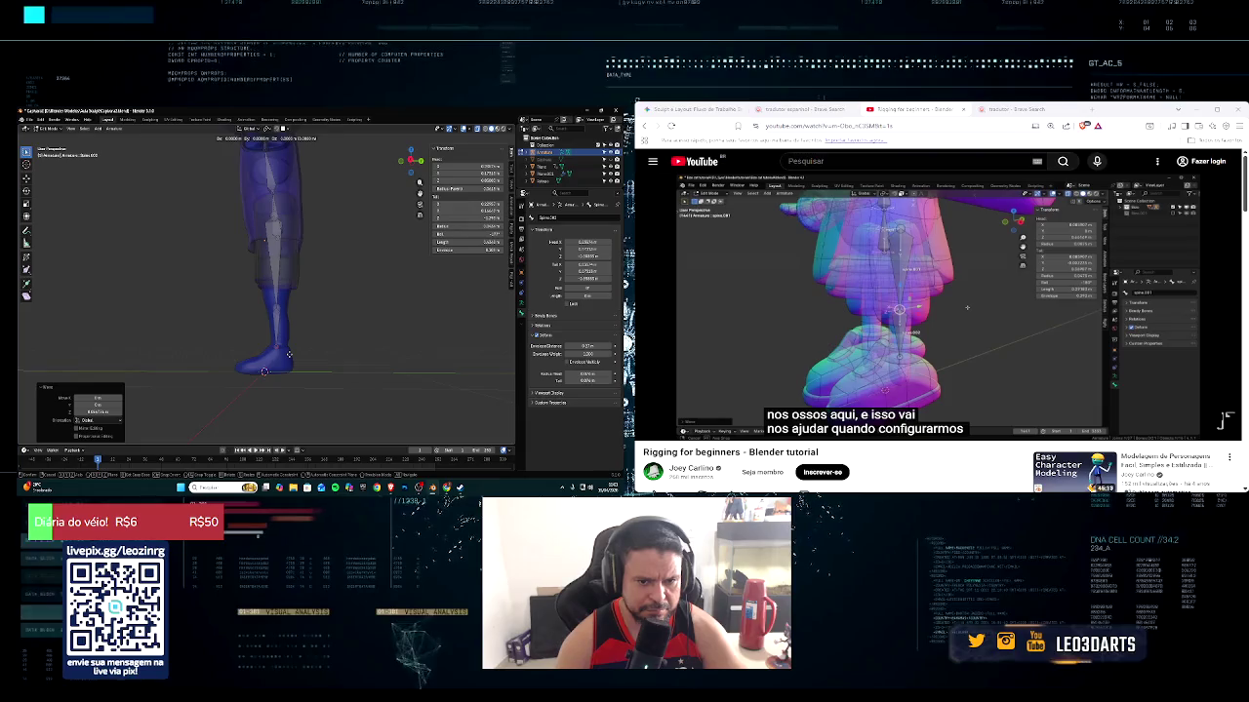
key("e")
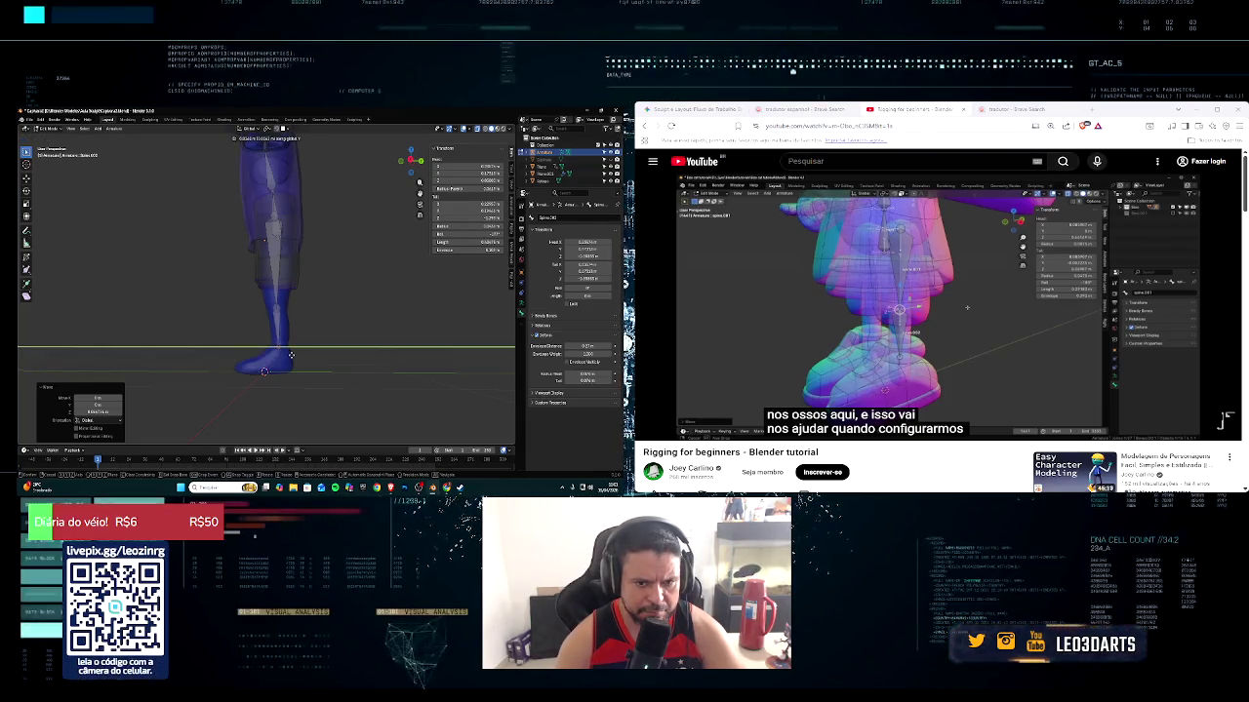
right_click(289, 354)
middle_click_drag(289, 354, 376, 361)
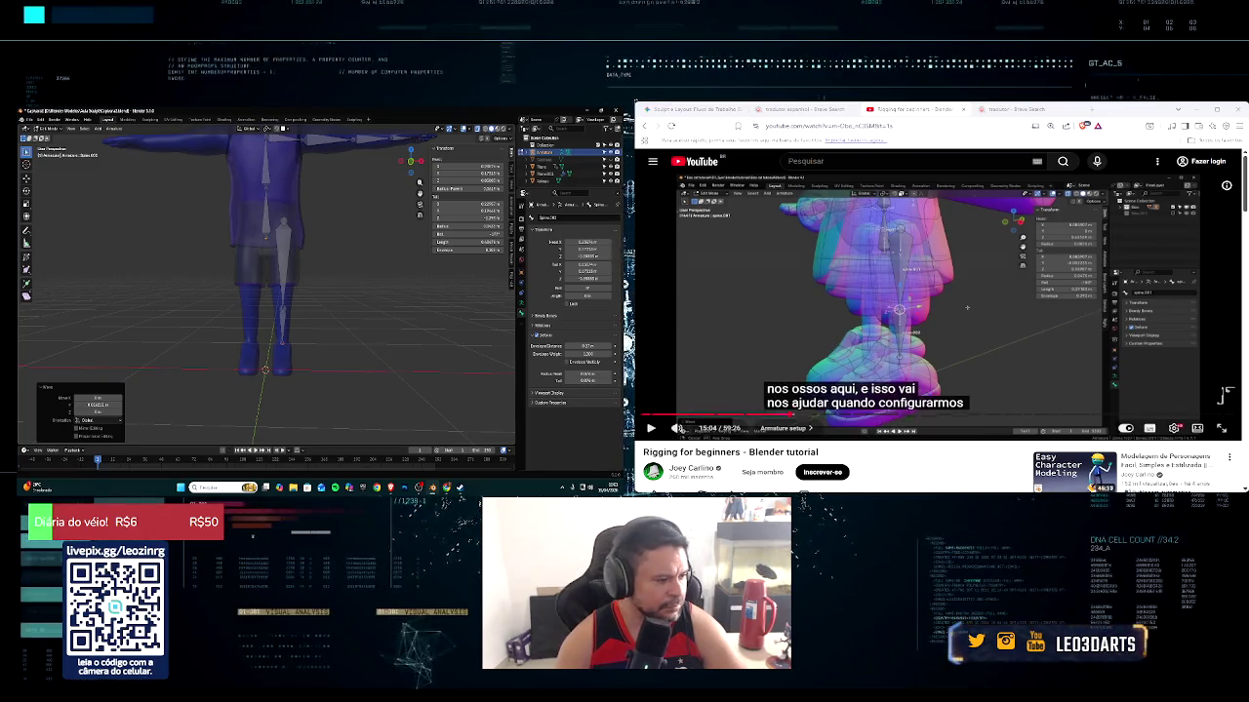
In side view, extrude a new bone from the ankle
left_click(651, 429)
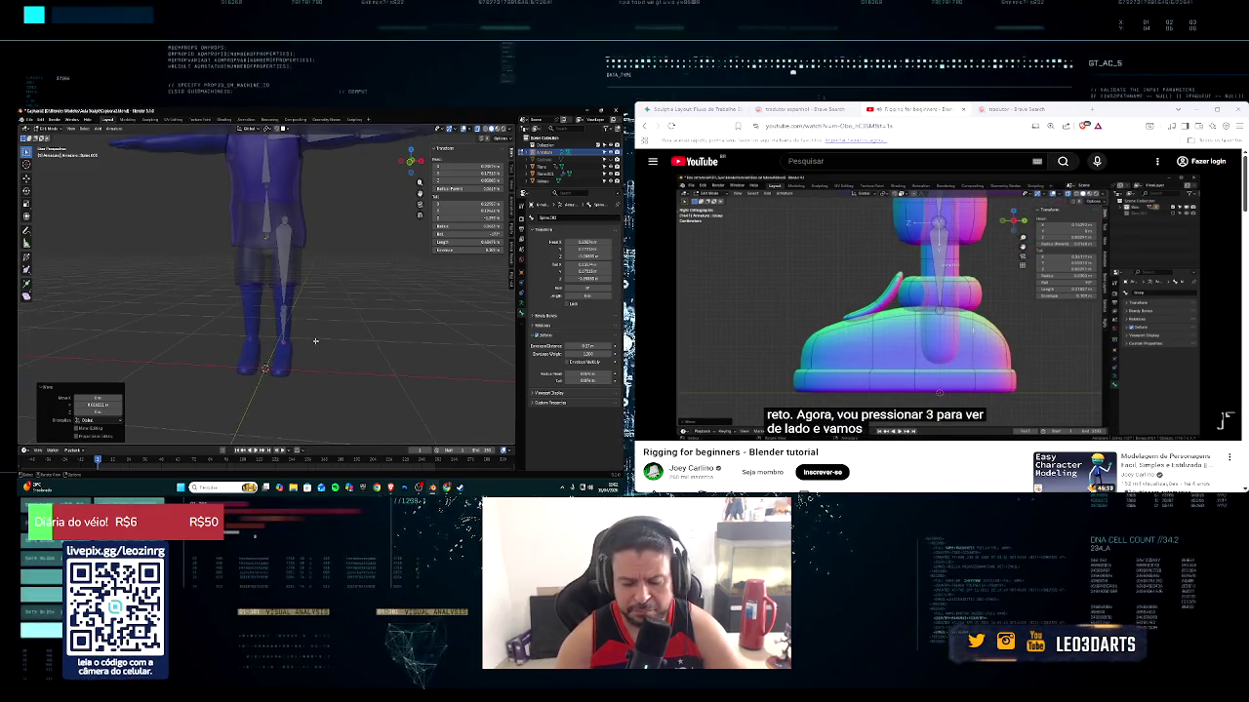
key("KP_3")
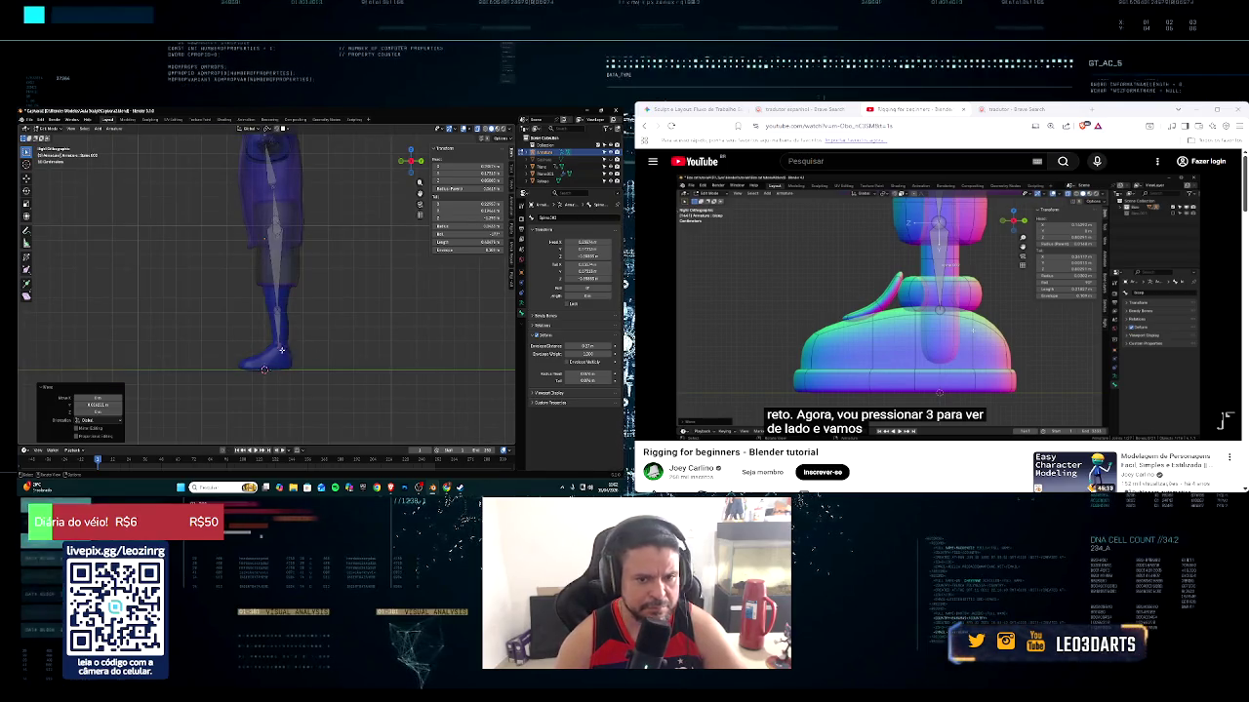
left_click(1224, 395)
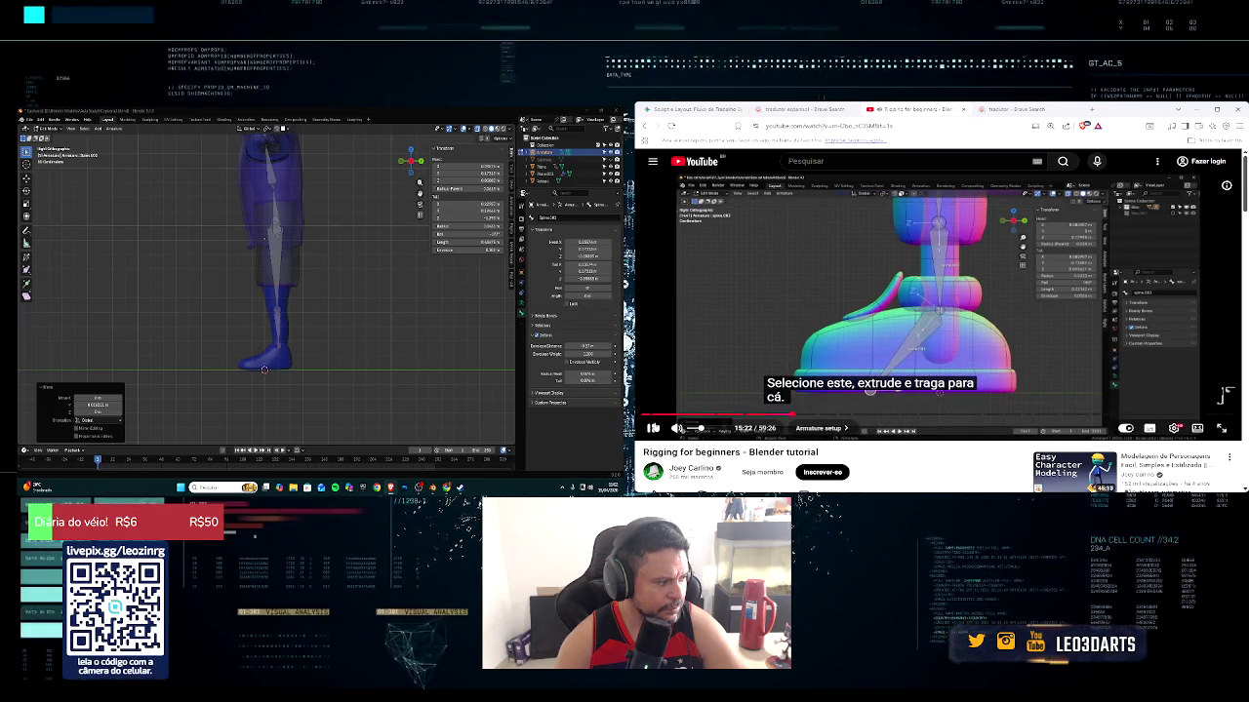
left_click(1024, 351)
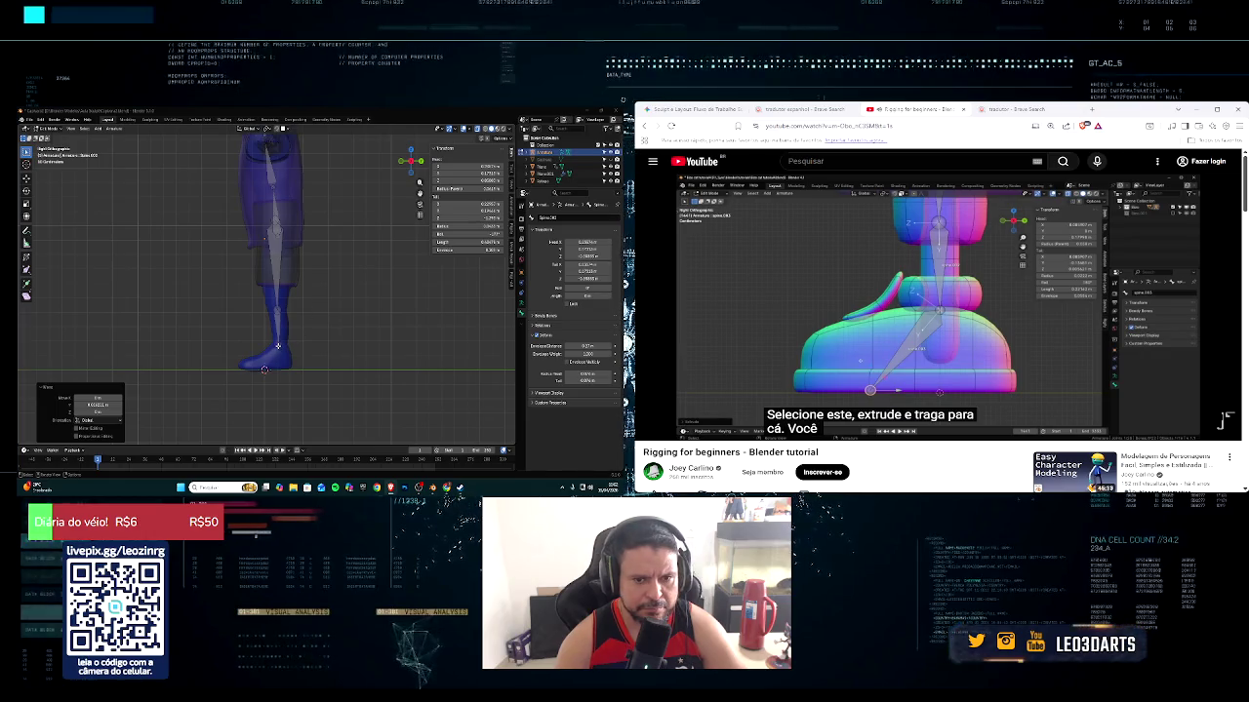
key("e")
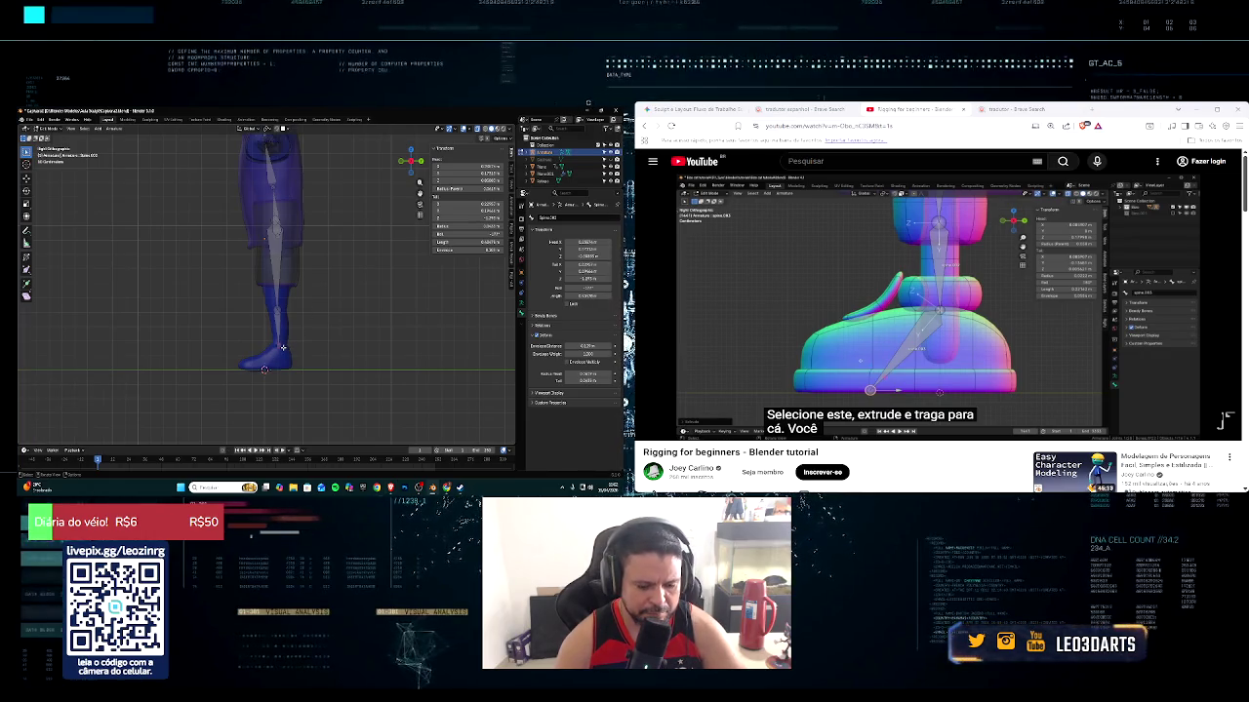
key("e")
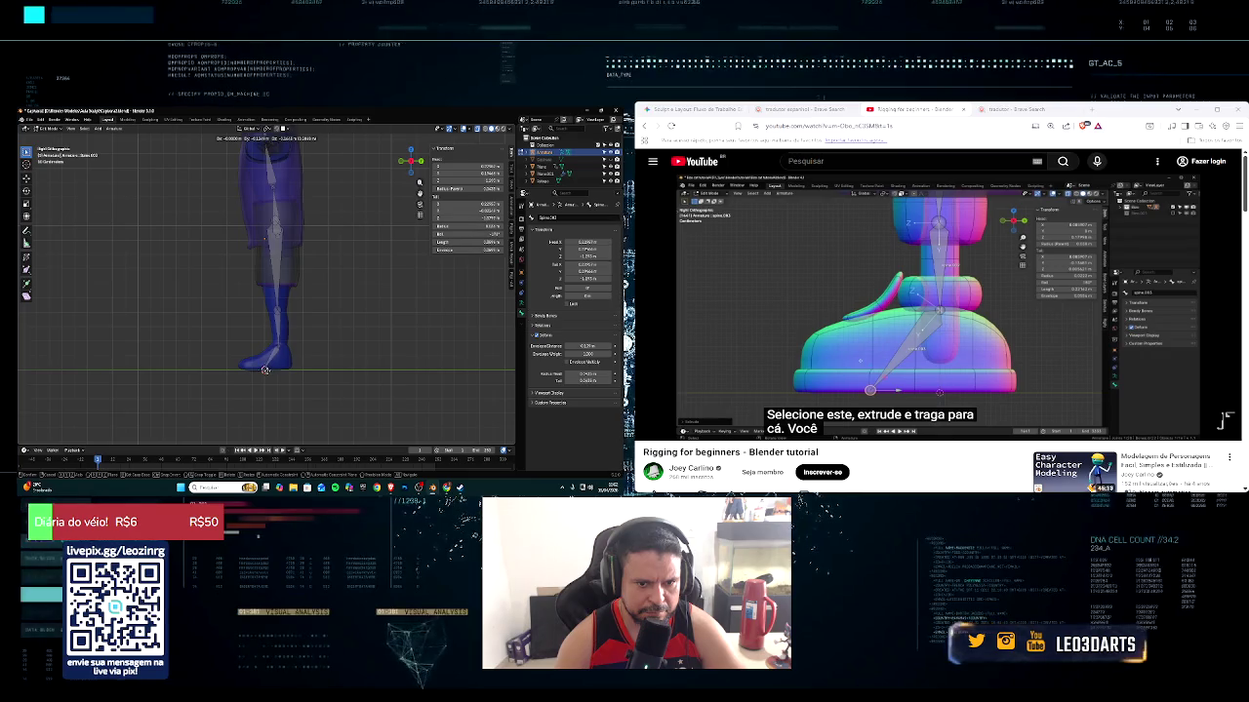
left_click(265, 369)
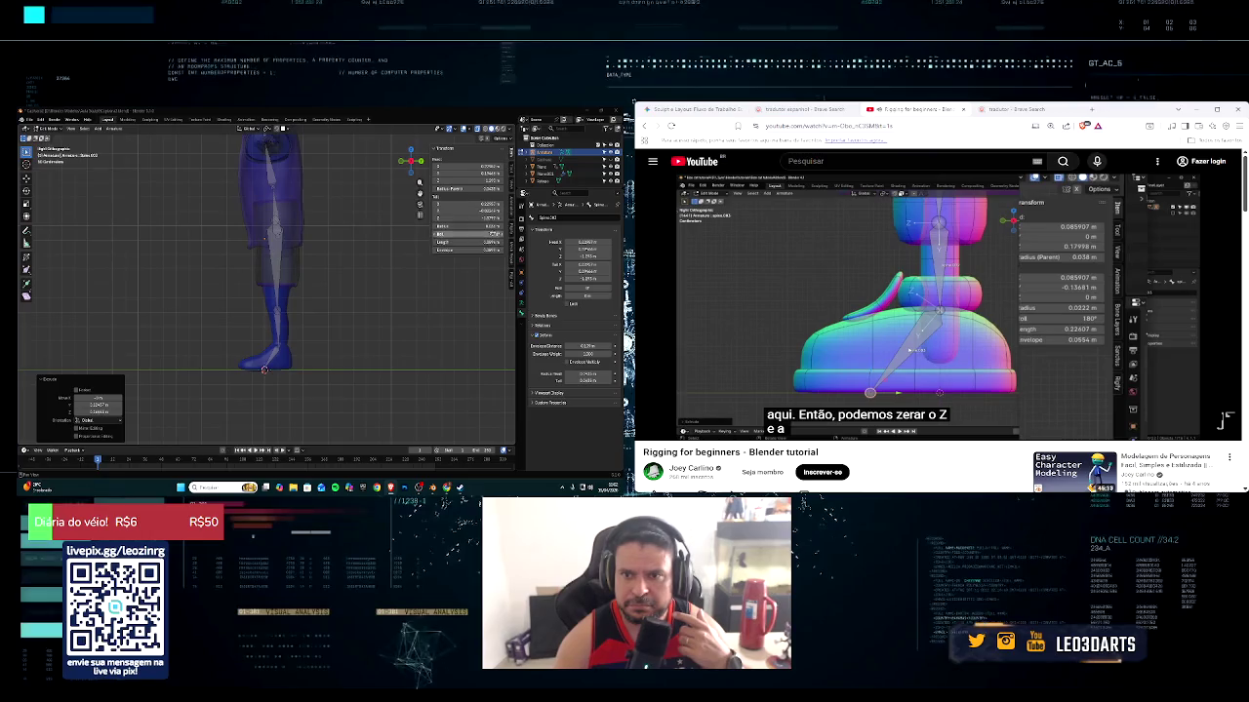
Zero the leg bone's head Z and a tail coordinate in the N-panel
scroll(288, 366, "up", 2)
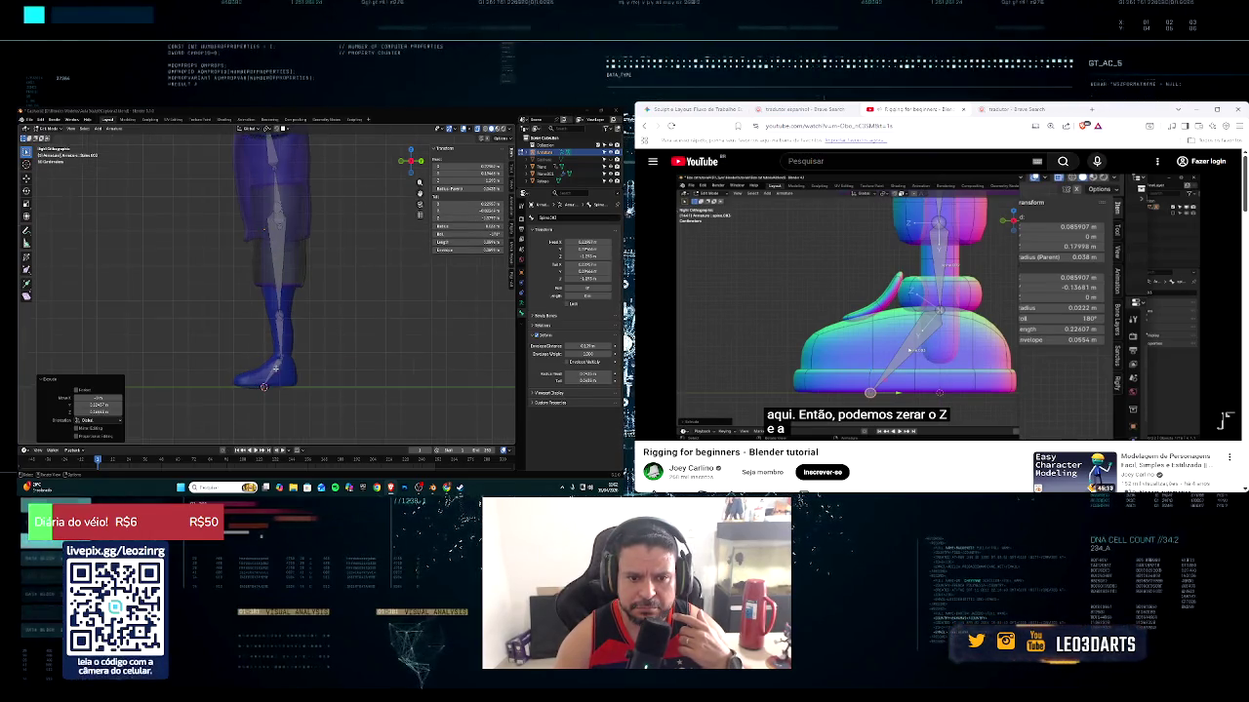
left_click(264, 388)
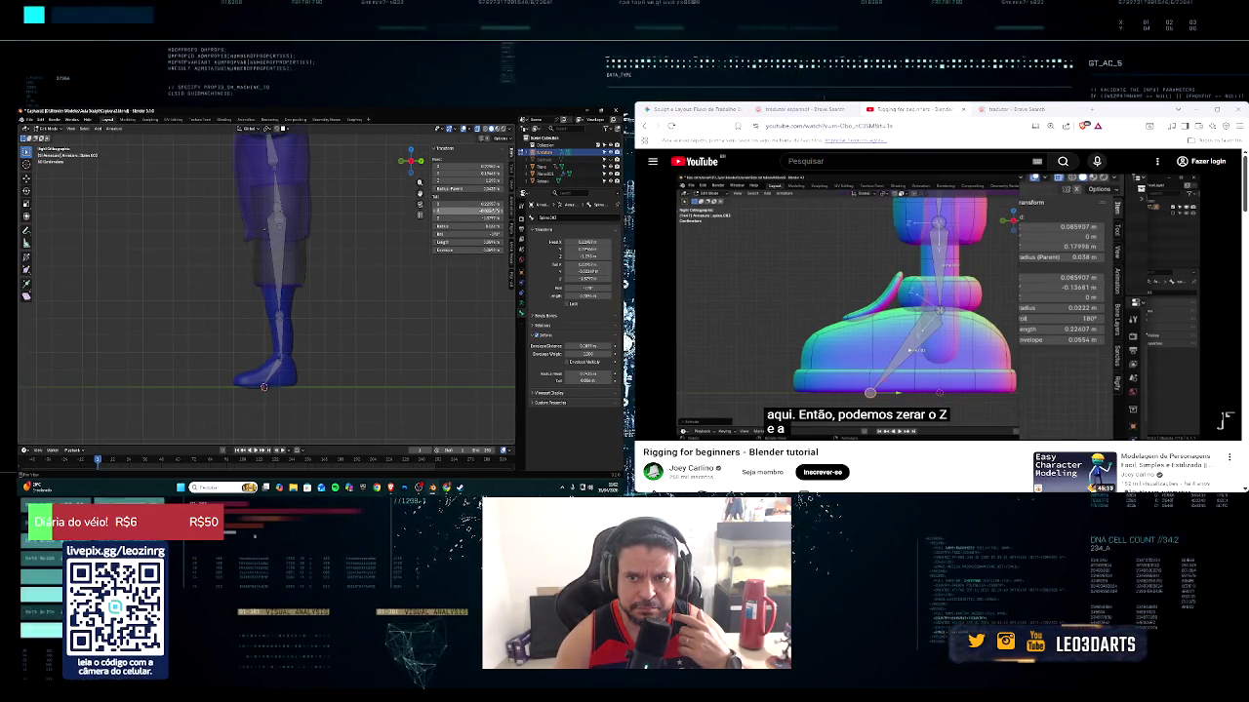
left_click(492, 218)
type("0")
key("Return")
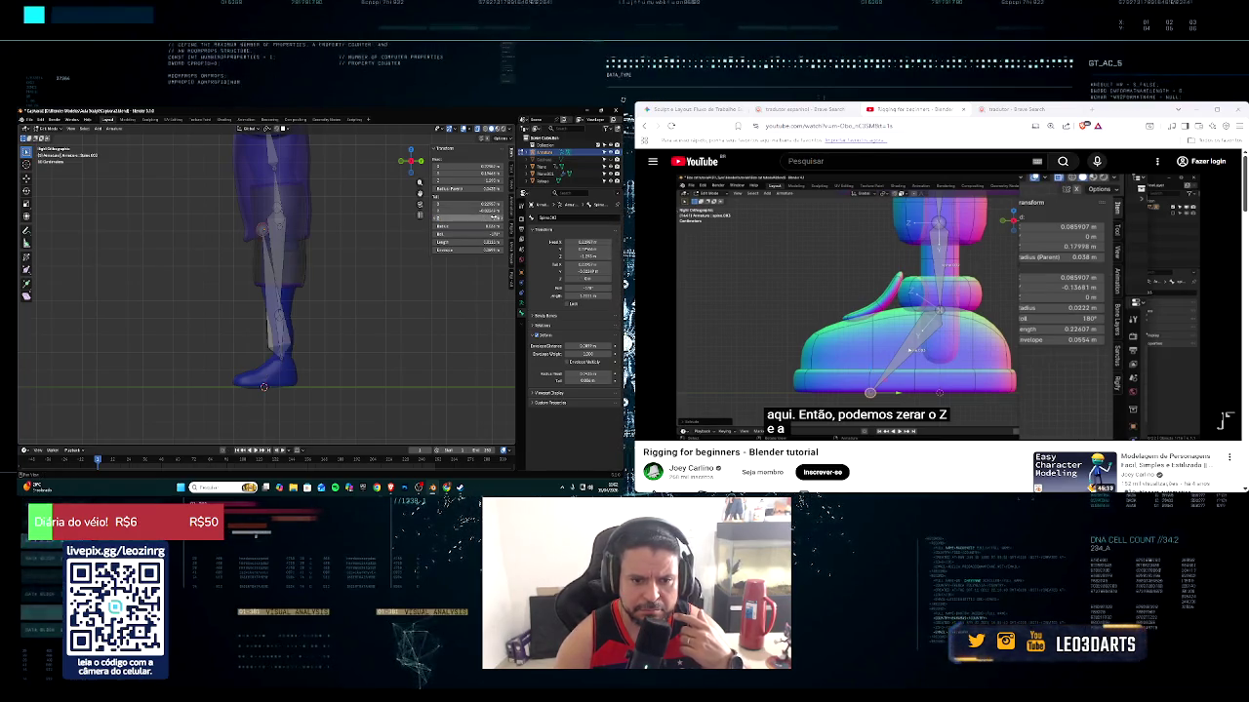
double_click(492, 218)
type("0")
key("Return")
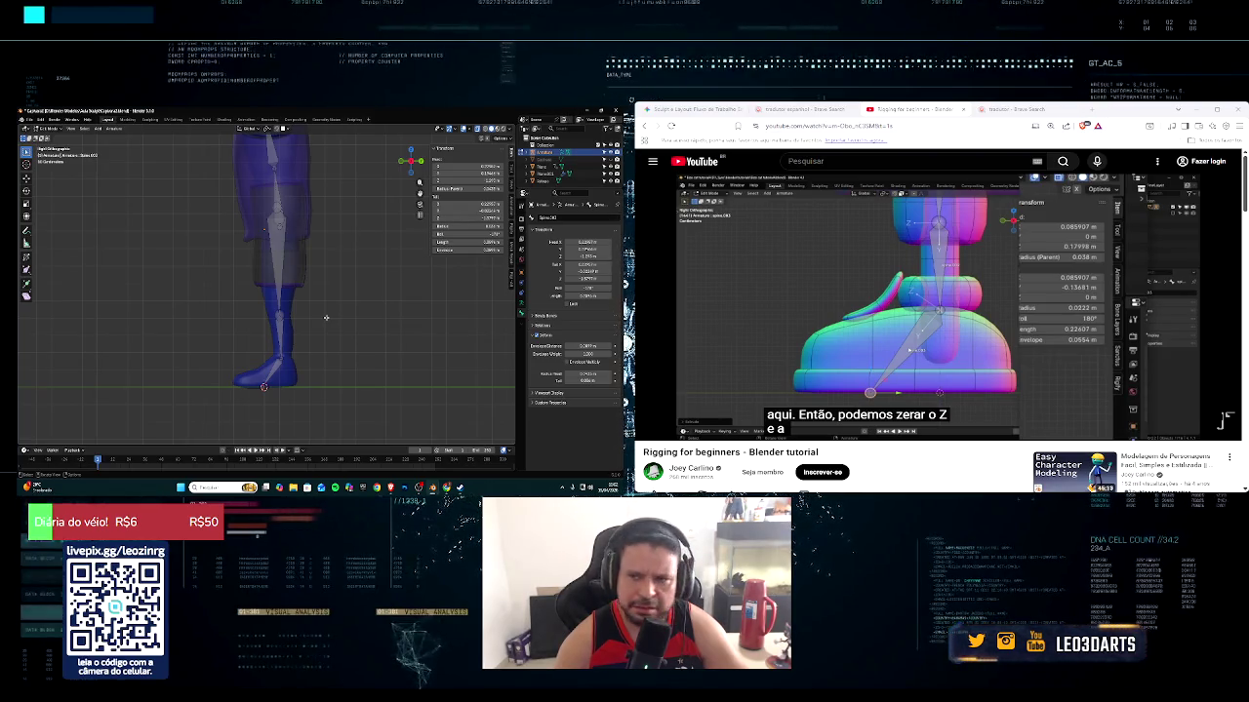
Zero the lower leg bone's tail values, undoing the last change, then orbit around the leg
type("0")
key("Return")
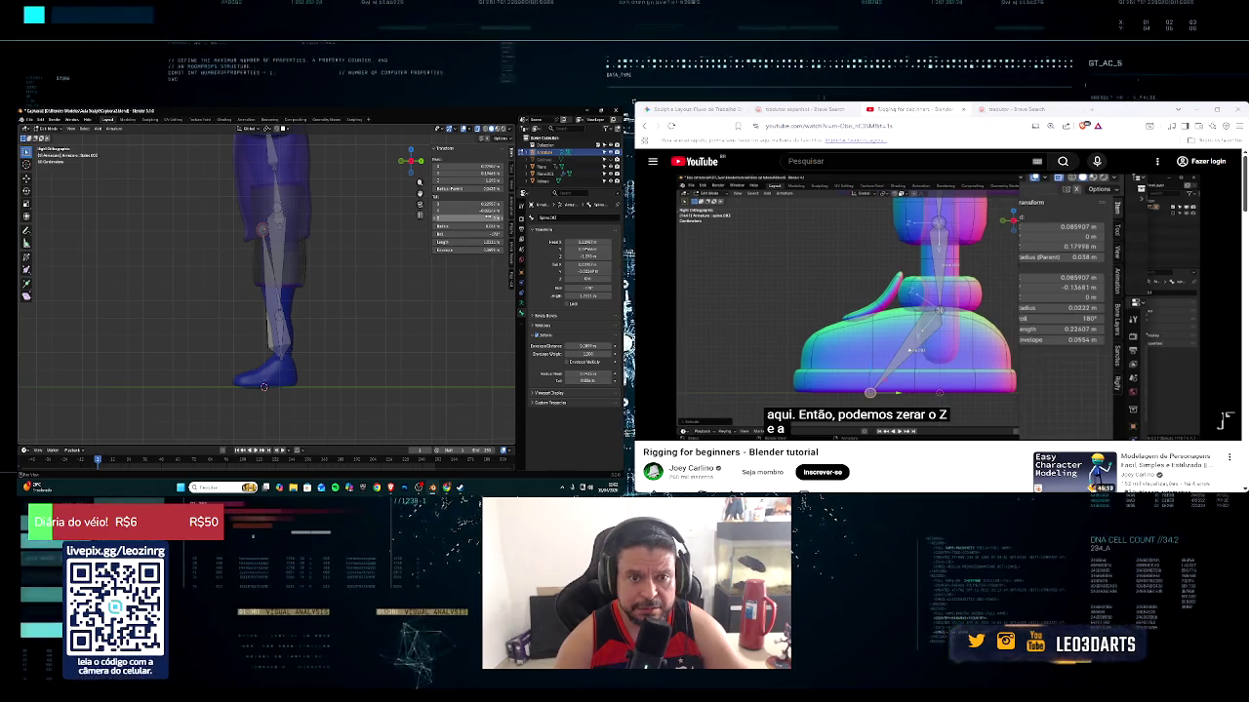
left_click_drag(482, 217, 493, 217)
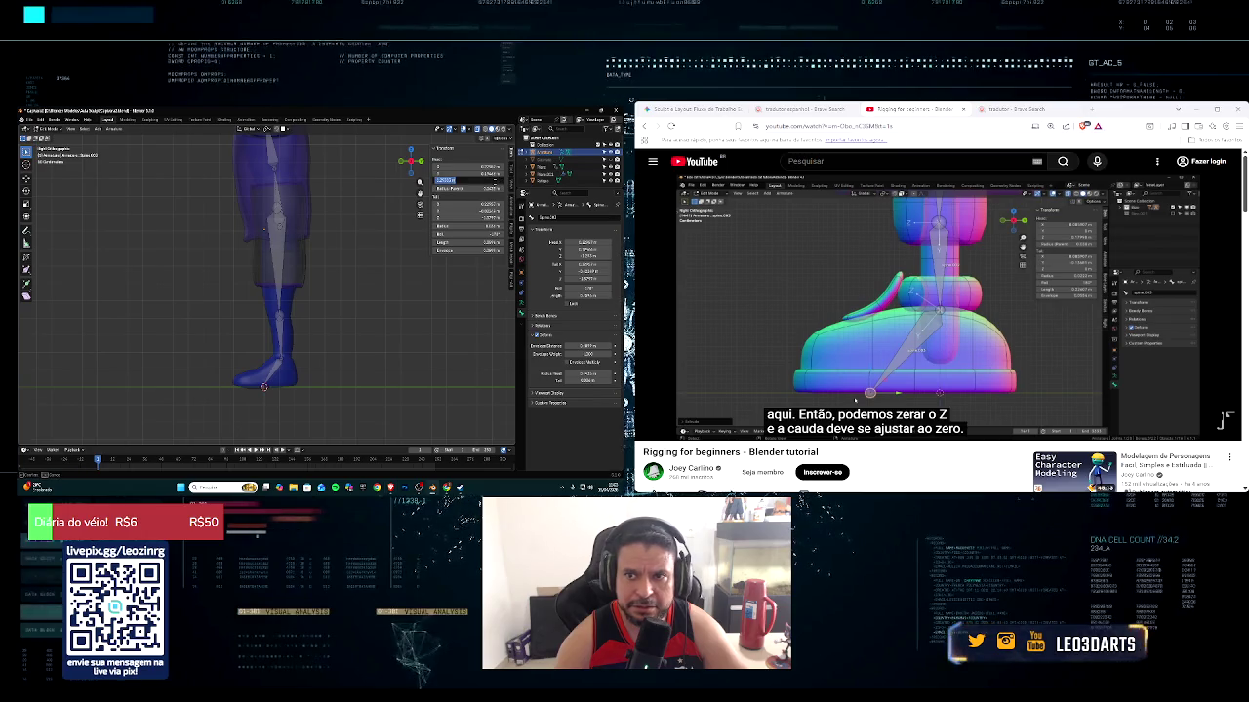
type("0")
key("Return")
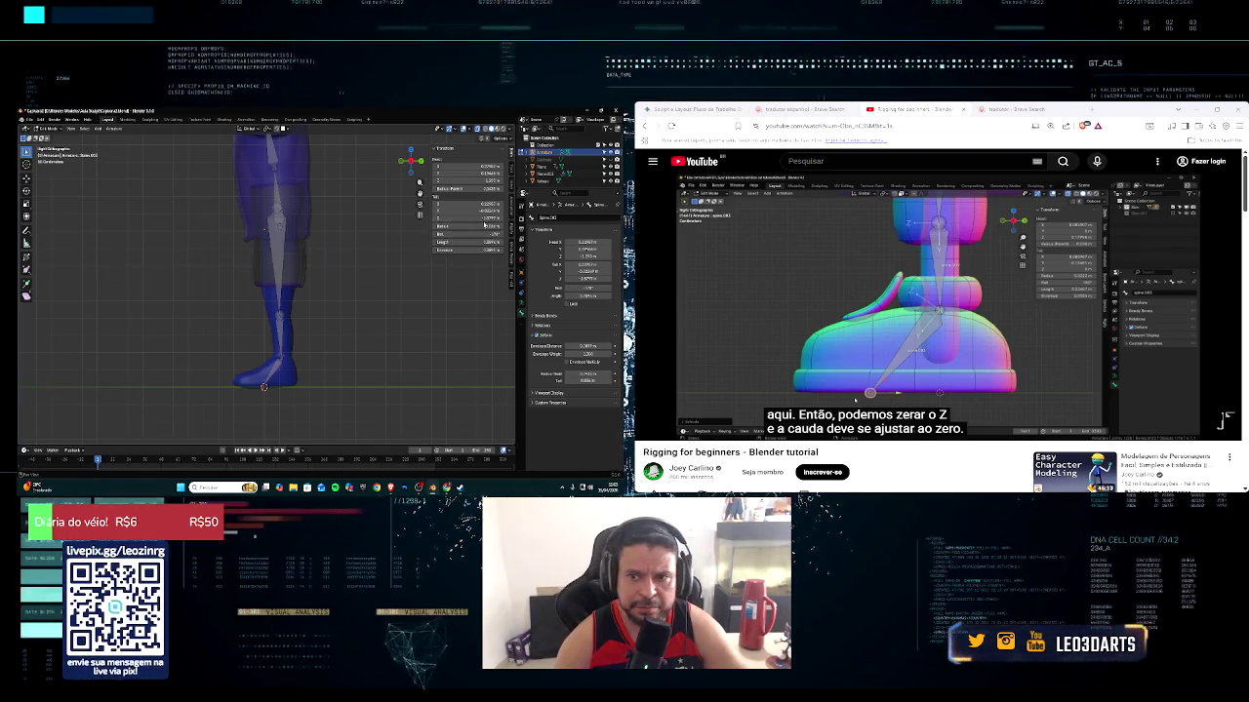
left_click(488, 217)
type("0")
key("Return")
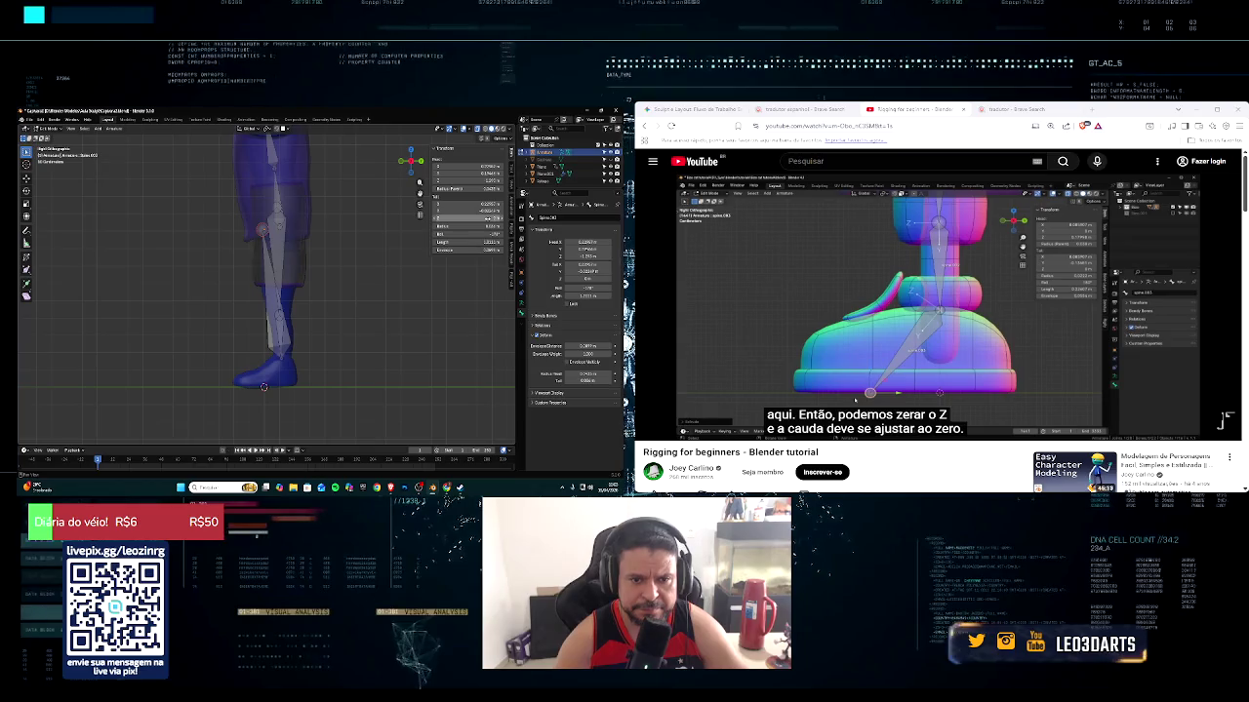
key("ctrl+z")
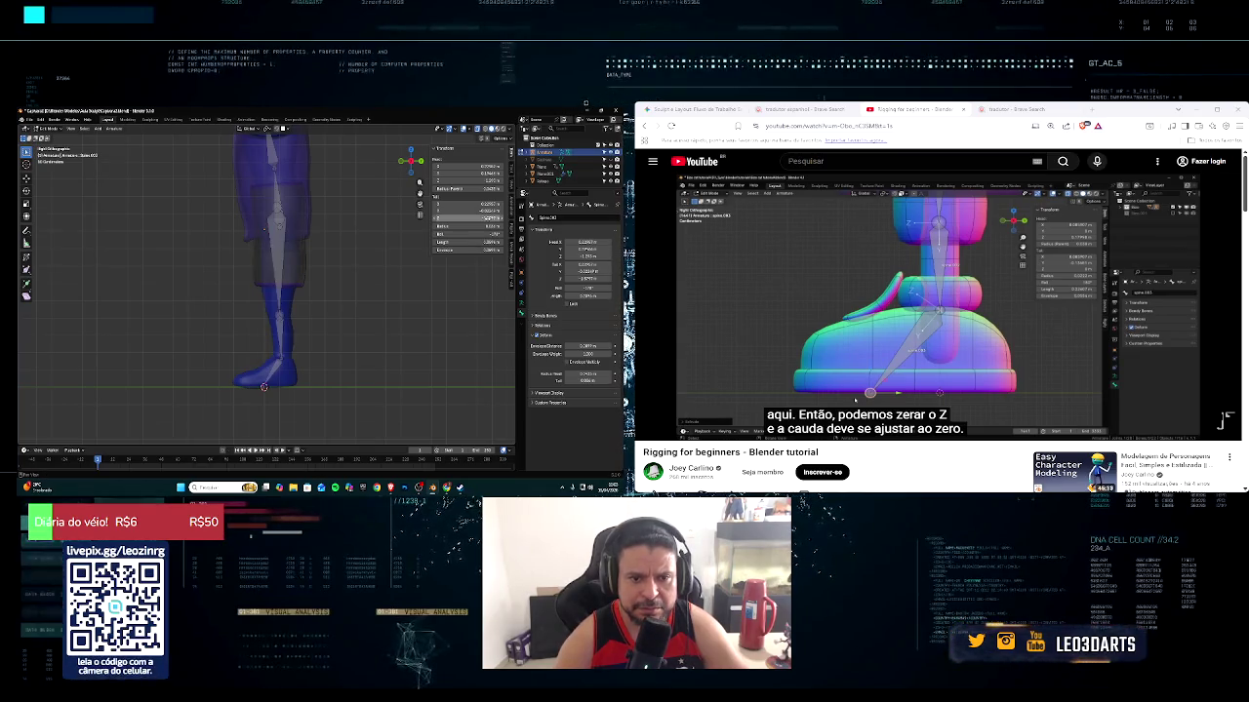
middle_click_drag(263, 230, 251, 232)
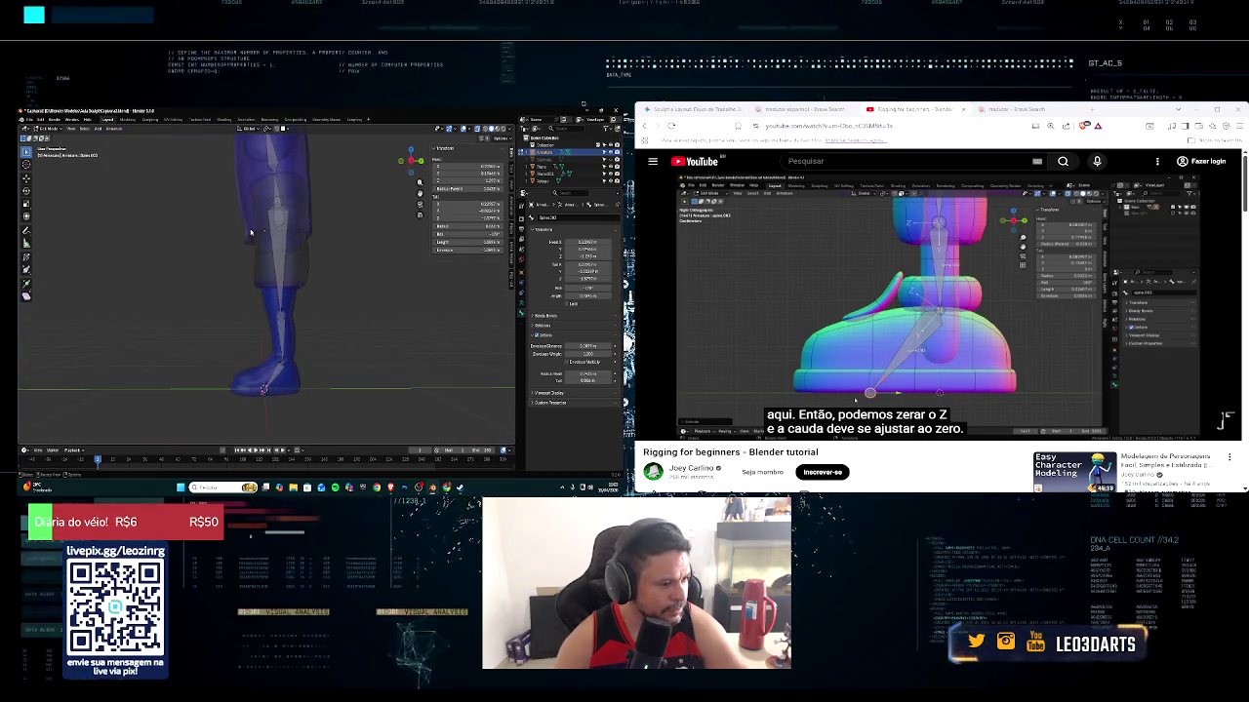
middle_click_drag(251, 233, 259, 230)
From the side view, extrude a foot bone forward along Y from the ankle
key("KP_3")
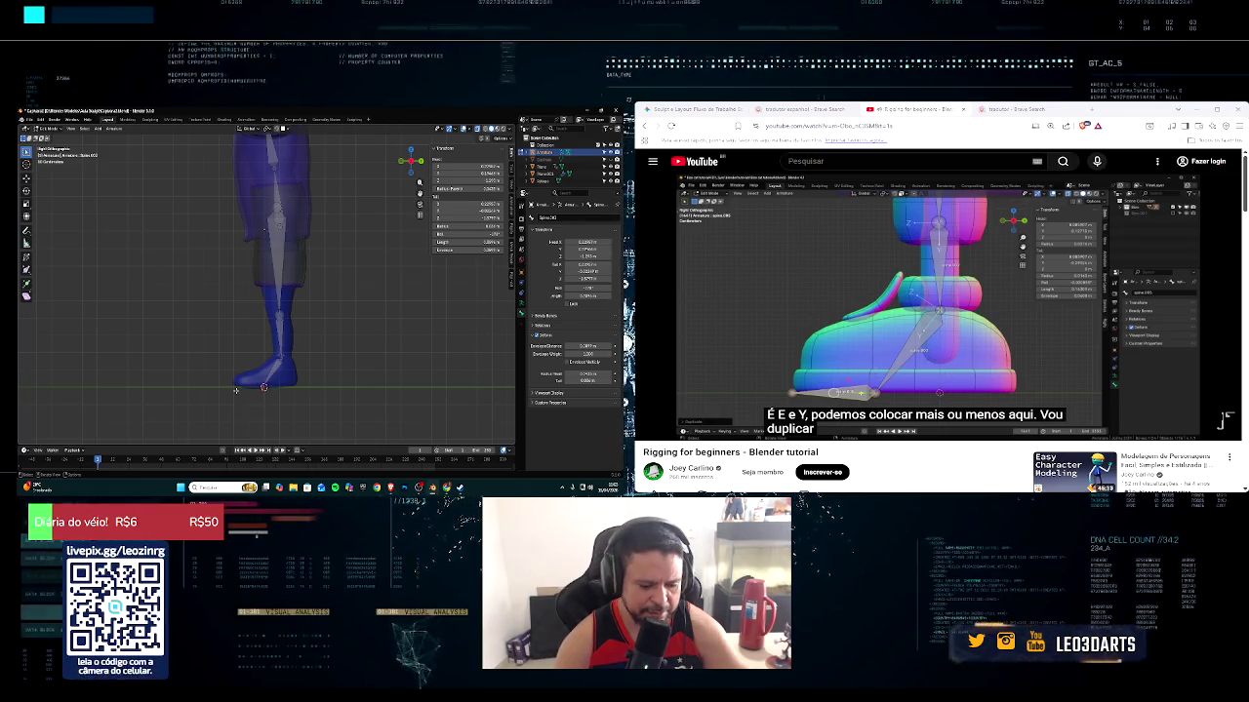
key("e")
key("y")
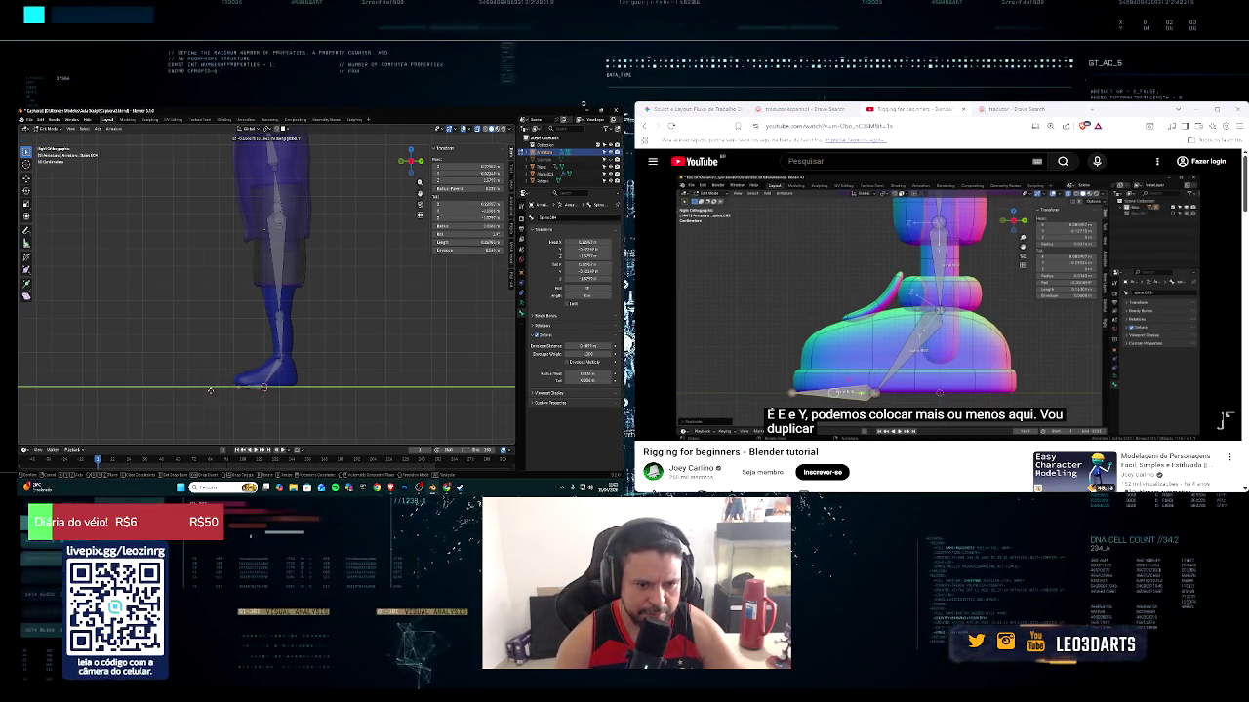
left_click(205, 390)
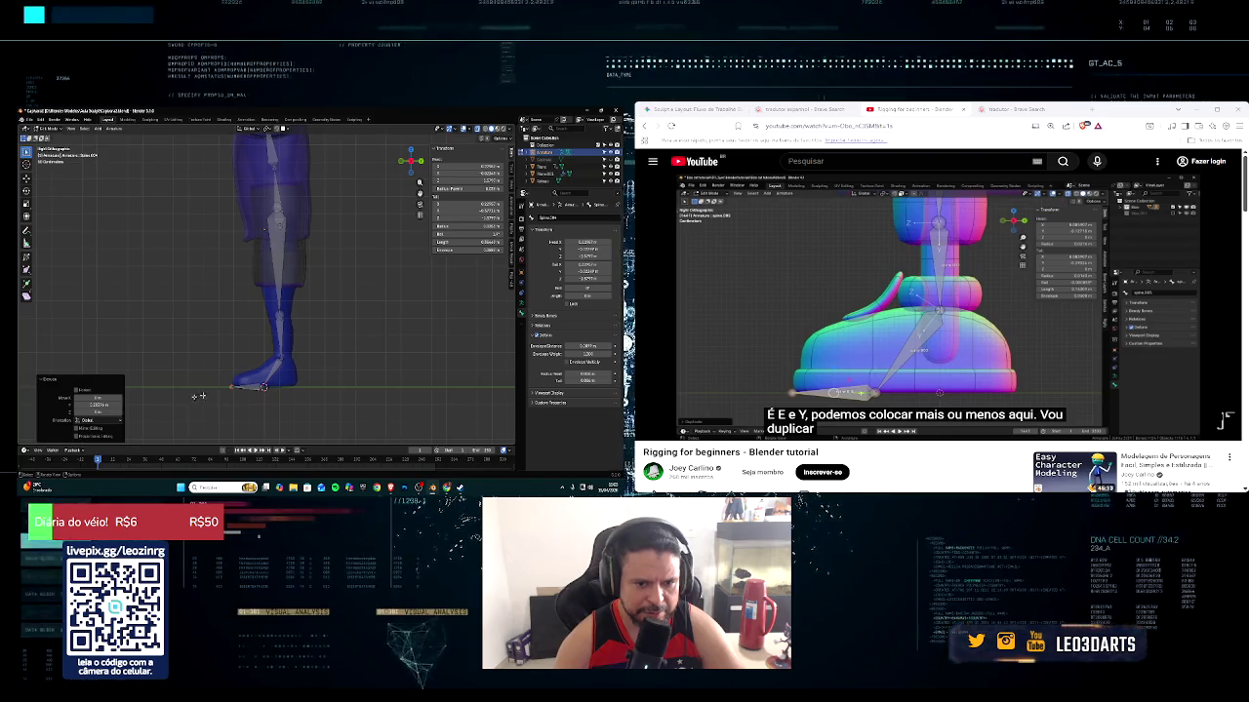
mouse_move(710, 414)
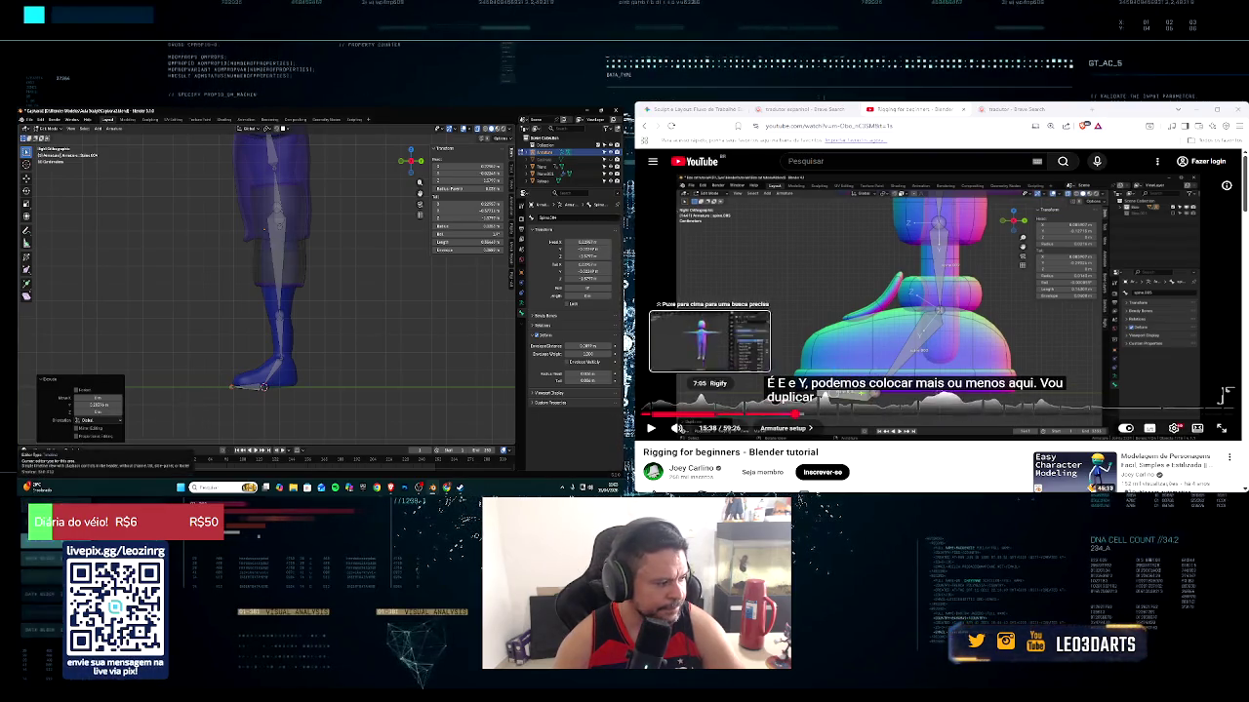
Move the foot bone along the Y axis to sit along the ground
left_click(651, 428)
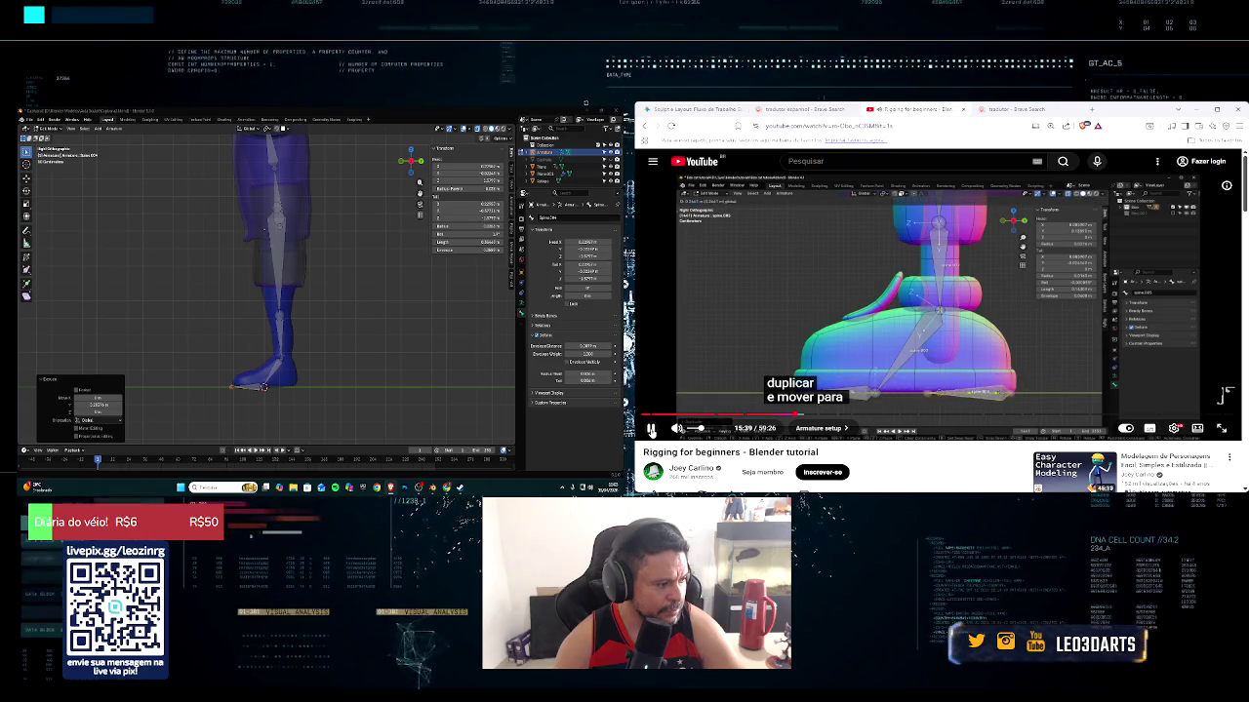
left_click(256, 389)
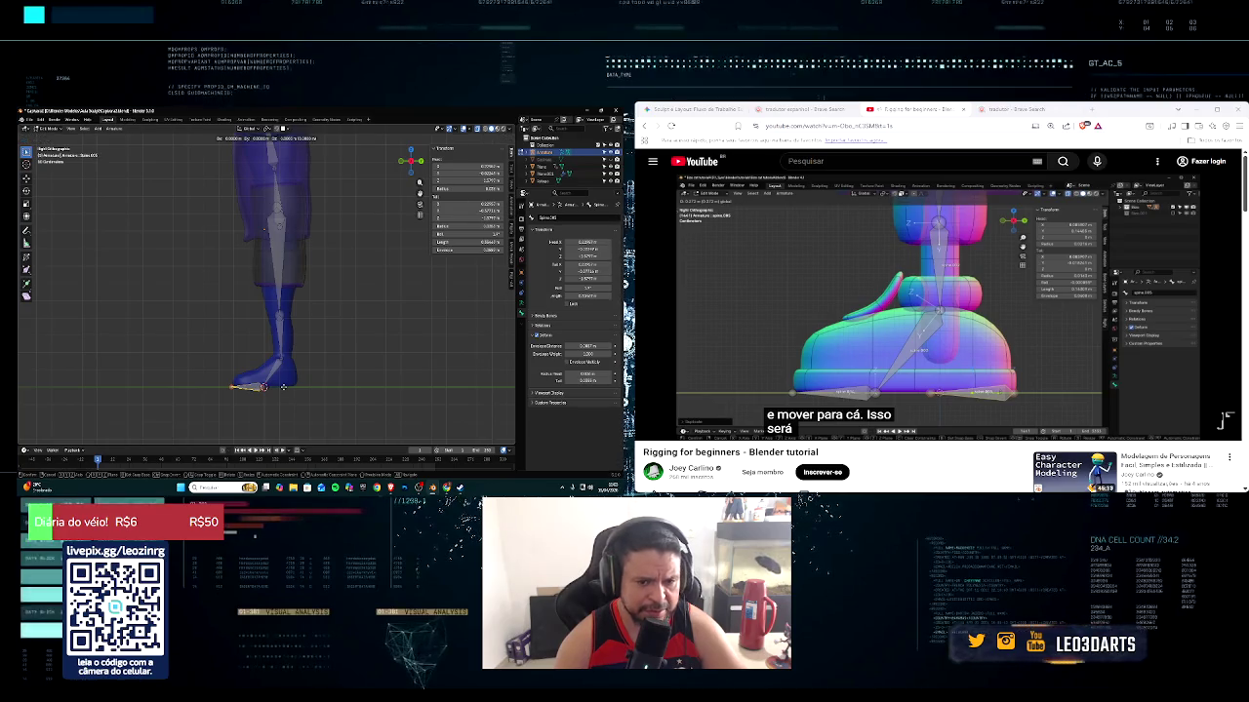
key("g")
key("y")
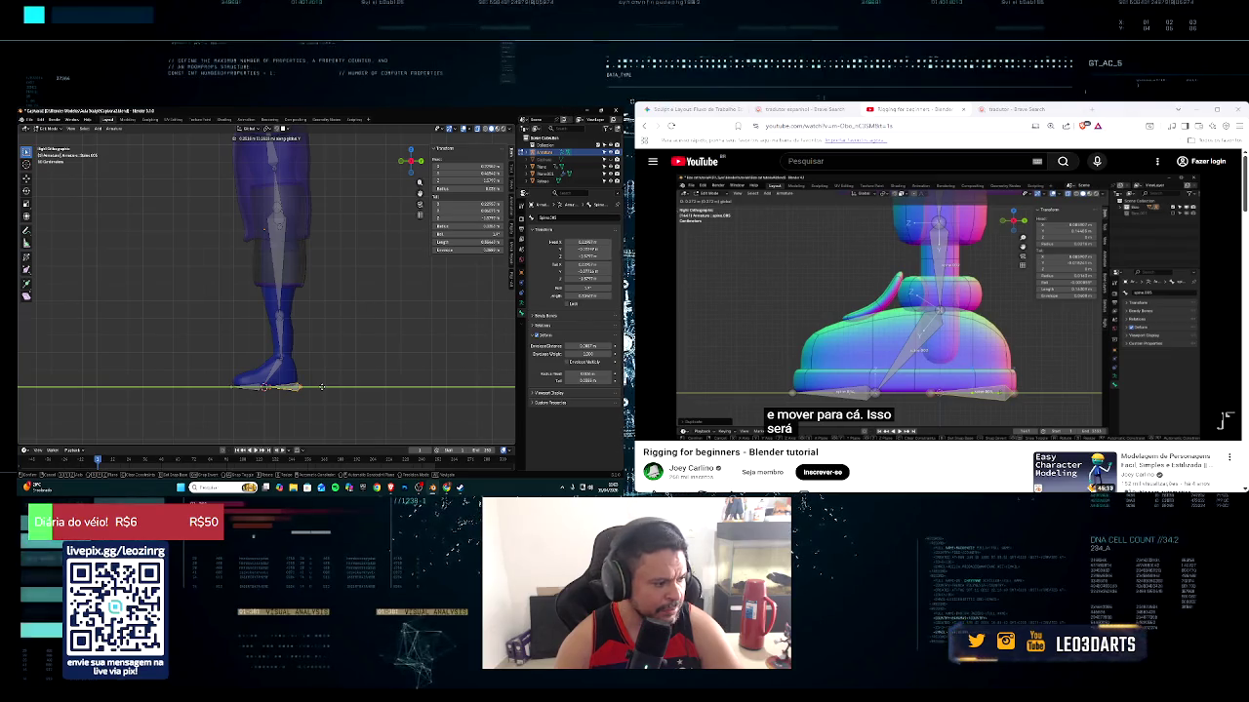
left_click(317, 388)
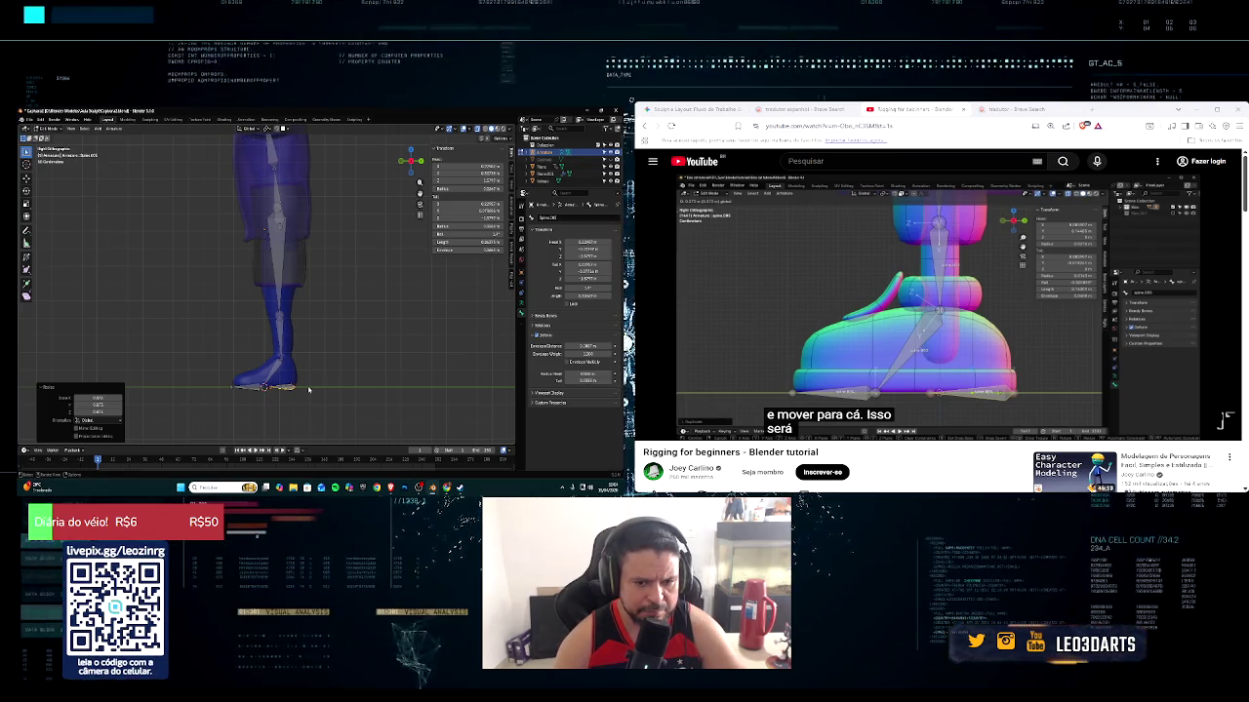
key("g")
key("y")
left_click(311, 387)
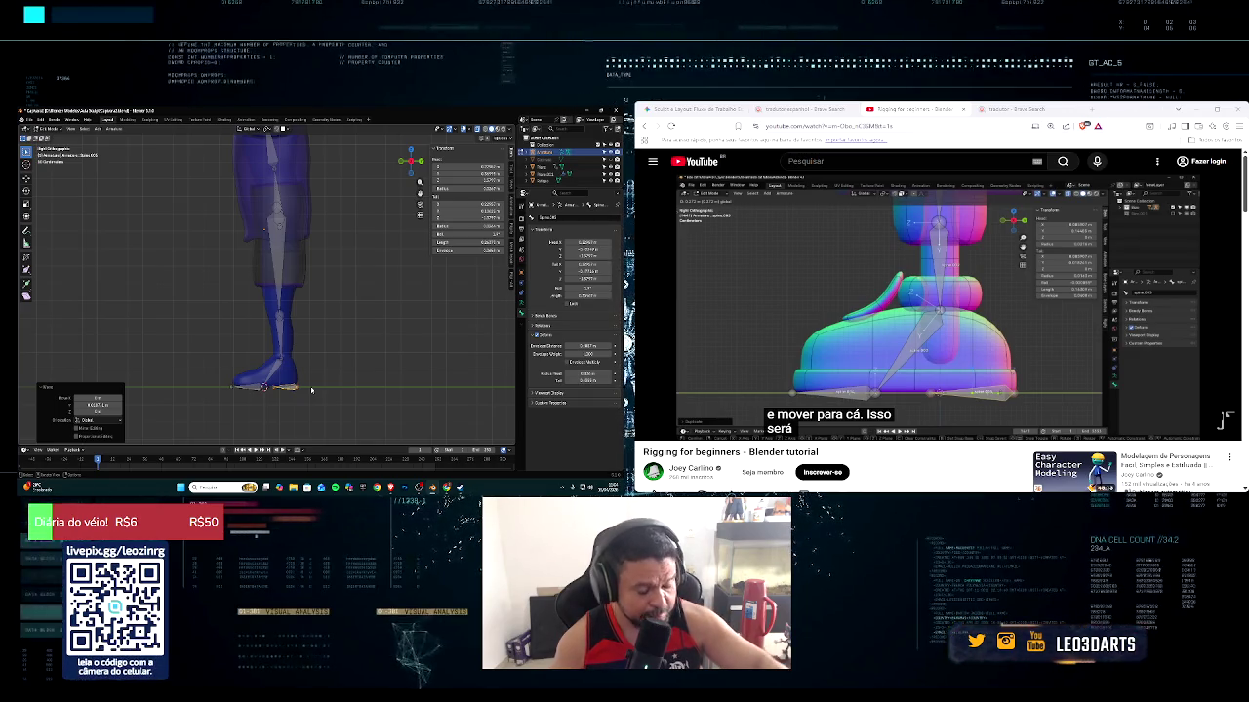
scroll(312, 383, "up", 3)
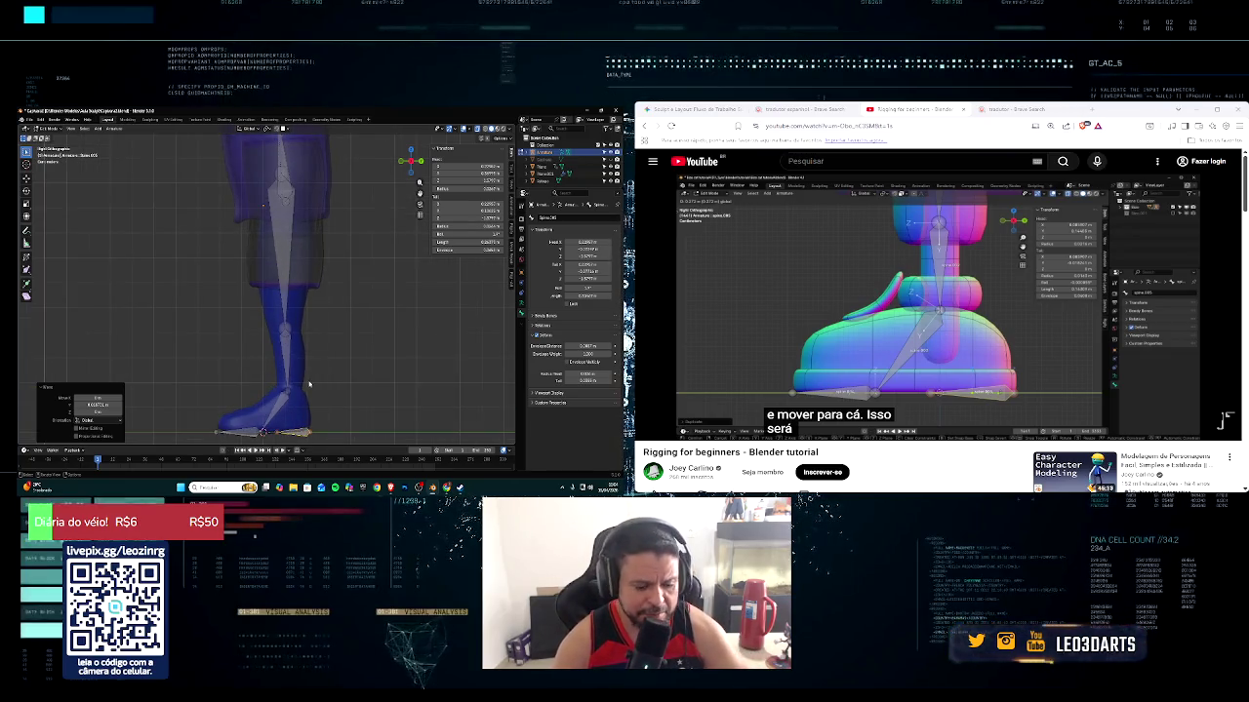
scroll(341, 332, "down", 1)
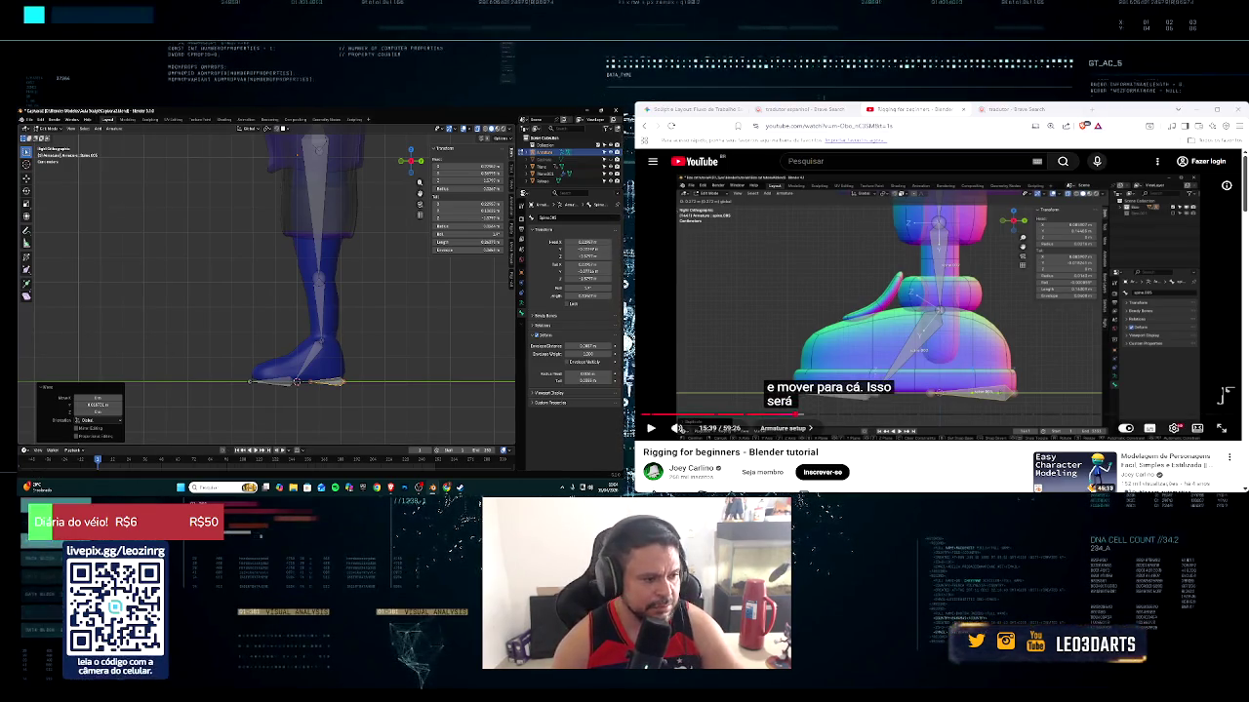
Turn off Deform for the foot bone
left_click(650, 427)
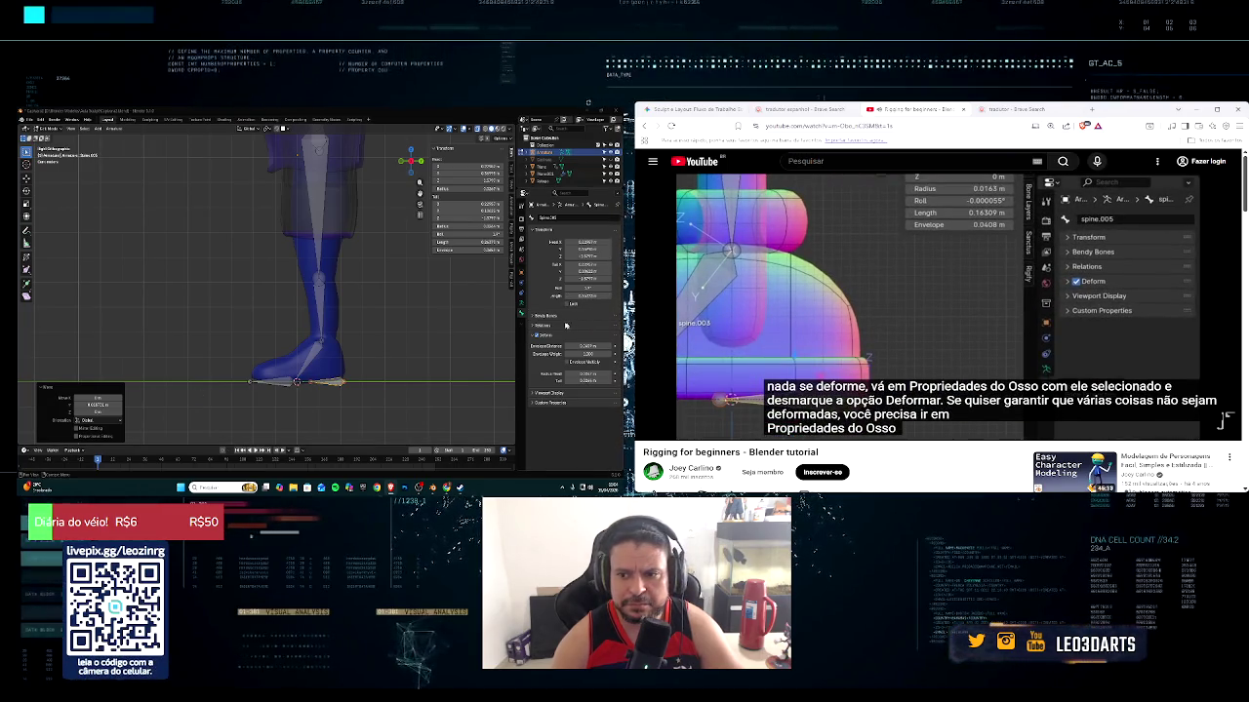
left_click(533, 335)
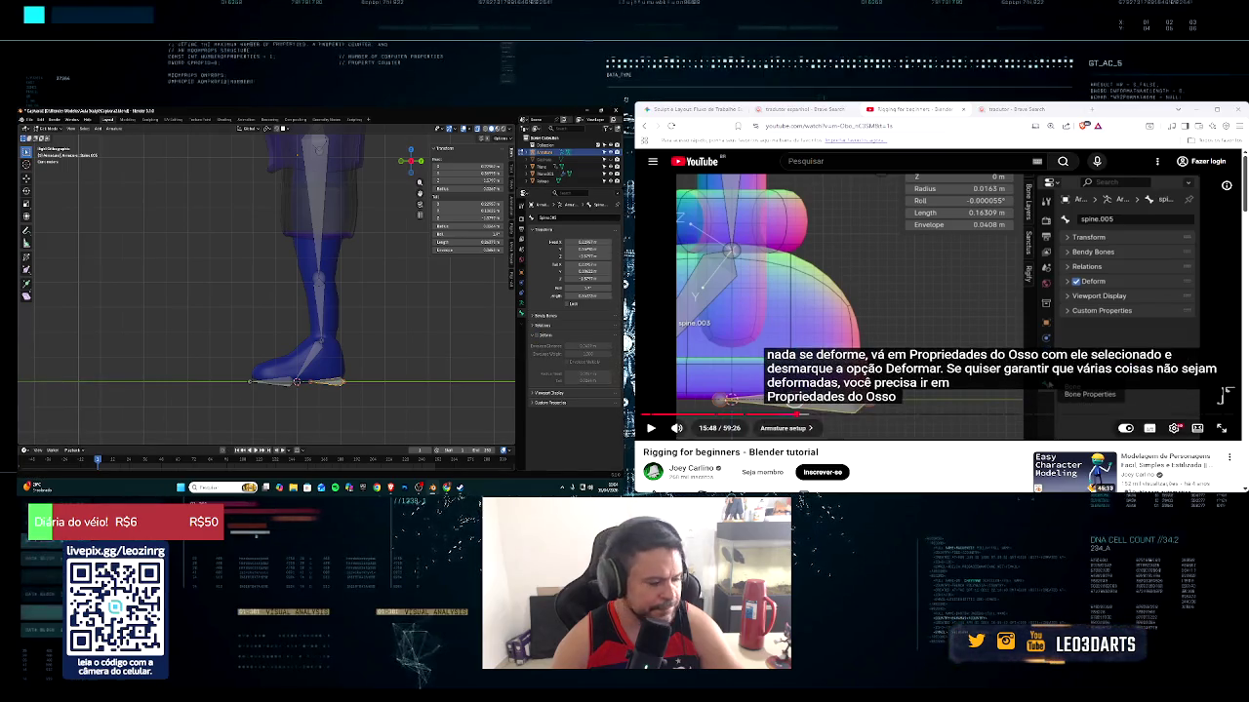
left_click(650, 428)
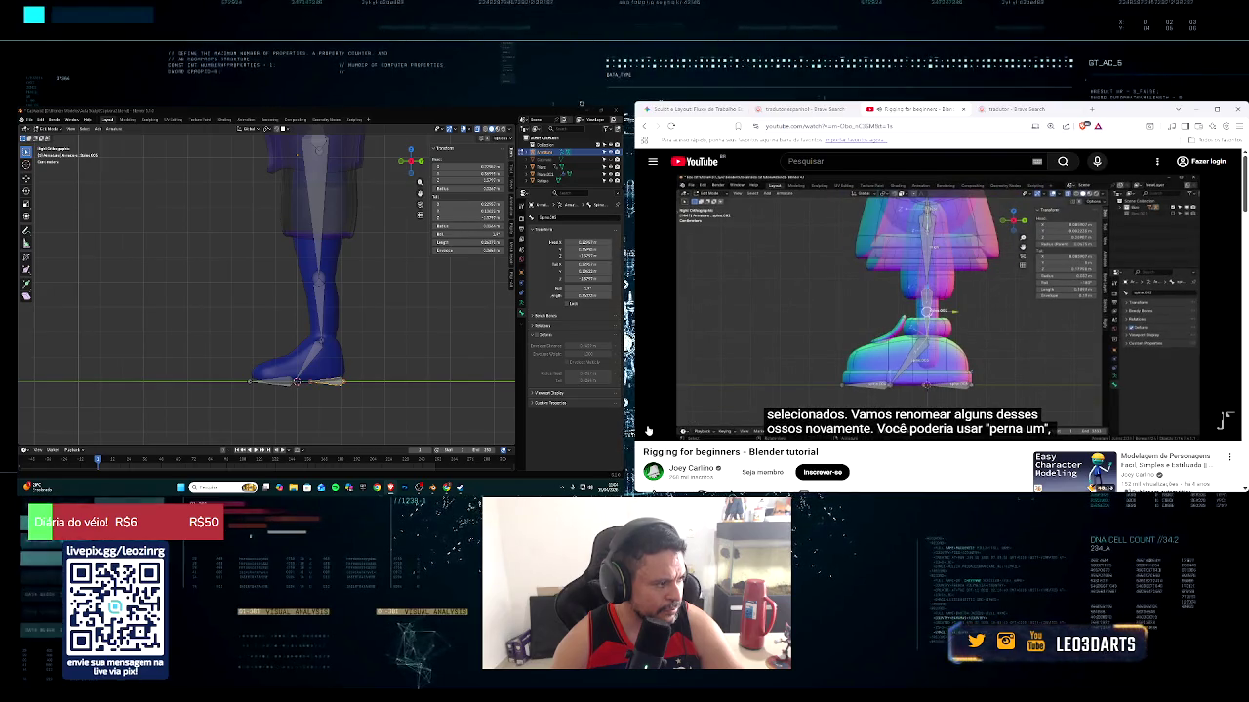
mouse_move(332, 263)
middle_mouse_down()
mouse_move(403, 251)
mouse_move(290, 206)
middle_mouse_up()
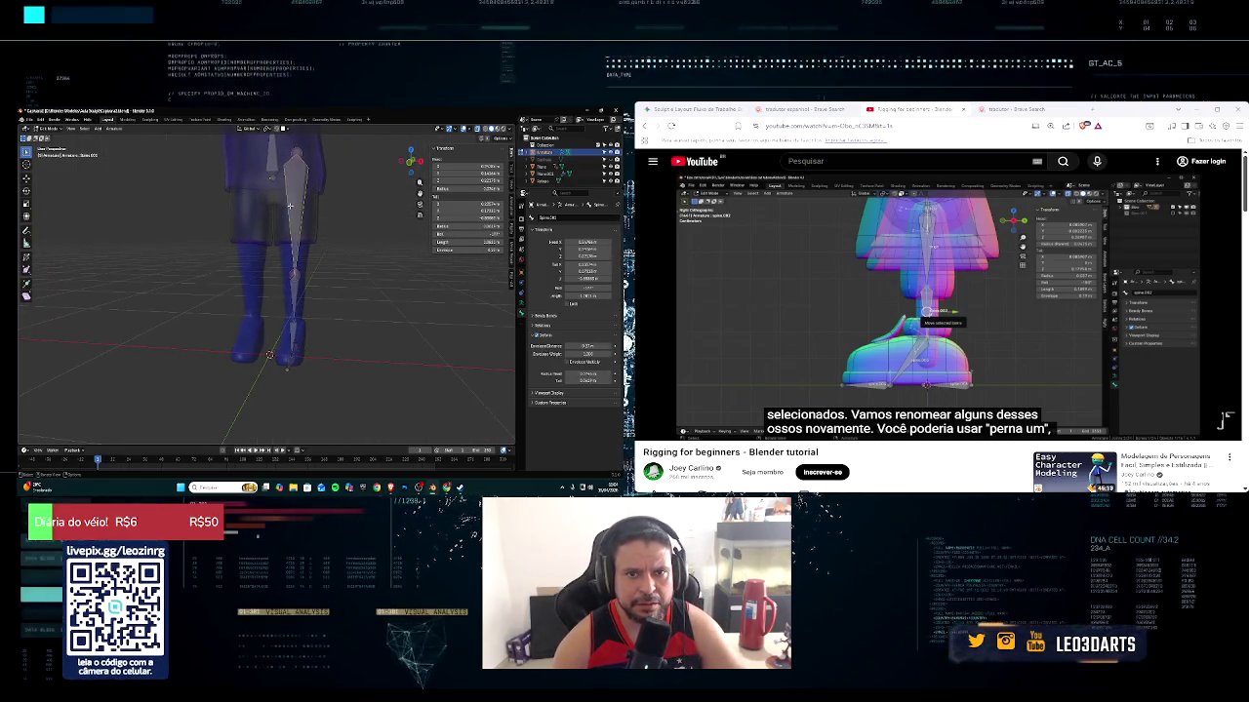
Rename one leg bone to 'sup' and another to 'co'
key("F2")
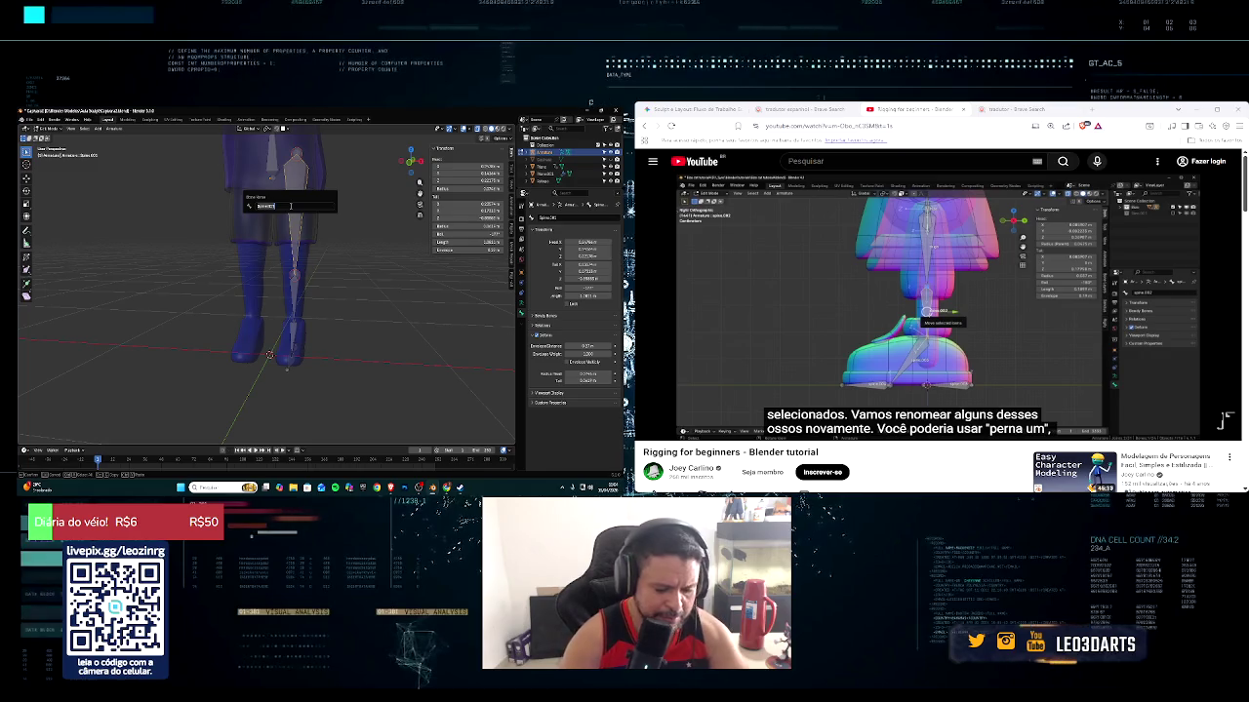
type("sup")
key("Return")
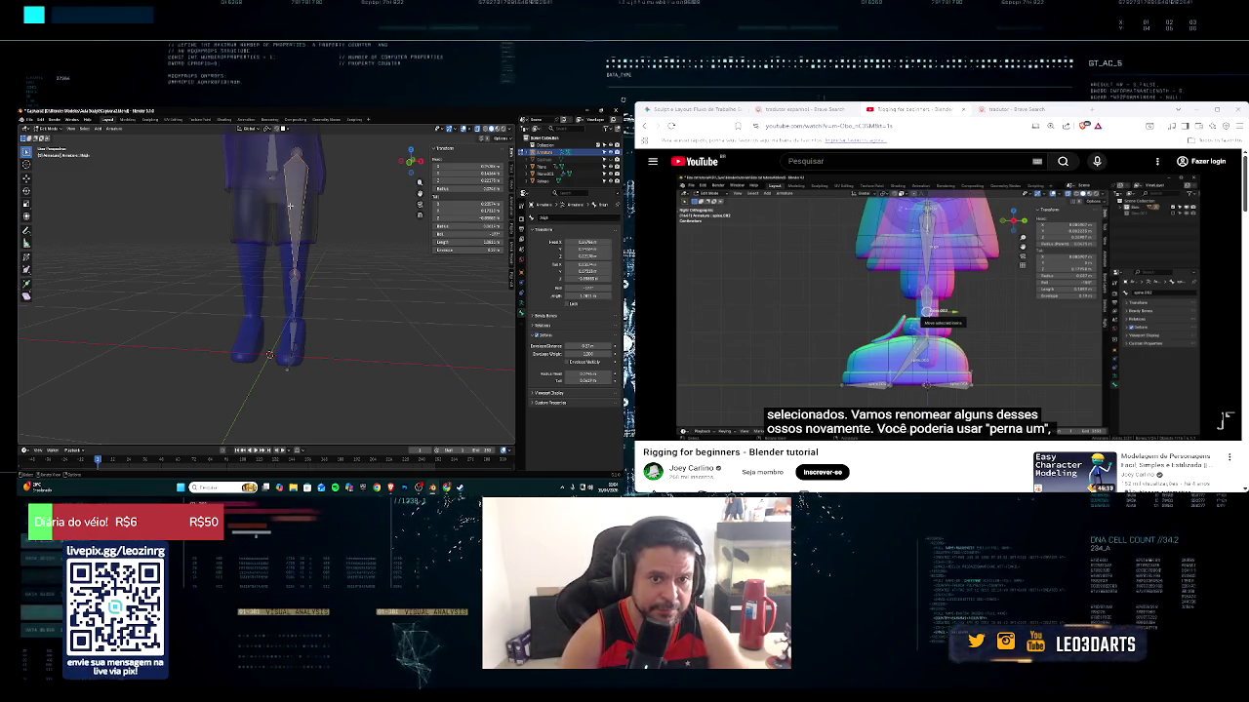
key("XF86AudioPlay")
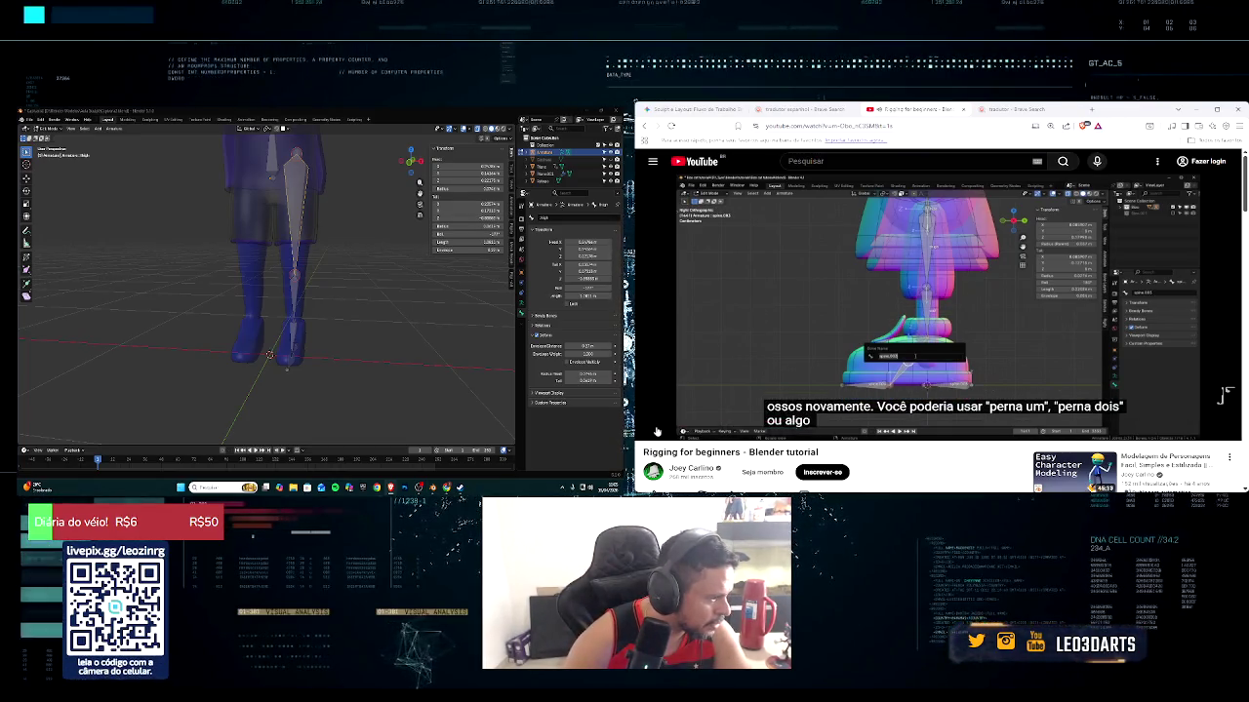
left_click(293, 295)
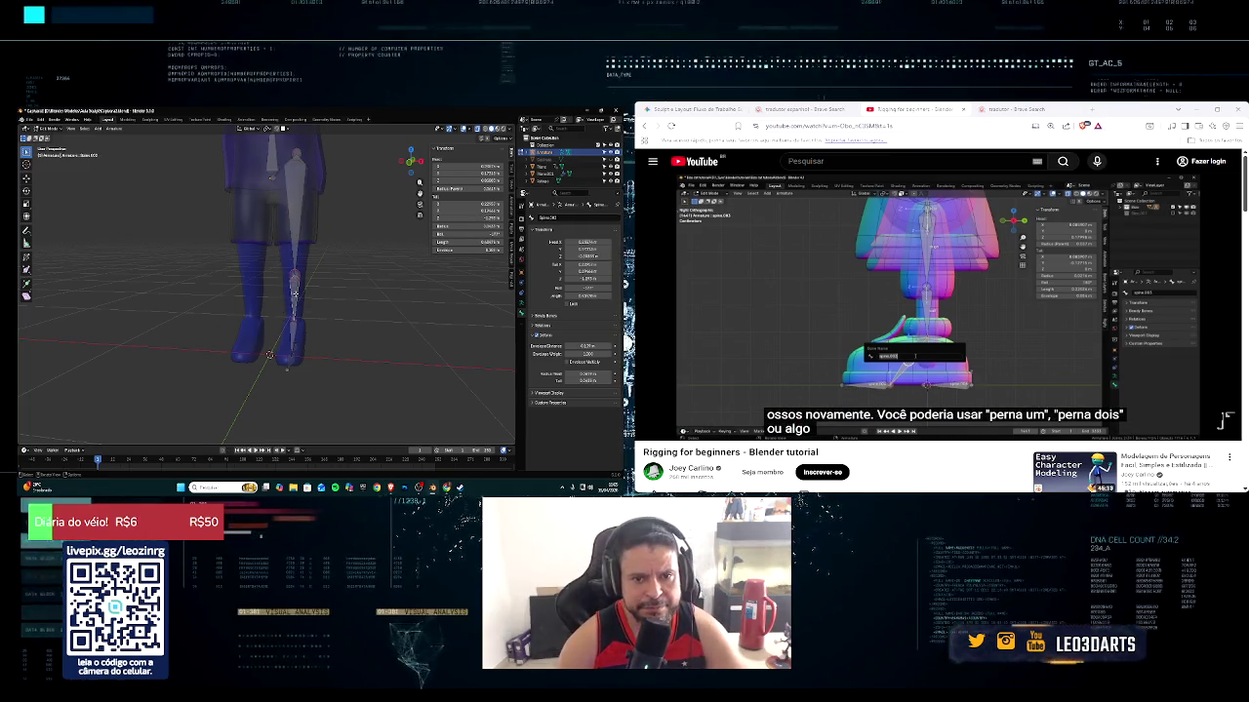
key("F2")
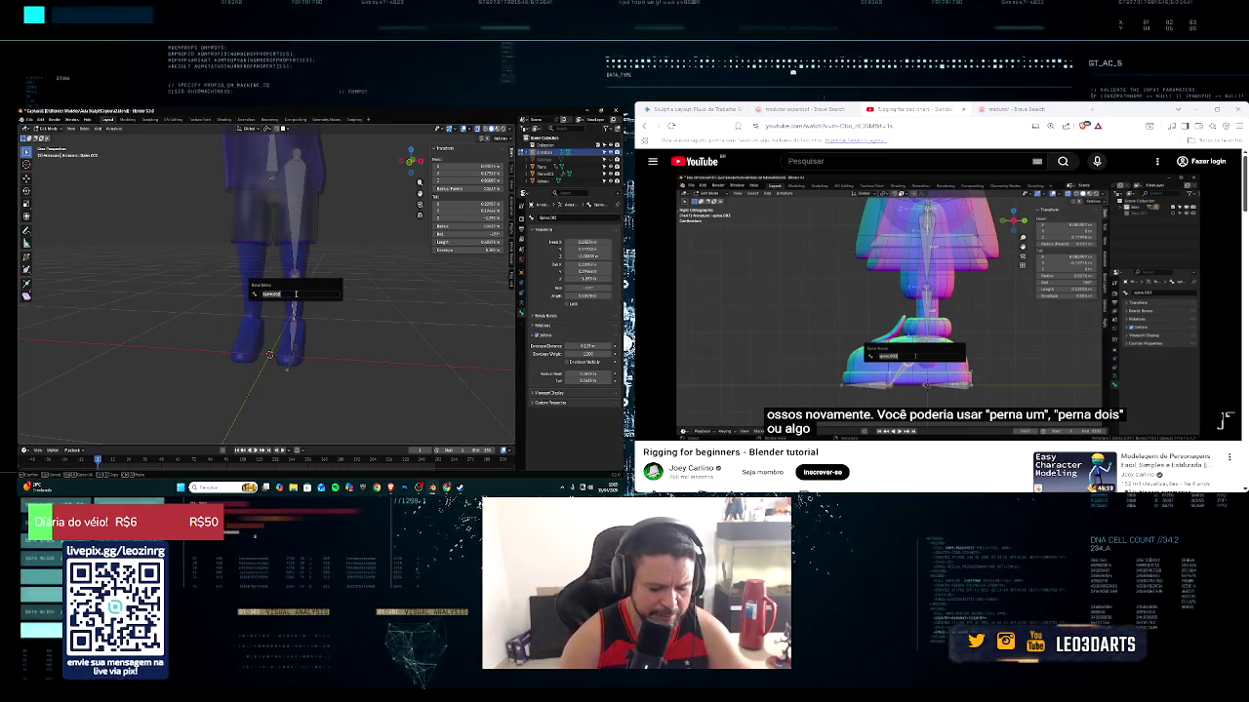
type("co")
key("Return")
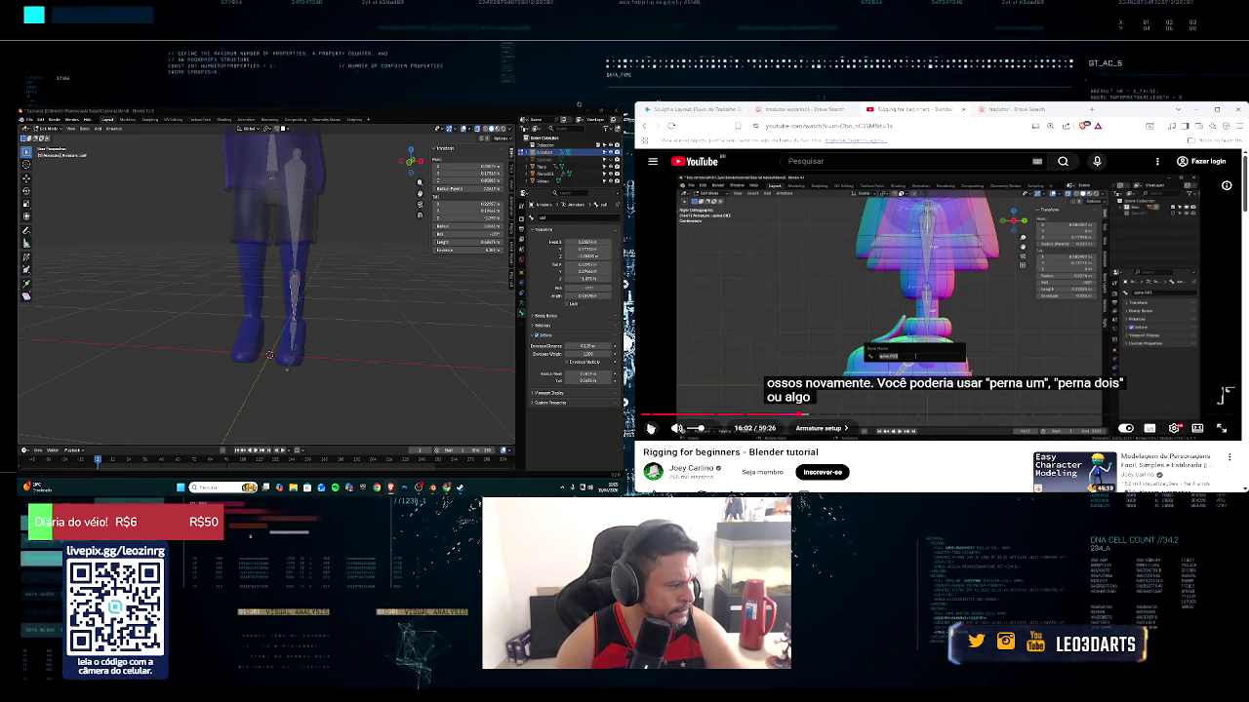
Rename the thigh bone to 'coxa', then orbit the view toward the feet
left_click(293, 335)
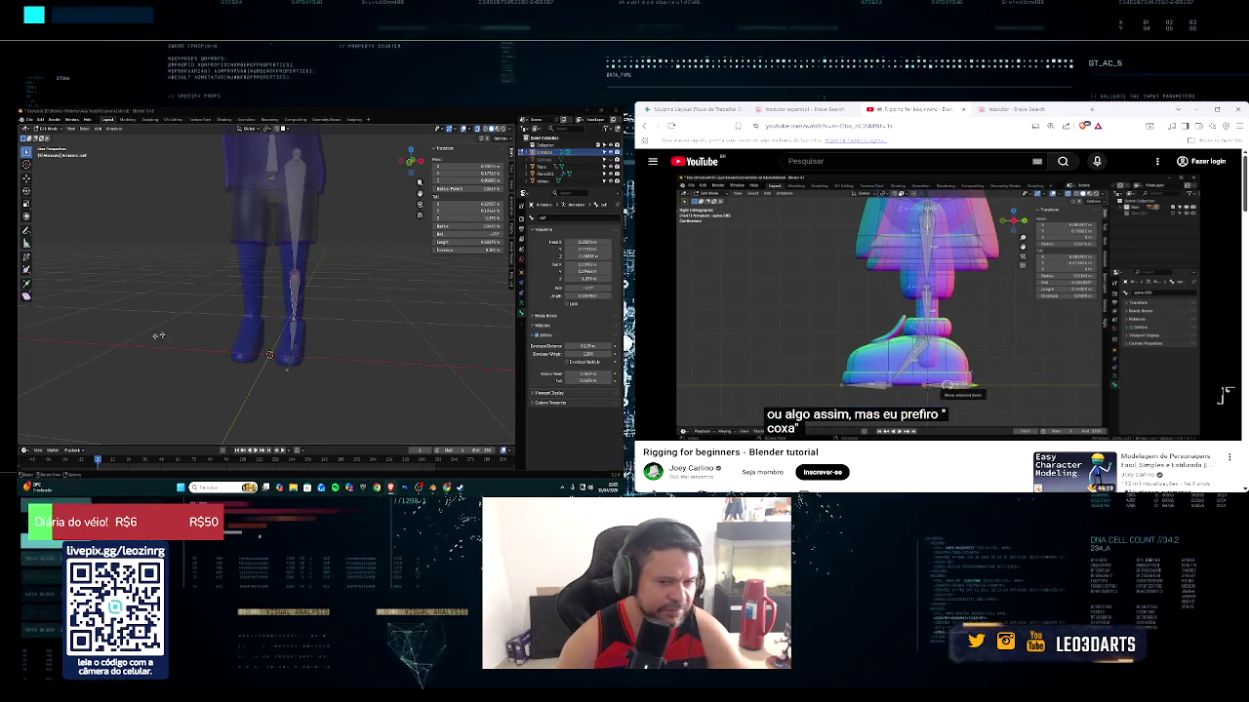
key("F2")
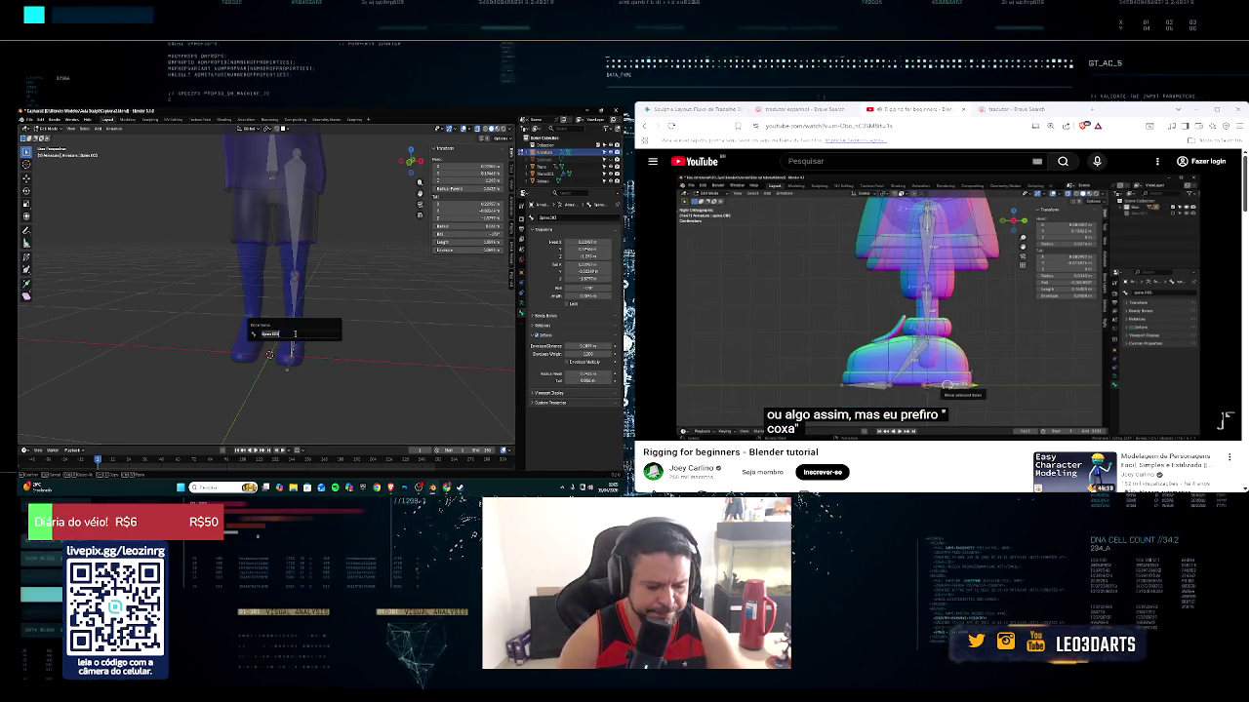
type("coxa")
key("Return")
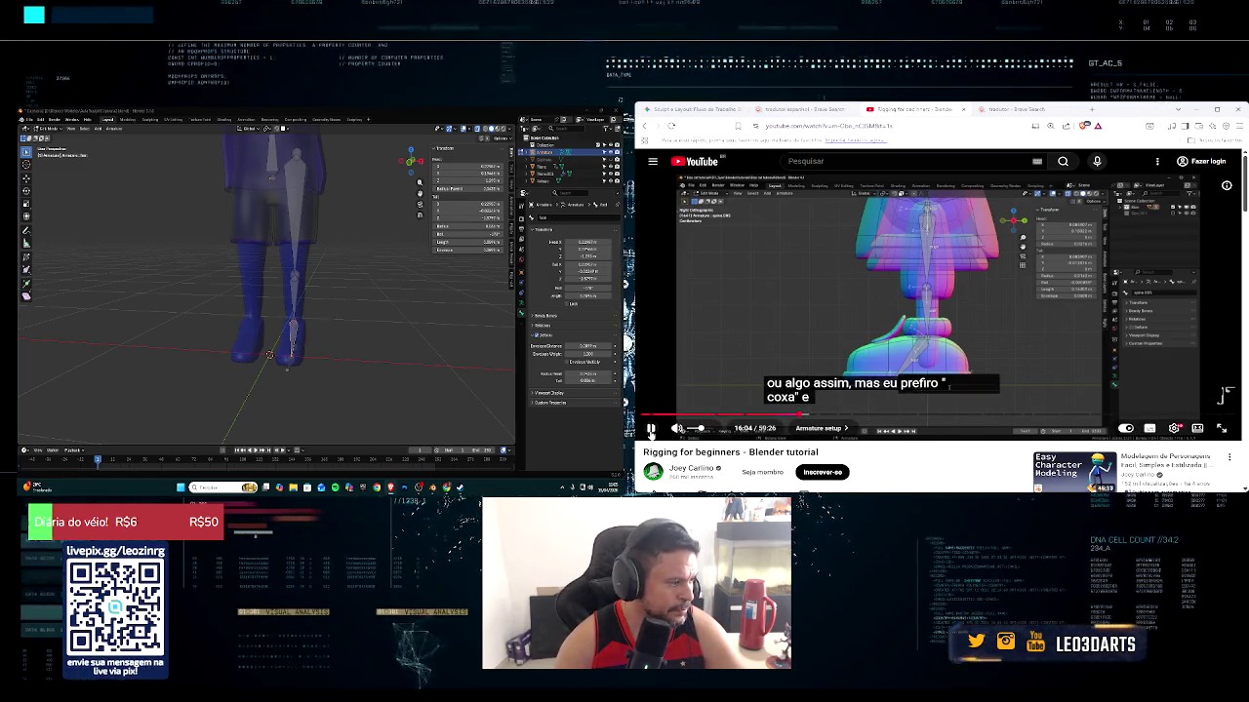
left_click(651, 430)
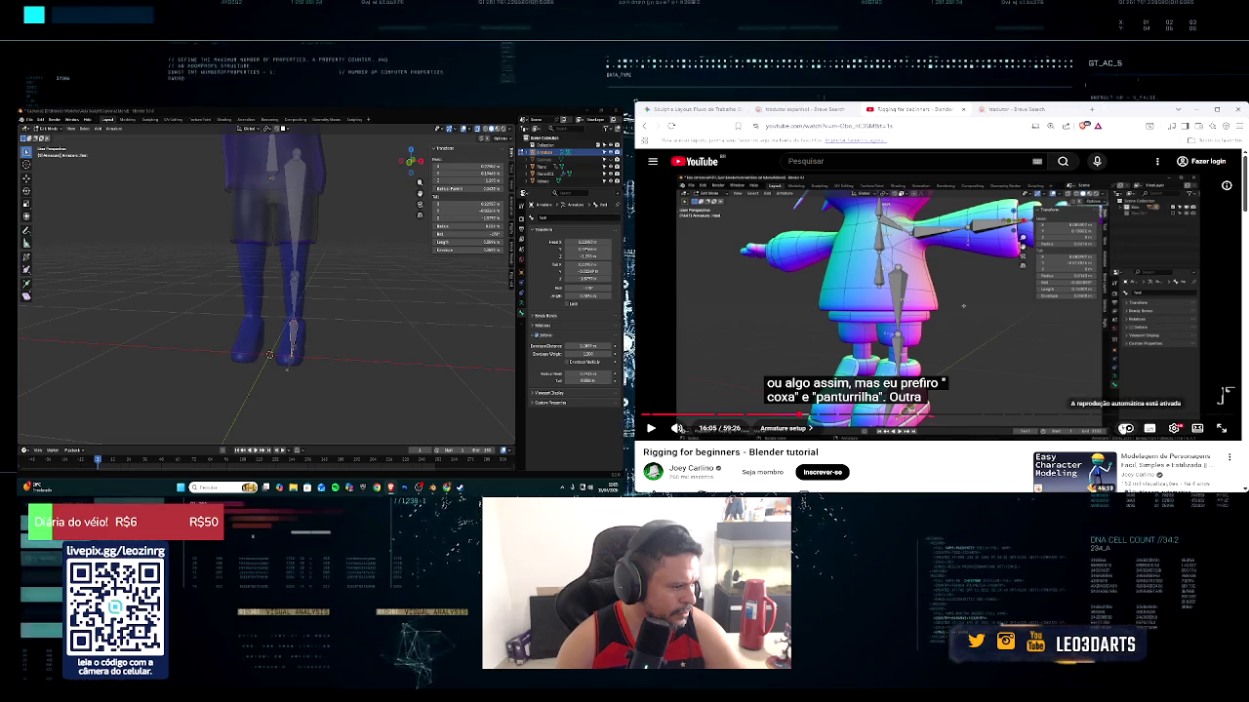
left_click(1126, 428)
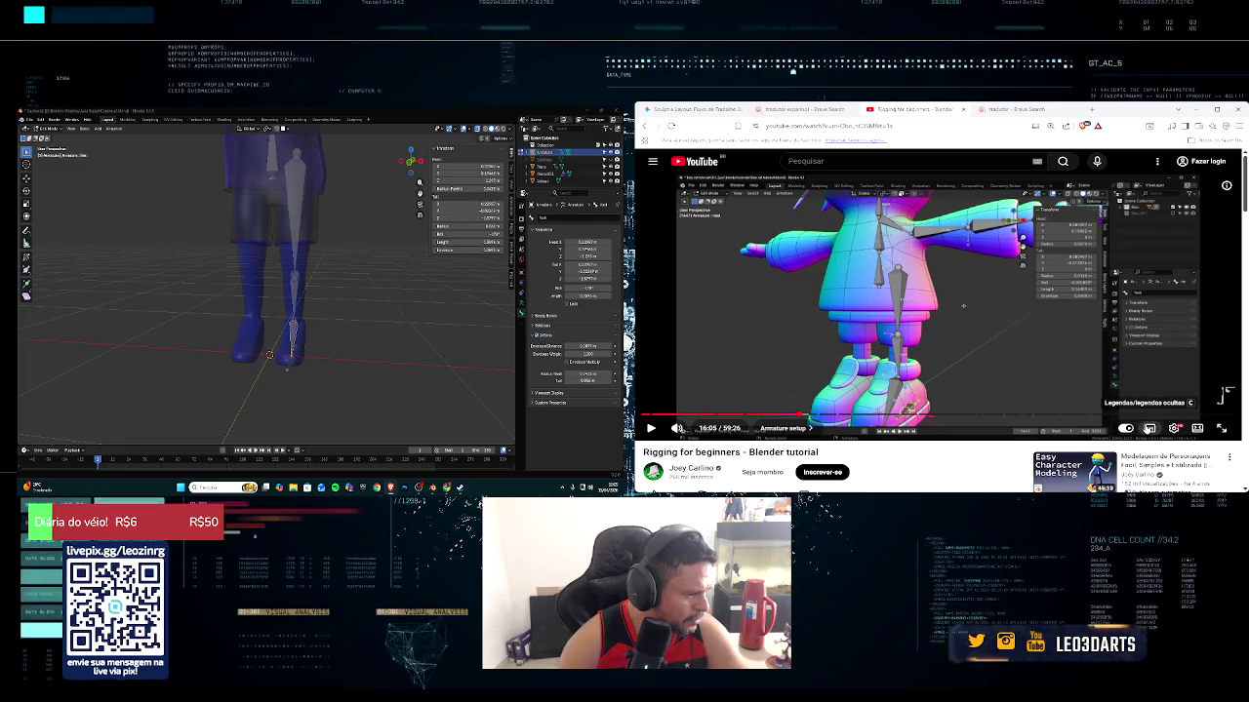
left_click(1125, 429)
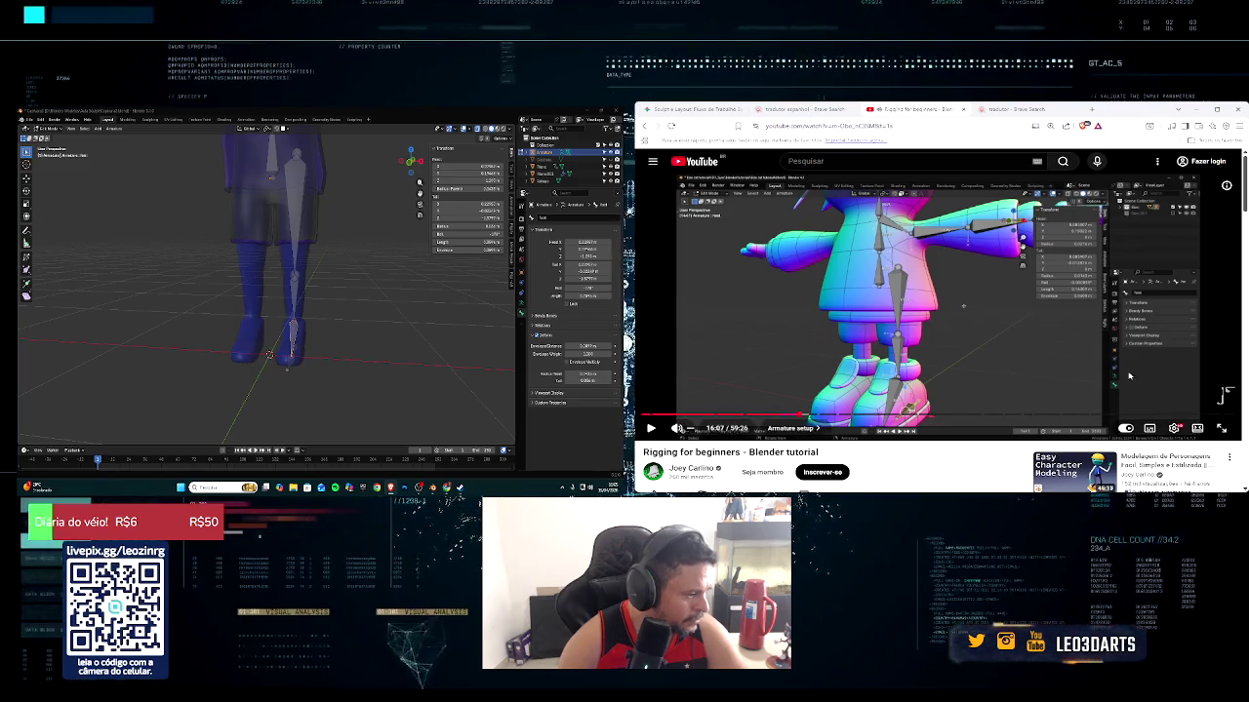
middle_click_drag(244, 322, 305, 339)
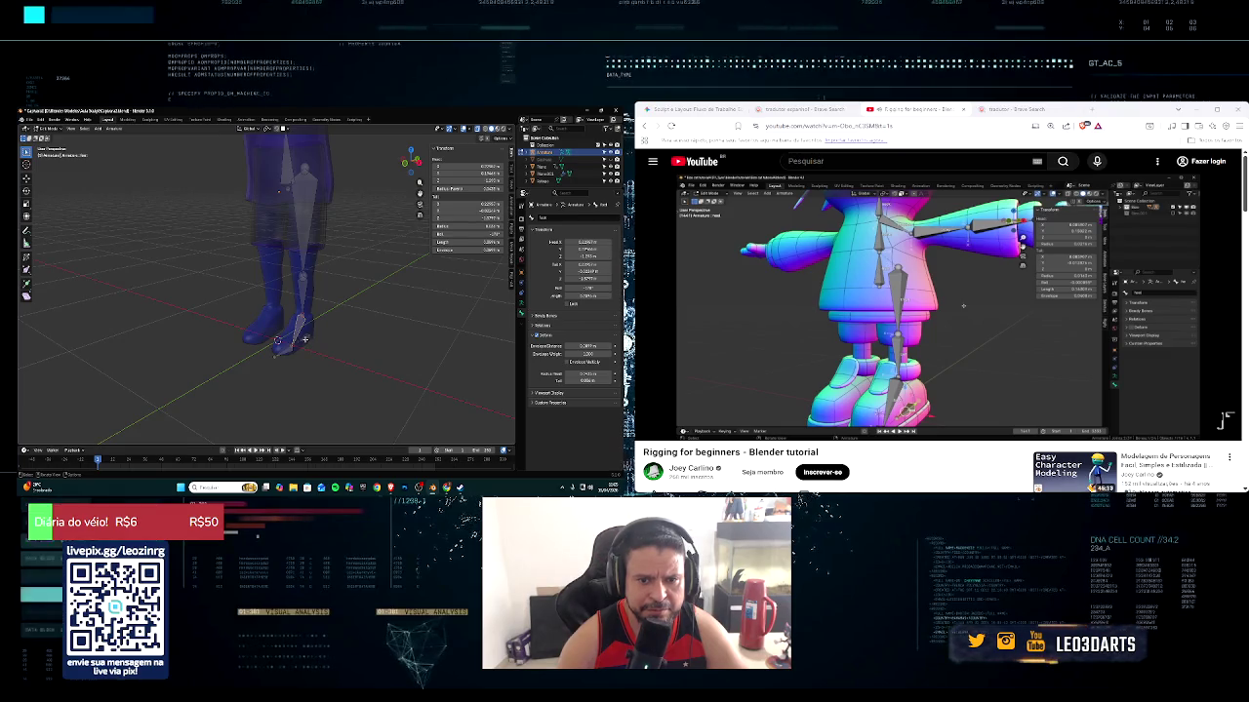
Rename the bone at the foot to 'foot' and check the tutorial's bone names fullscreen
left_click(306, 339)
key("F2")
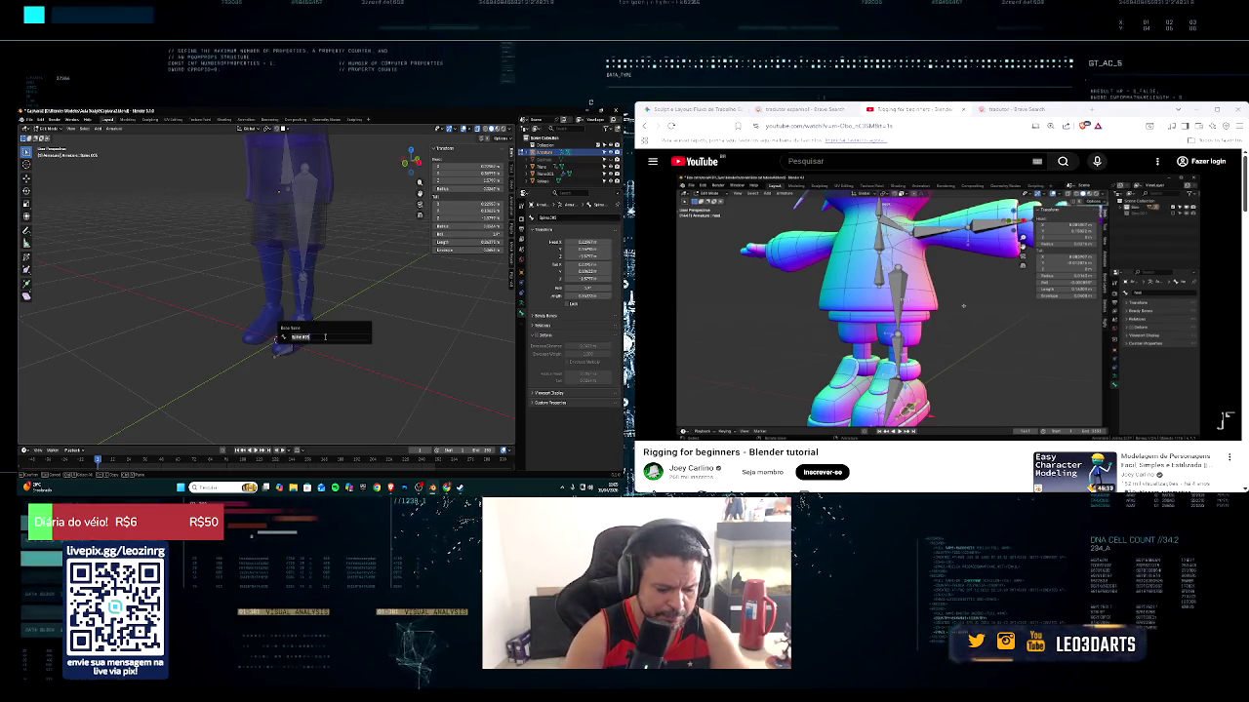
key("Return")
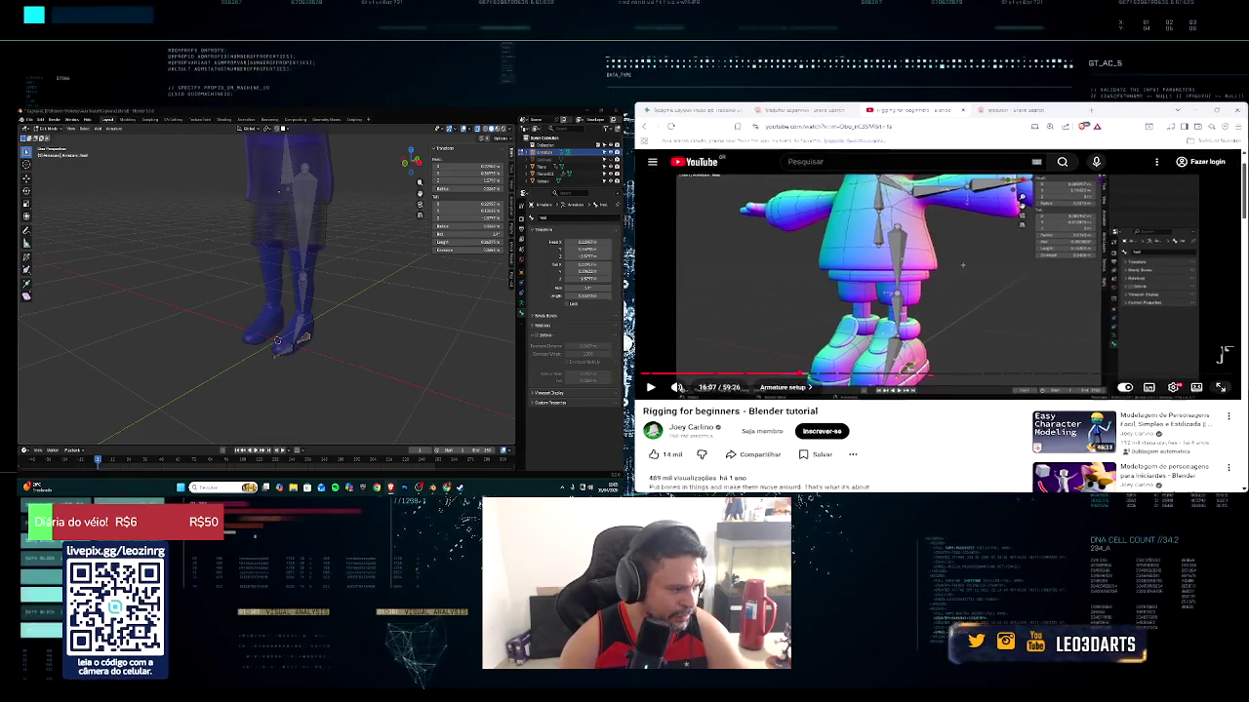
double_click(1029, 402)
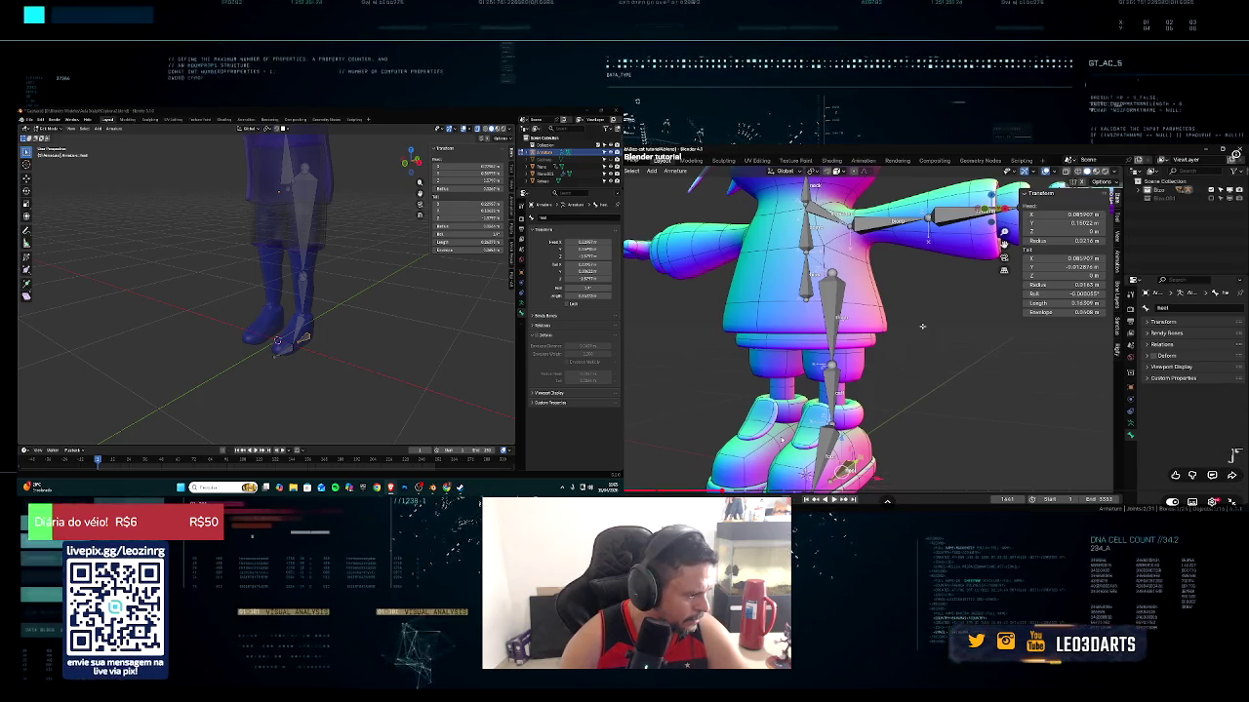
key("space")
key("space")
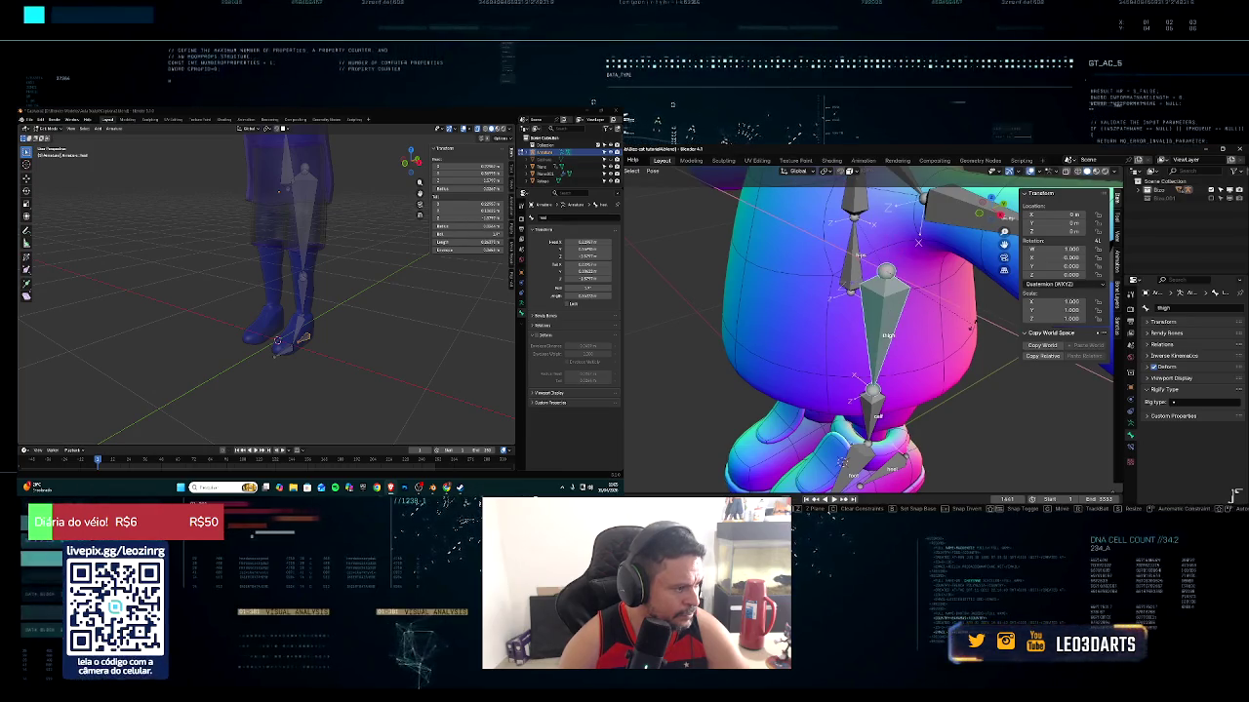
left_click(884, 336)
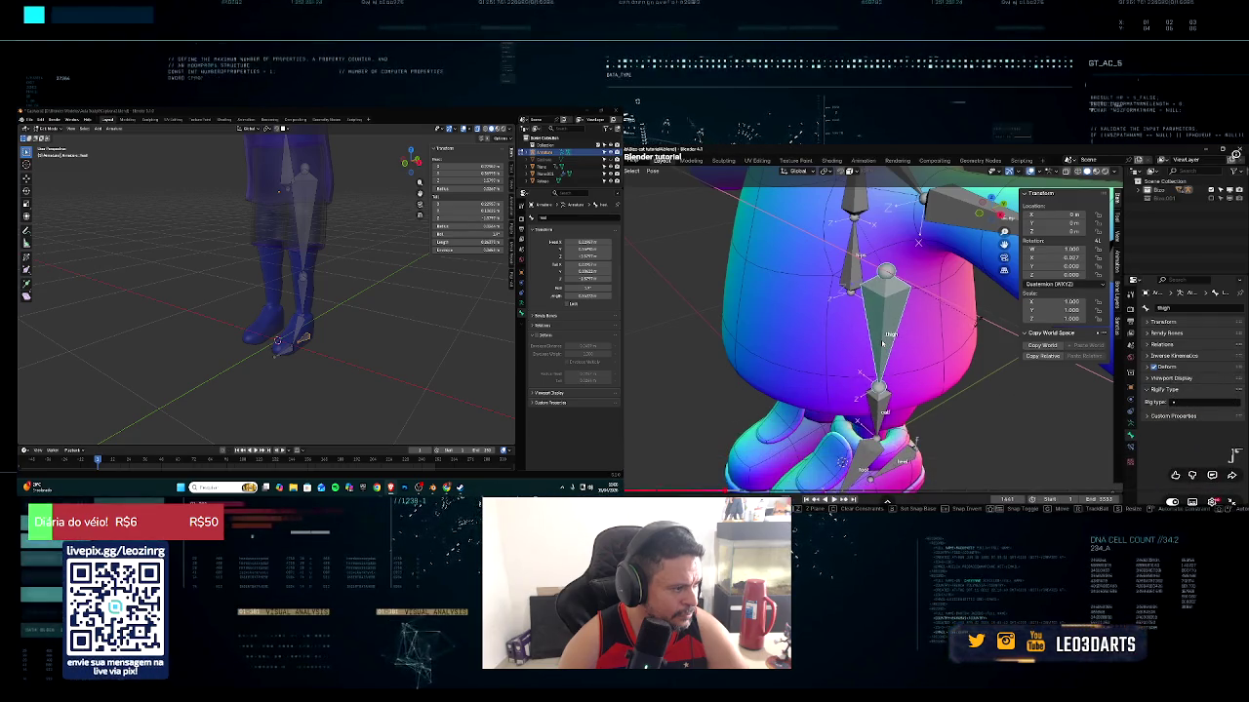
left_click(883, 343)
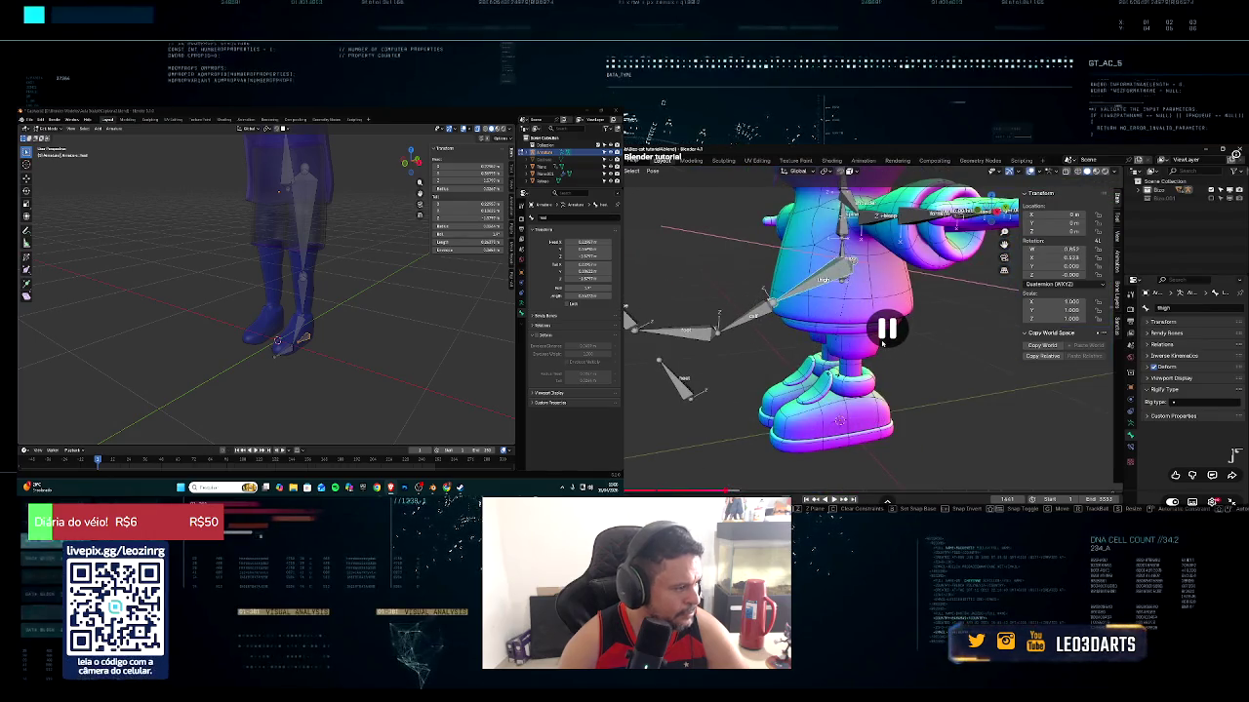
Give the next leg bone its new name and orbit closer onto the legs
left_click(271, 369)
key("F2")
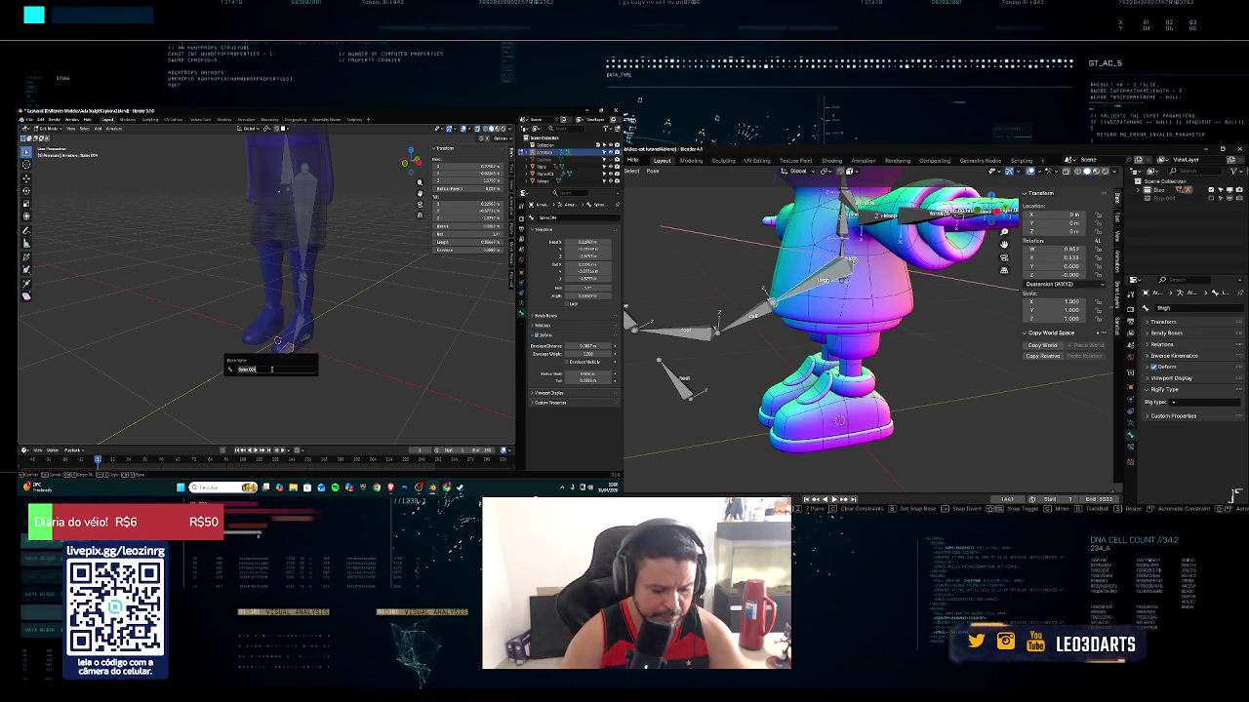
key("Return")
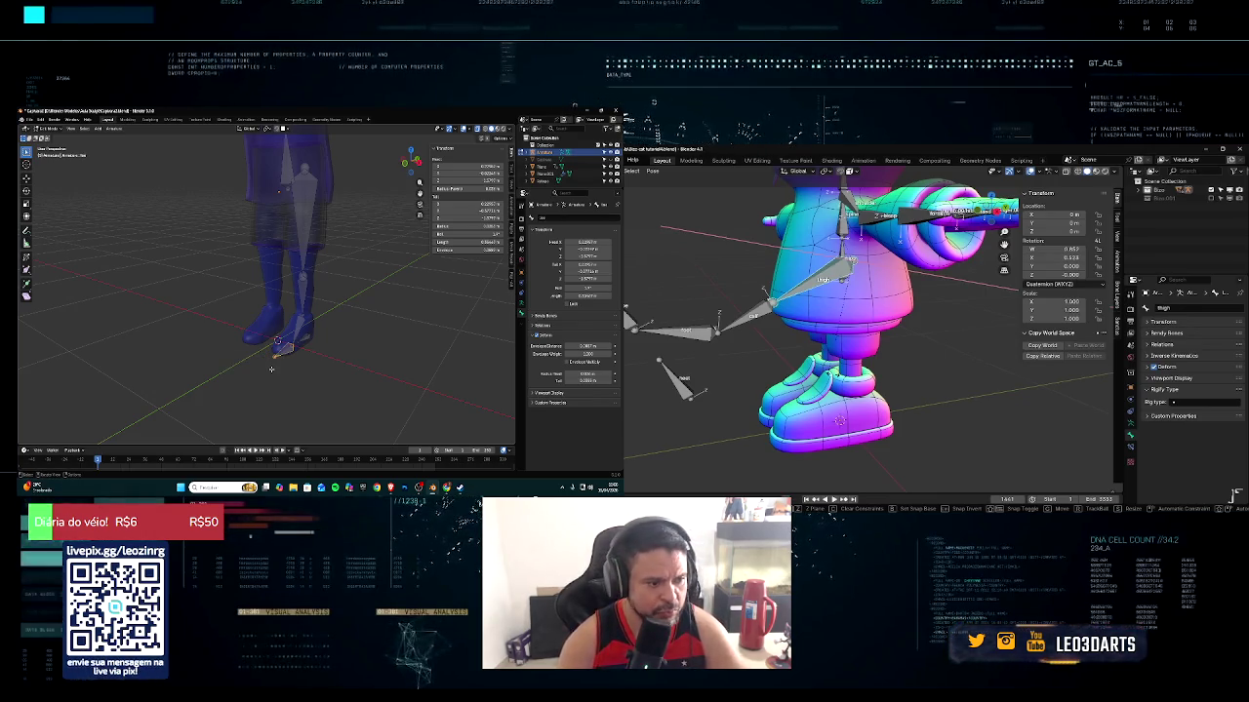
left_click(1231, 475)
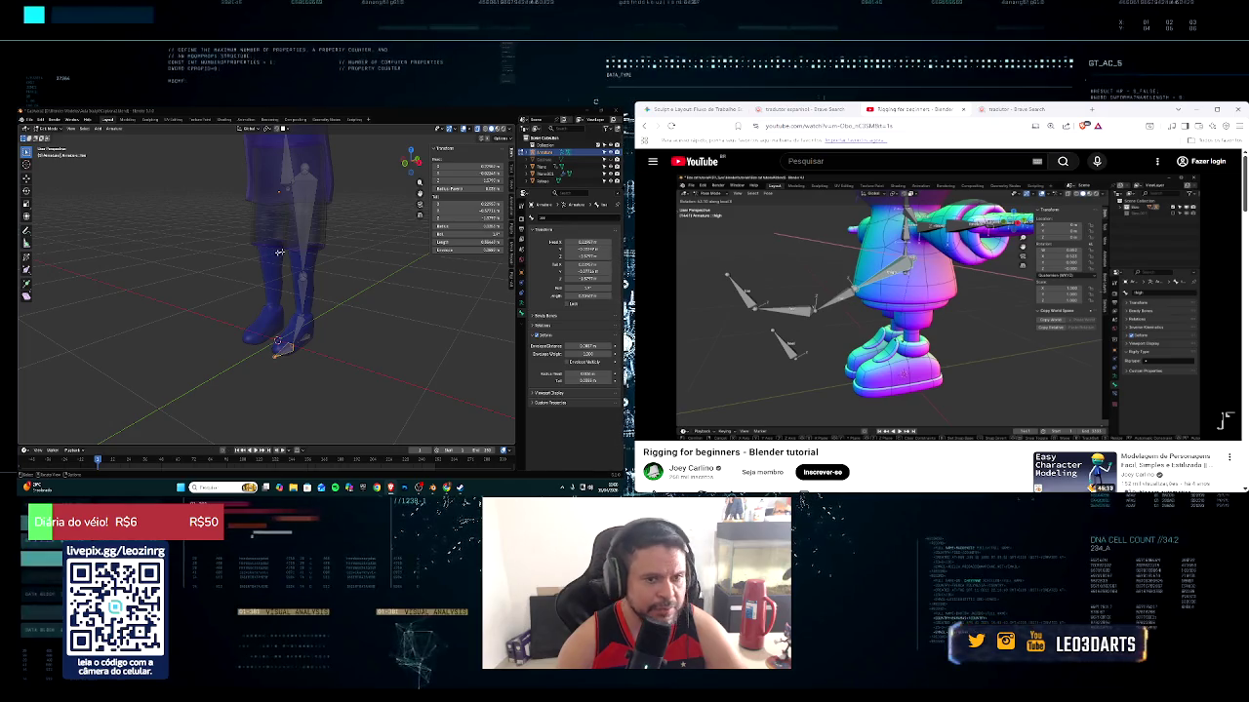
middle_click_drag(271, 253, 293, 311)
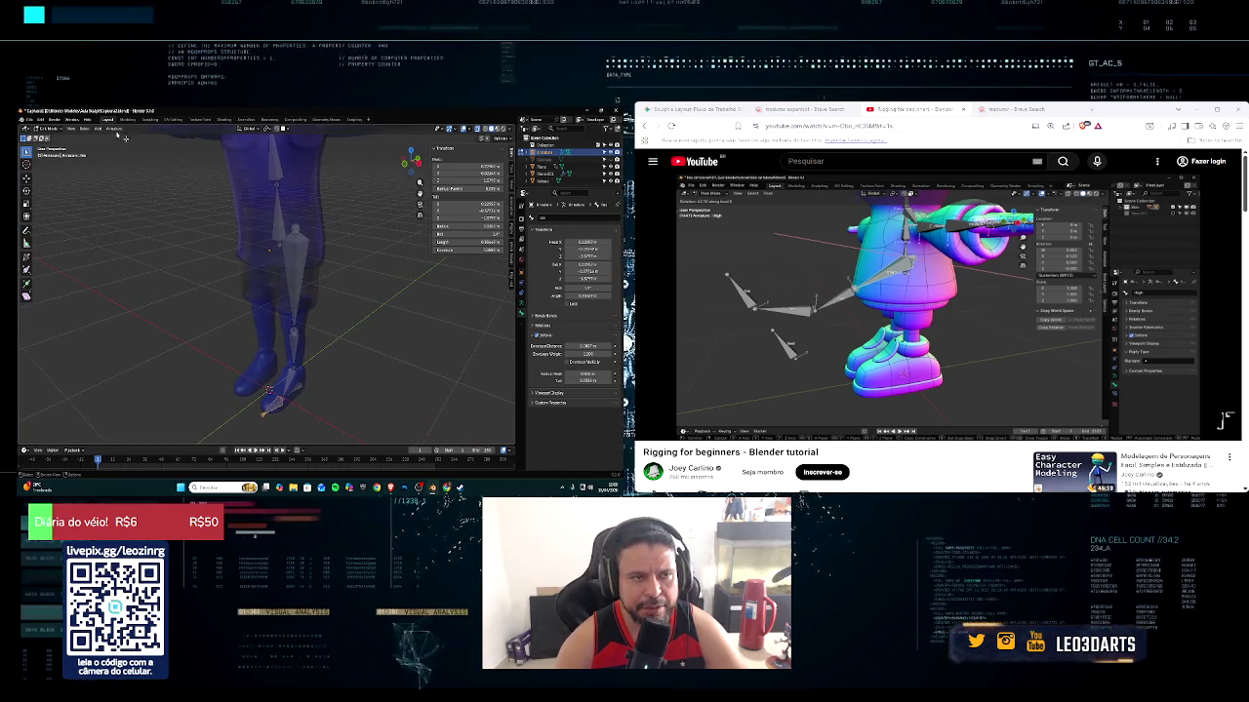
Switch the armature to Pose Mode and test-rotate the shin bone, cancelling it
left_click(57, 128)
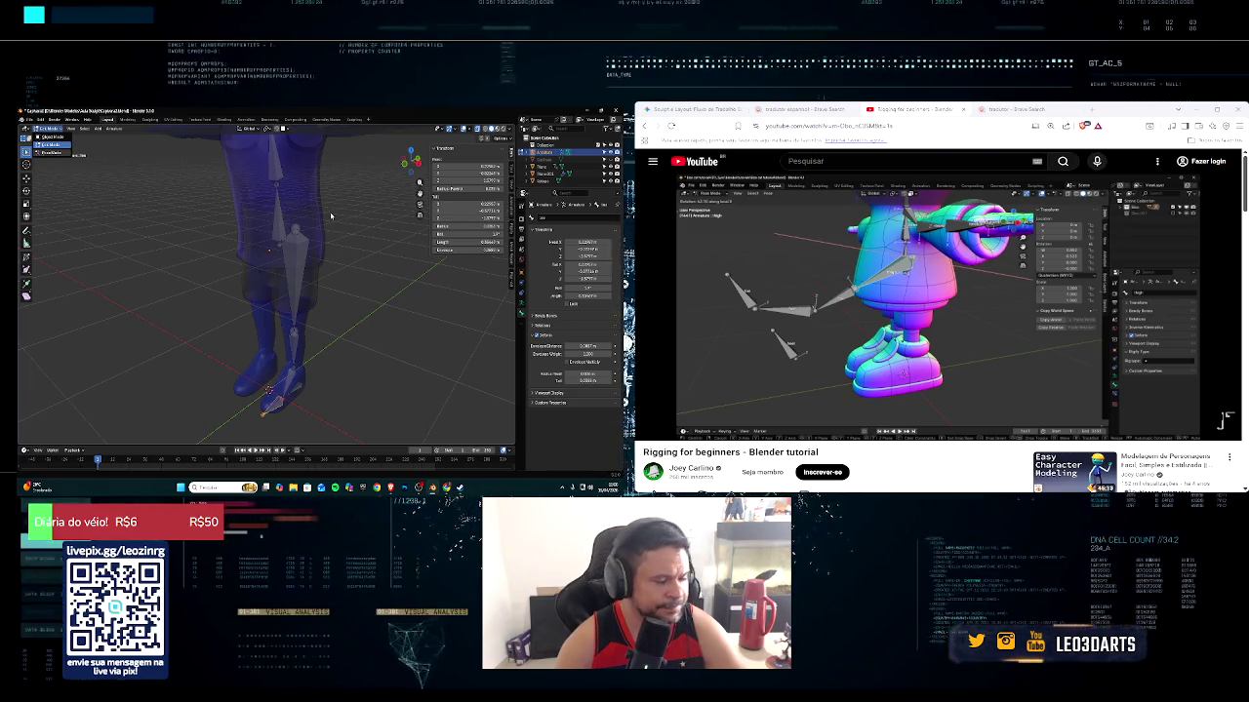
key("ctrl+Tab")
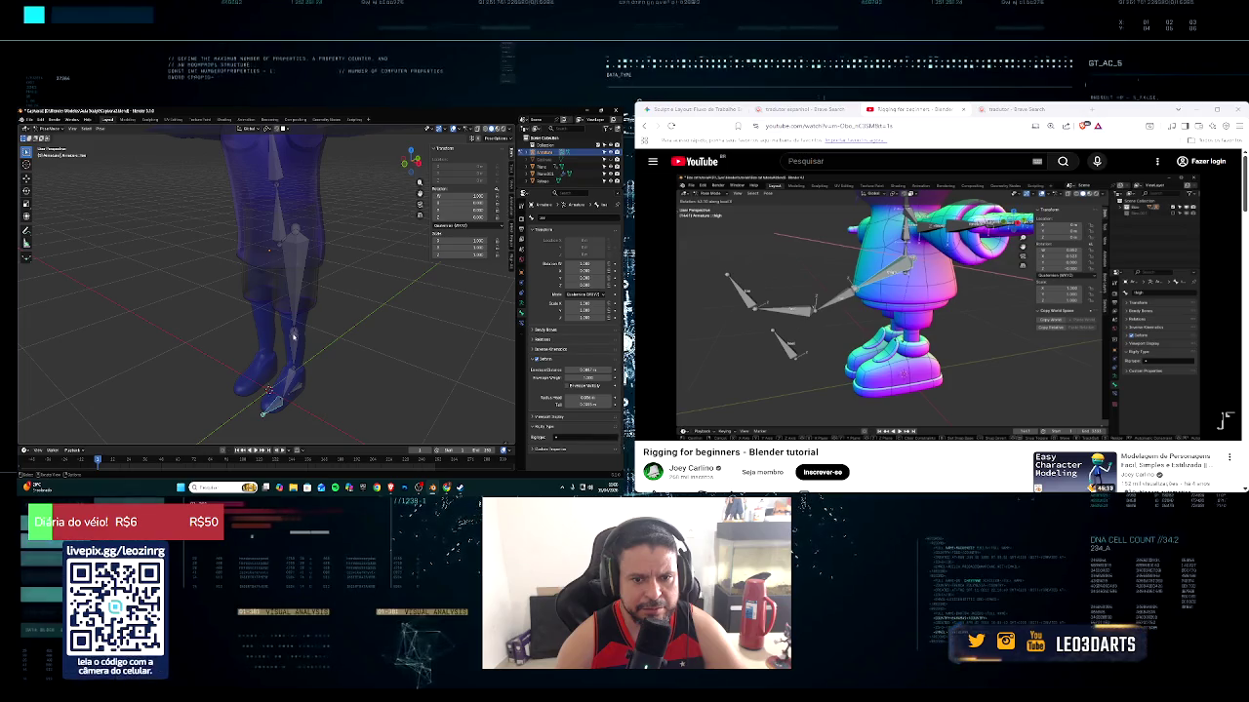
left_click(293, 332)
left_click(319, 325)
key("r")
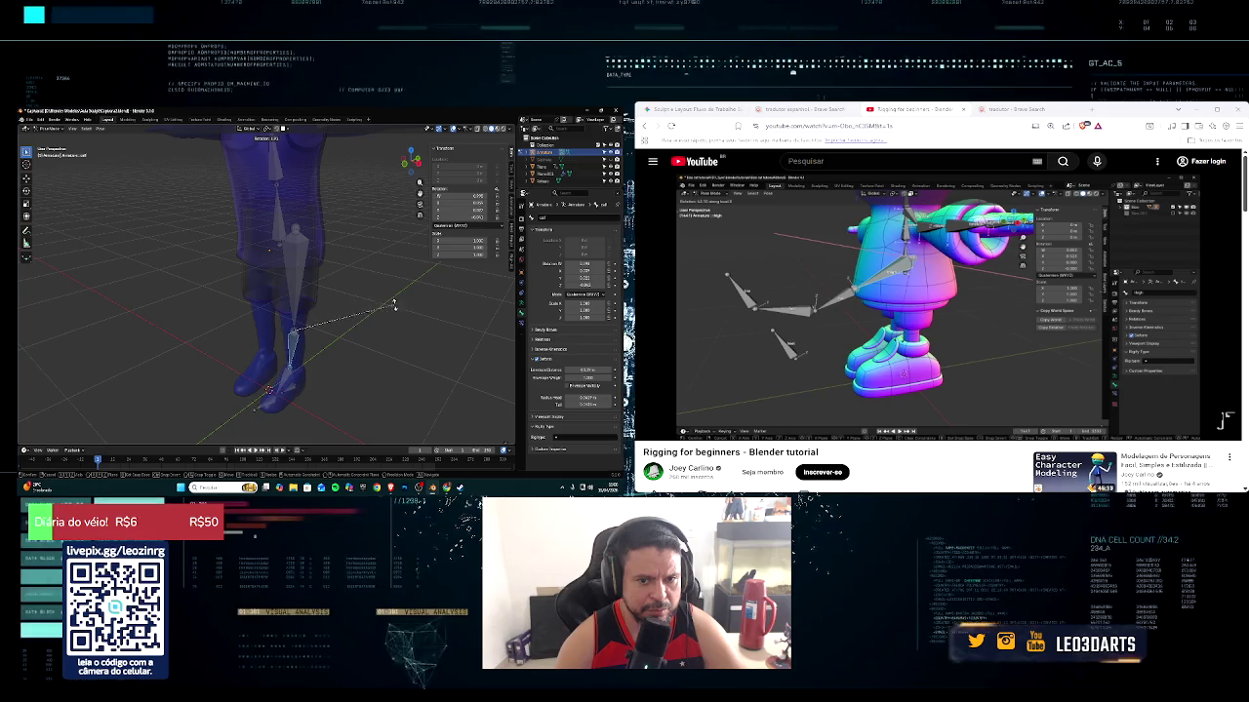
key("Escape")
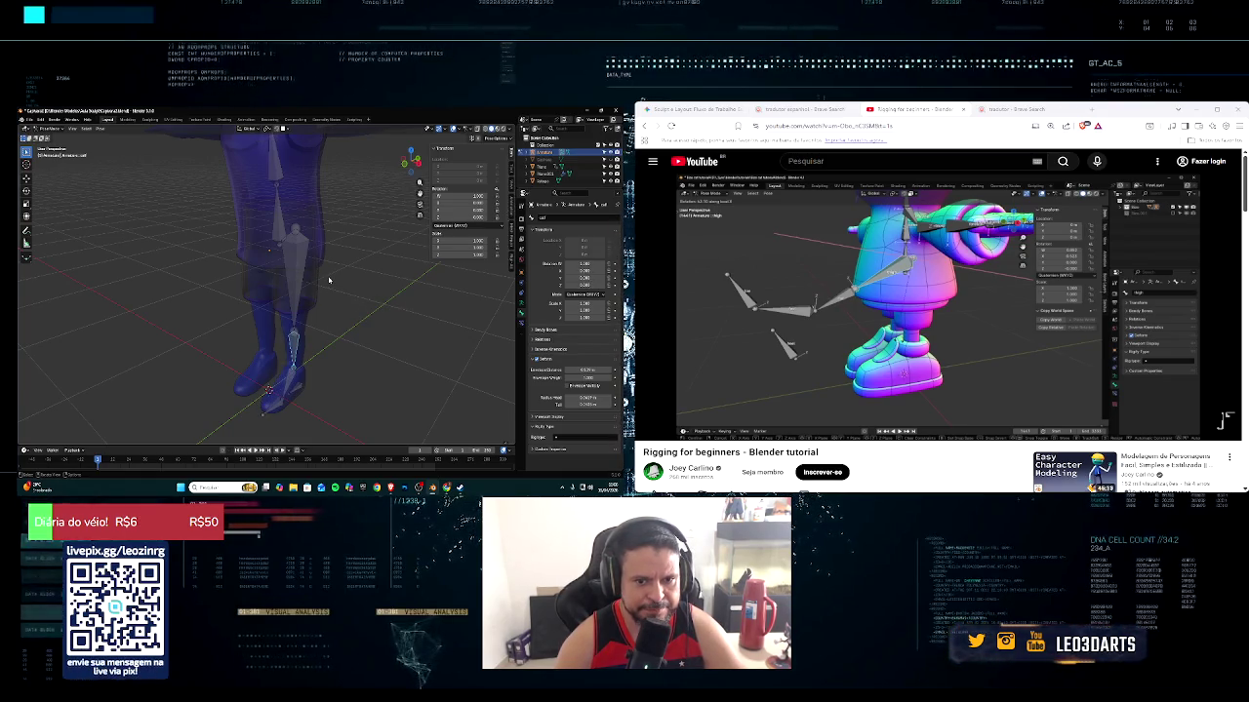
Test-rotate the thigh and shin bones again, cancelling each to keep the rest pose
left_click(329, 280)
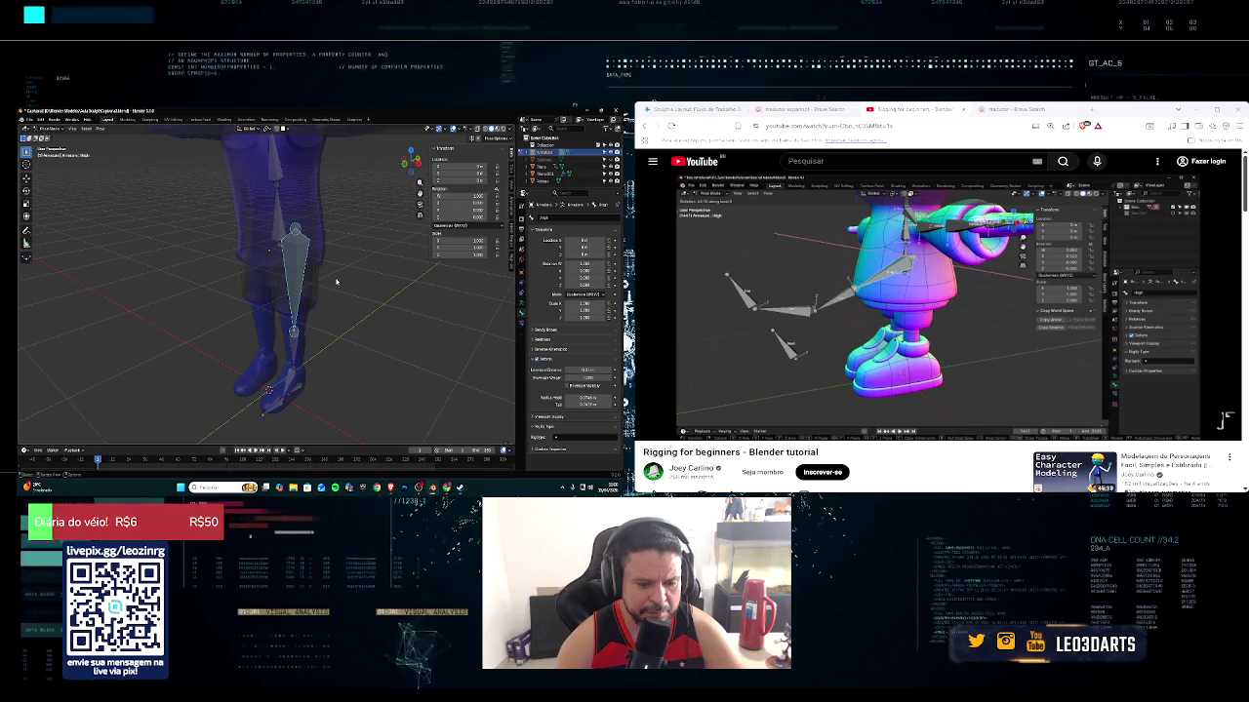
key("r")
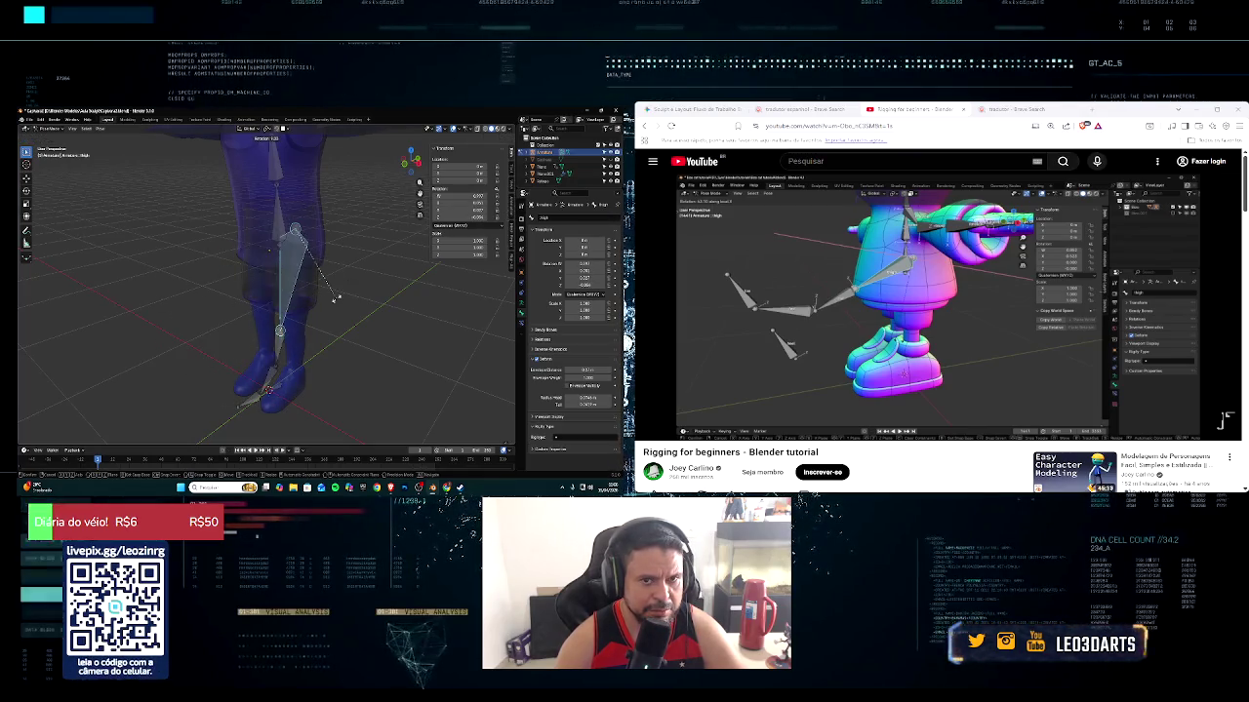
left_click(335, 299)
middle_click_drag(335, 300, 364, 296)
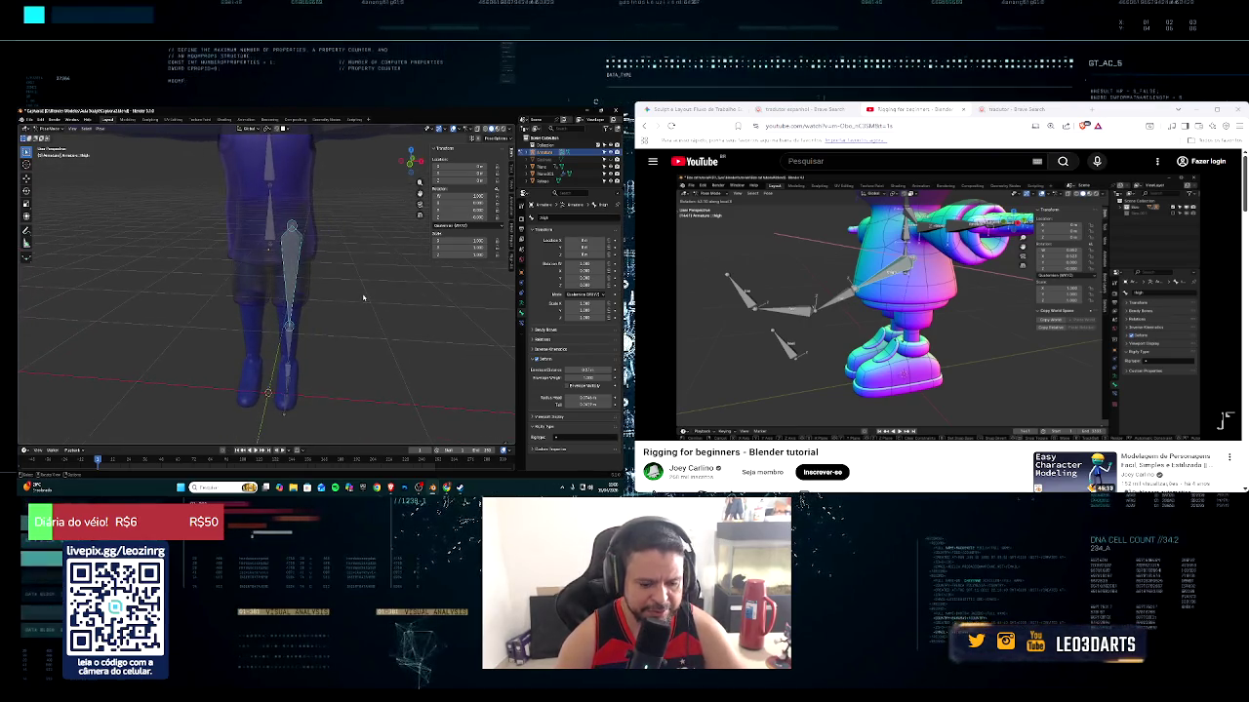
key("r")
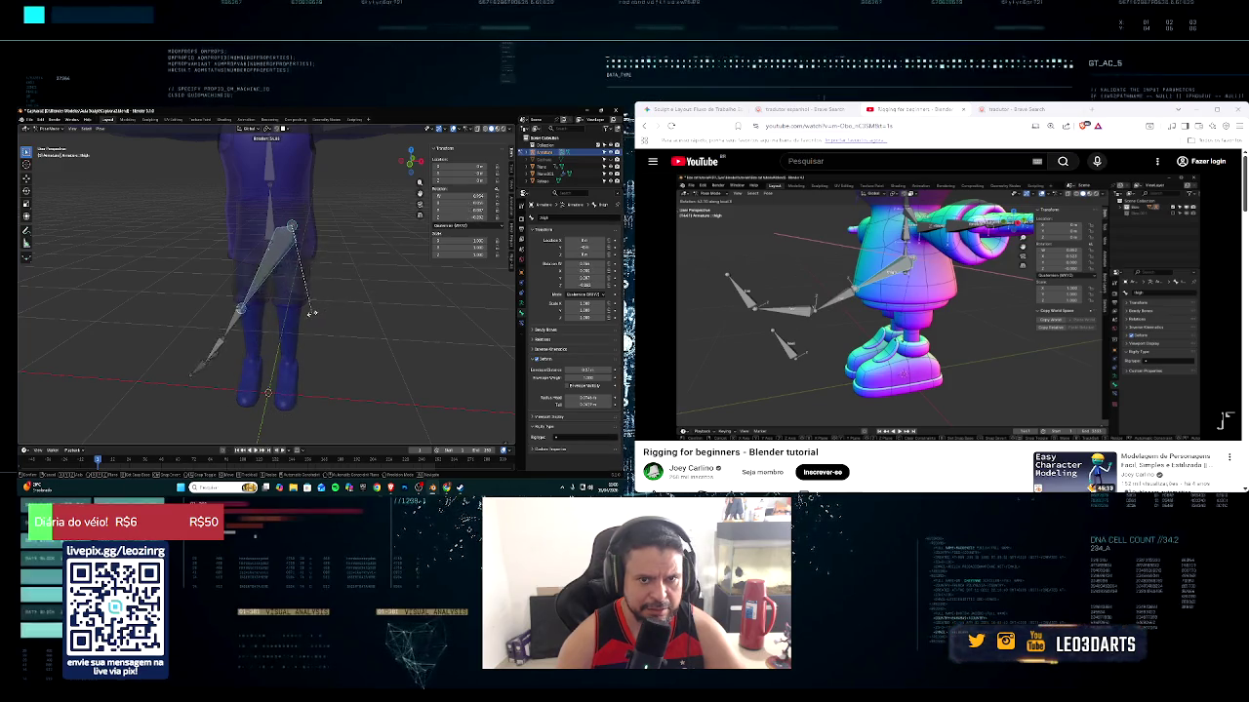
right_click(389, 312)
scroll(390, 311, "up", 3)
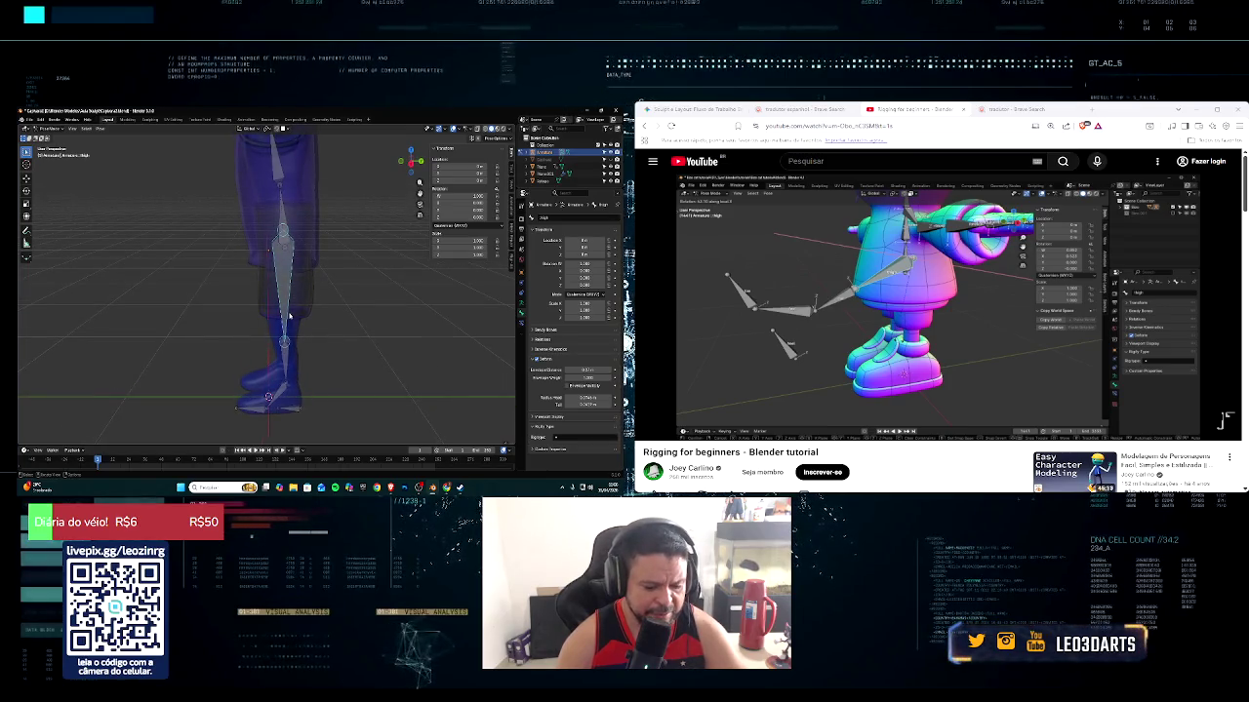
key("r")
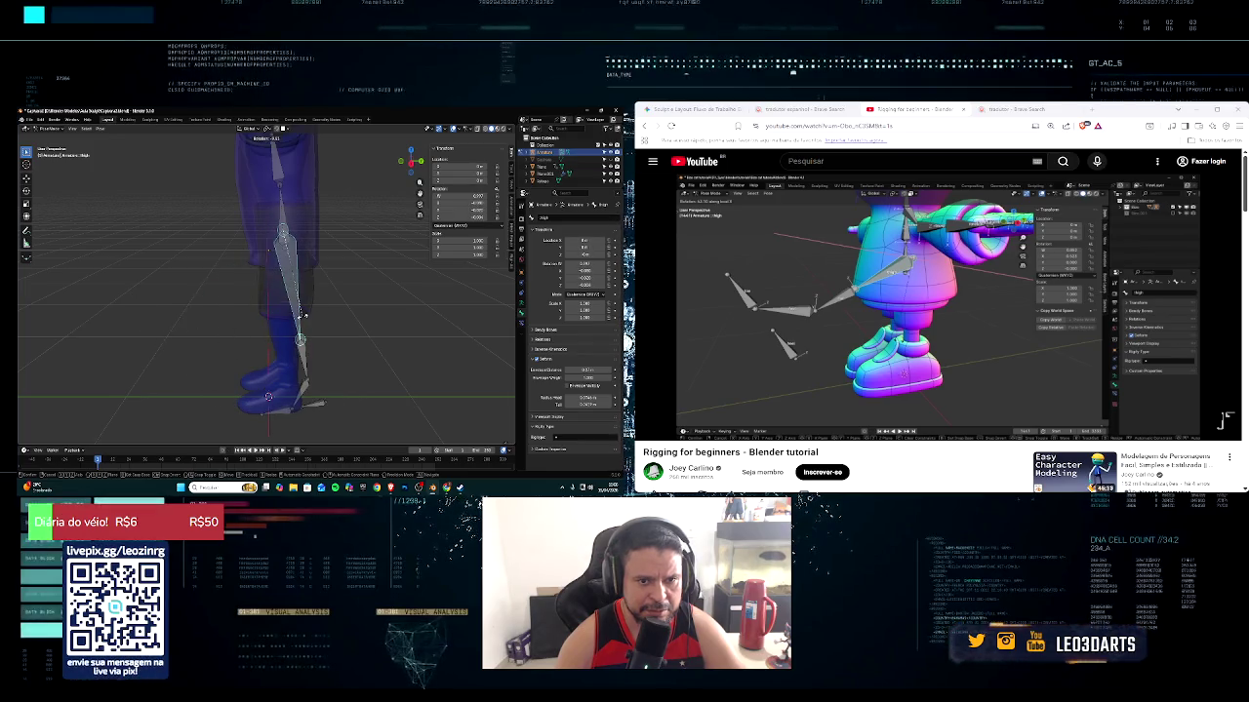
right_click(299, 327)
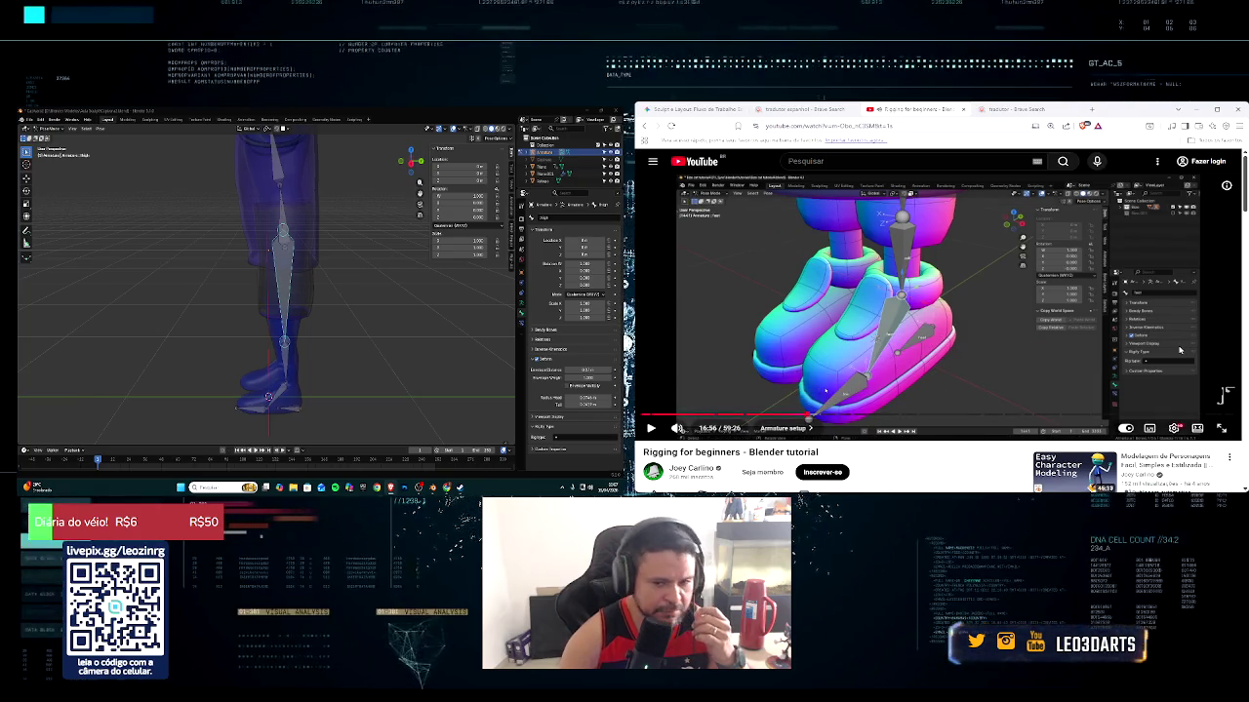
Test-rotate the foot bone twice, cancelling each time so it stays at rest
left_click(300, 413)
key("r")
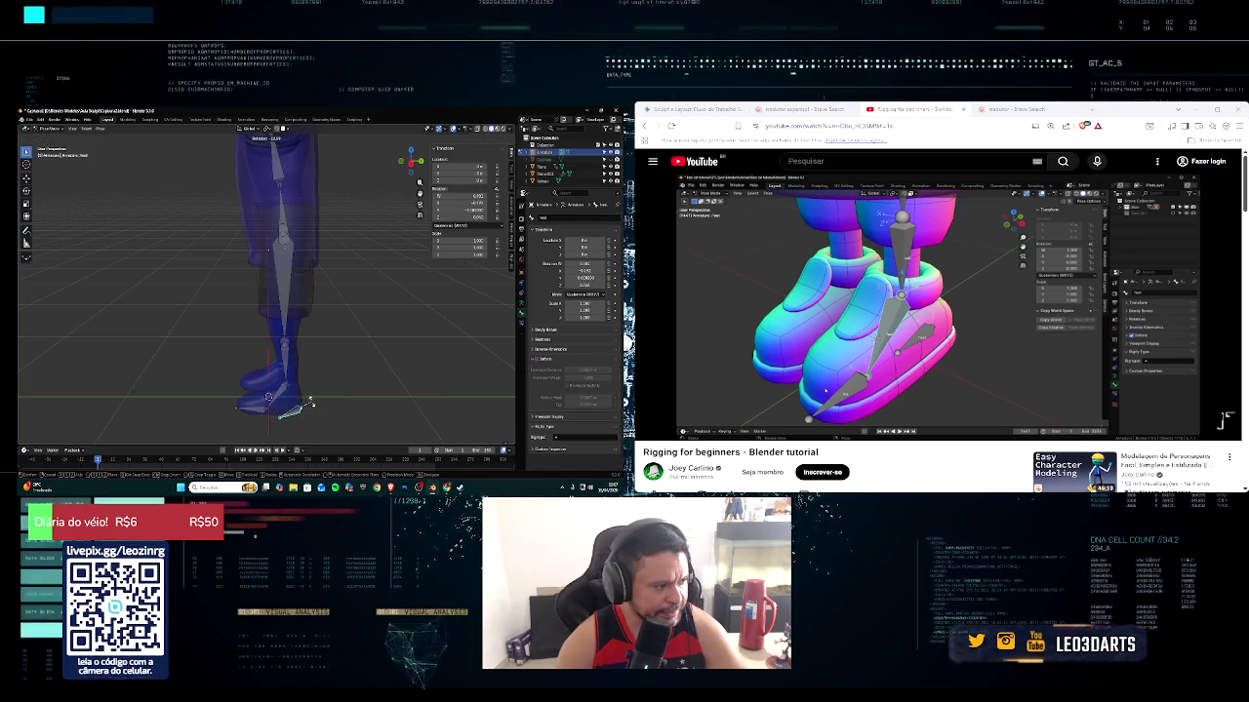
key("Escape")
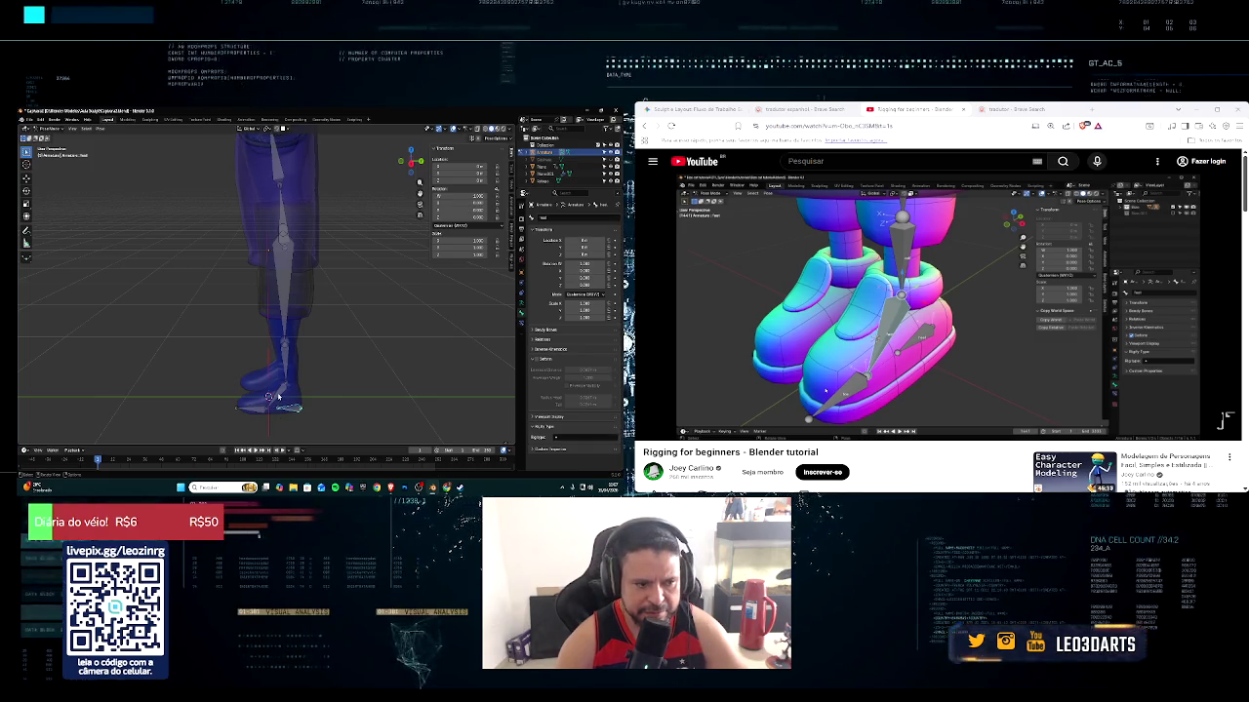
key("r")
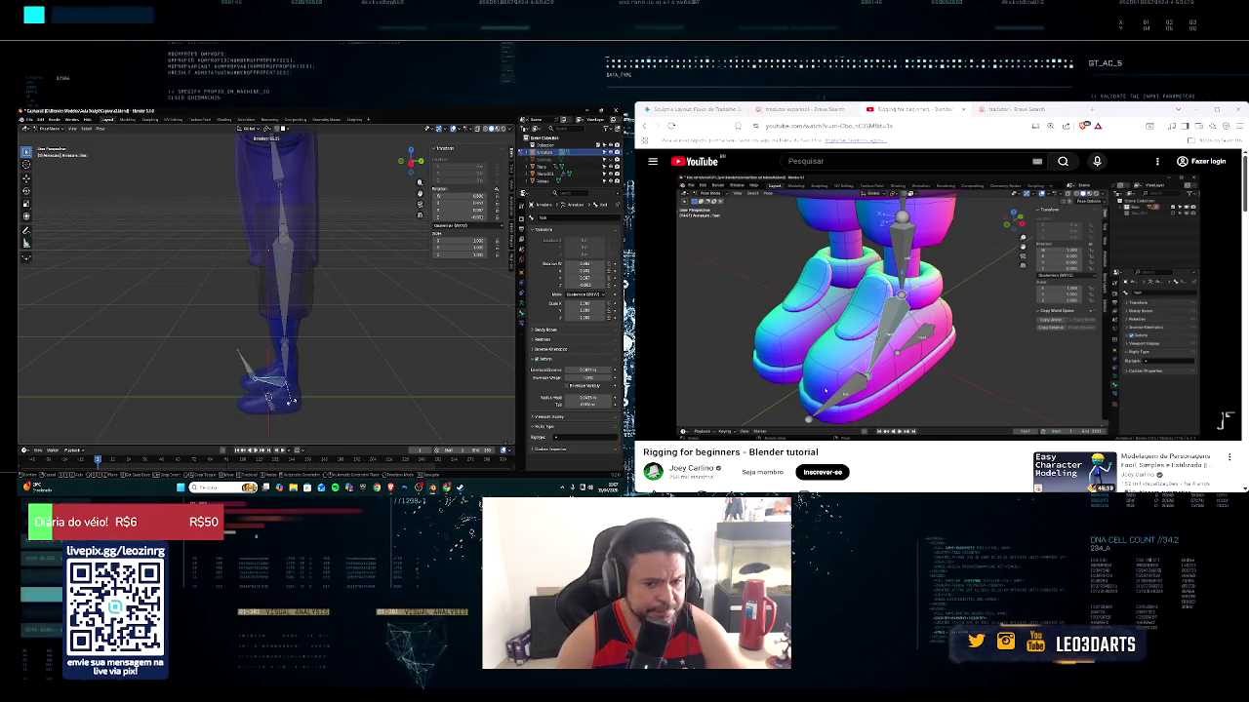
right_click(310, 396)
left_click(1225, 395)
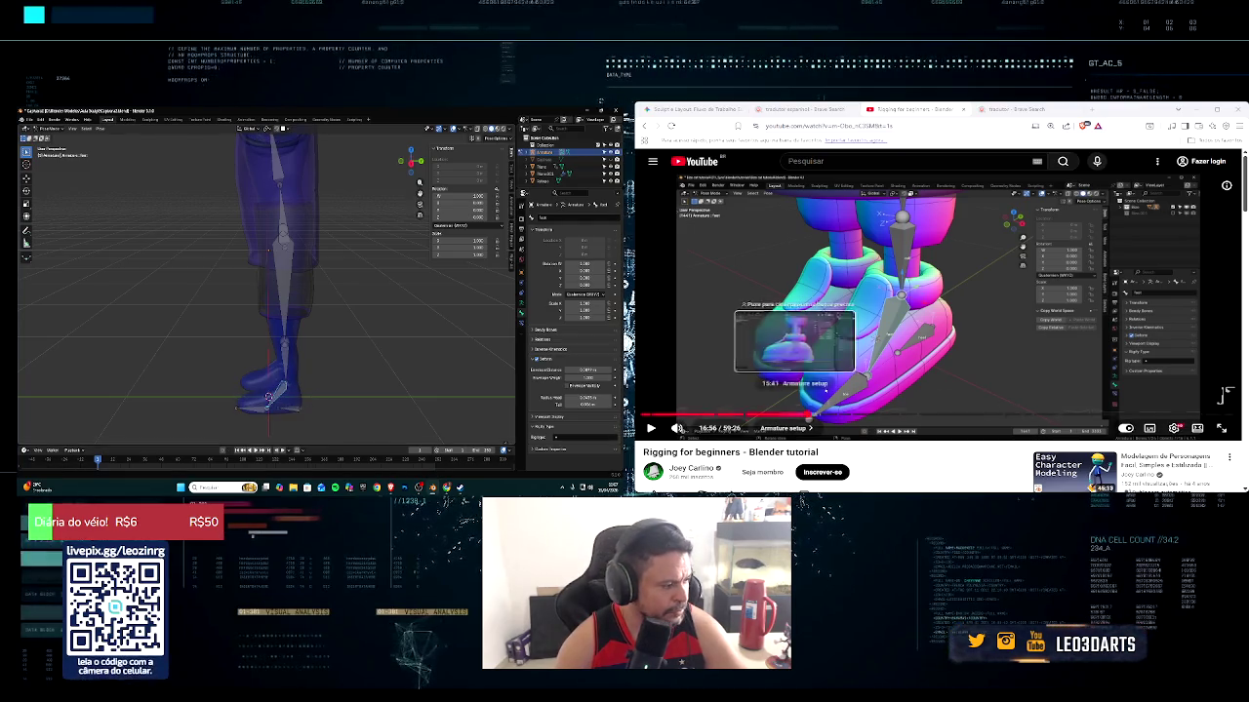
left_click(1225, 395)
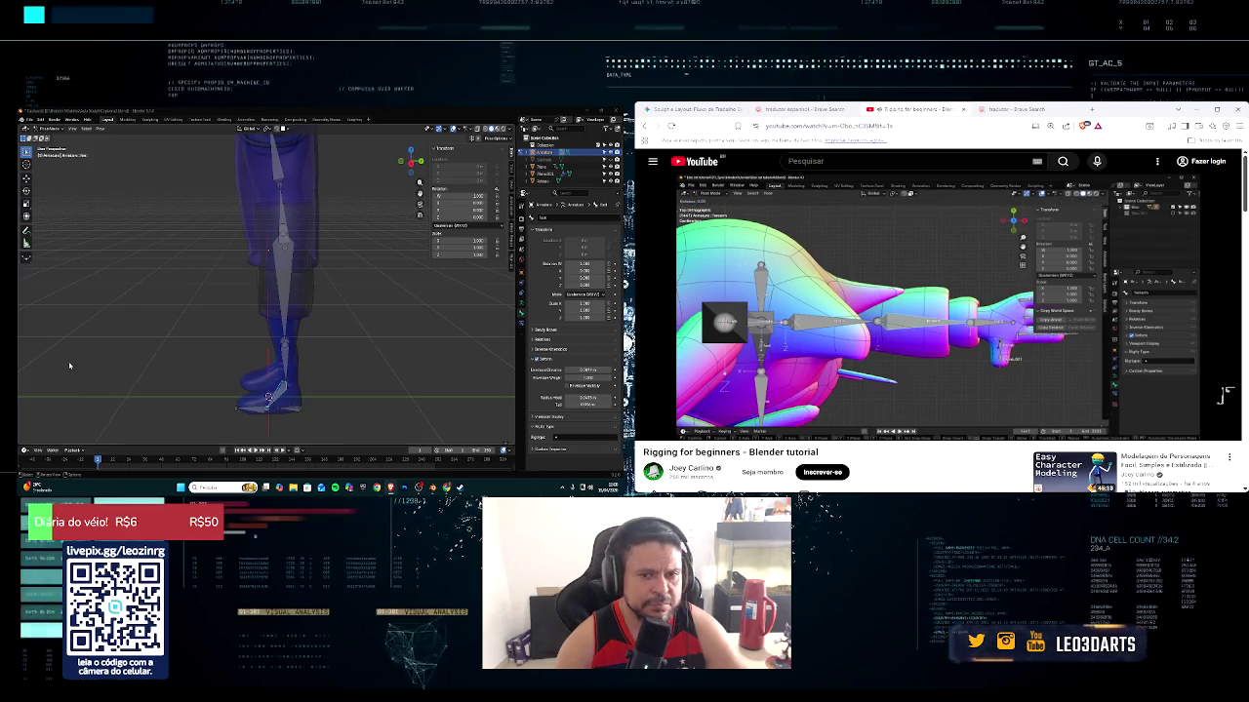
Rotate the arm bone down along the arm, cancelling a second trial rotation
scroll(284, 249, "down", 3)
middle_click_drag(284, 250, 274, 258)
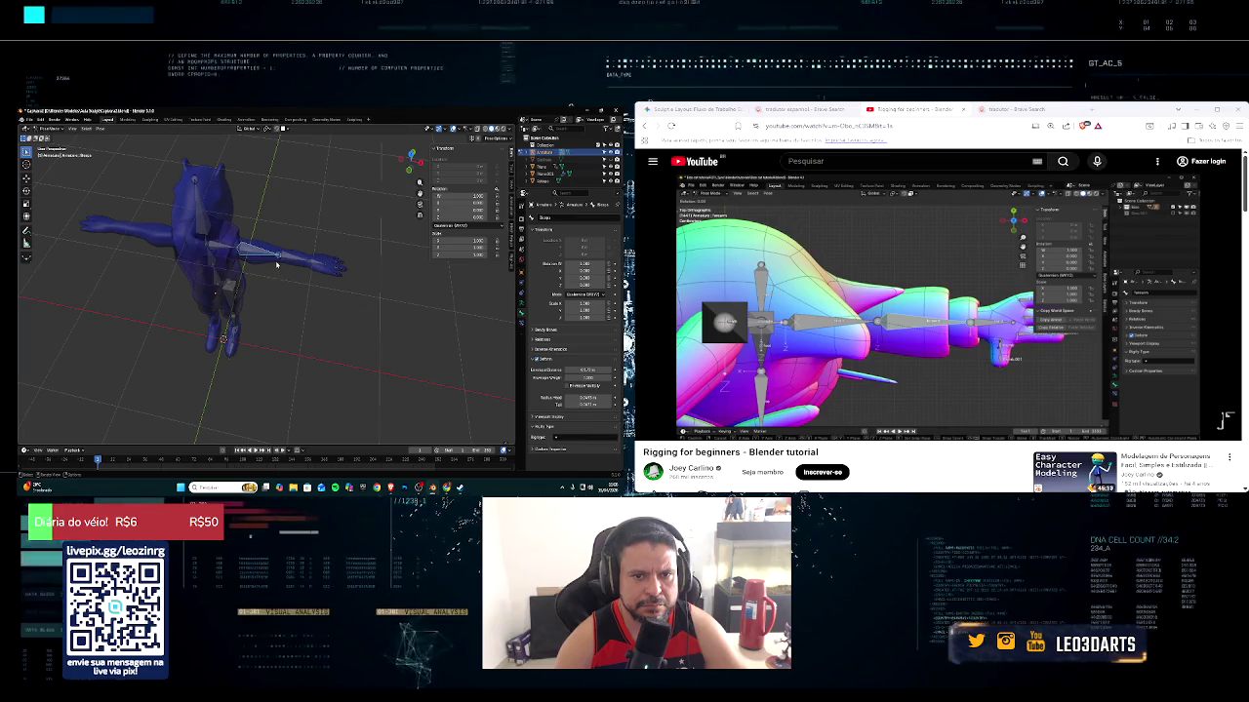
key("r")
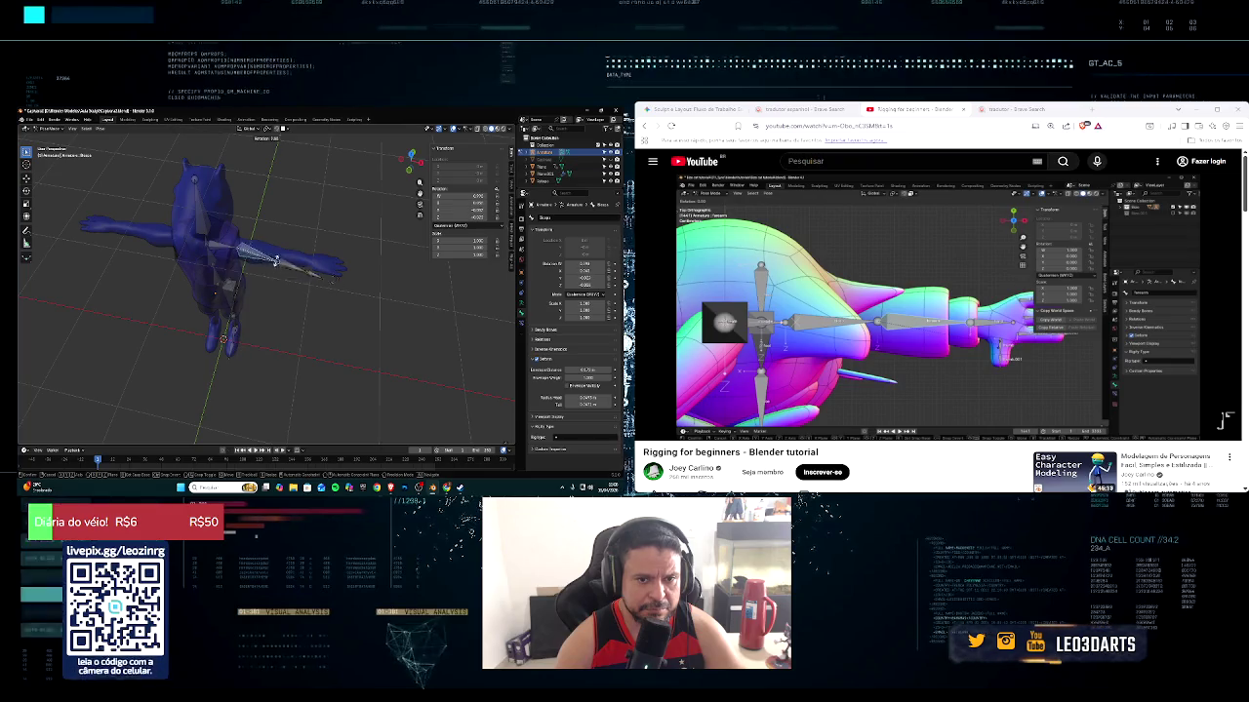
left_click(289, 256)
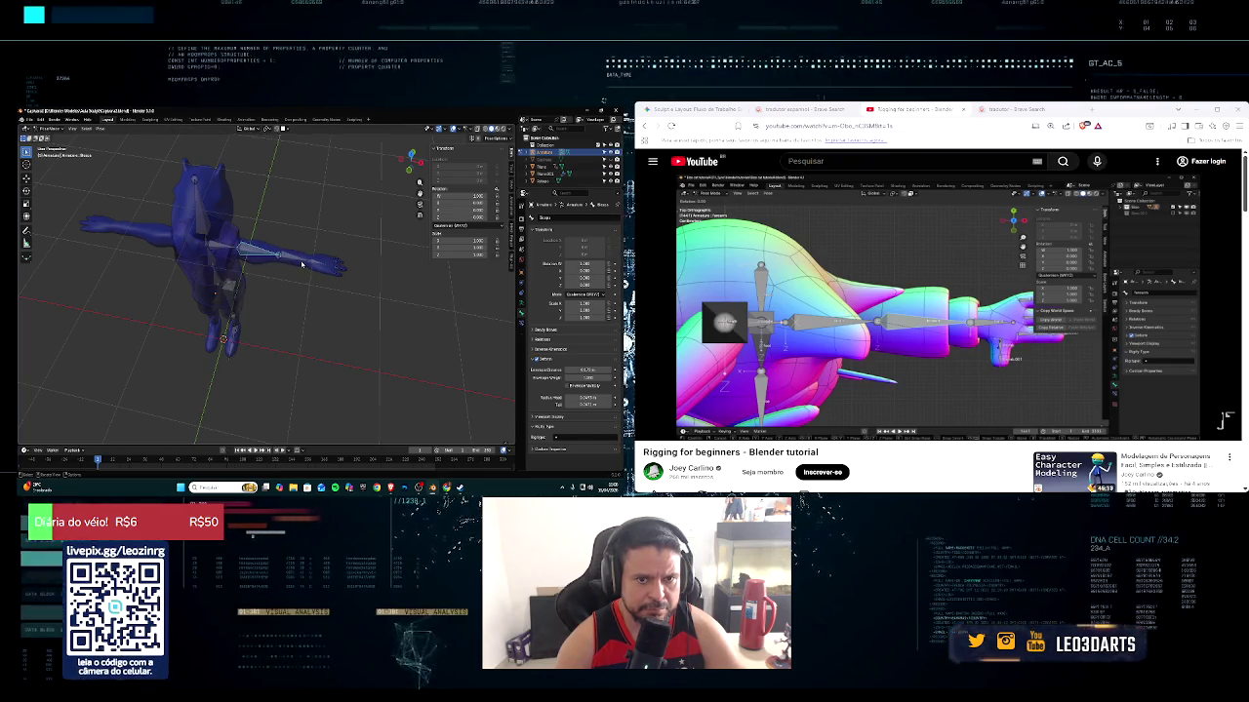
key("r")
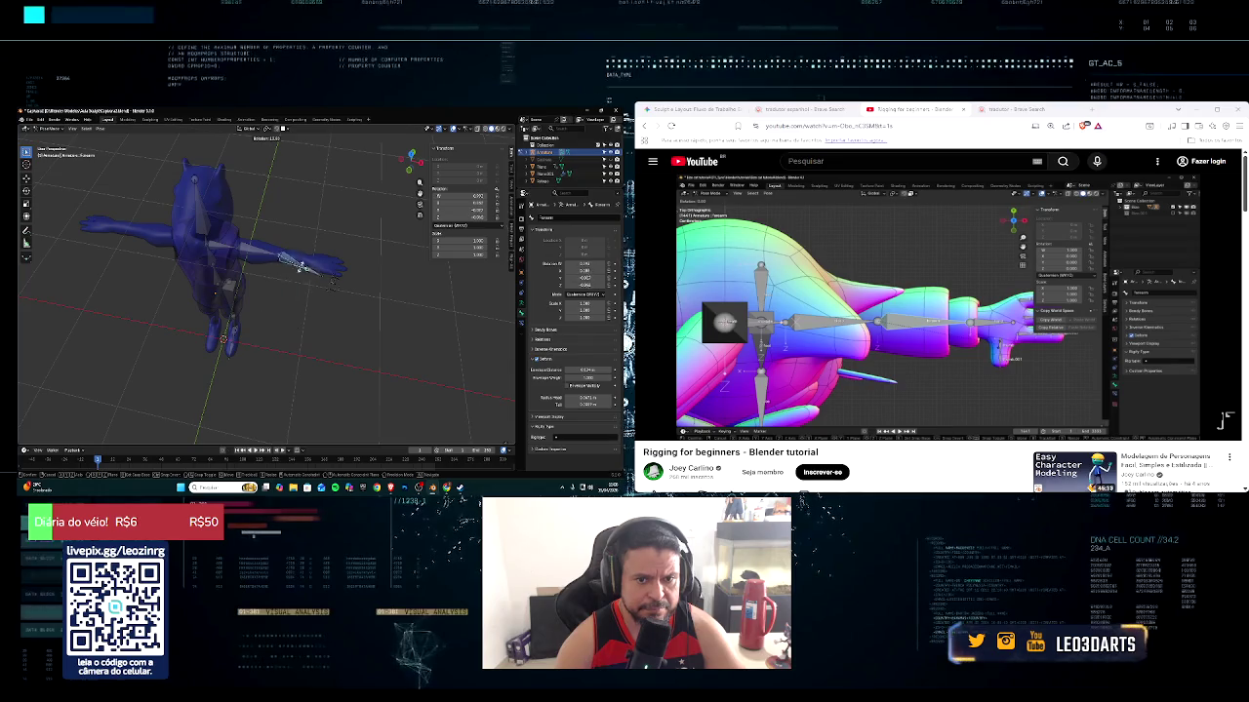
left_click(292, 259)
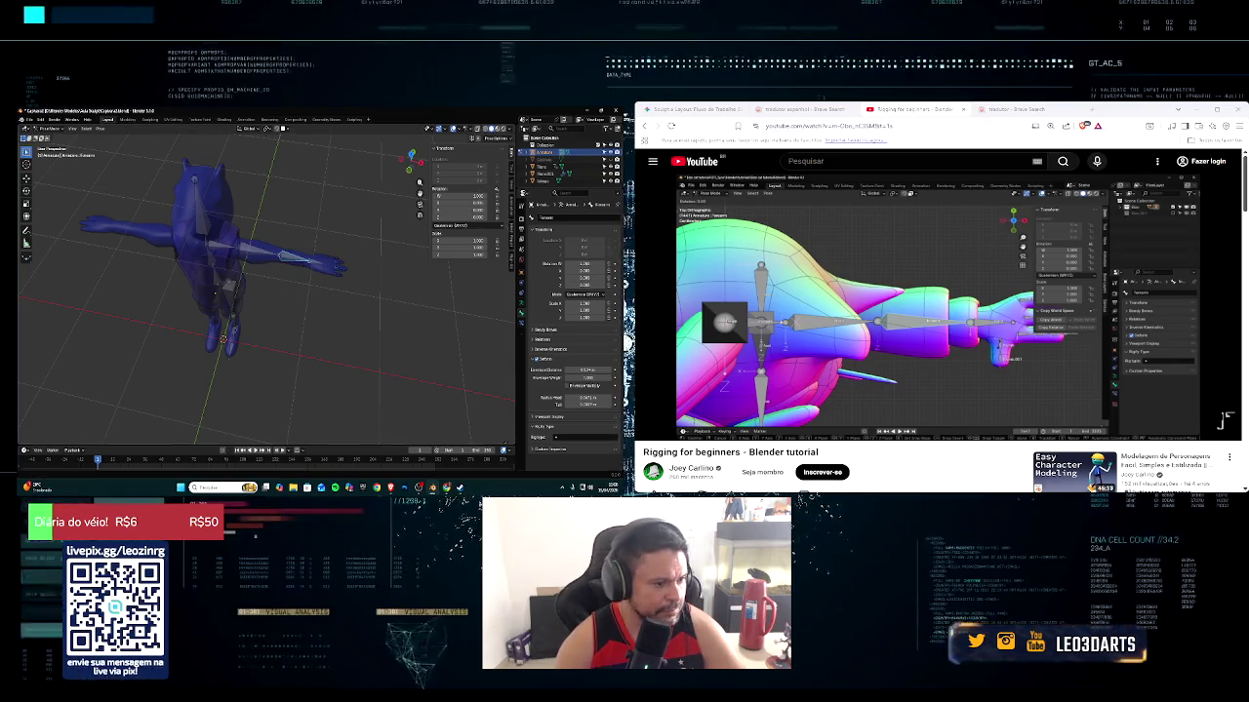
left_click(651, 428)
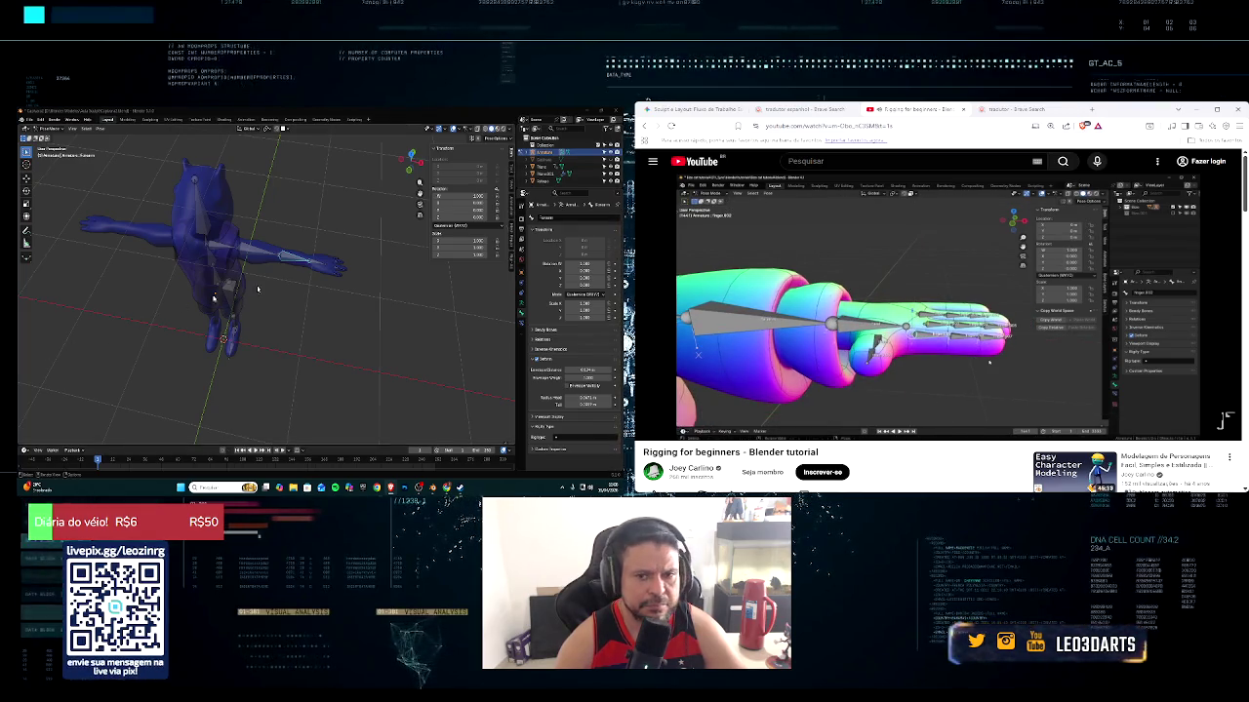
scroll(383, 280, "up", 4)
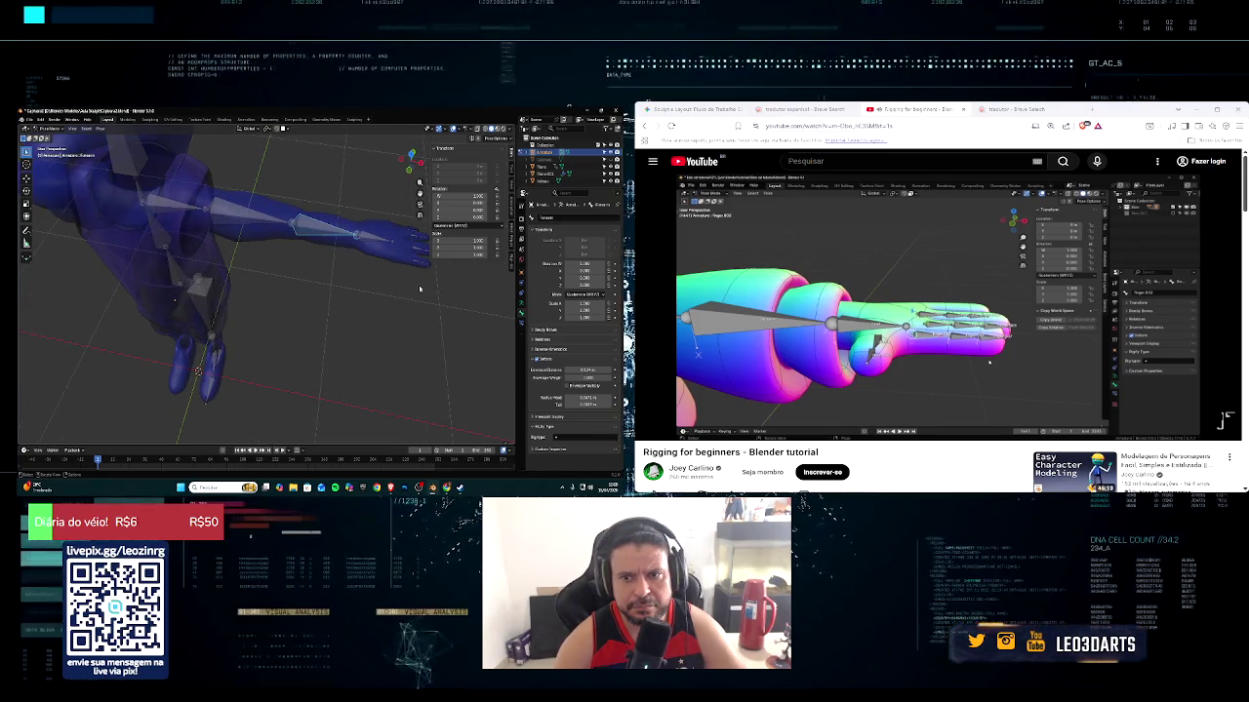
left_click(420, 287)
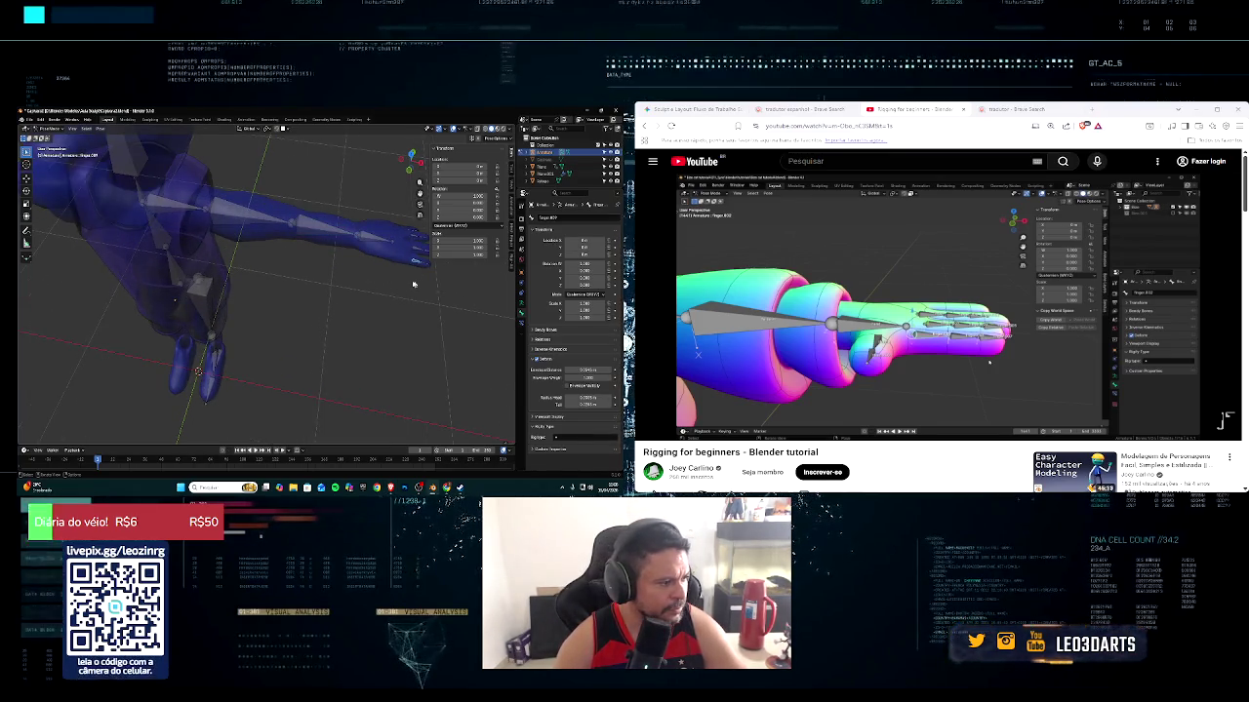
middle_click_drag(420, 286, 343, 299)
left_click_drag(309, 288, 343, 306)
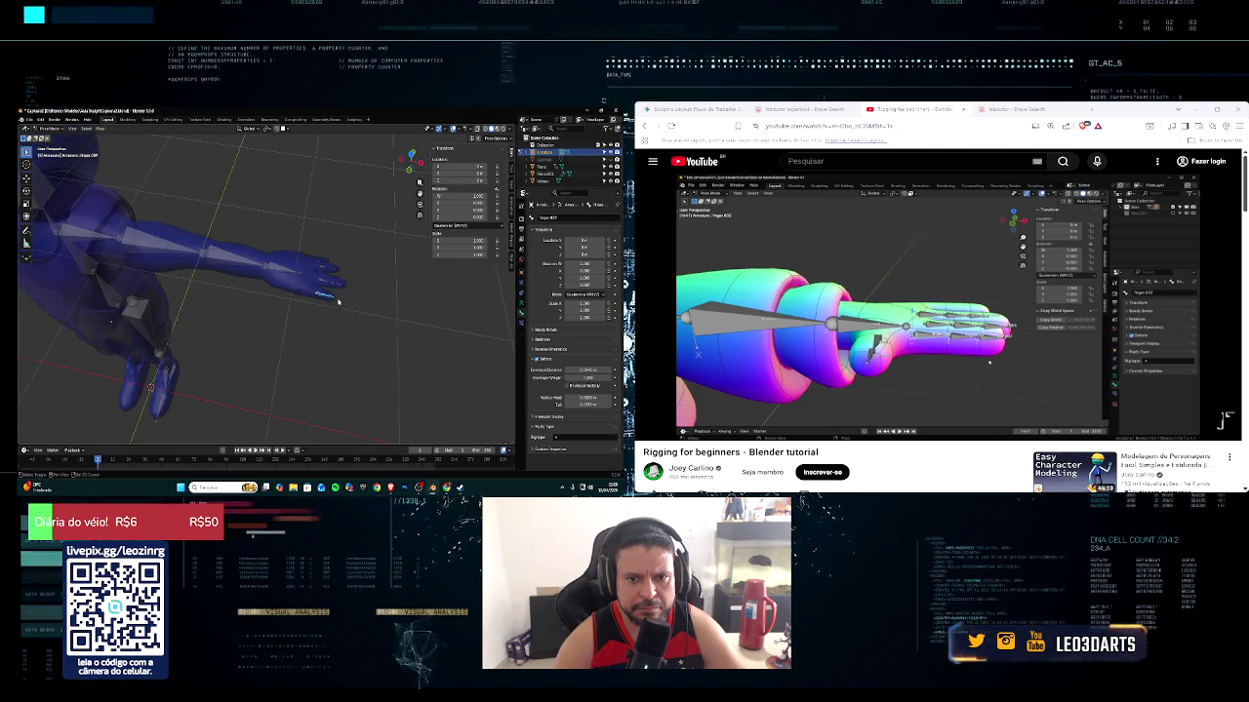
key("g")
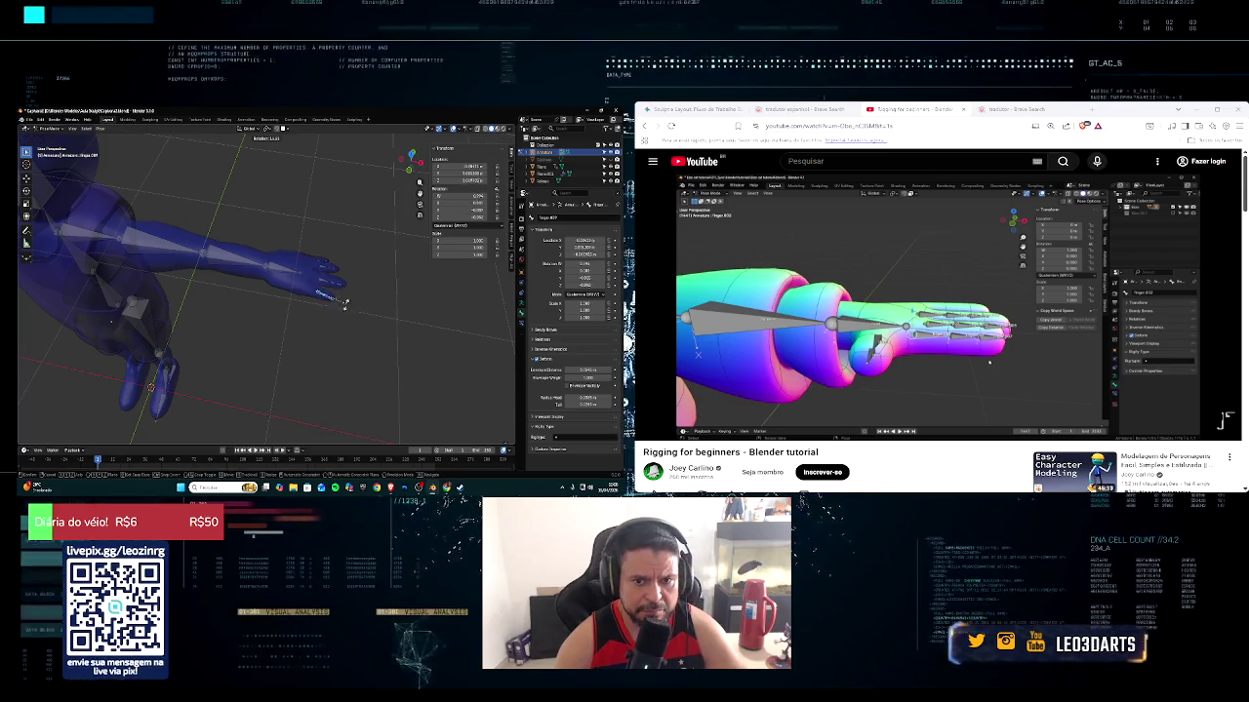
key("Escape")
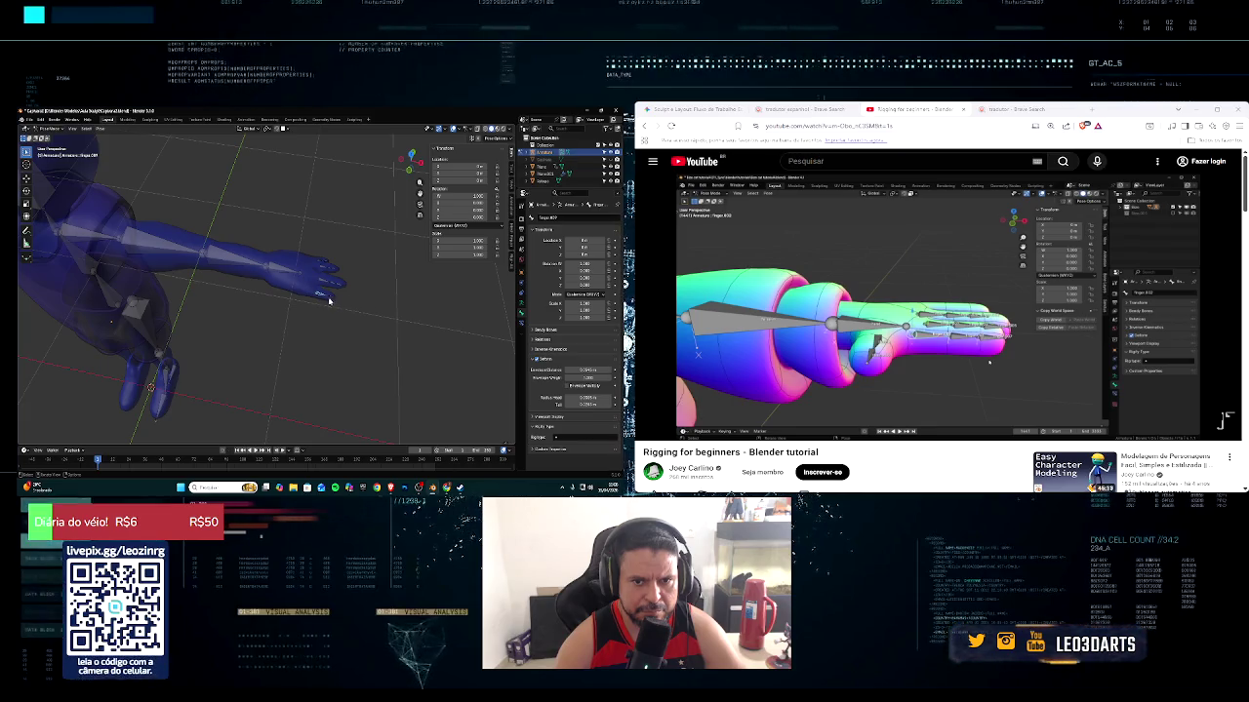
key("r")
key("Escape")
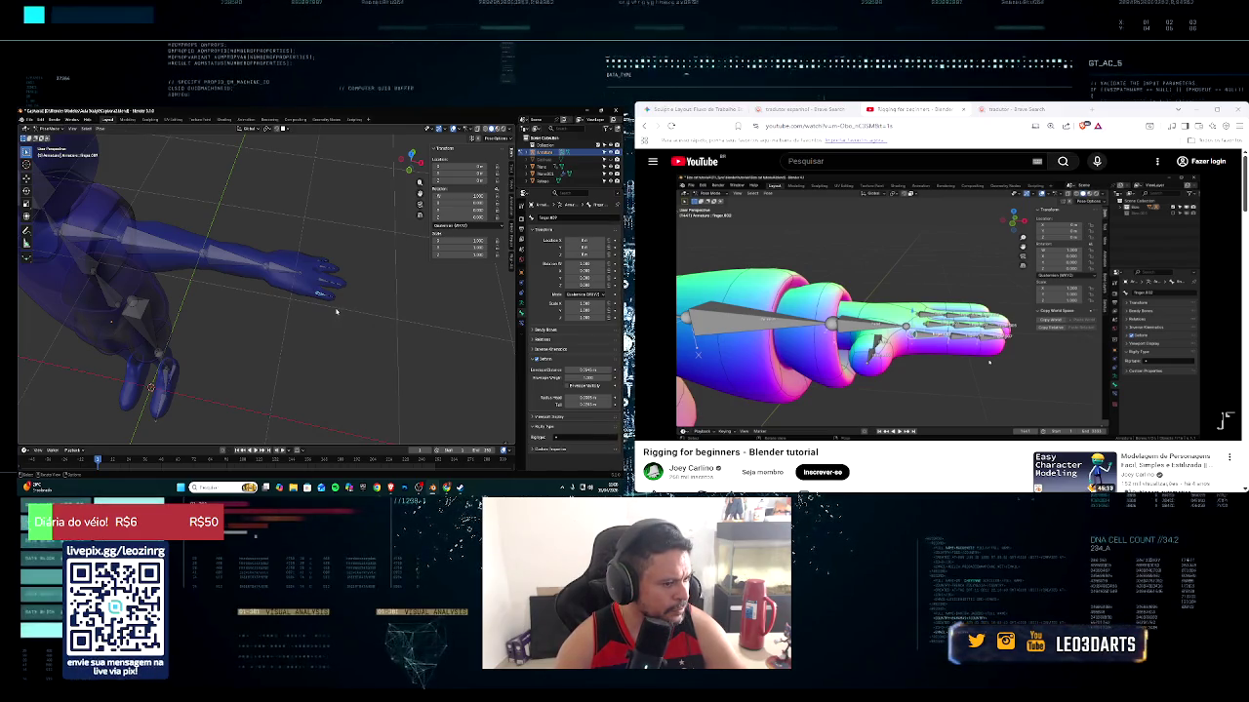
scroll(335, 311, "up", 2)
scroll(361, 306, "up", 2)
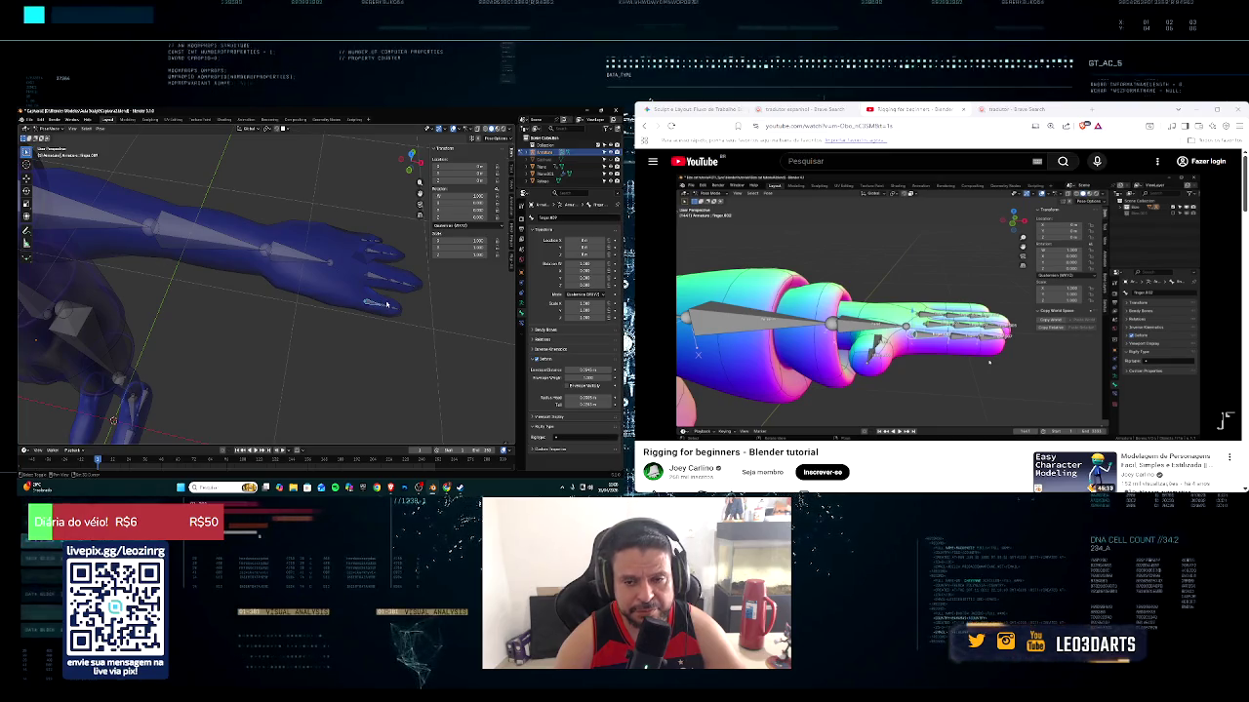
scroll(386, 306, "up", 3)
scroll(389, 312, "down", 3)
scroll(304, 319, "down", 2)
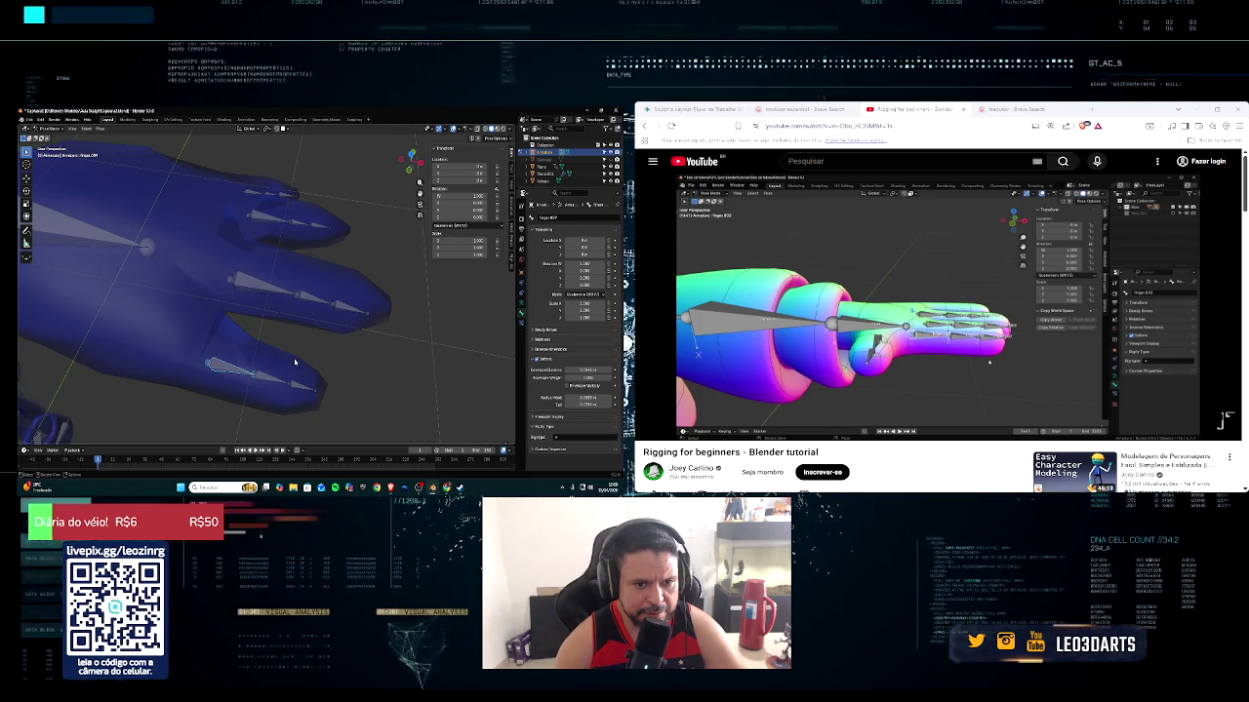
scroll(298, 353, "down", 2)
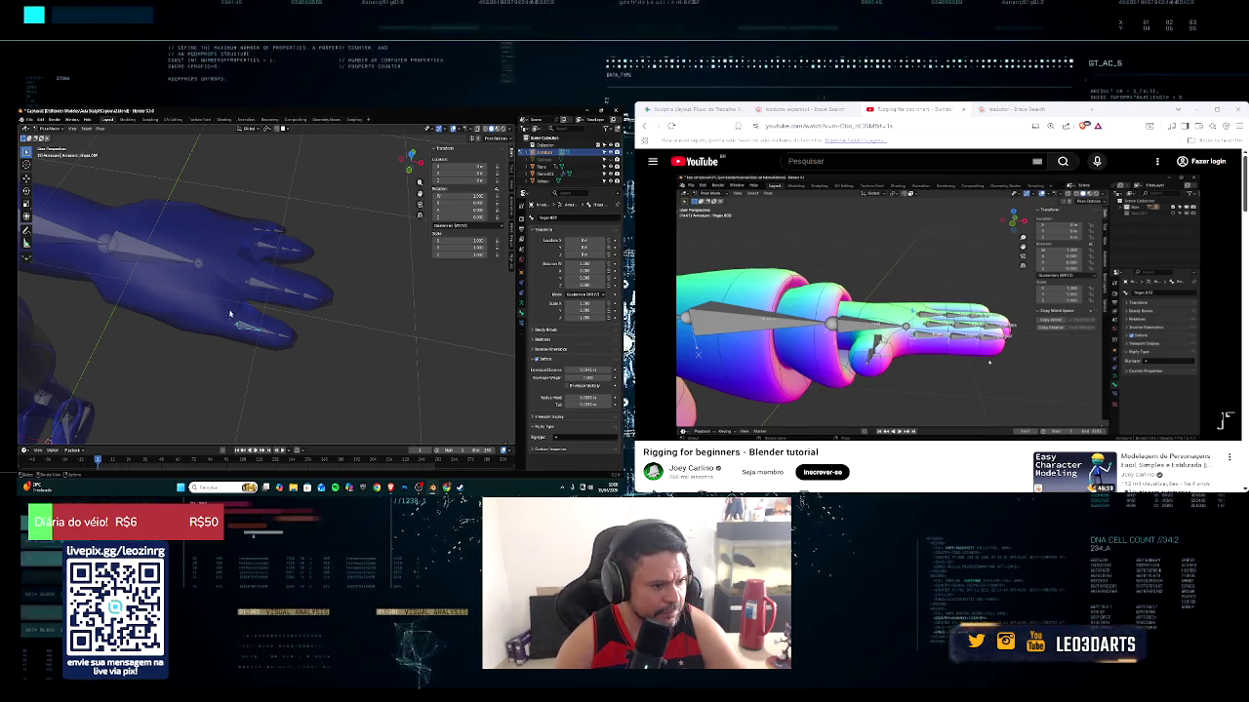
scroll(680, 332, "down", 2)
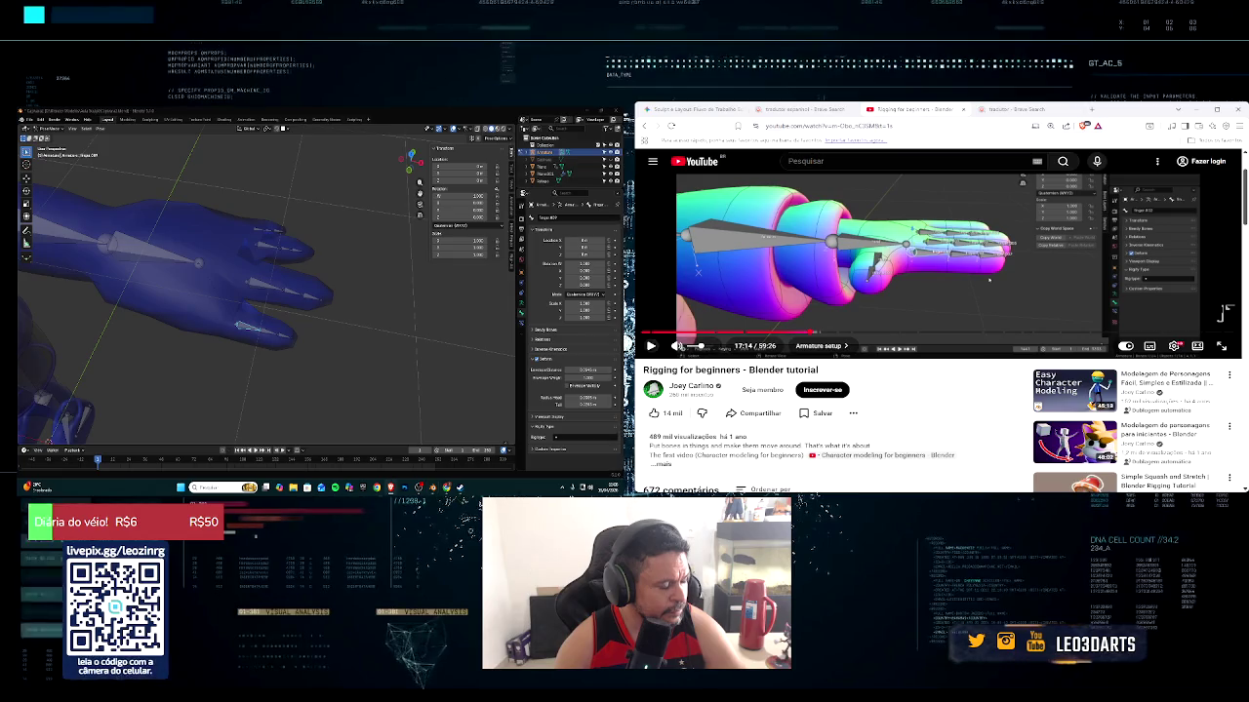
left_click(652, 346)
scroll(680, 347, "up", 2)
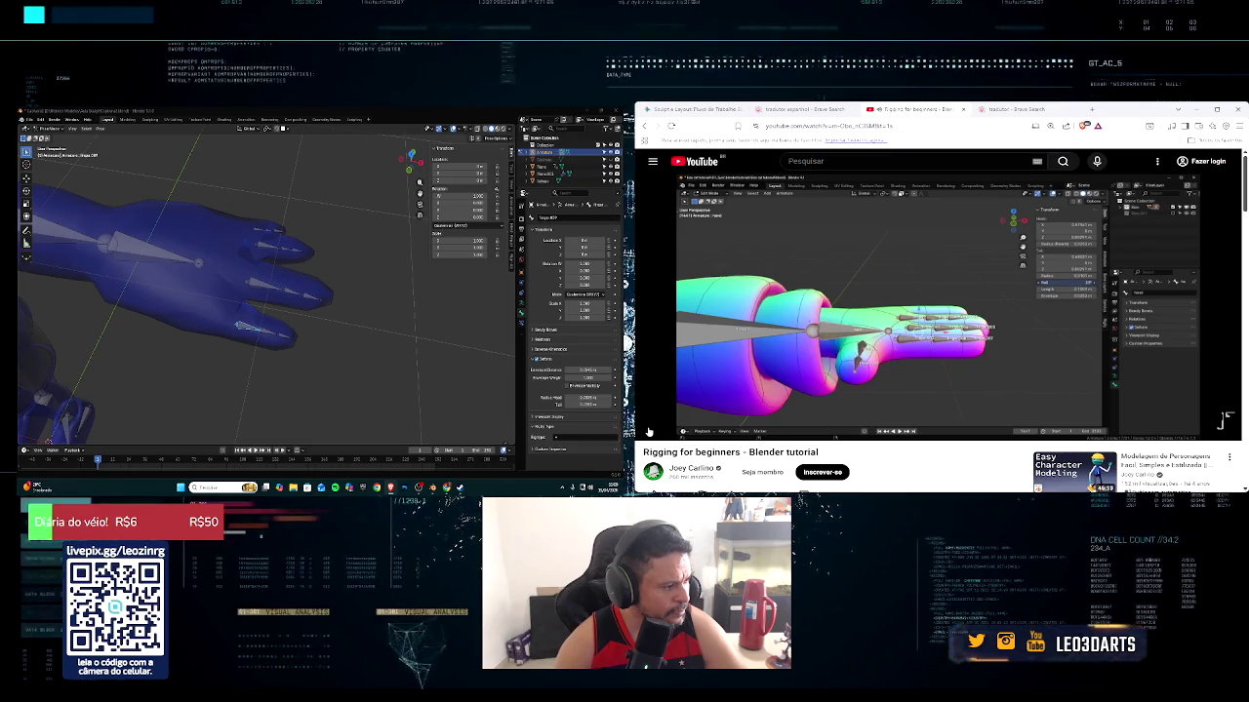
left_click_drag(230, 176, 334, 384)
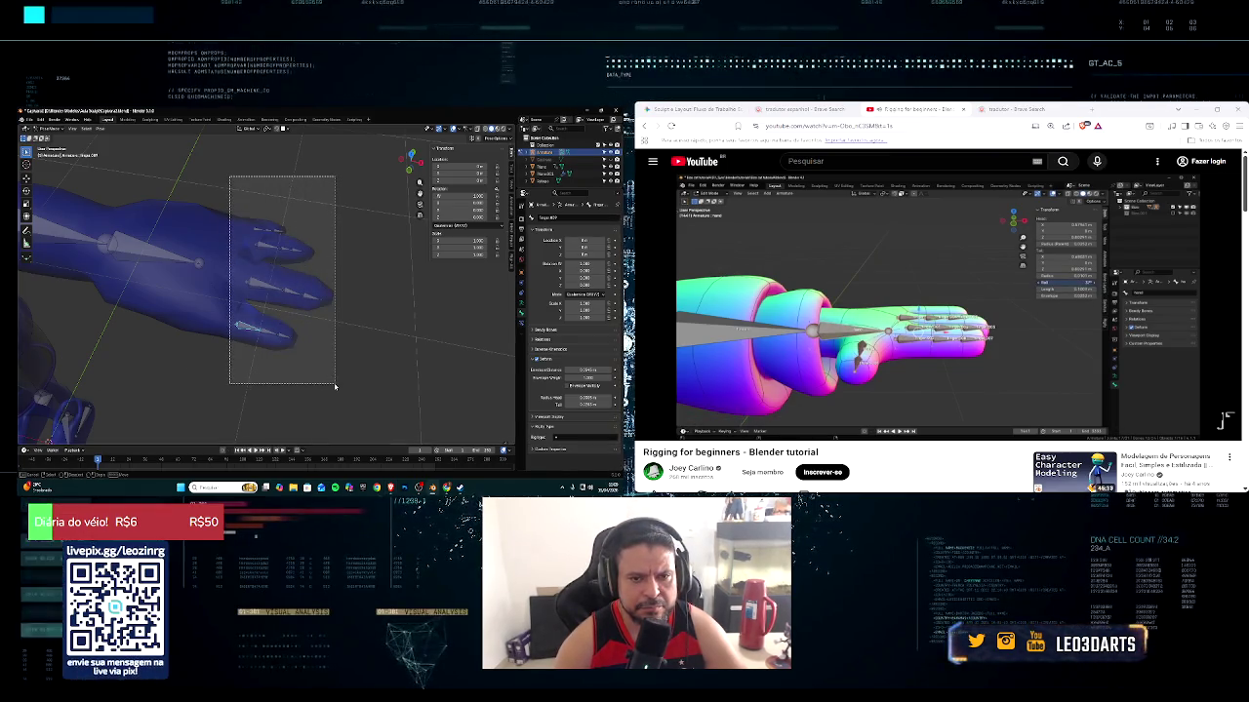
Box-select the finger bones and switch the armature to Edit Mode
middle_click_drag(342, 376, 332, 429)
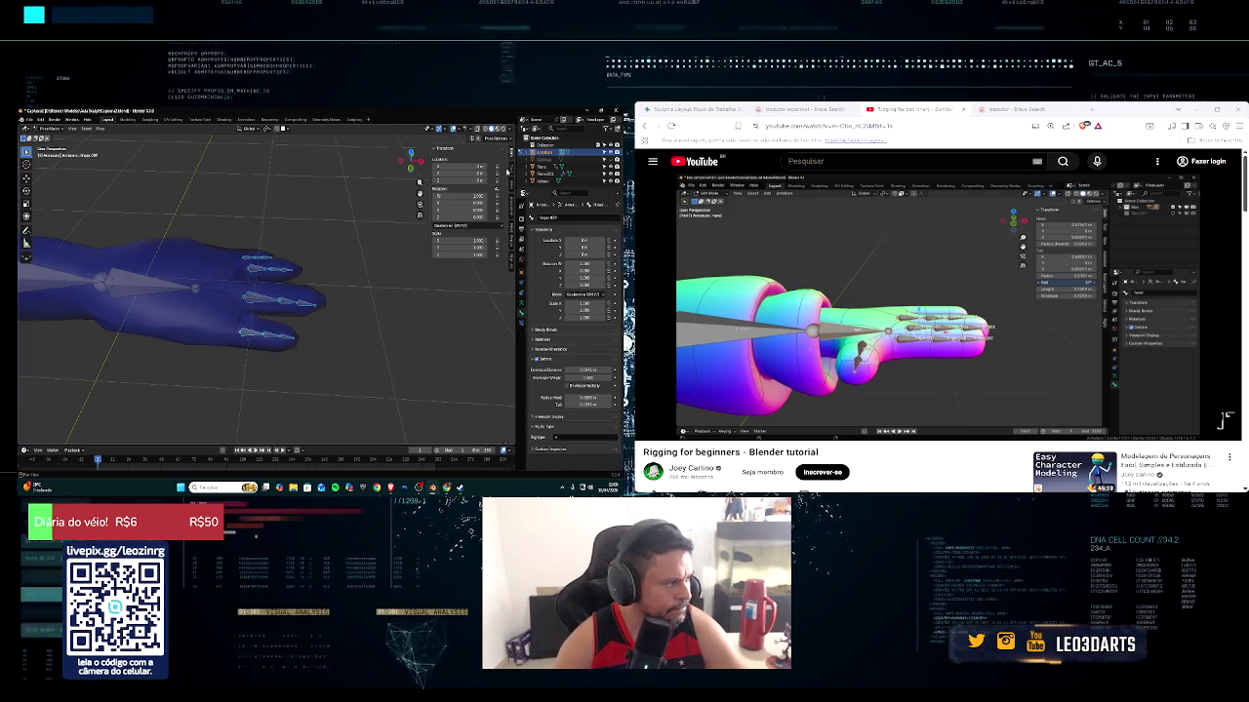
left_click(57, 128)
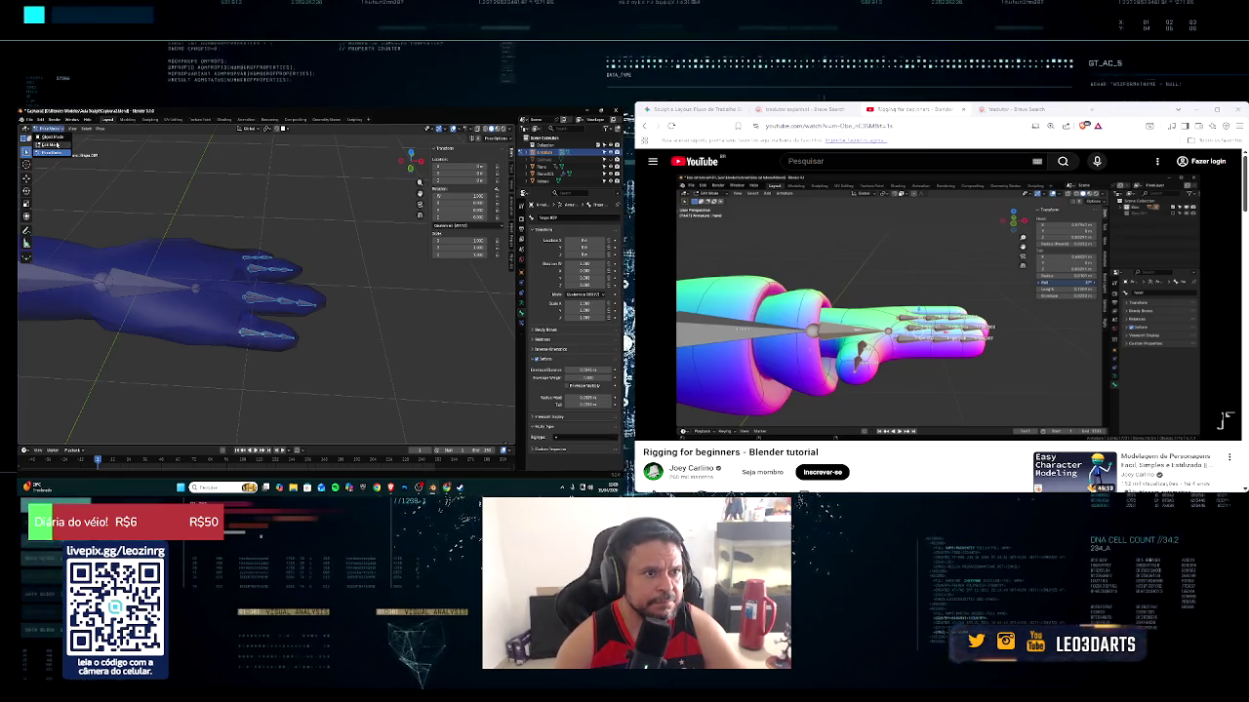
left_click(51, 145)
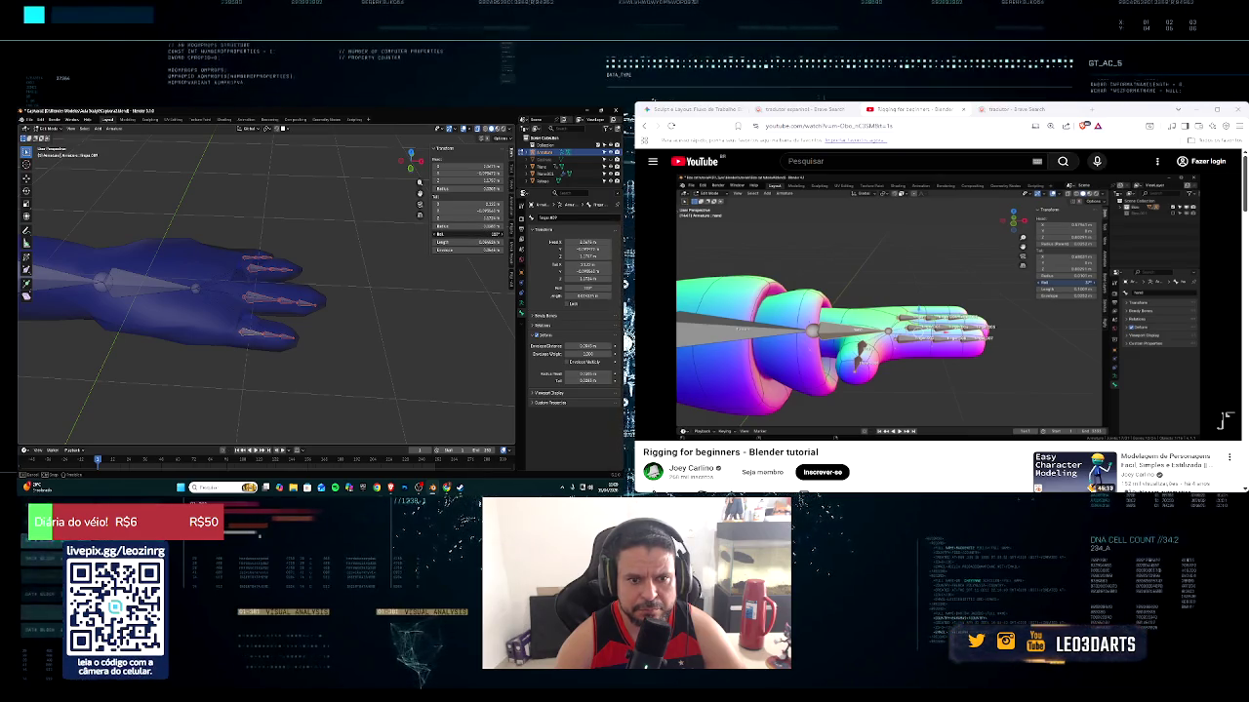
scroll(288, 315, "down", 1)
scroll(278, 315, "up", 1)
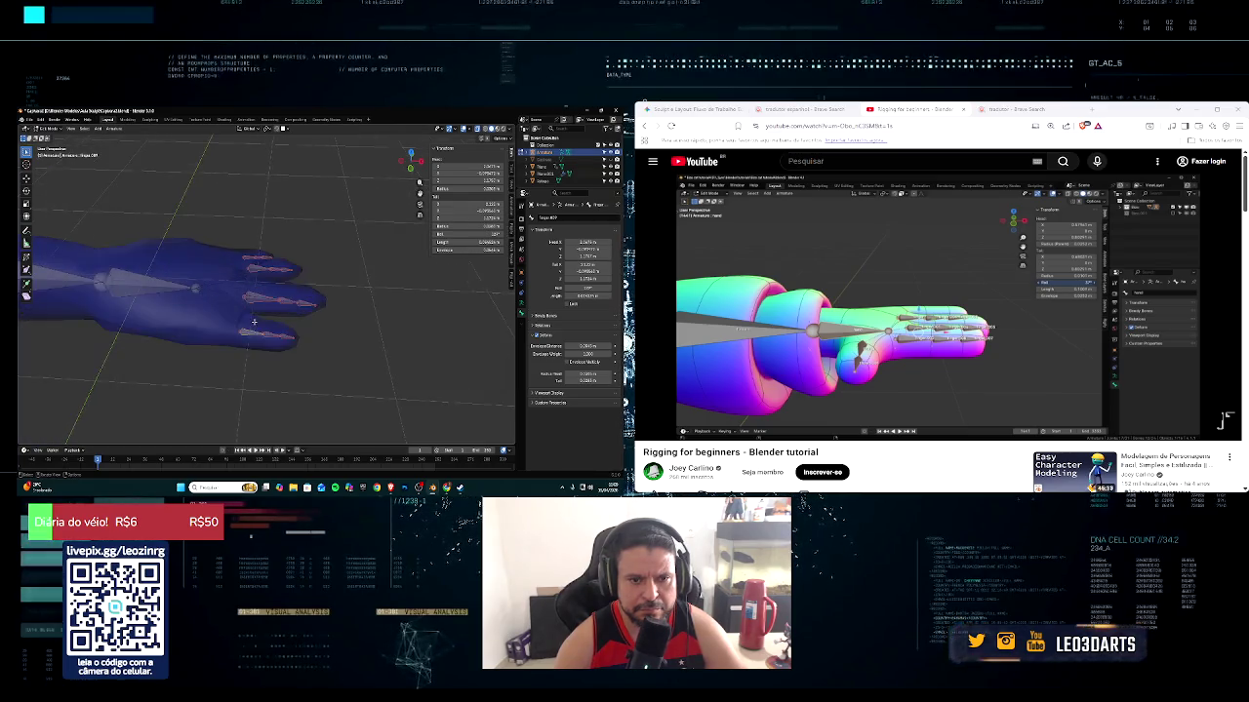
scroll(268, 314, "up", 2)
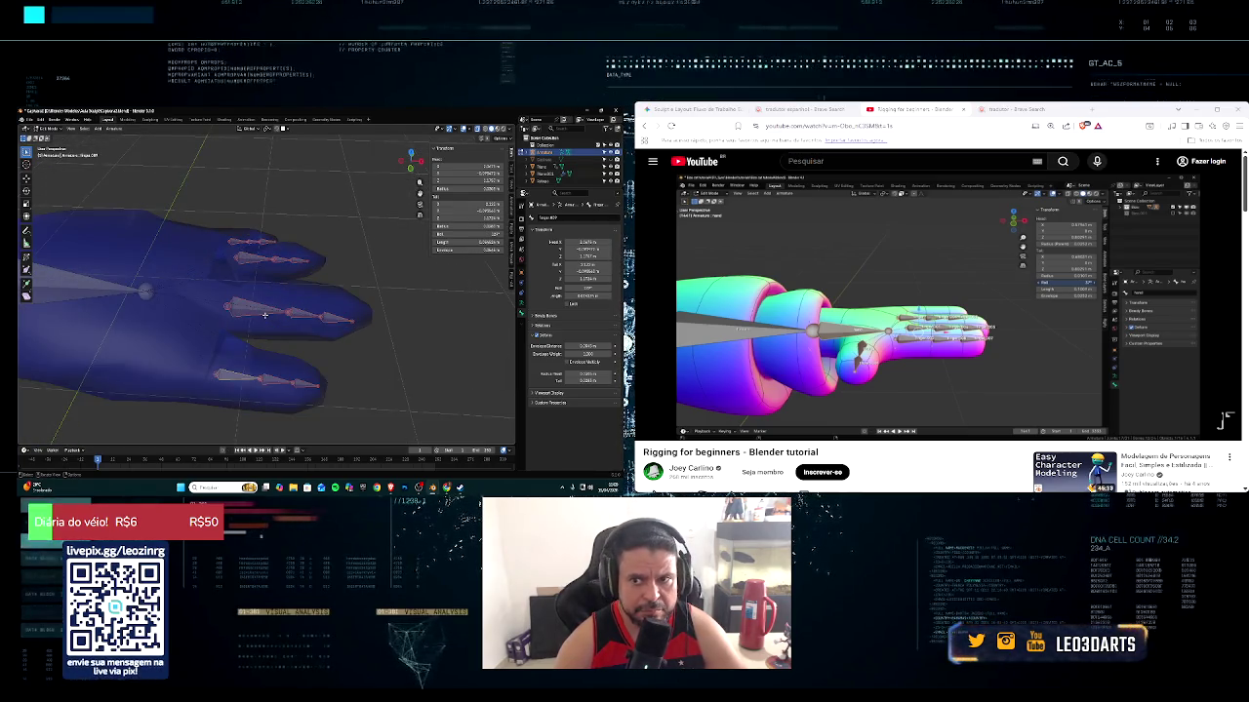
left_click(651, 428)
left_click(651, 429)
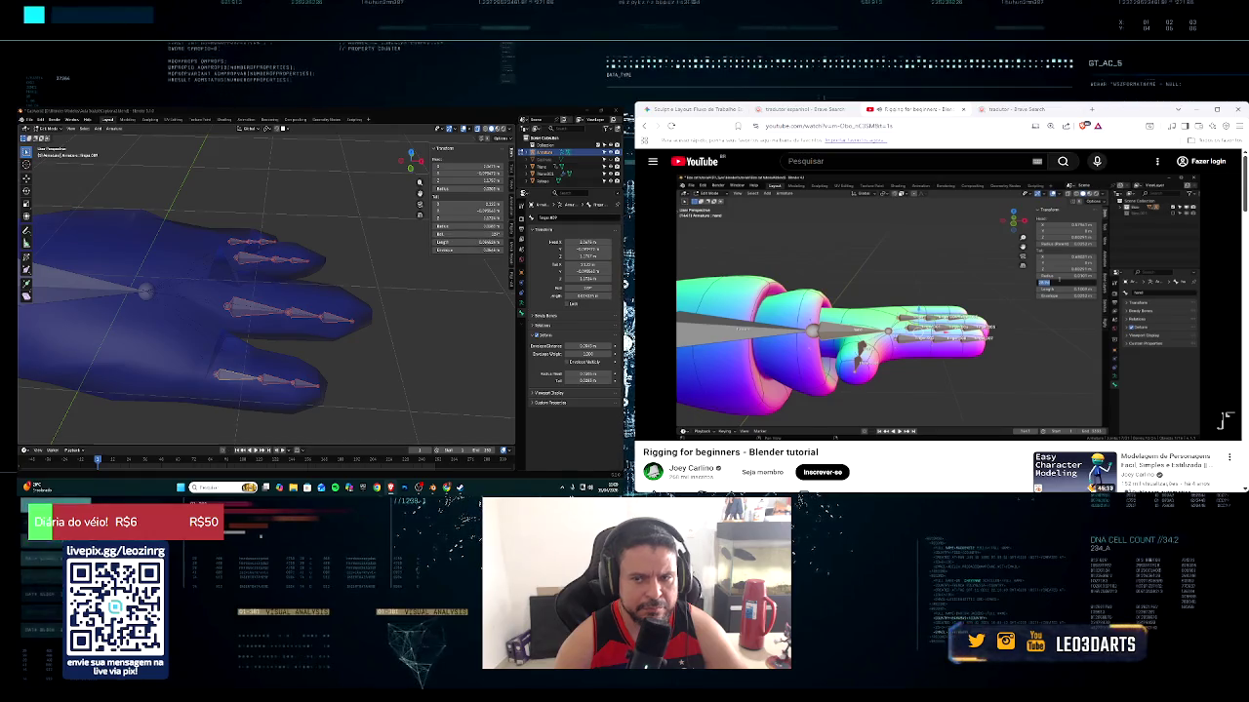
left_click(652, 428)
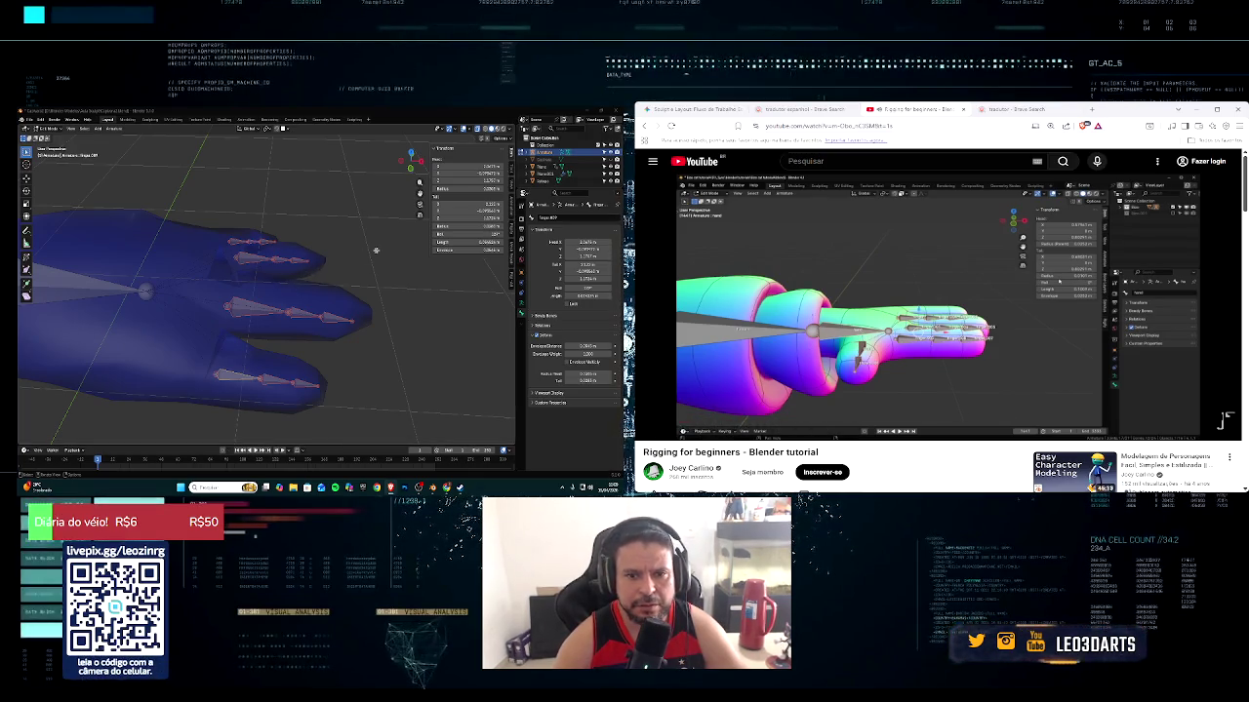
Set the finger bones' Roll to 0 and orbit beneath the hand
double_click(473, 235)
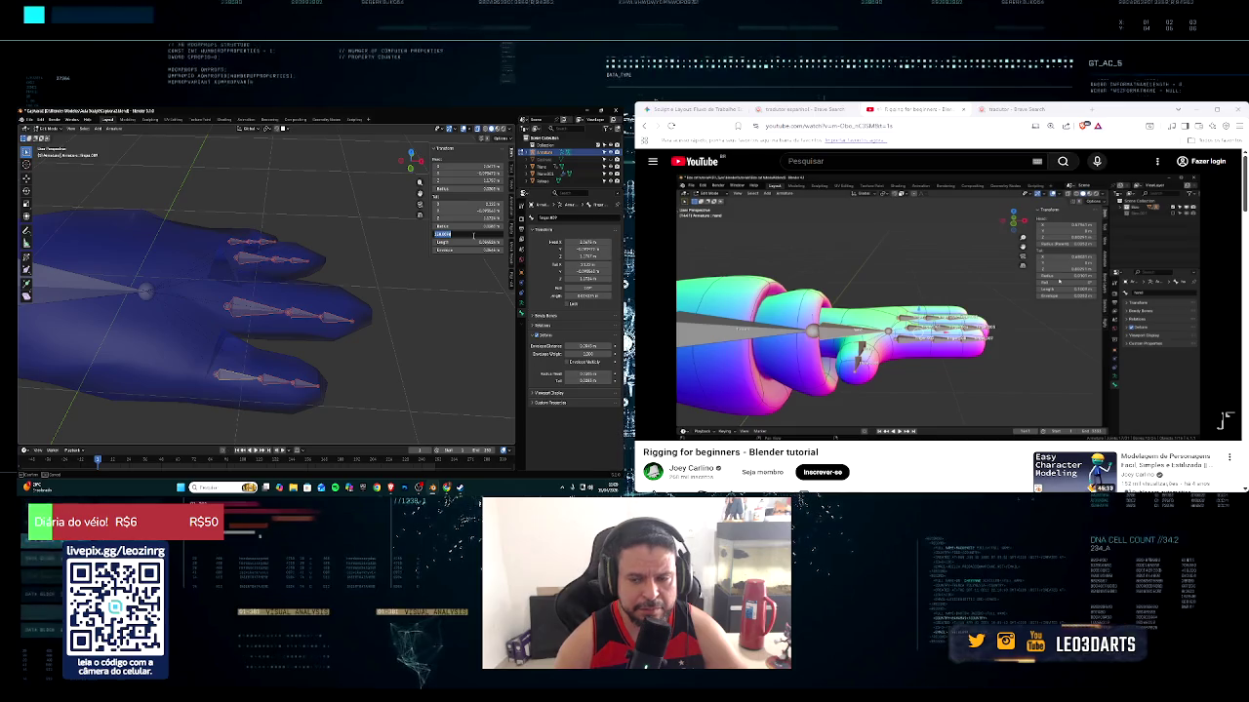
key("BackSpace")
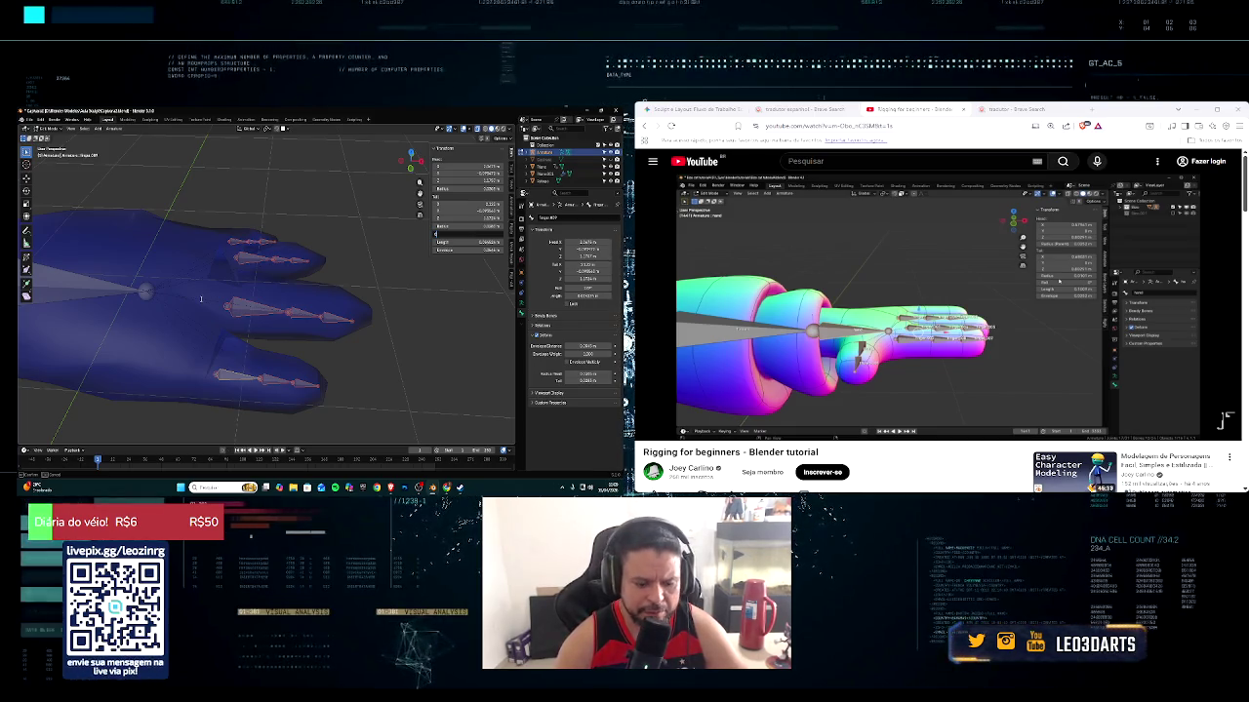
type("0")
key("Return")
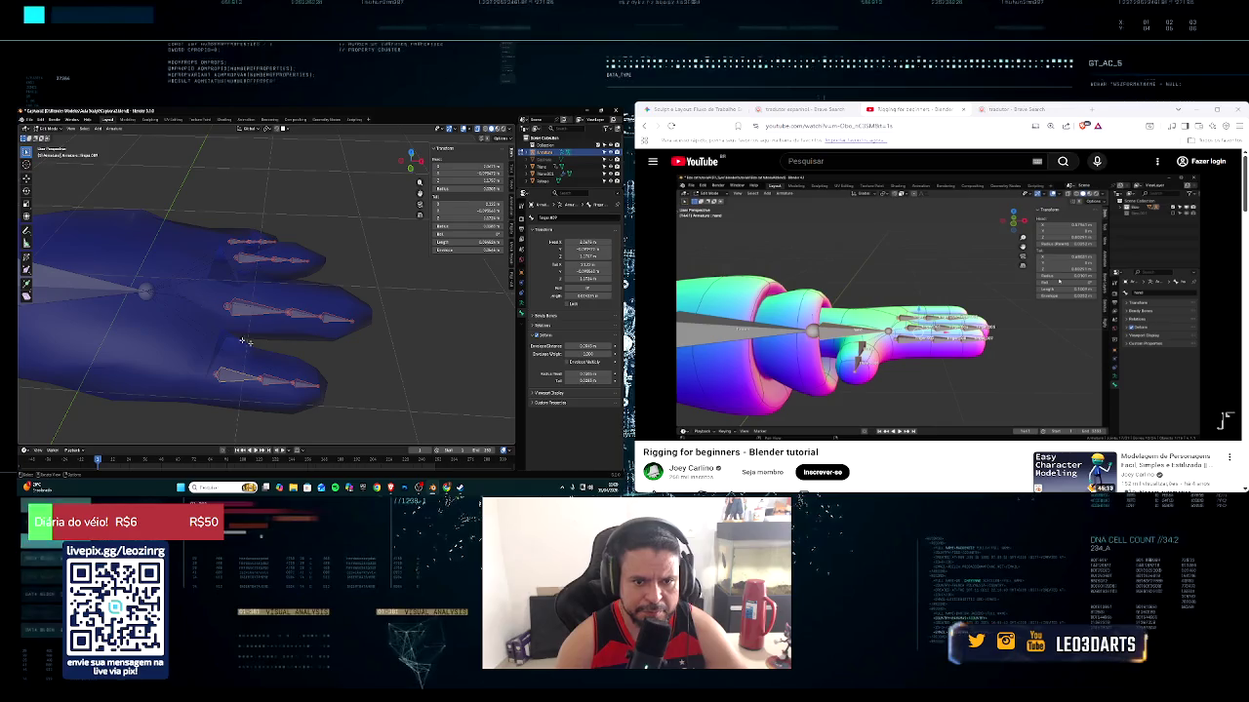
middle_click_drag(242, 339, 305, 334)
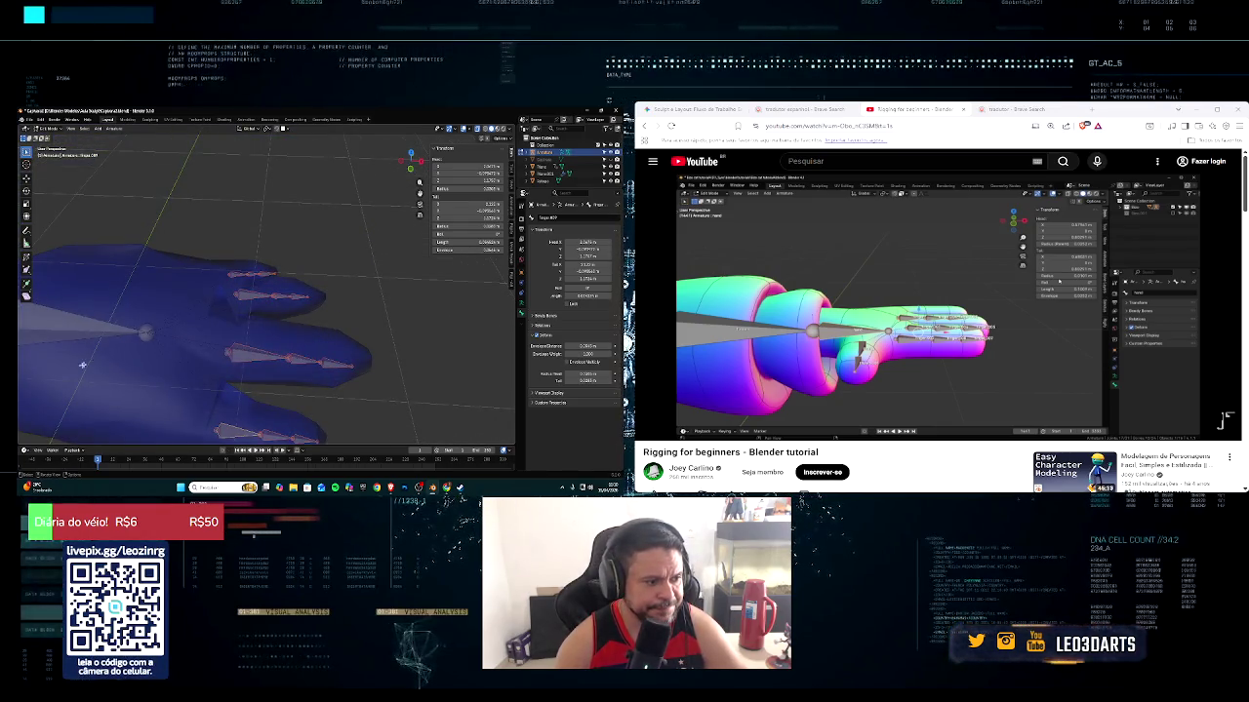
middle_click_drag(81, 372, 166, 351)
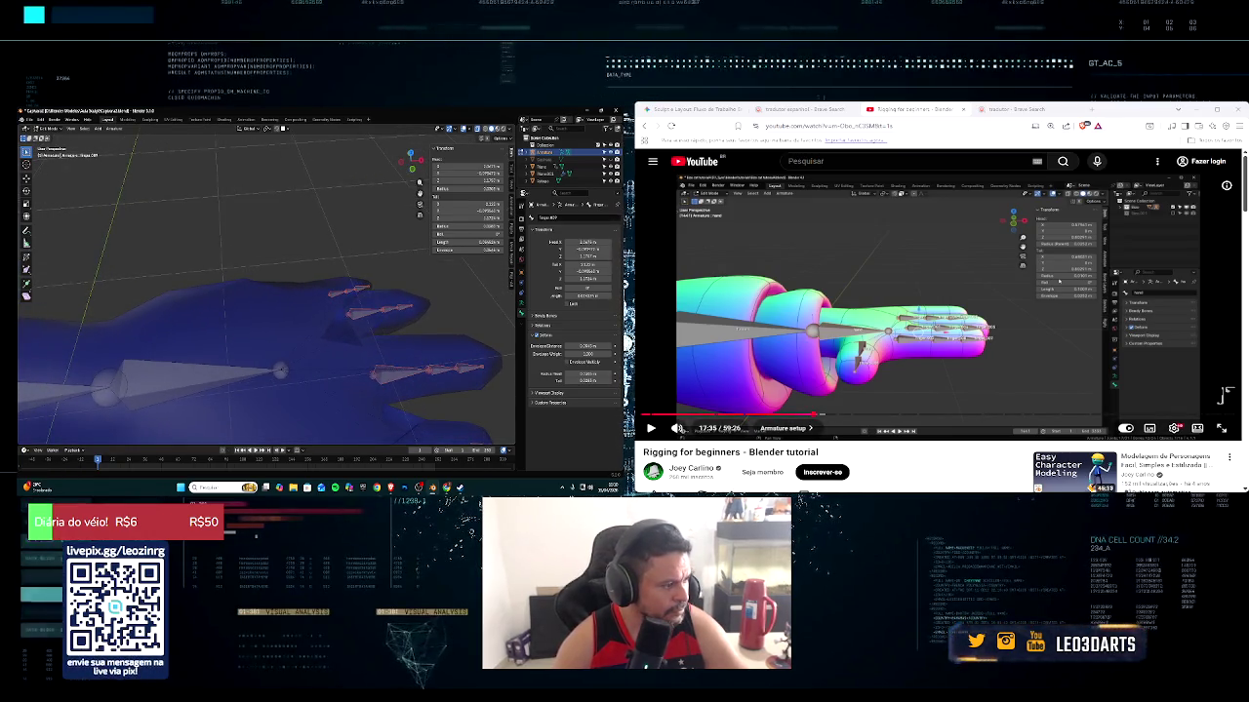
left_click(651, 429)
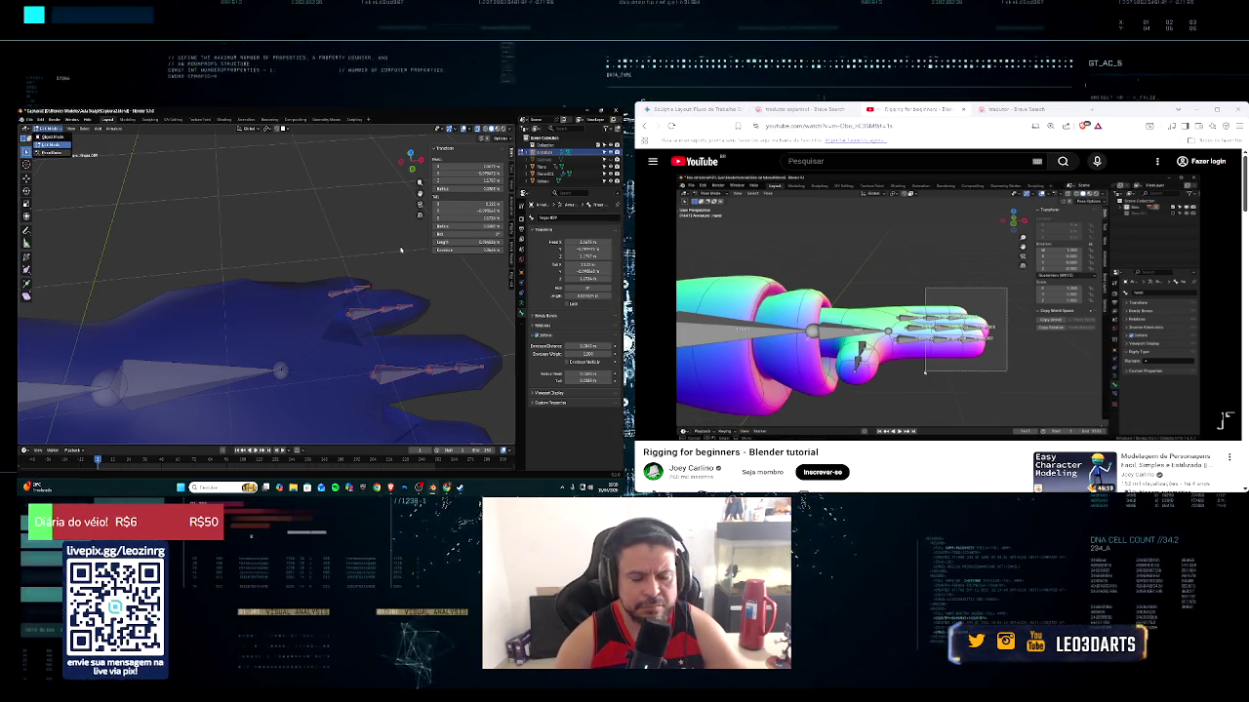
Return to Pose Mode and set the Pivot Point to Individual Origins
key("ctrl+Tab")
middle_click_drag(399, 247, 351, 214)
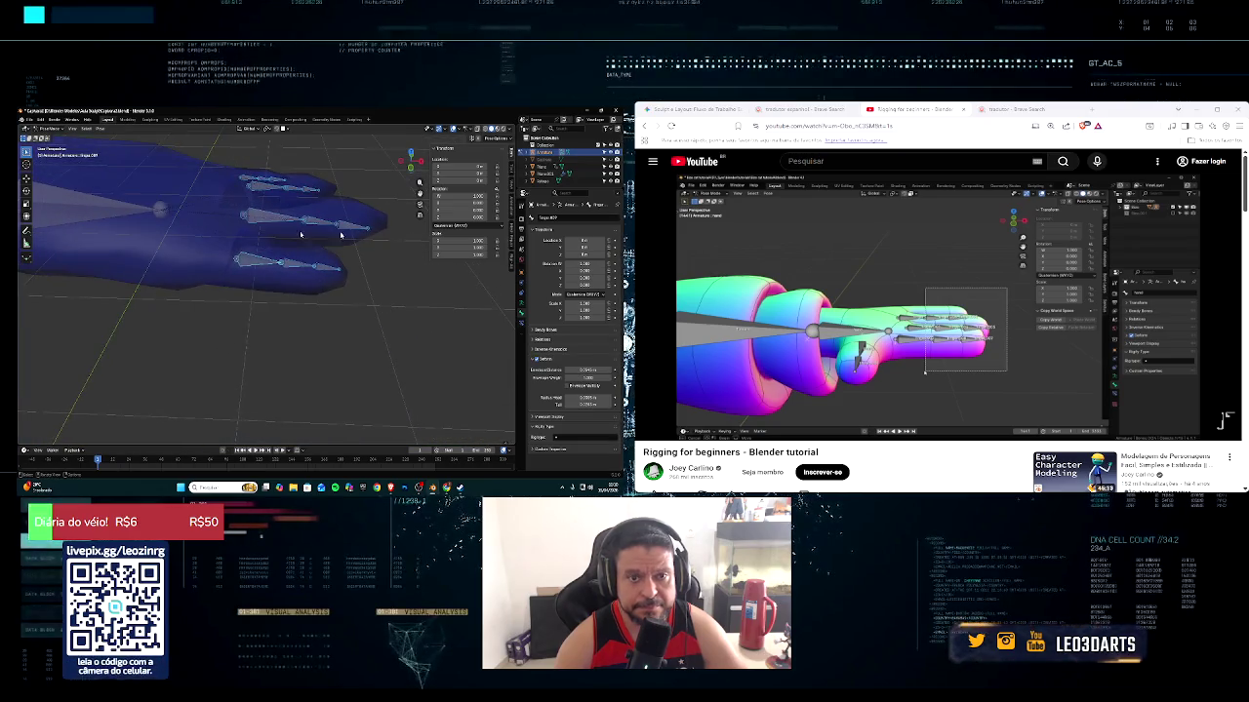
left_click(652, 429)
left_click(653, 429)
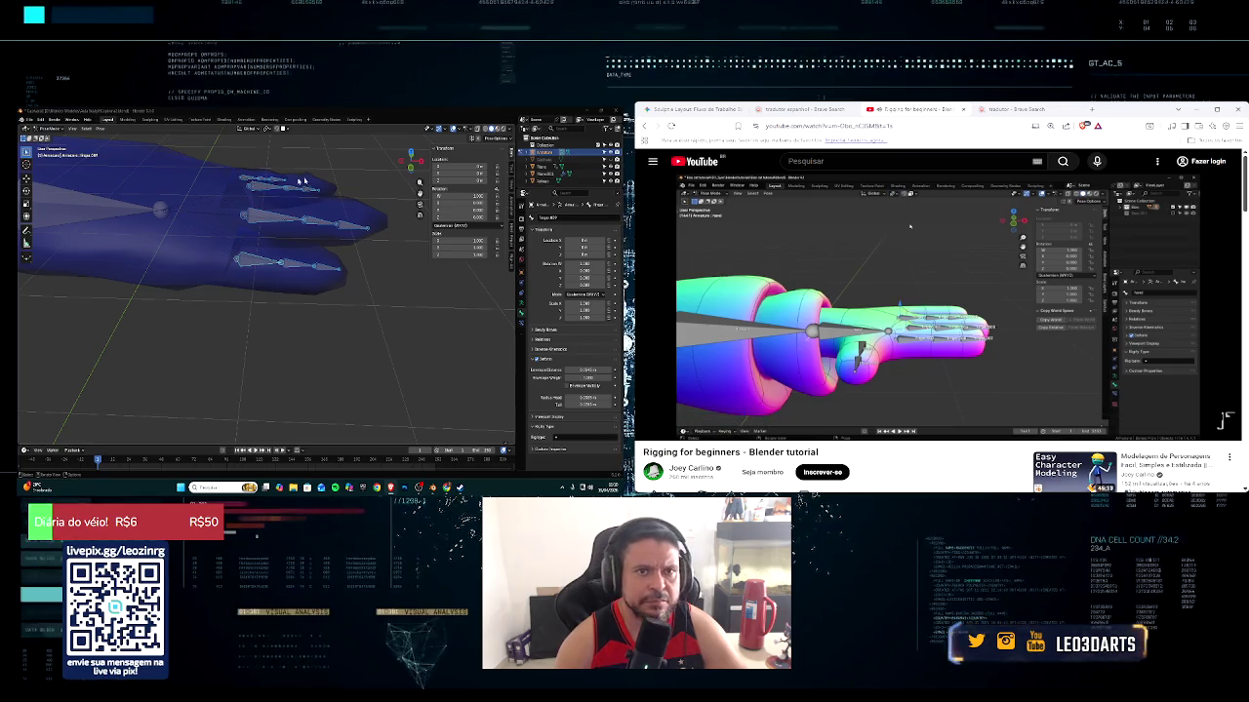
left_click(286, 130)
left_click(267, 129)
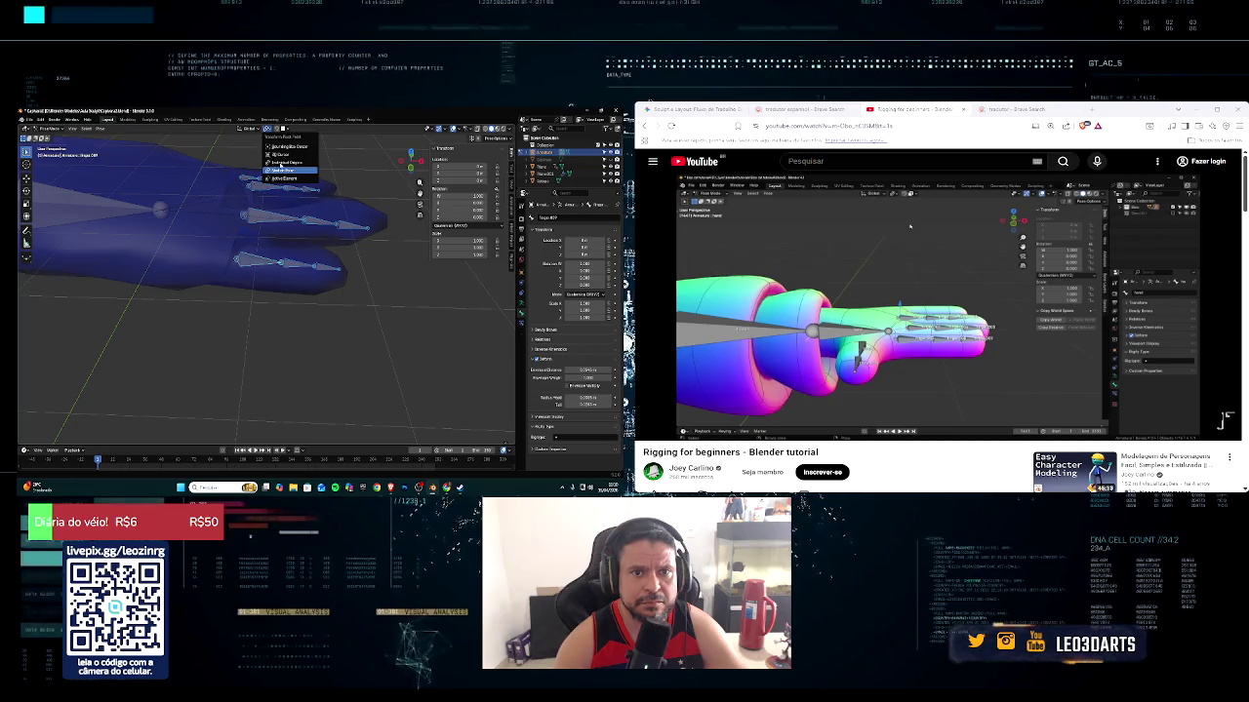
left_click(283, 171)
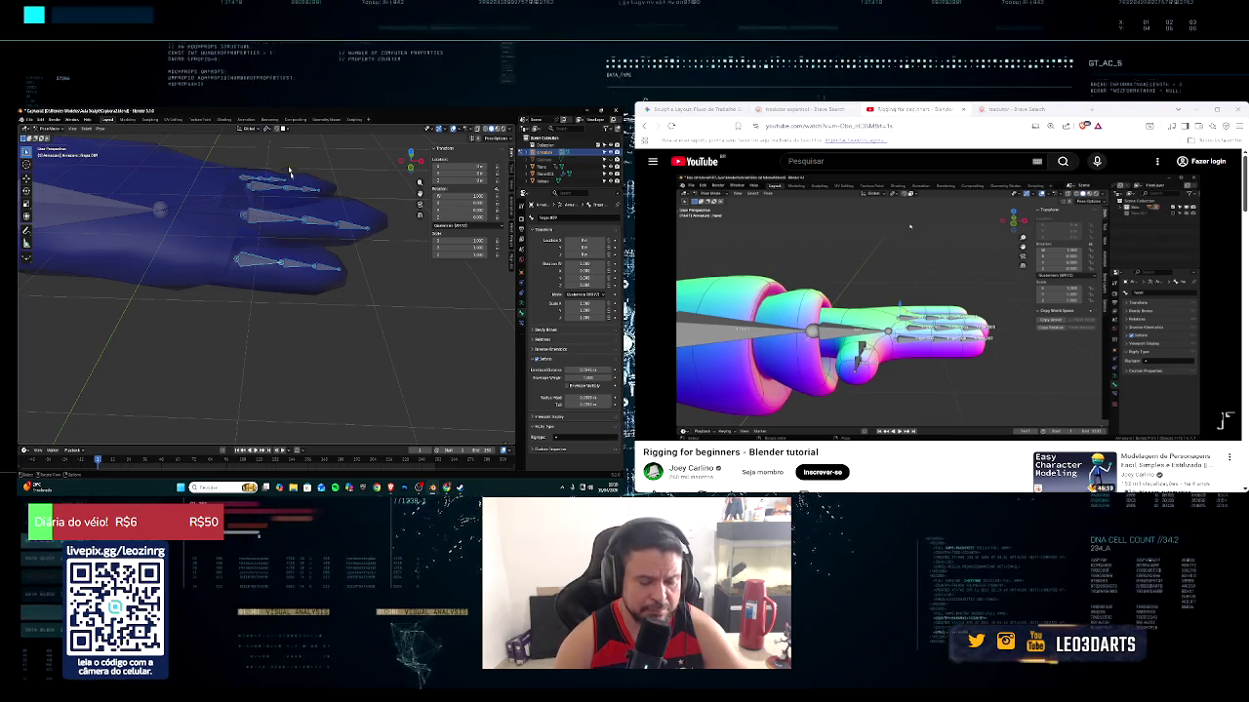
left_click(267, 129)
left_click(284, 164)
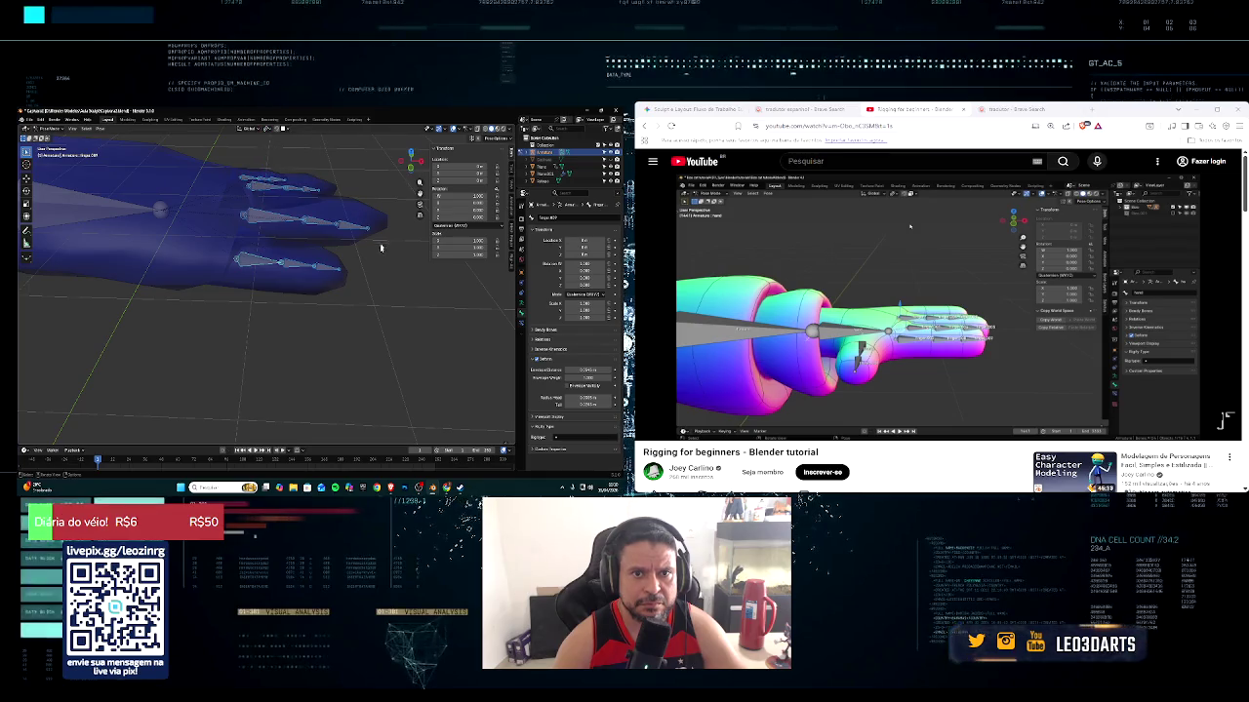
Test-rotate the finger bones, then parent the bottom finger's end bone
key("r")
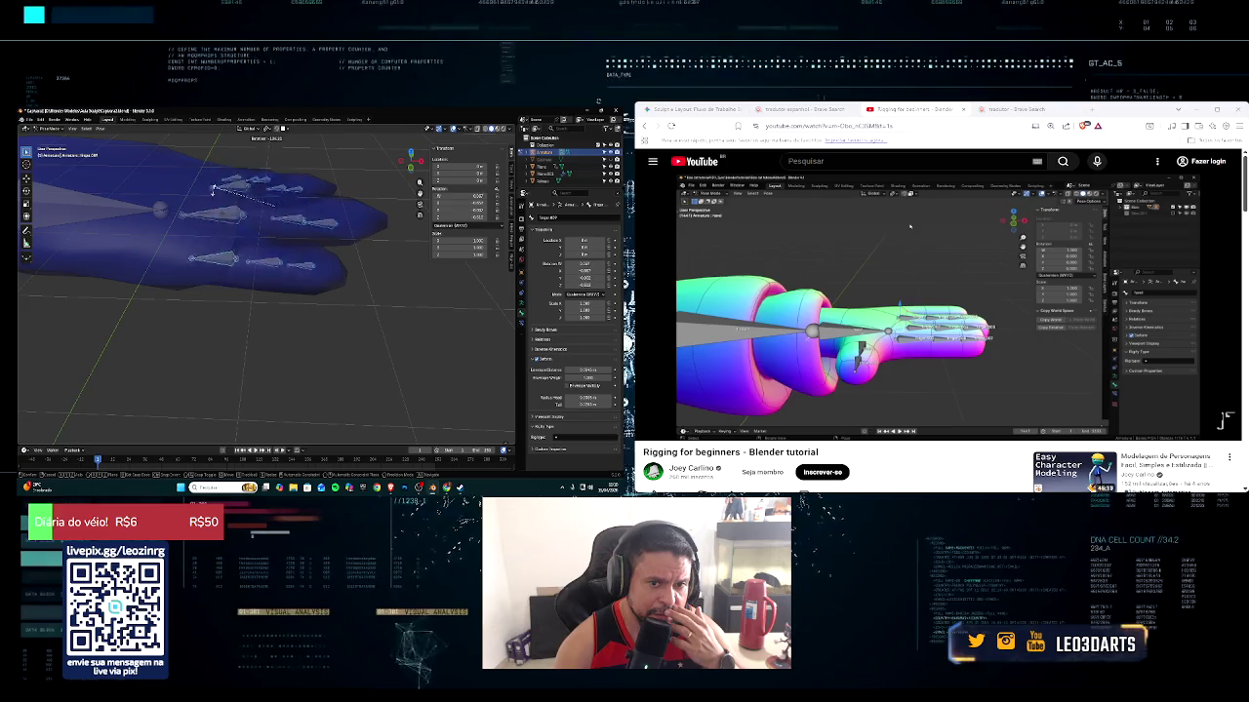
right_click(331, 242)
mouse_move(332, 242)
middle_mouse_down()
mouse_move(382, 268)
mouse_move(283, 380)
middle_mouse_up()
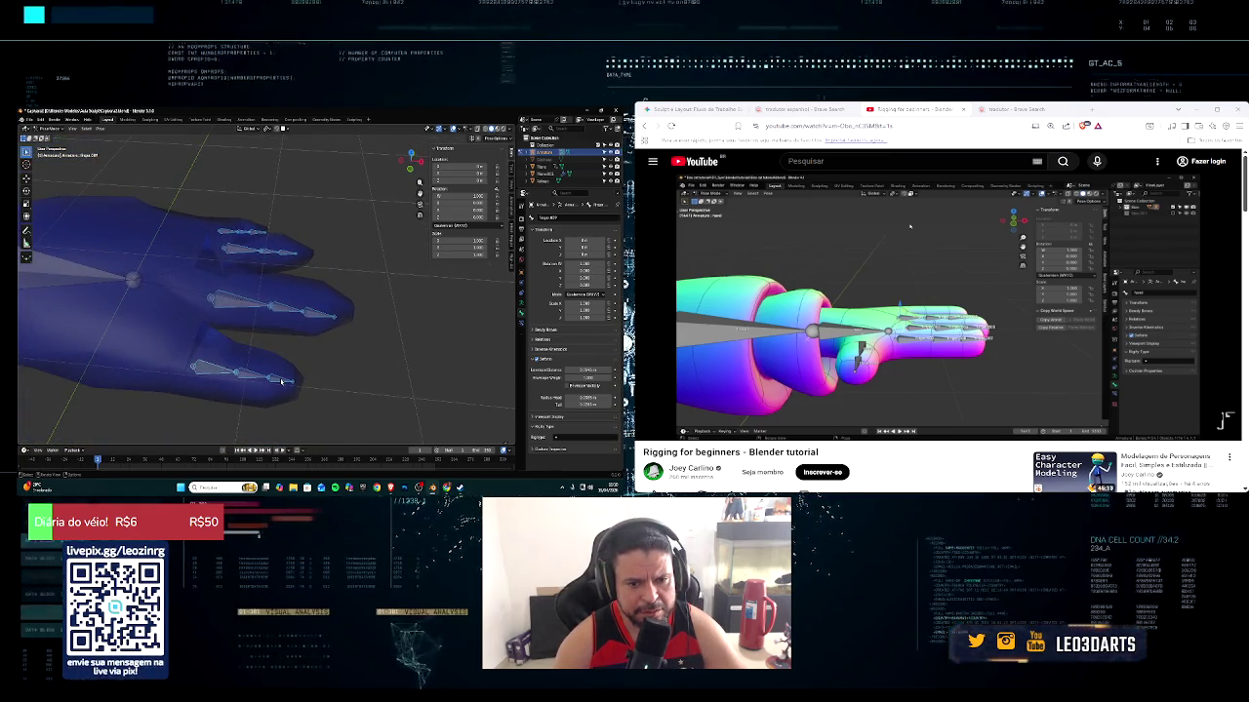
left_click(280, 383)
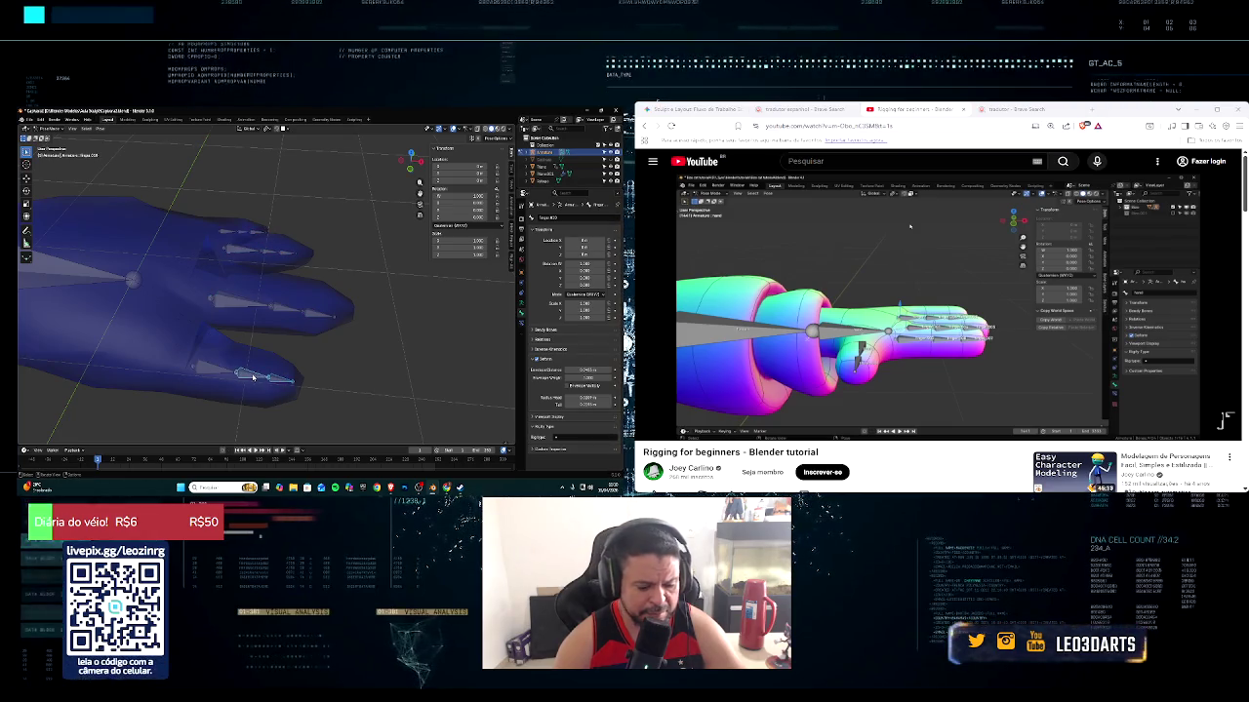
key("ctrl+p")
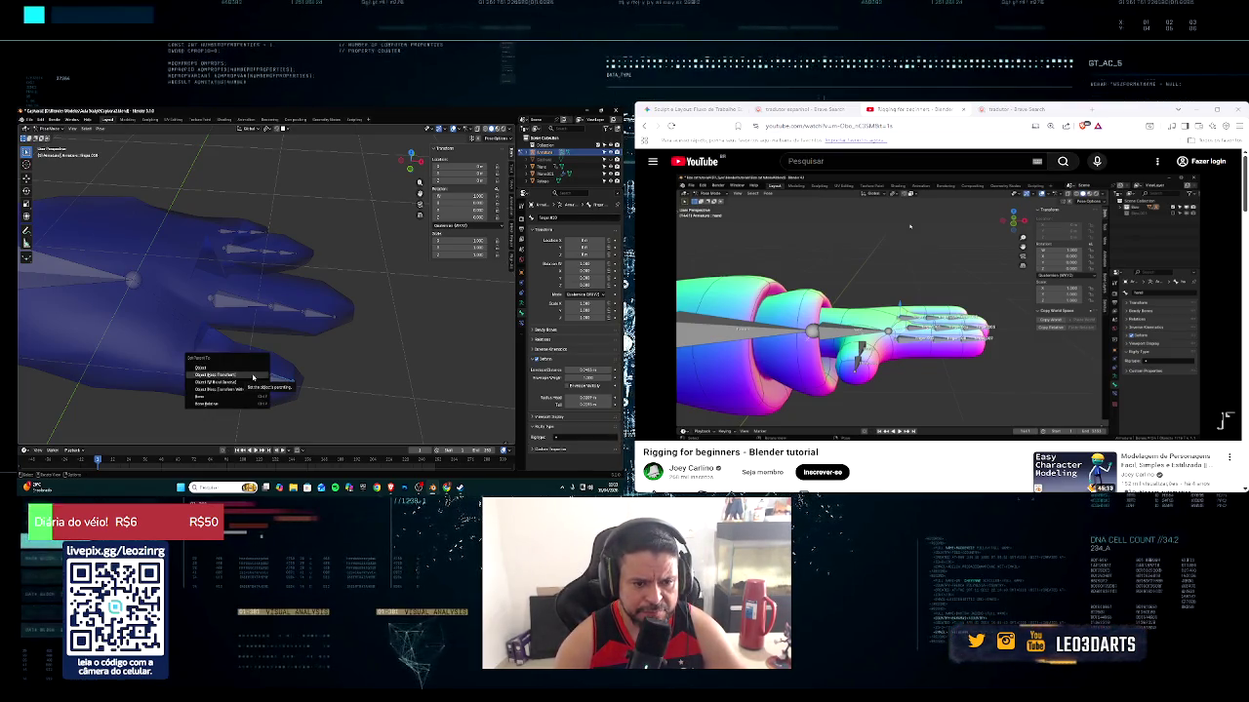
left_click(253, 376)
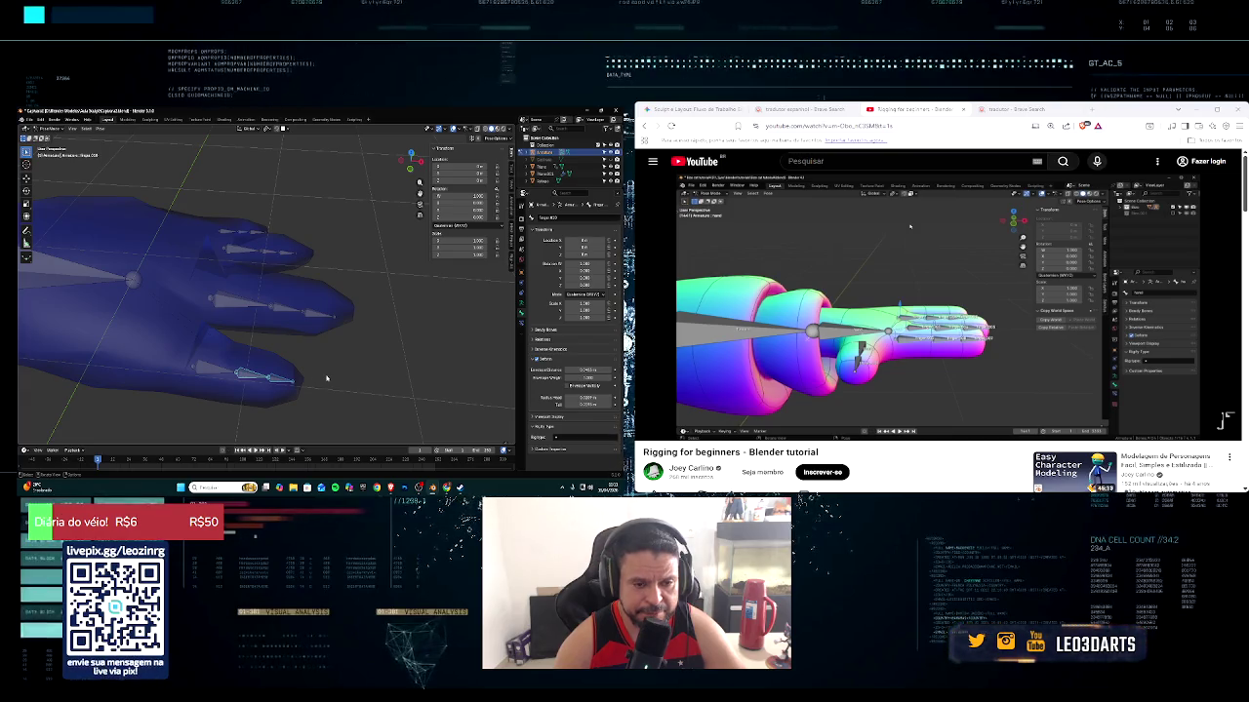
Select the bottom finger's base and next bone and bring up the parenting options
middle_click_drag(327, 377, 335, 375)
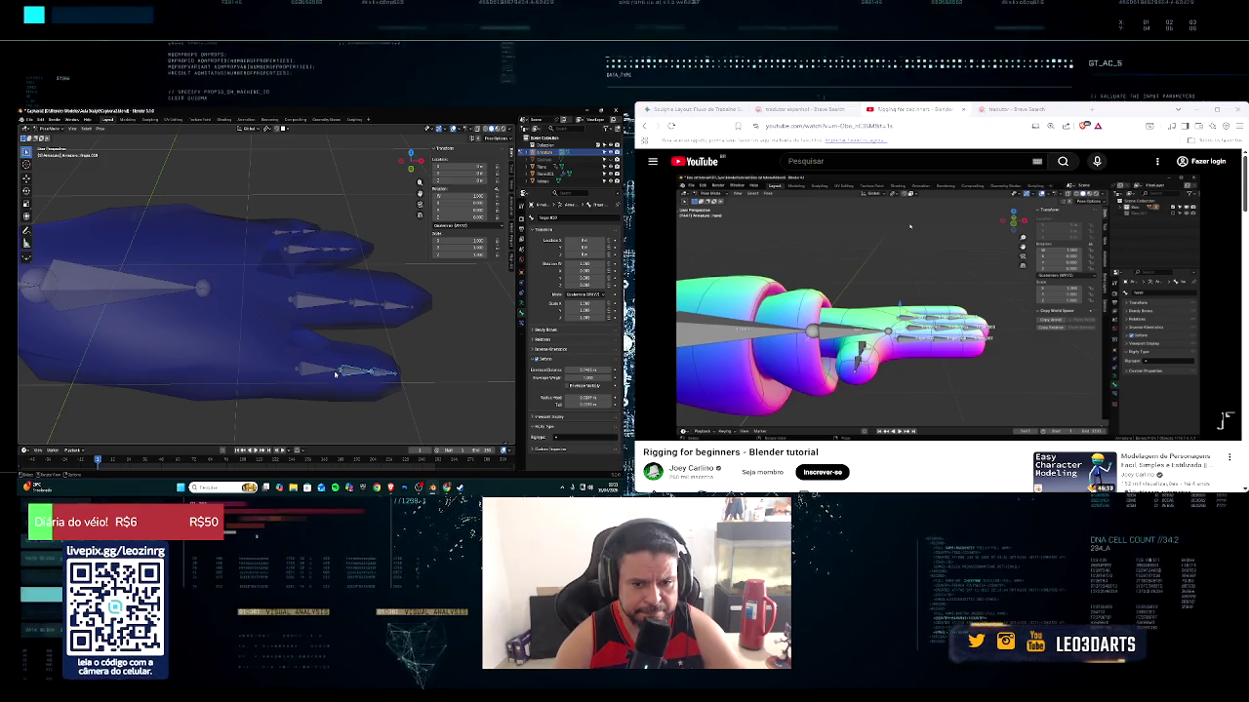
left_click(318, 369)
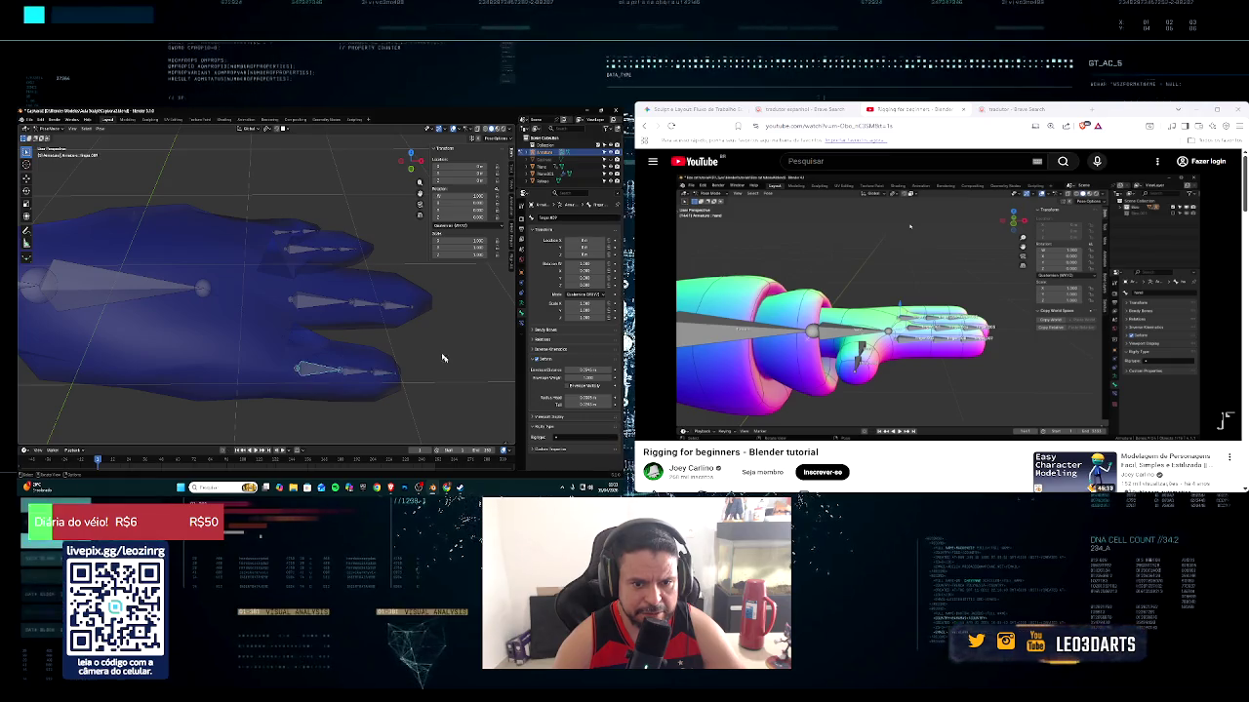
left_click(352, 372)
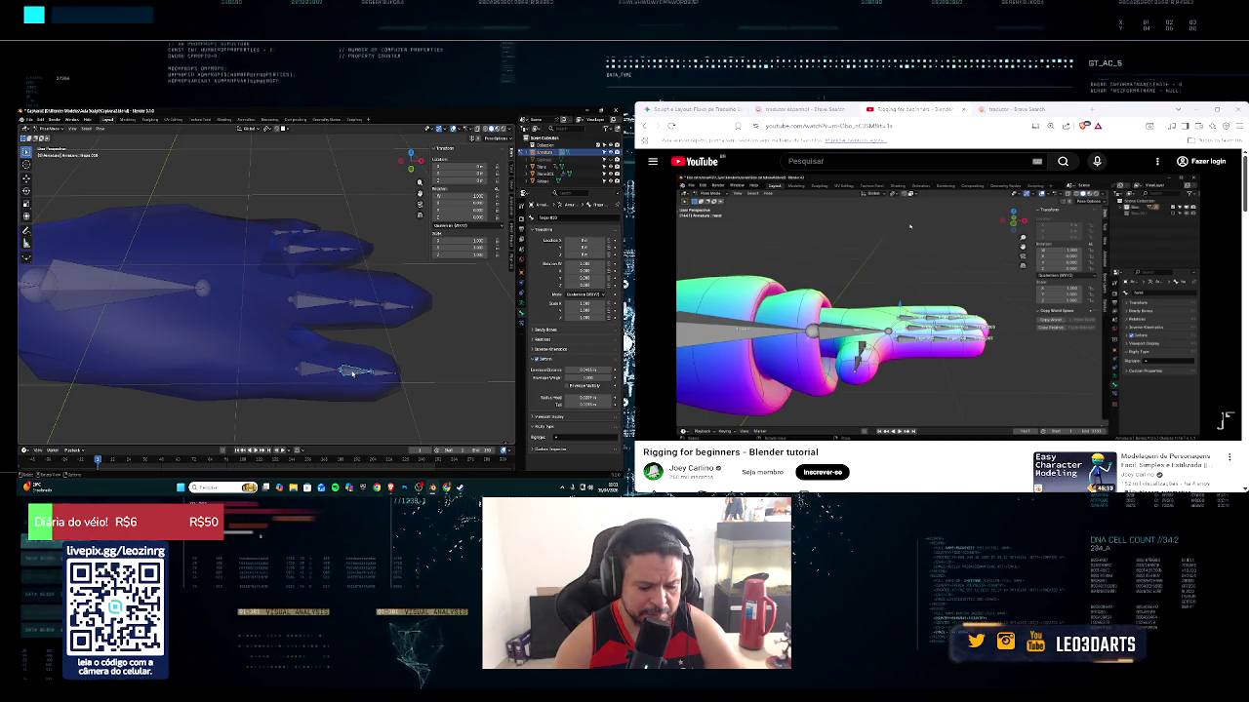
key("ctrl+p")
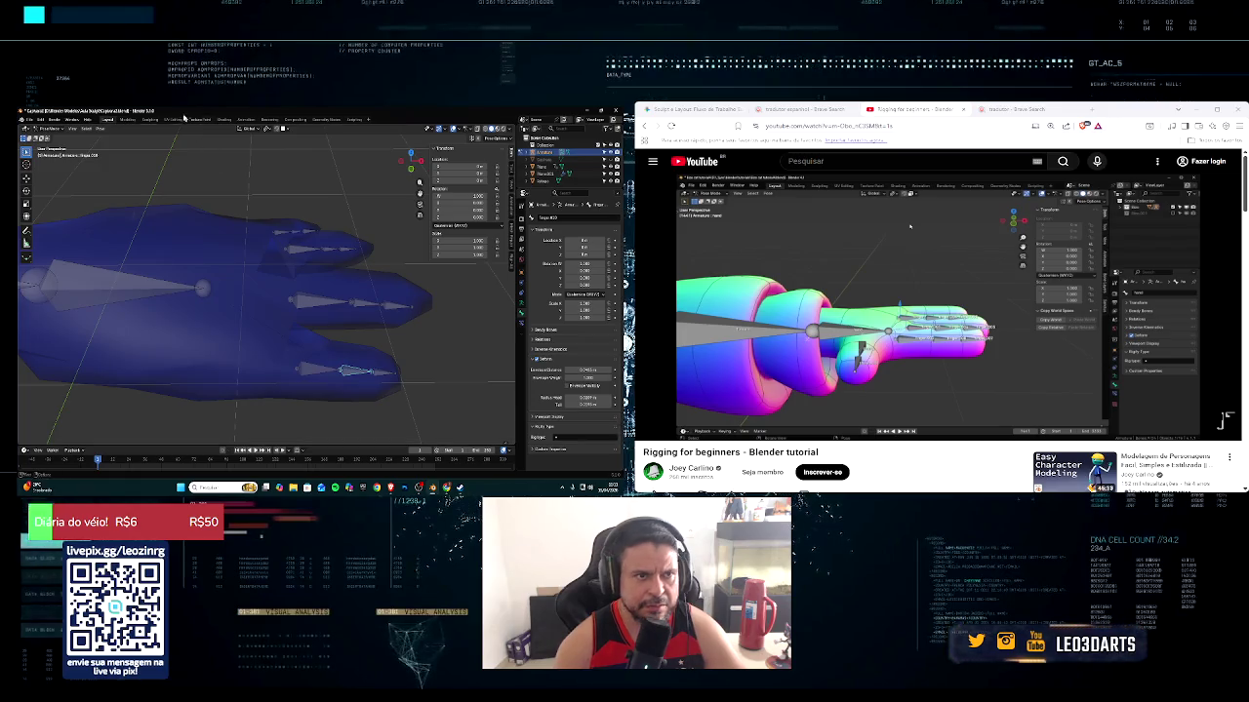
left_click(48, 127)
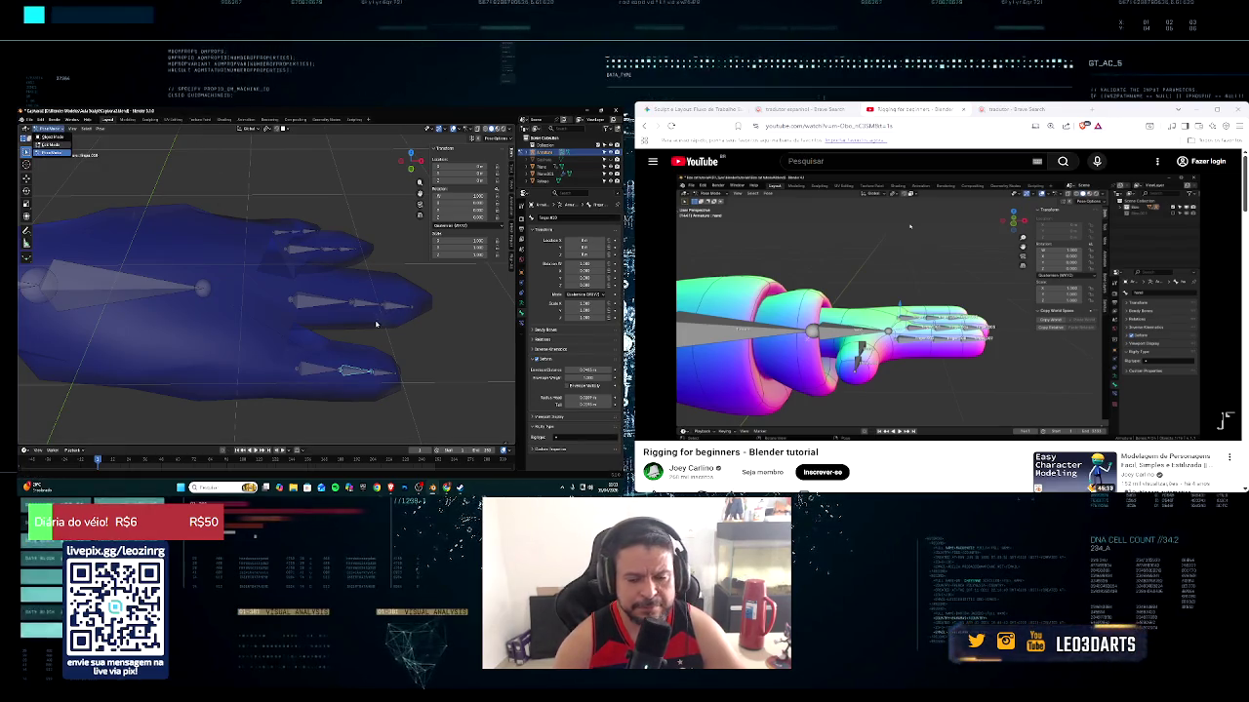
In Edit Mode, clear the parent of three bottom-finger bones
left_click(53, 145)
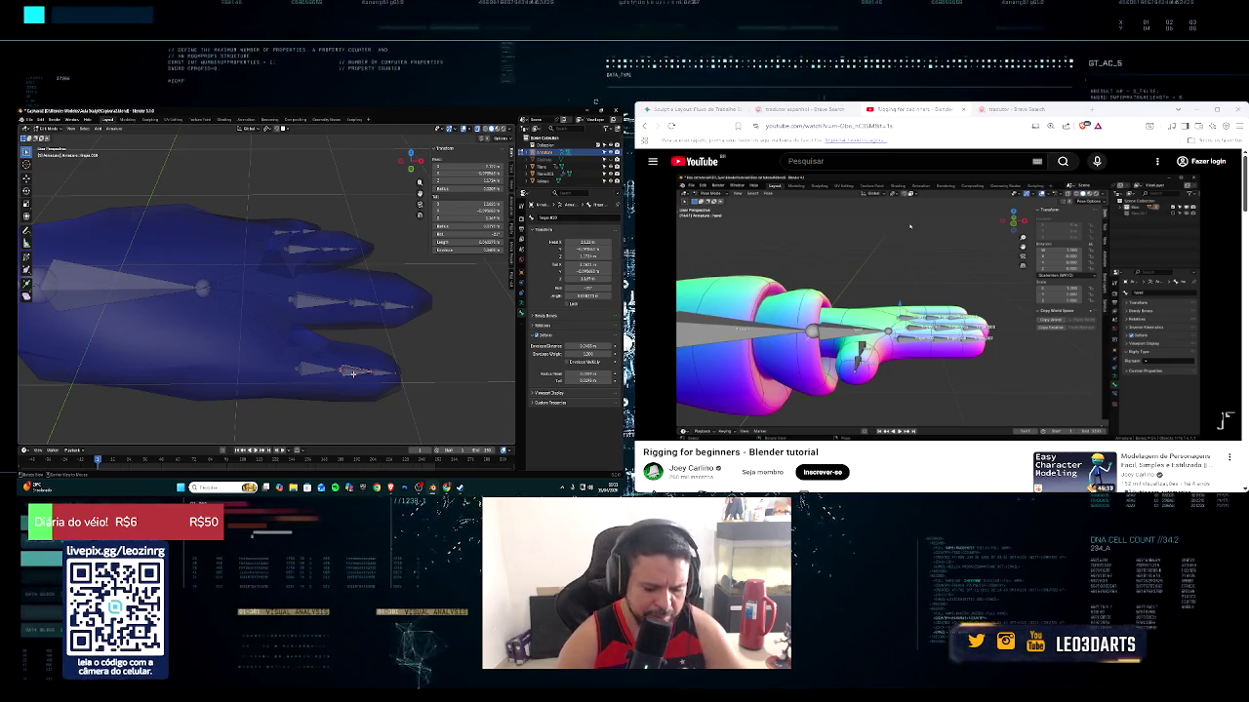
key("alt+p")
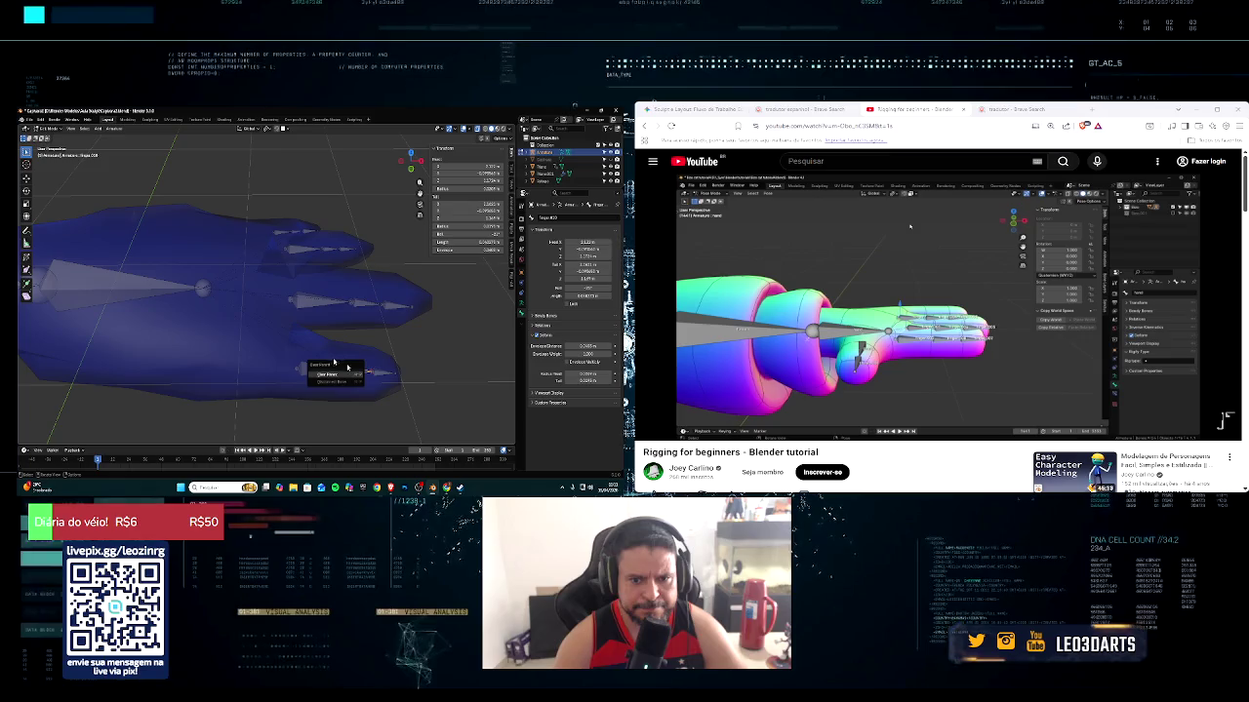
left_click(322, 375)
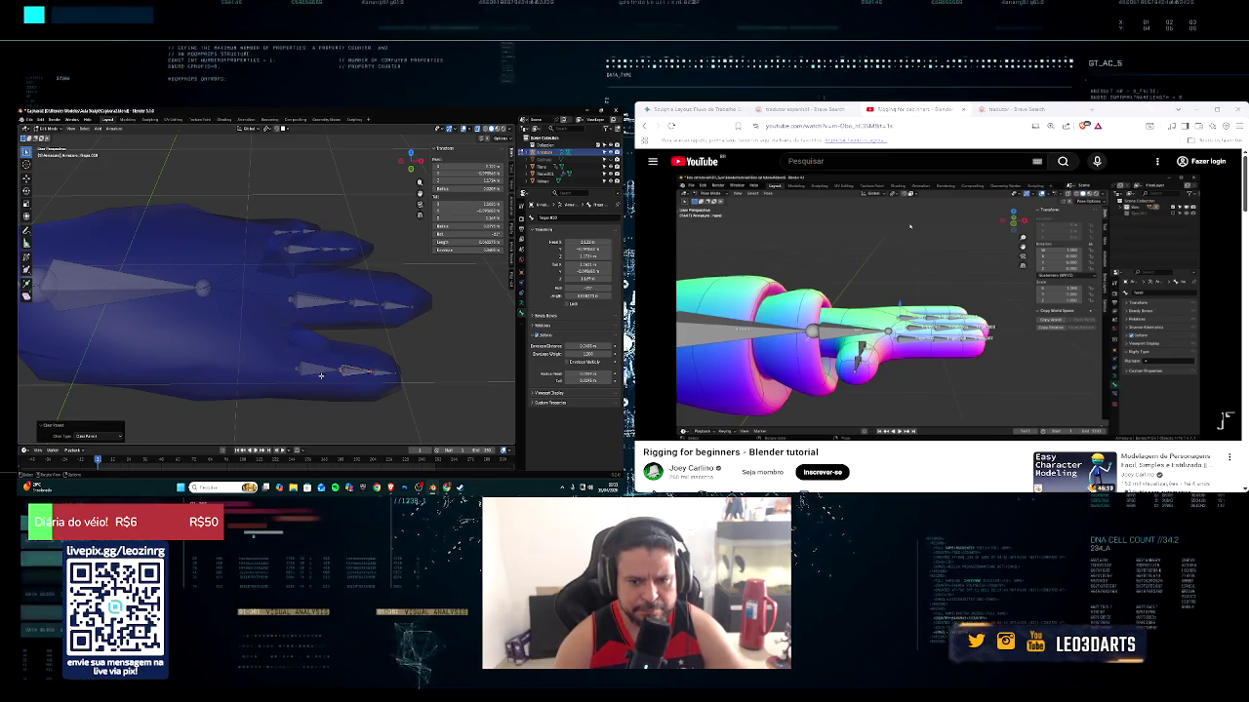
left_click(379, 373)
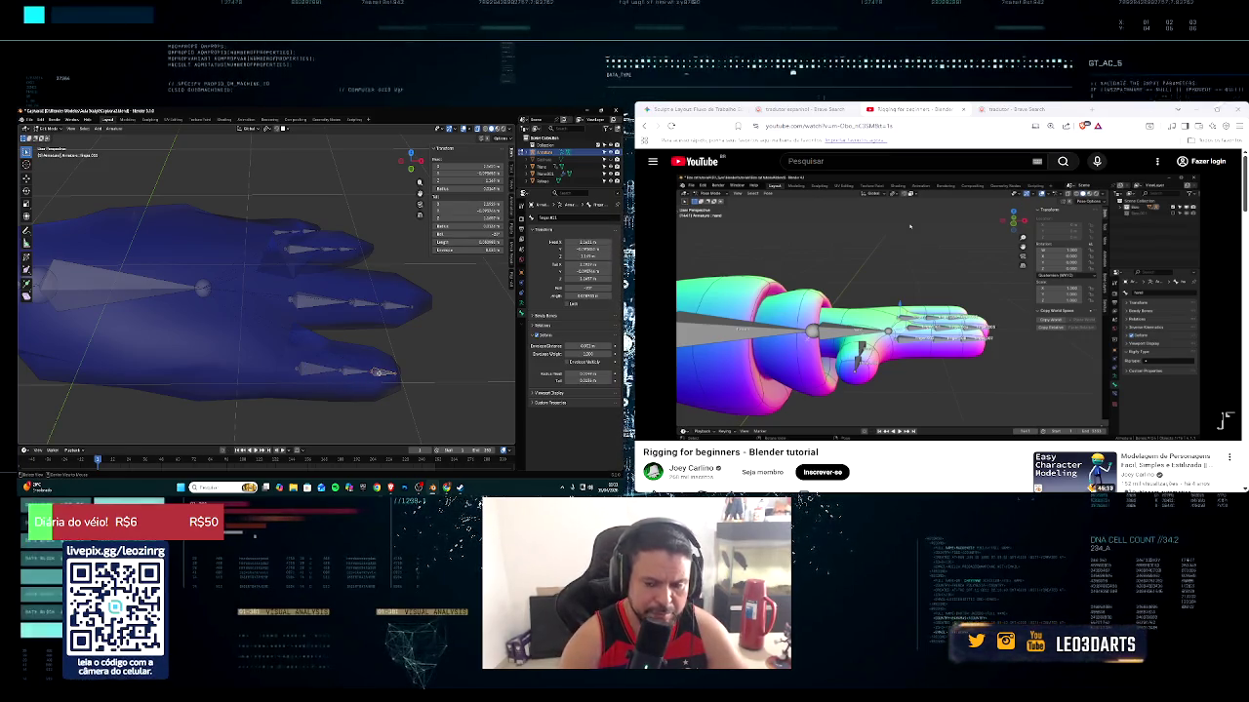
key("alt+p")
left_click(378, 374)
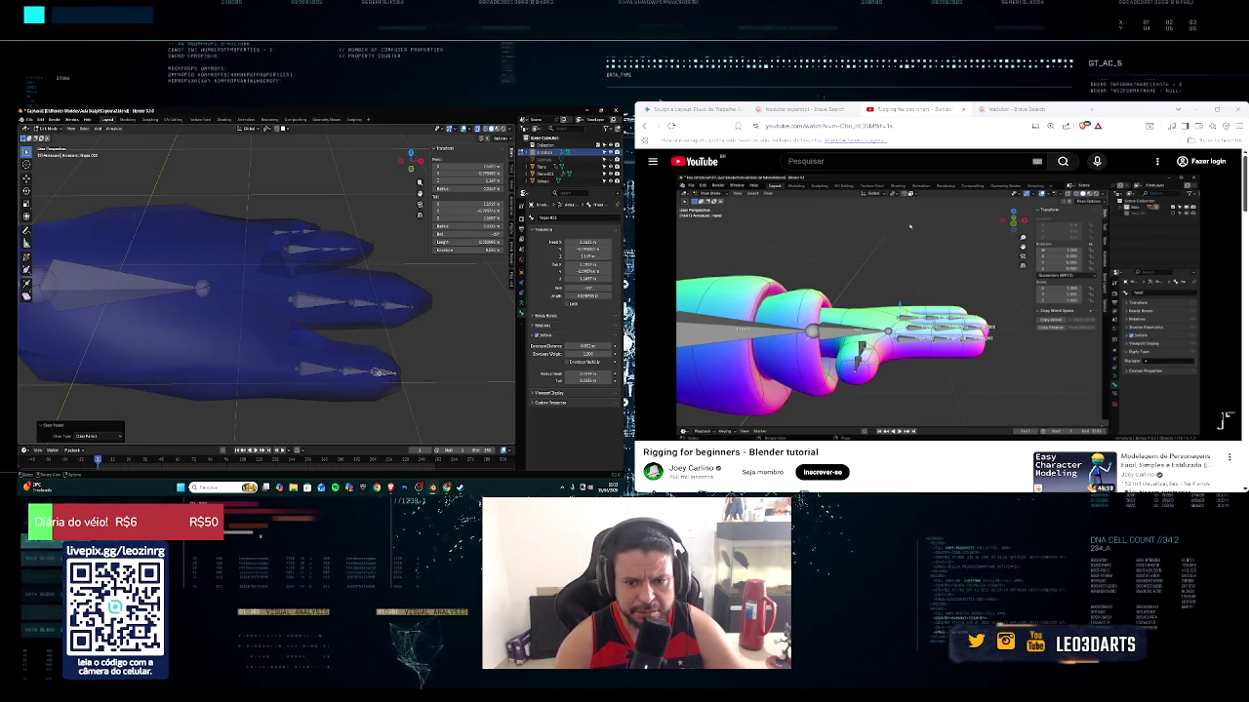
left_click(356, 373)
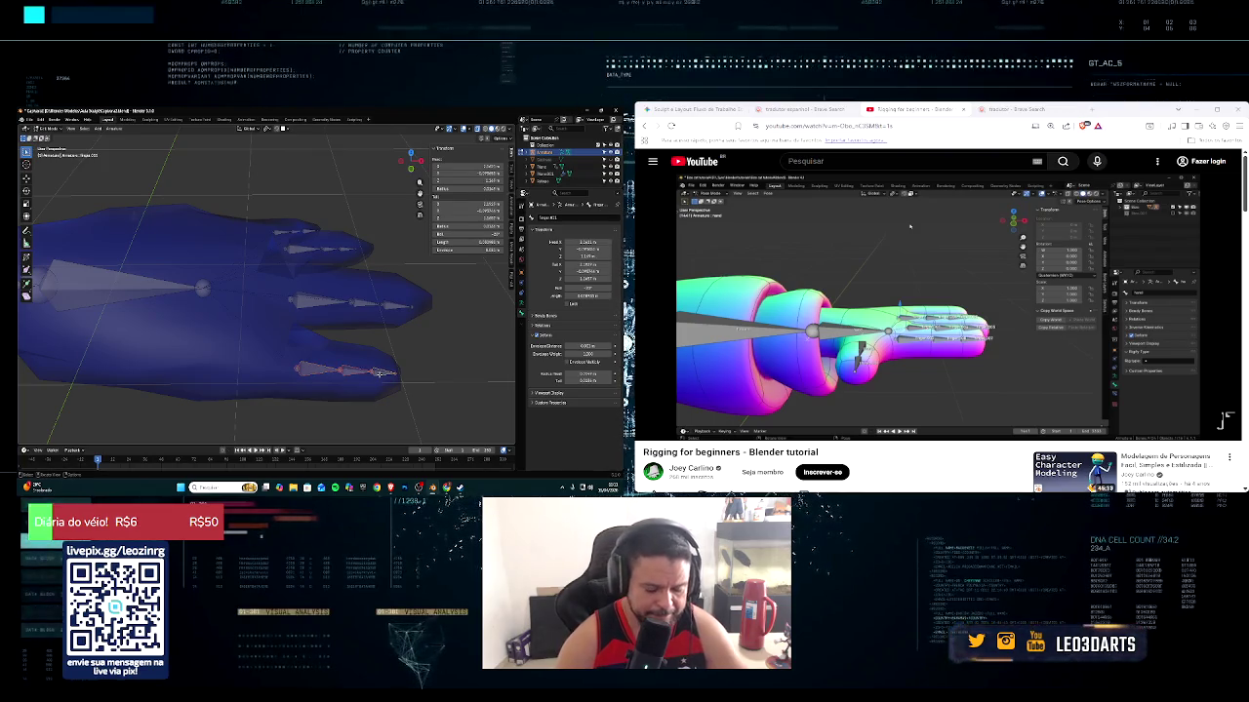
key("alt+p")
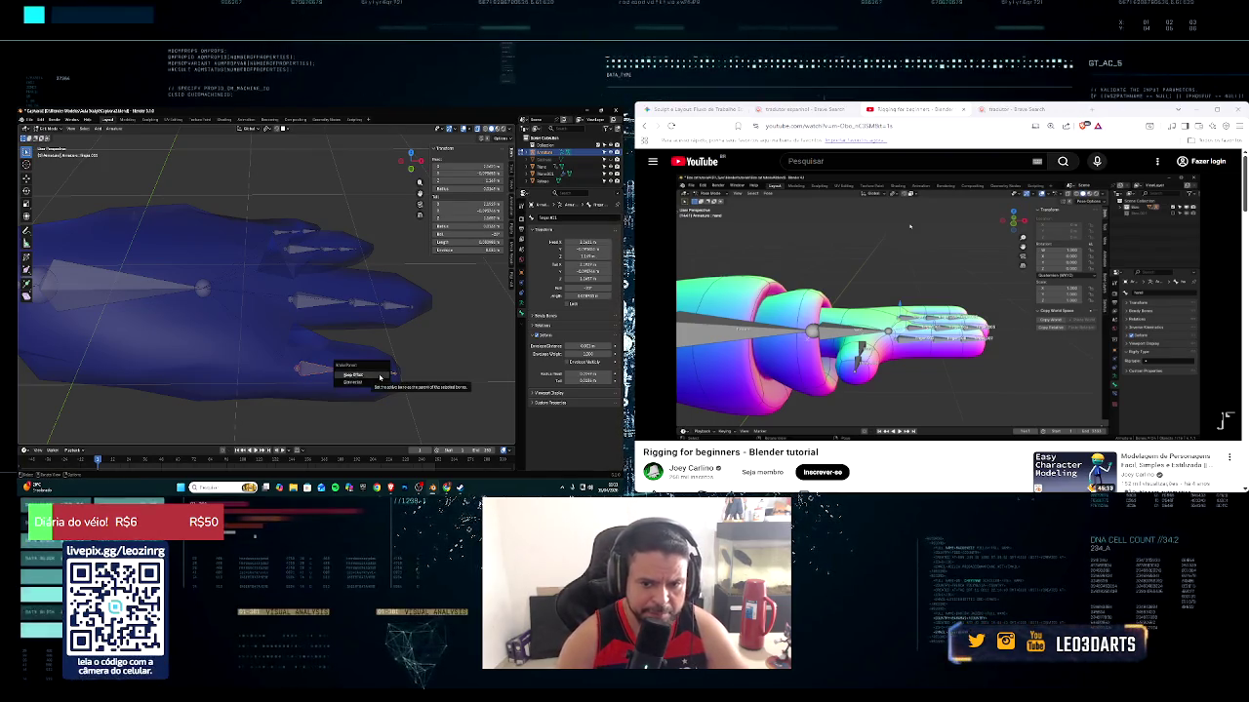
left_click(380, 376)
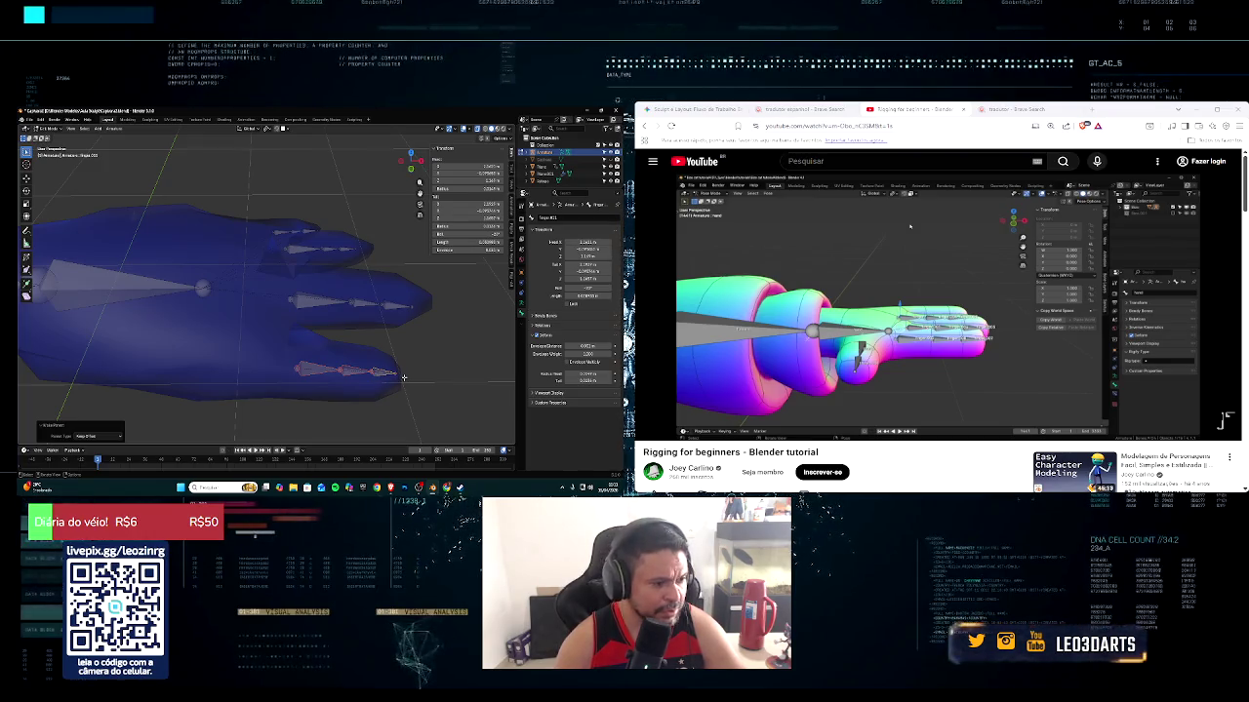
Place the 3D cursor at the bottom finger bone's head and call up the make-parent options
mouse_move(398, 366)
middle_mouse_down()
mouse_move(407, 337)
mouse_move(352, 341)
middle_mouse_up()
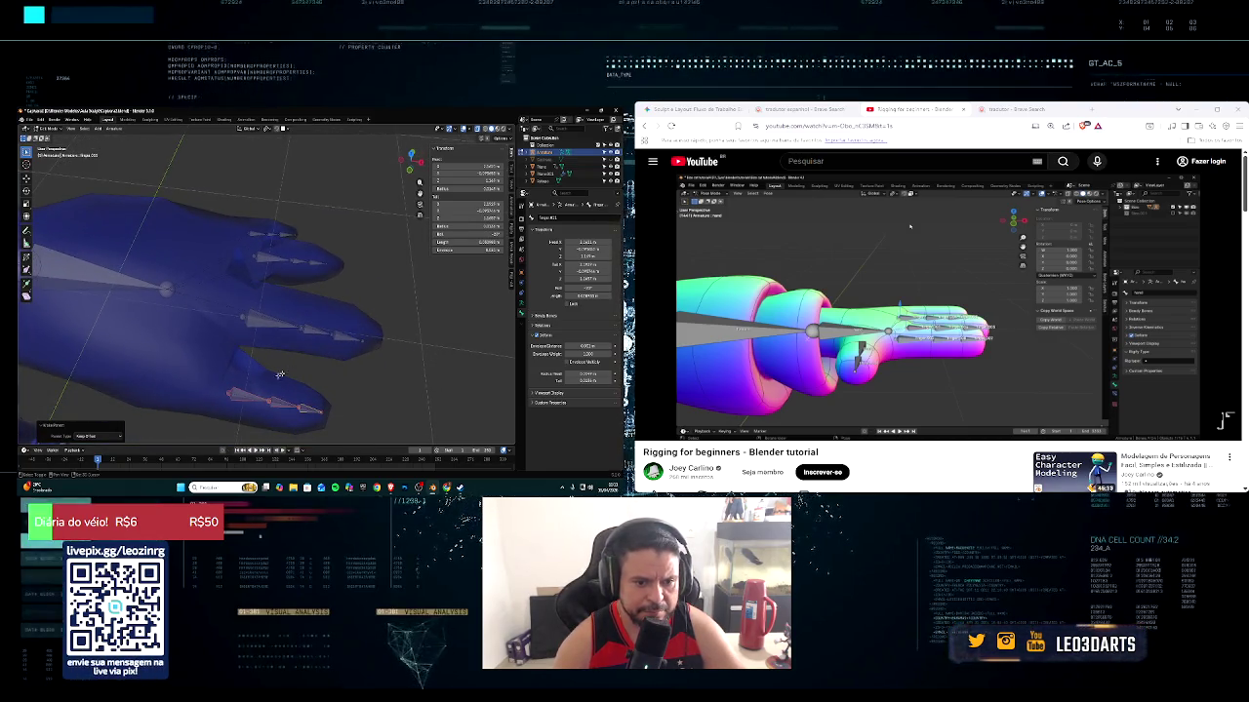
left_click(248, 386)
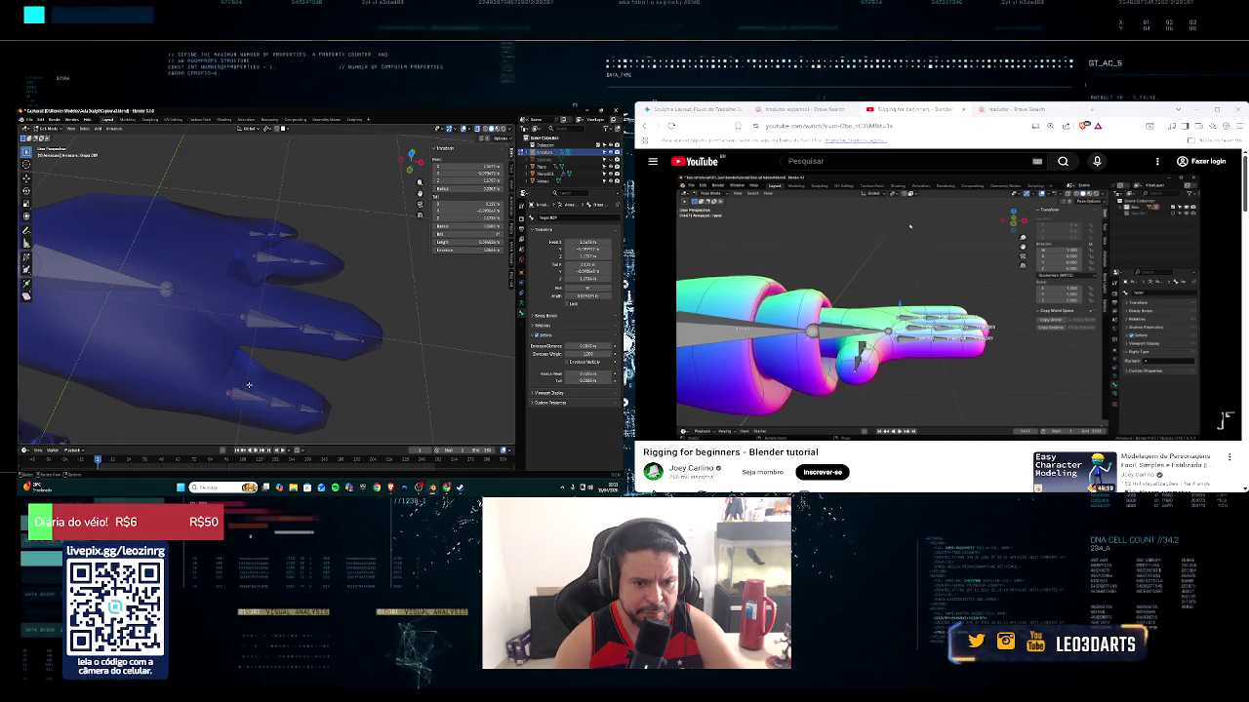
right_click(170, 294, "shift")
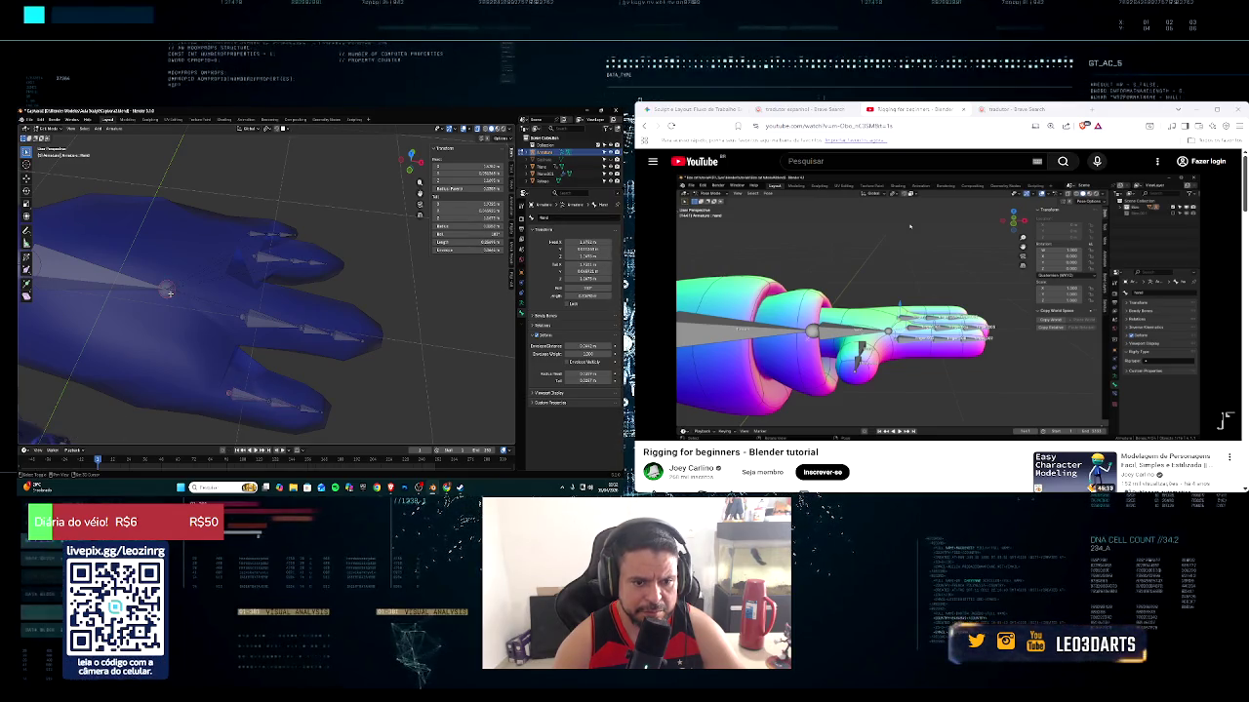
key("ctrl+p")
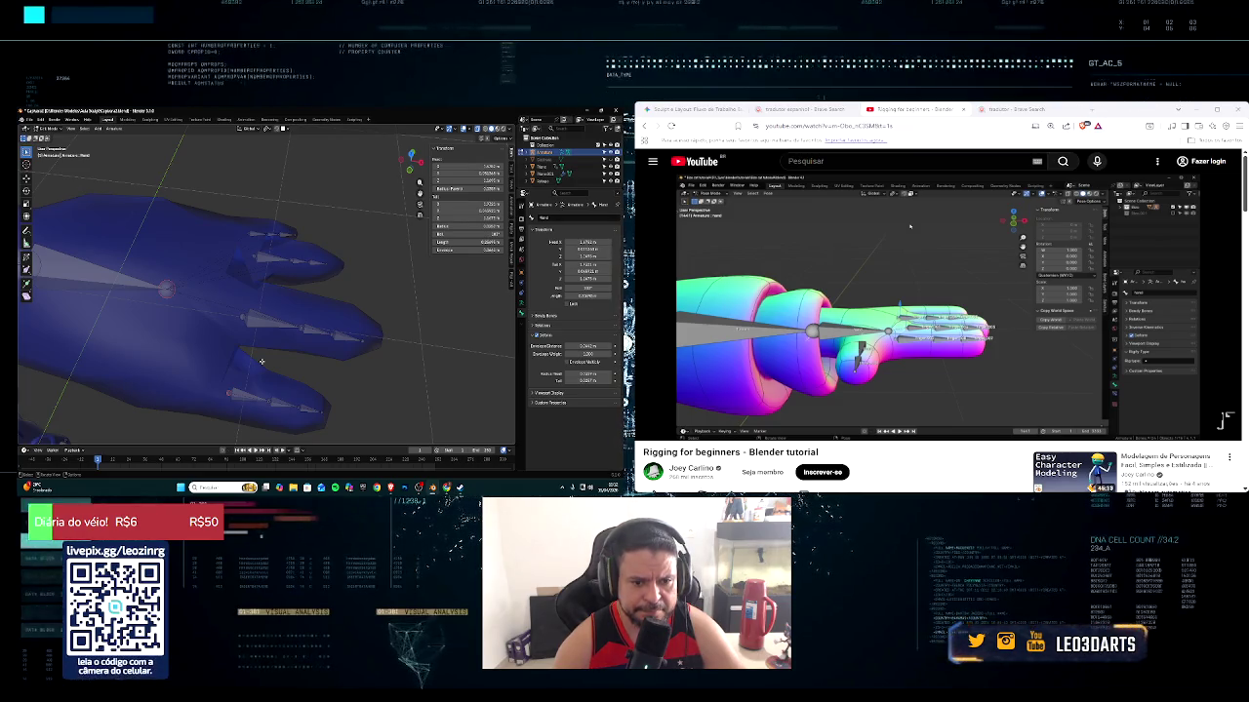
key("shift+a")
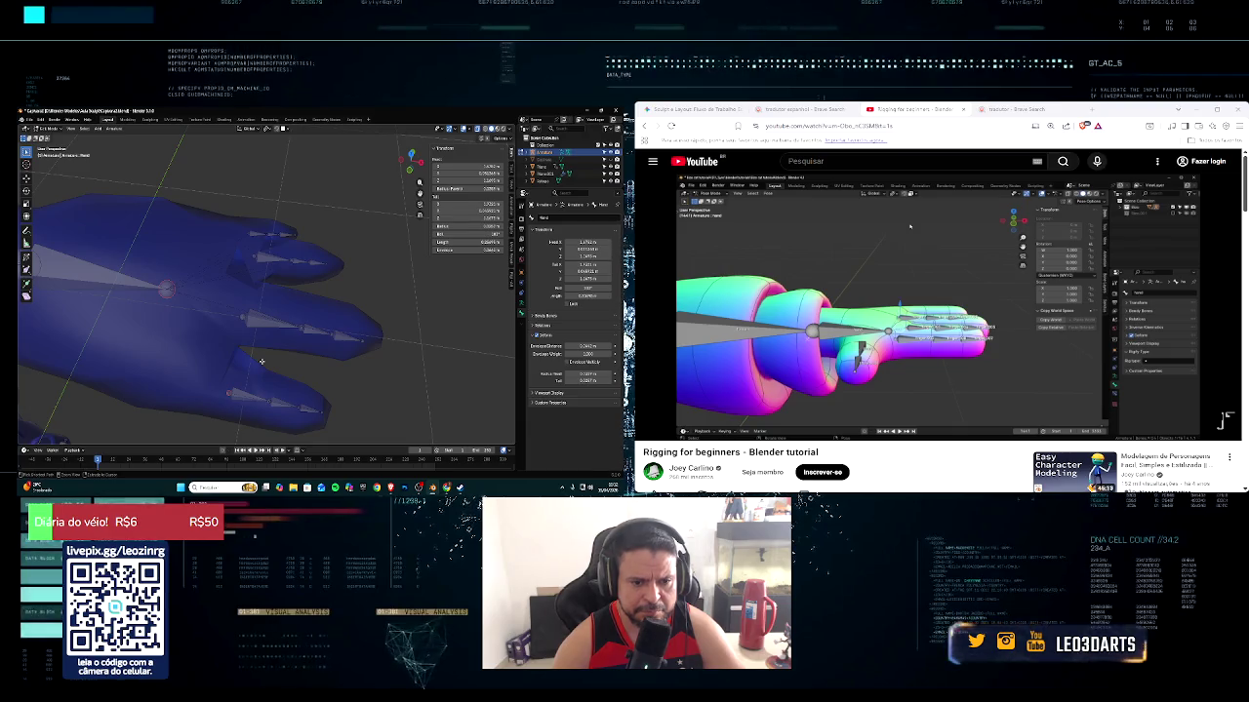
Select all bones of the bottom finger chain and show the interaction mode list
key("l")
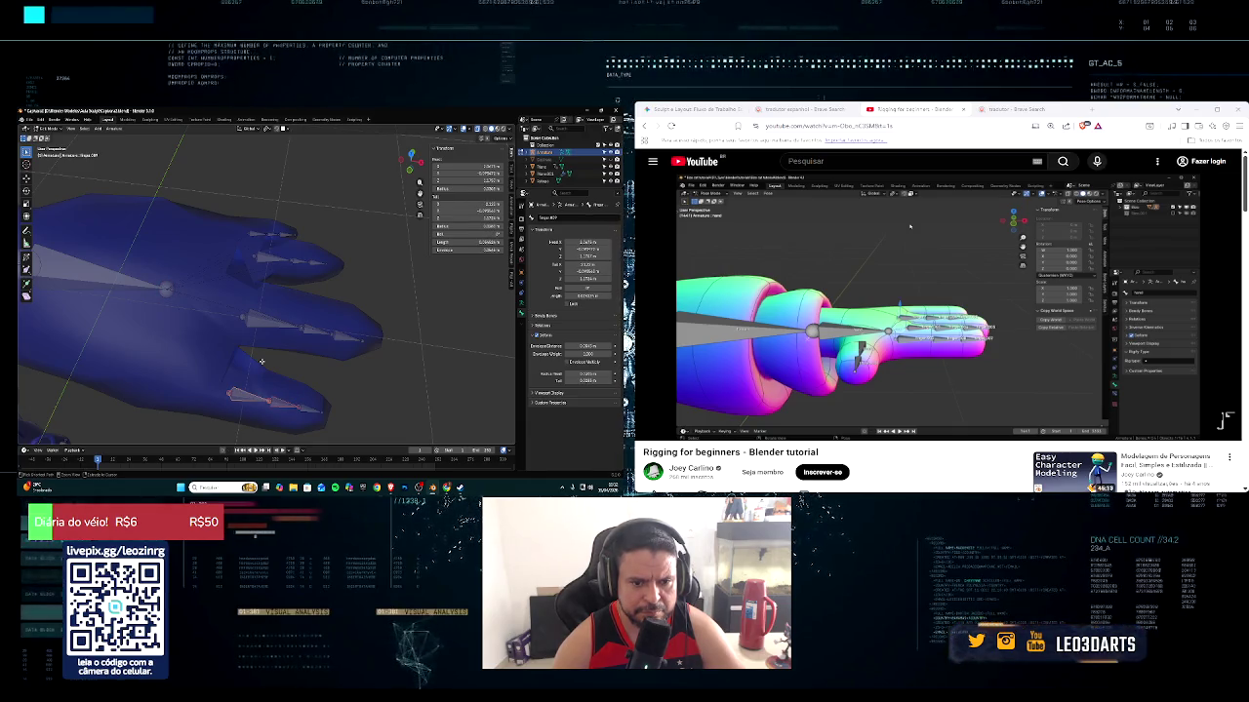
left_click(278, 405)
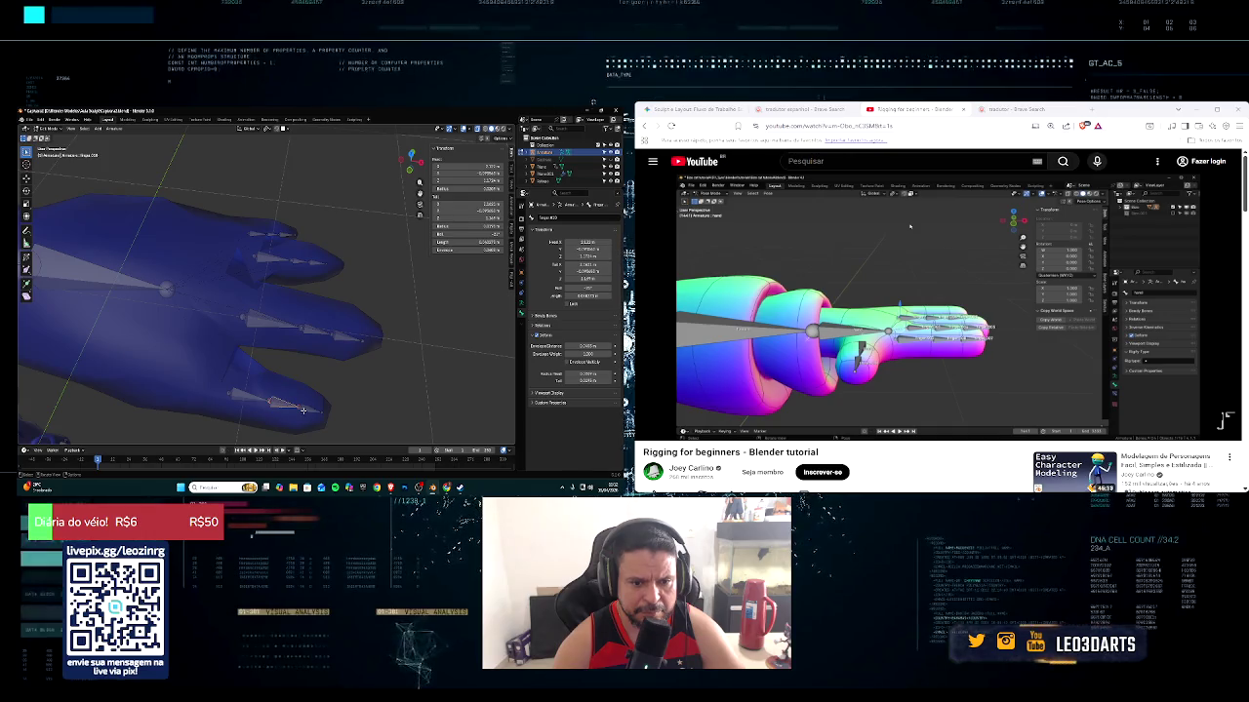
middle_click_drag(308, 397, 312, 387)
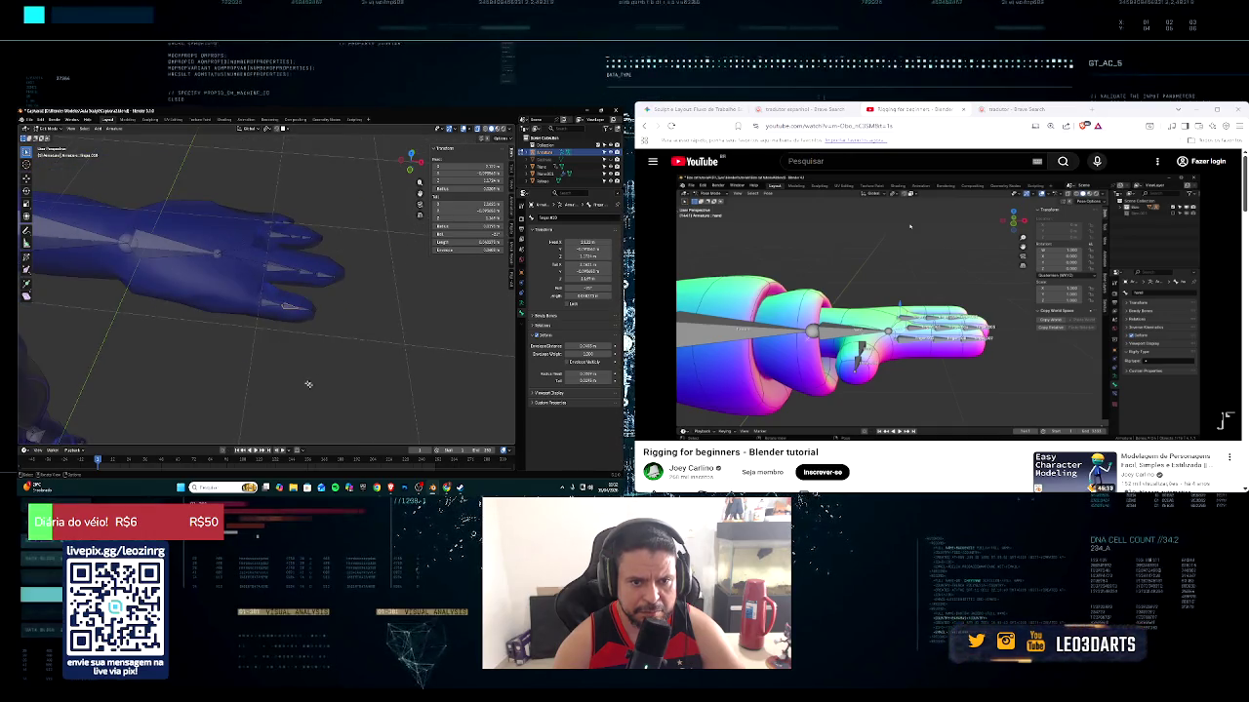
left_click_drag(252, 285, 320, 337)
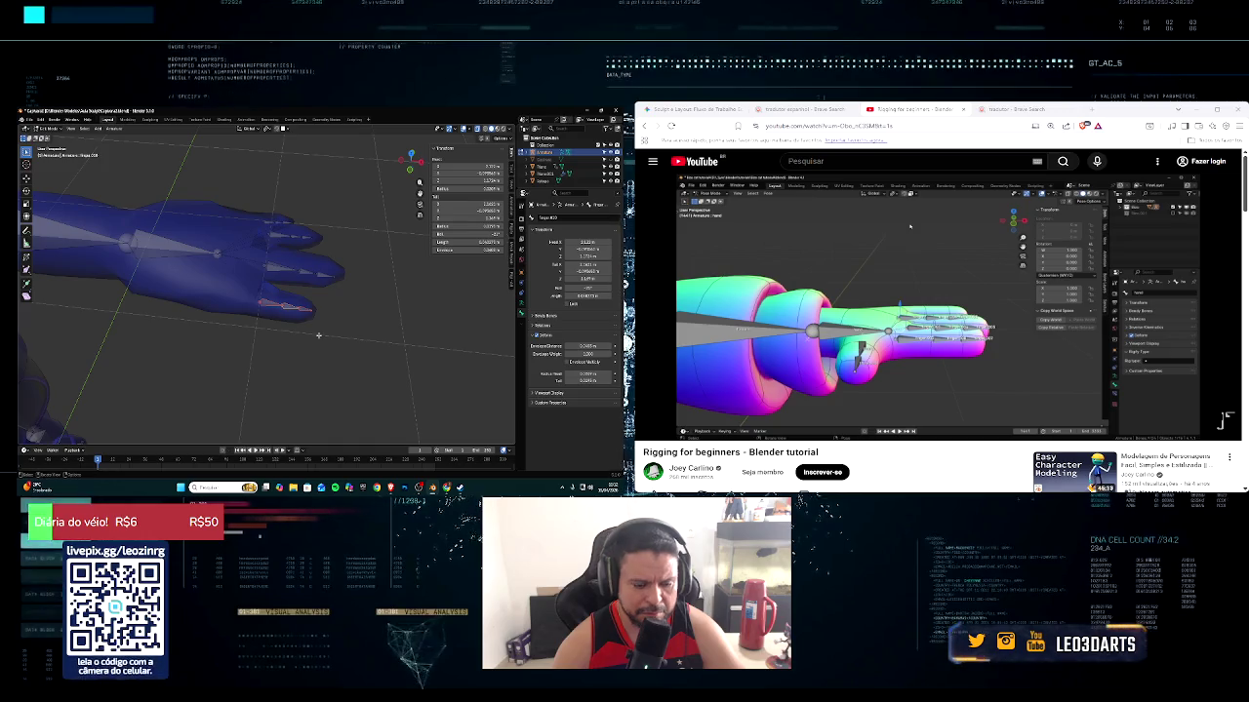
left_click(44, 128)
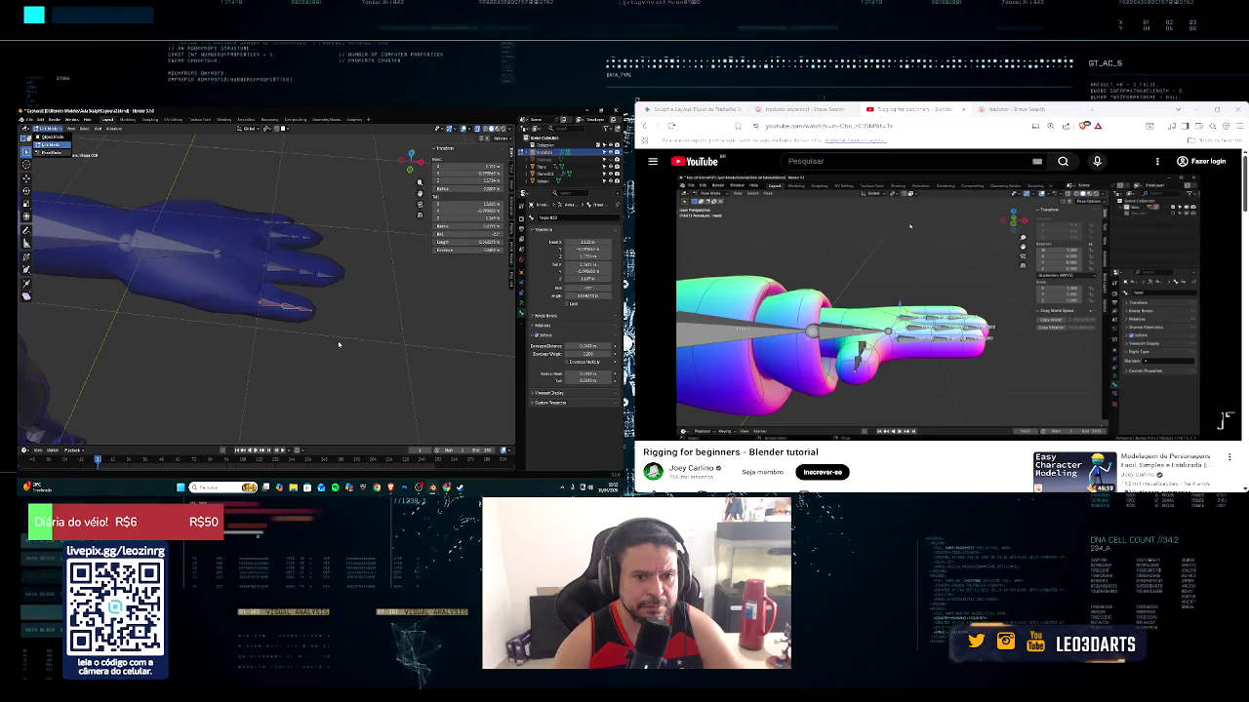
Switch the hand armature to Pose Mode with a cancelled rotation, leaving the finger bones unposed
key("ctrl+Tab")
key("r")
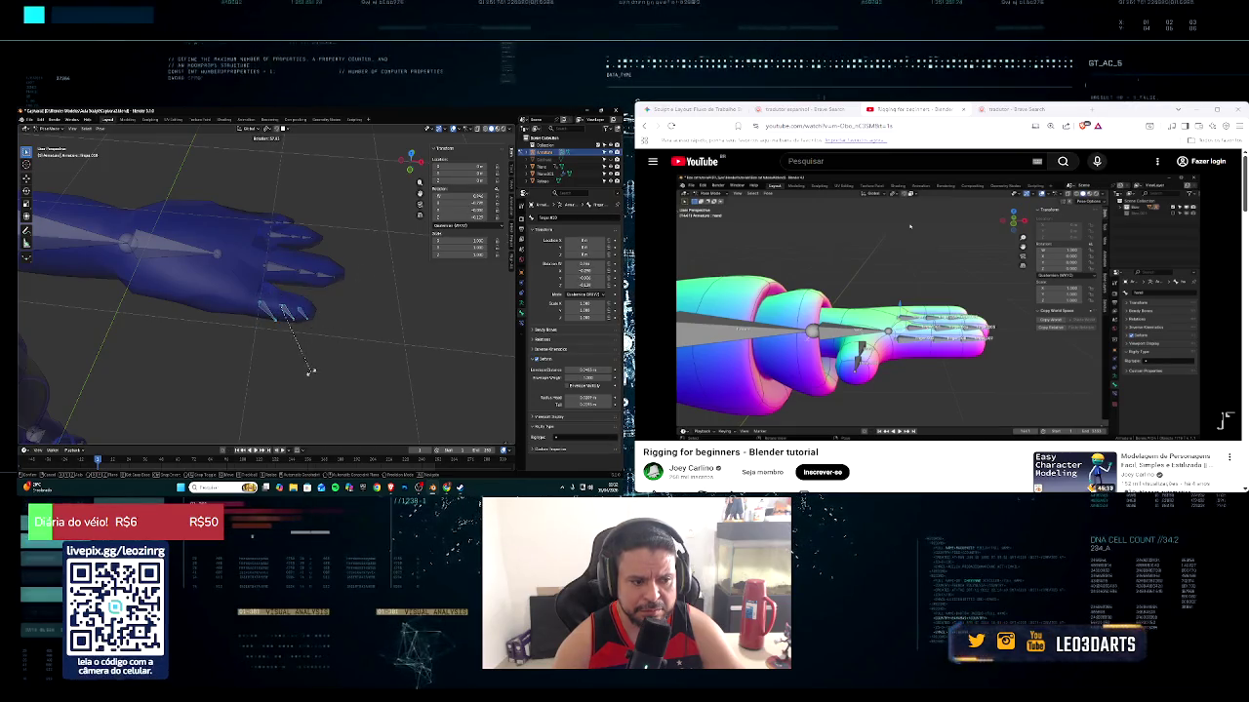
right_click(312, 374)
middle_click_drag(327, 338, 326, 346)
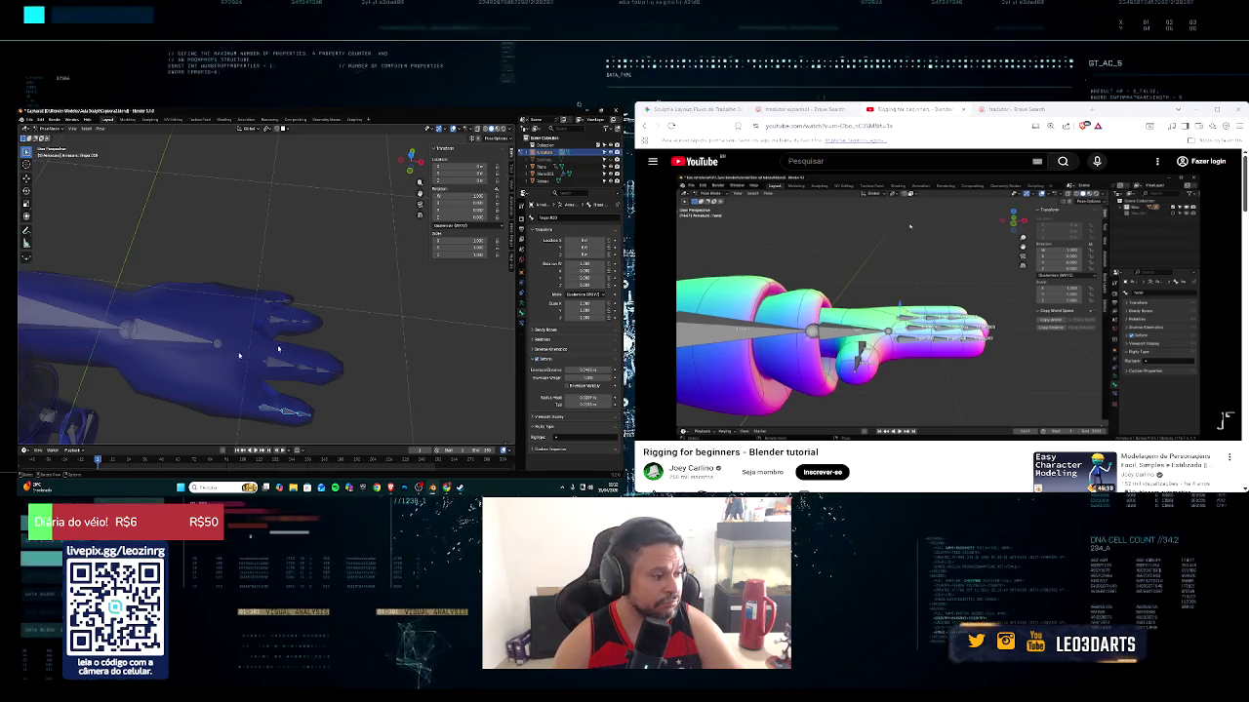
mouse_move(741, 416)
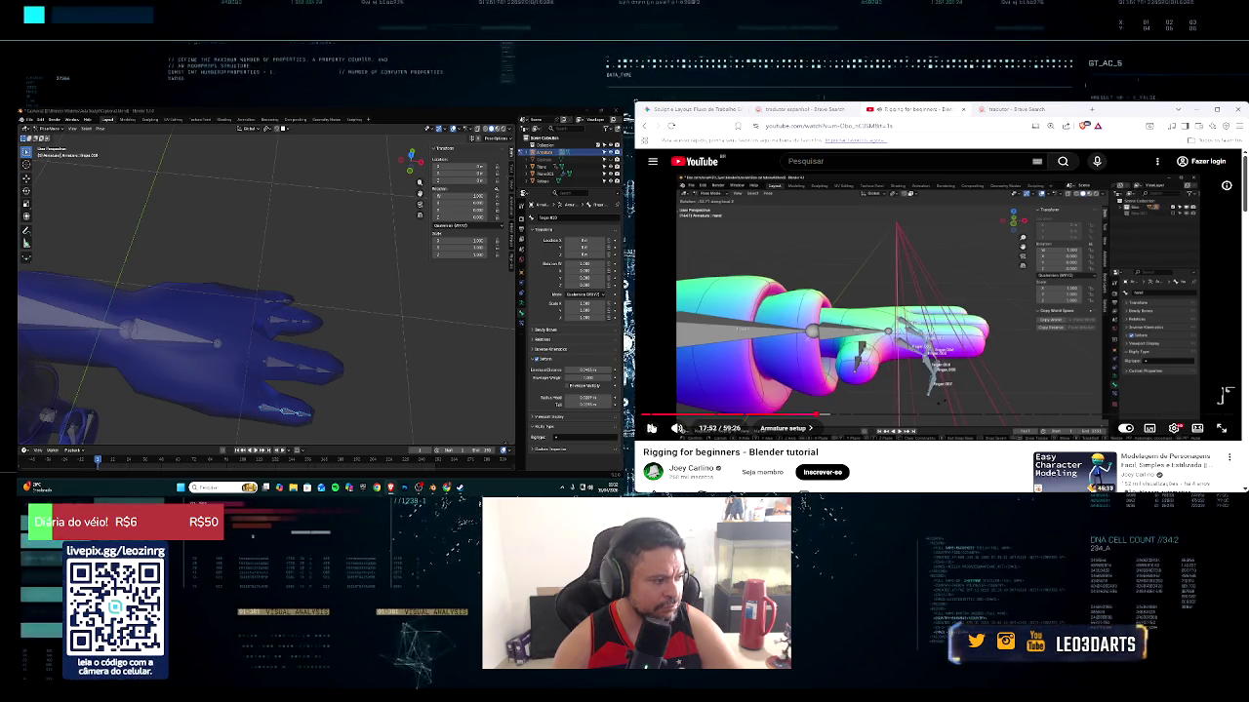
Select all the finger bones and undo a trial bend
mouse_move(204, 336)
middle_mouse_down()
mouse_move(288, 322)
mouse_move(246, 305)
middle_mouse_up()
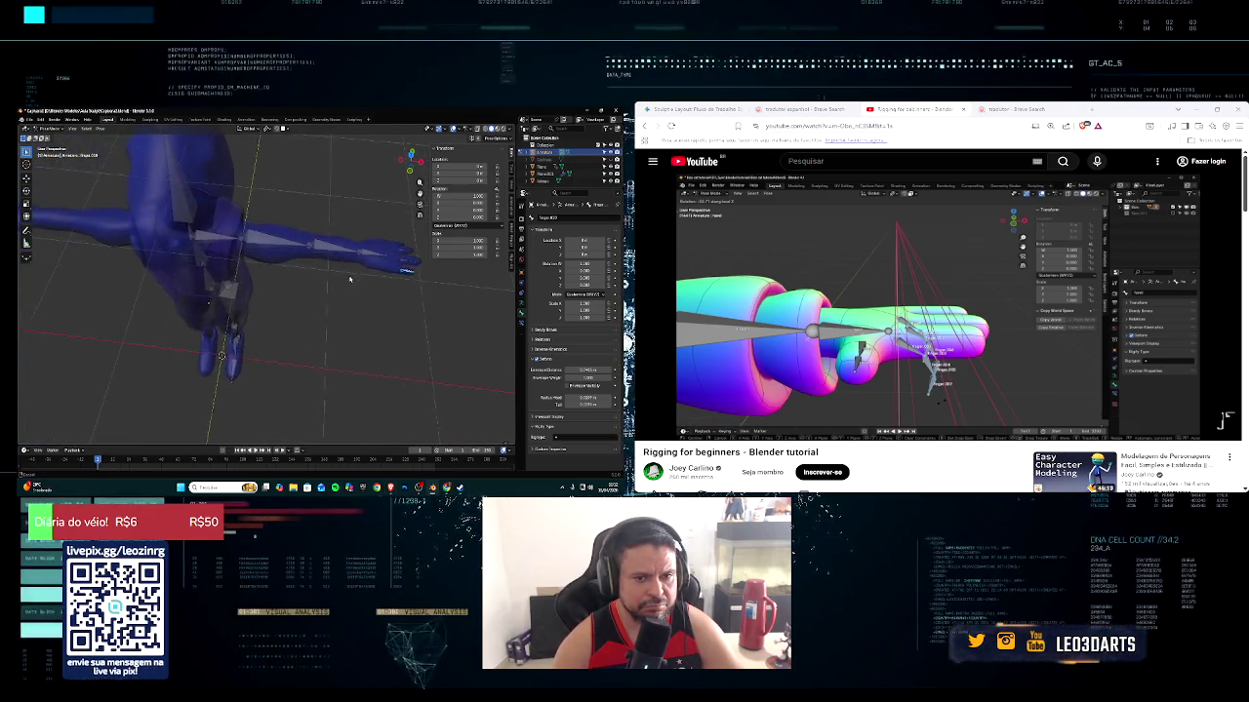
scroll(234, 307, "up", 1)
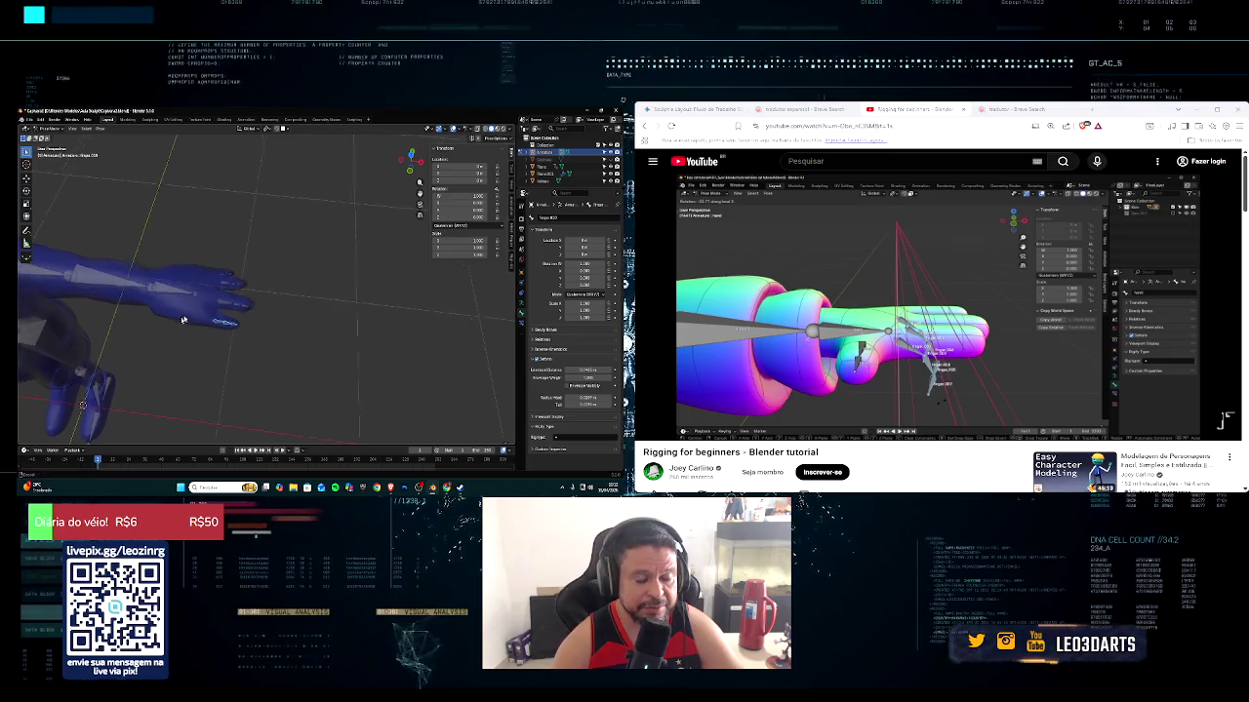
scroll(192, 312, "up", 2)
left_click_drag(203, 214, 292, 394)
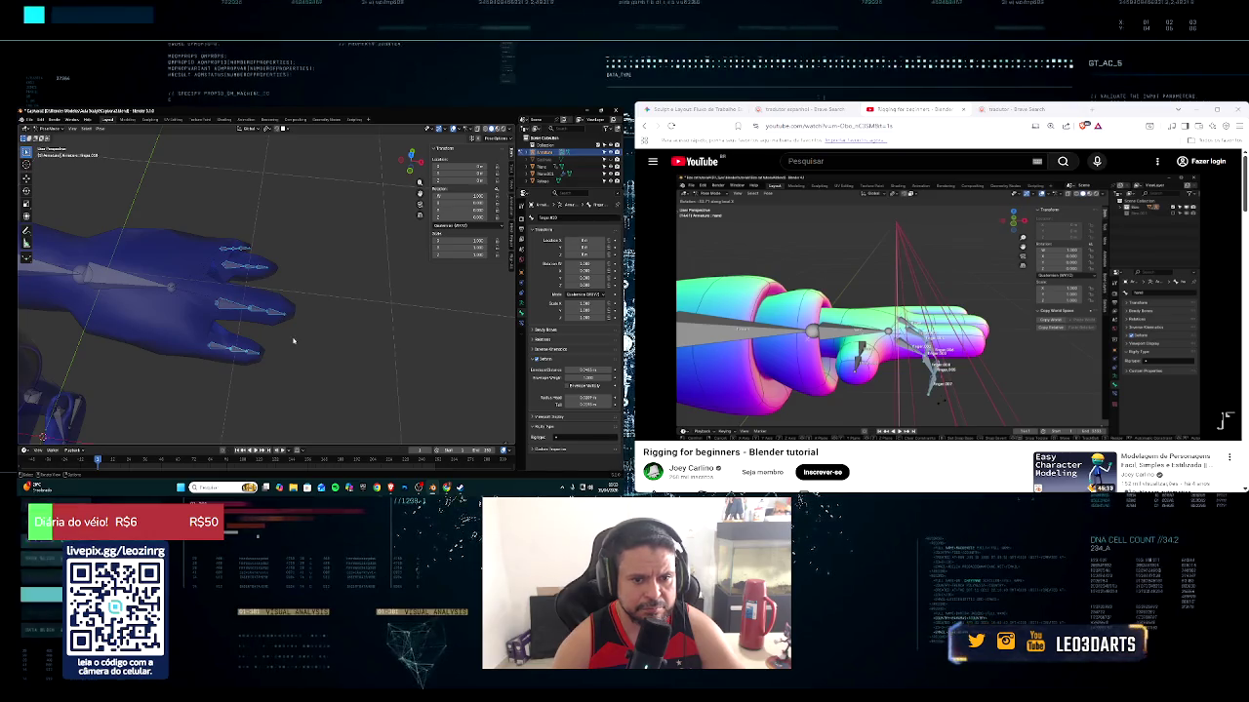
key("alt+r")
key("ctrl+z")
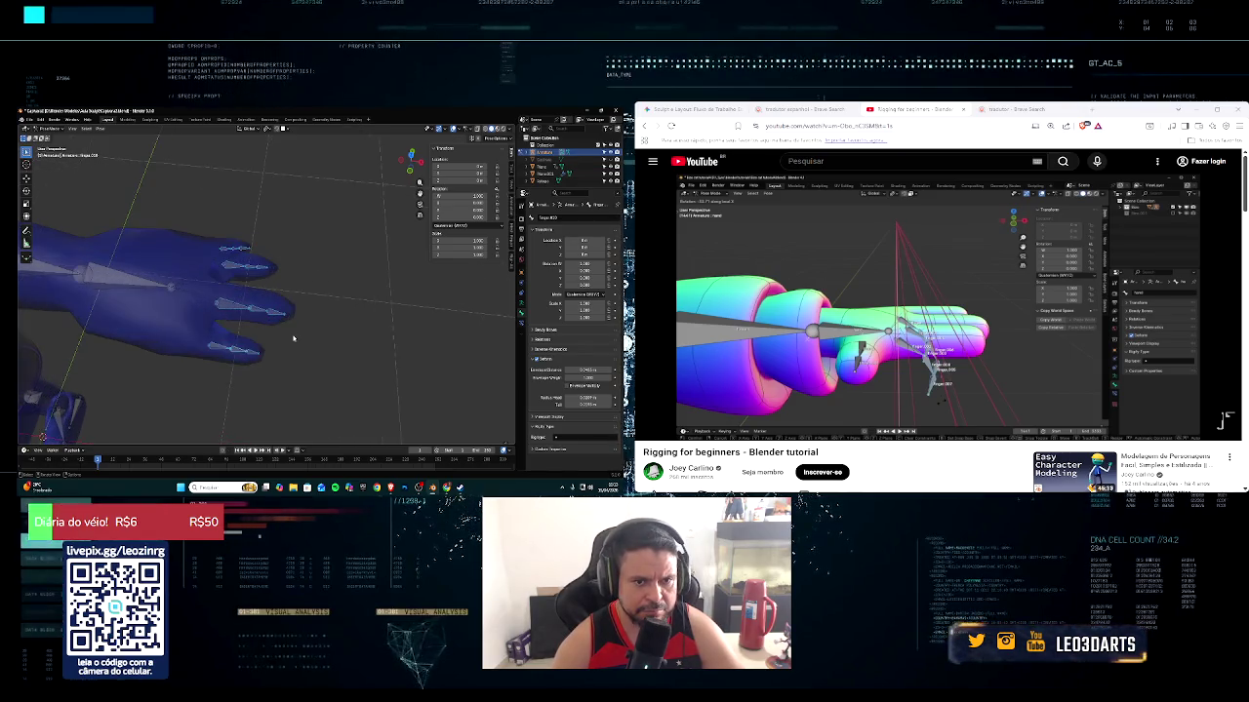
Switch the armature to Object Mode, then back into Edit Mode
left_click(51, 129)
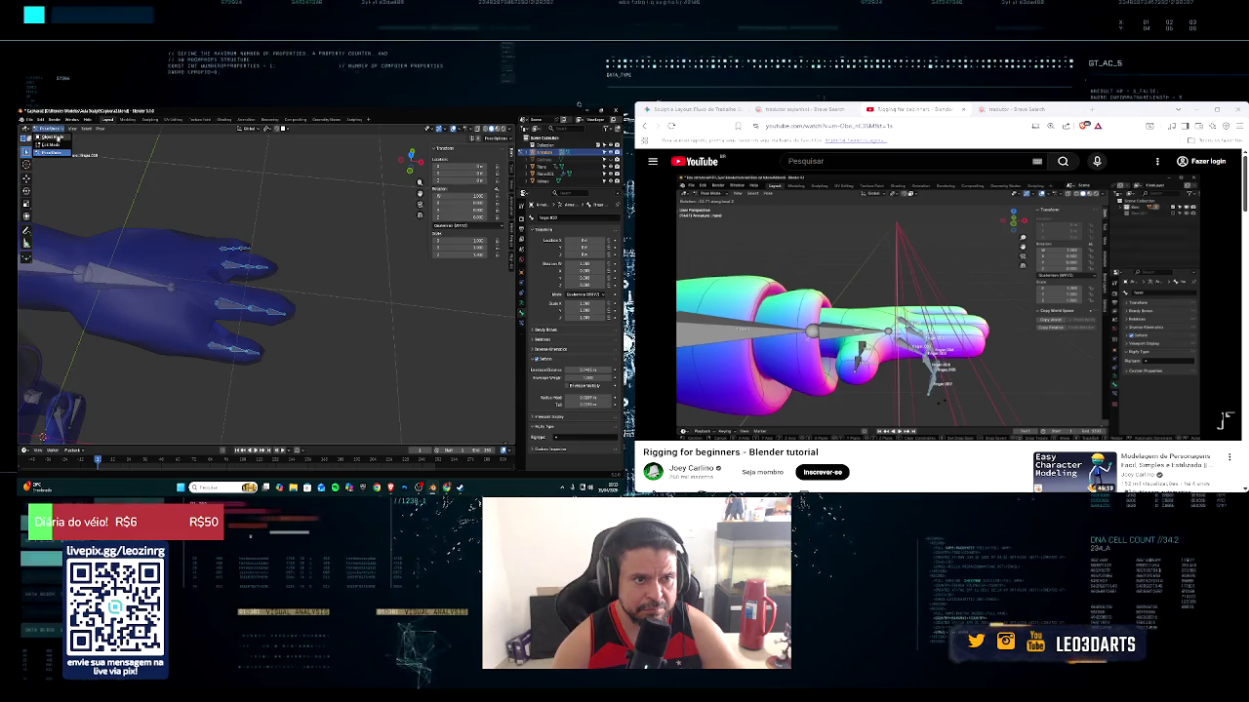
left_click(57, 139)
left_click(62, 130)
key("Tab")
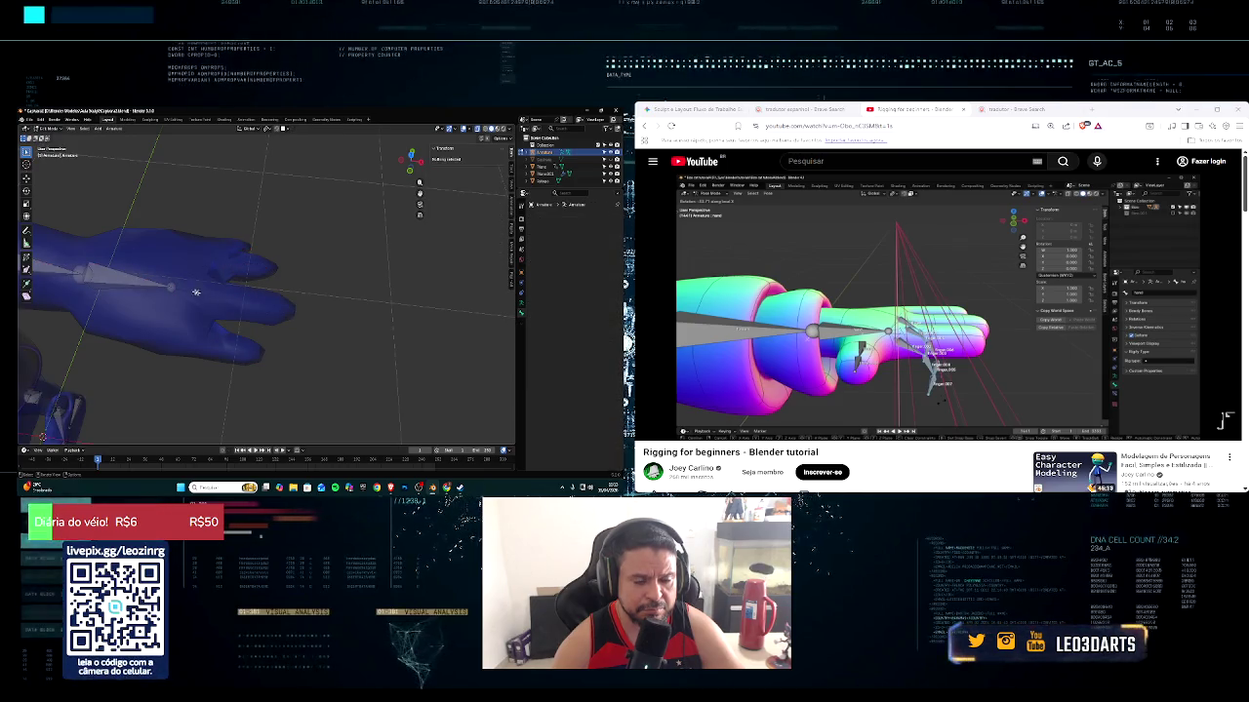
Extrude a new finger bone from the Hand bone's tip out to the fingertip
left_click(173, 287)
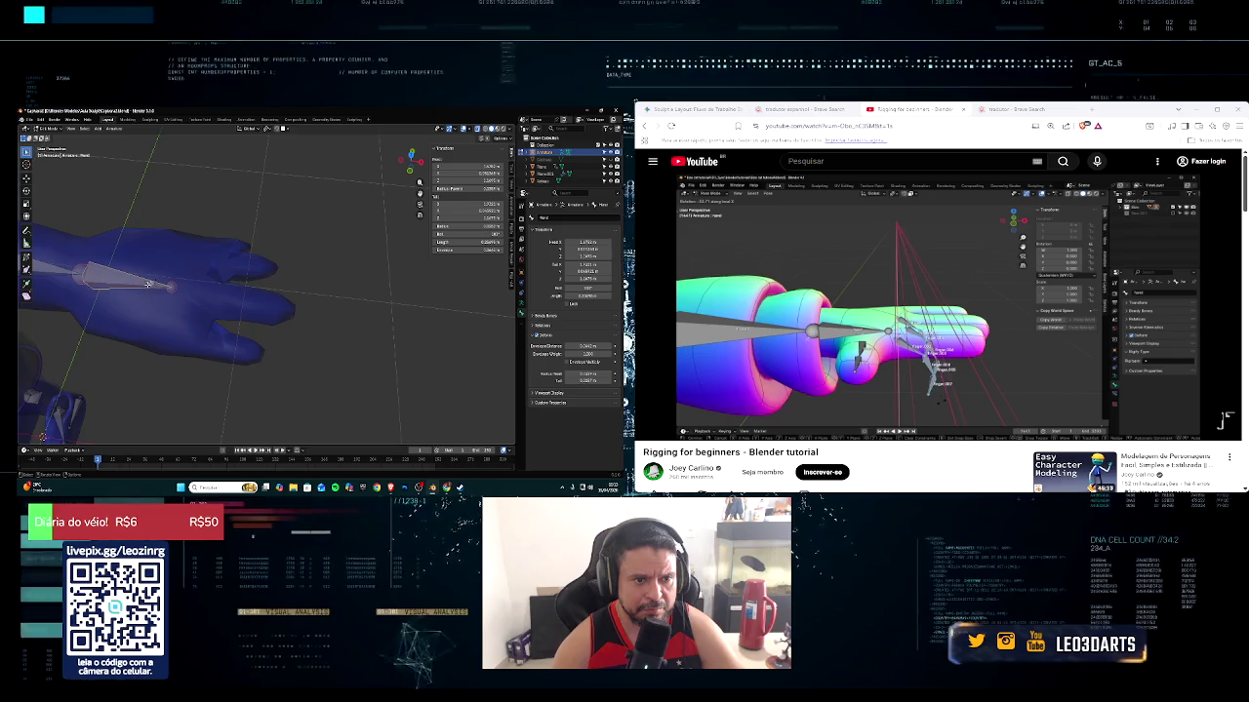
key("e")
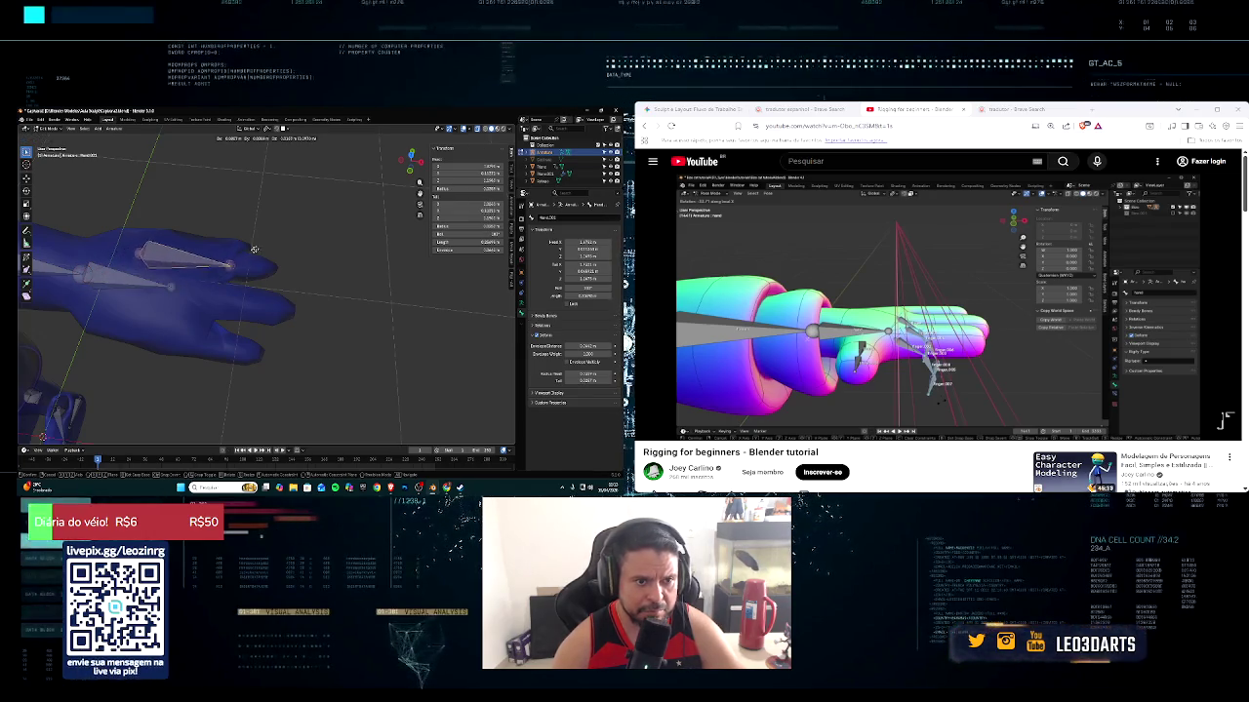
left_click(281, 256)
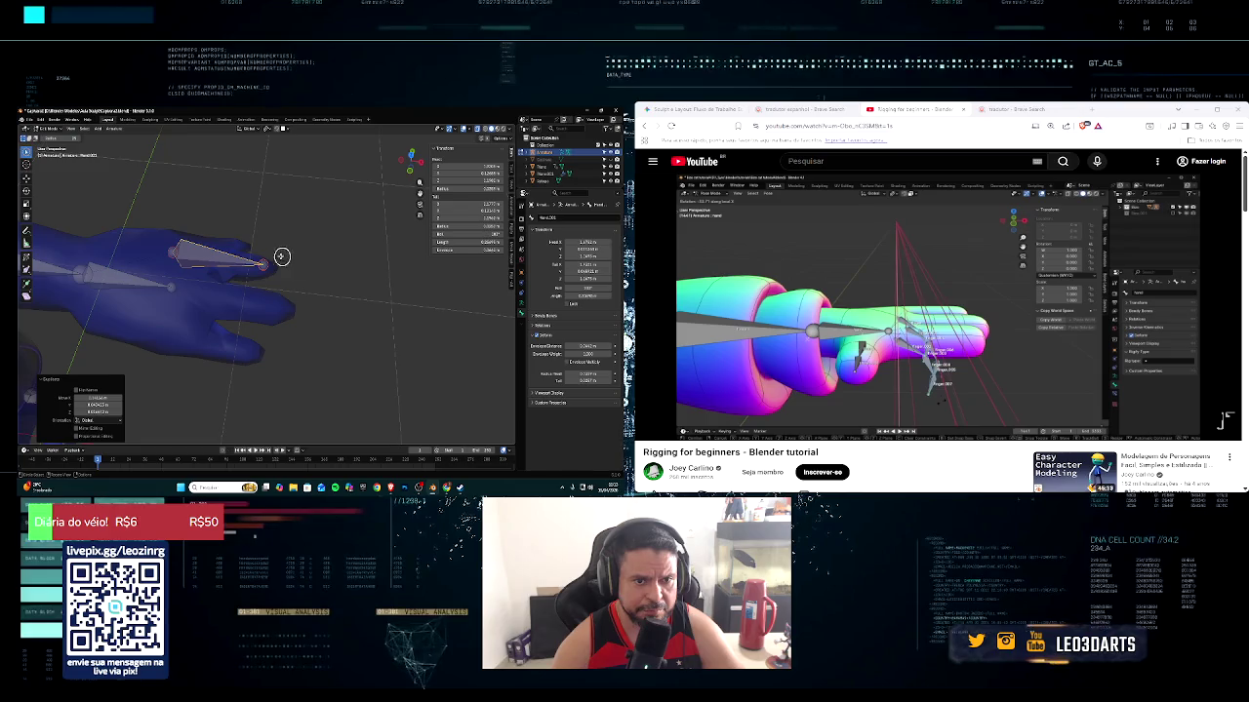
scroll(273, 256, "down", 4)
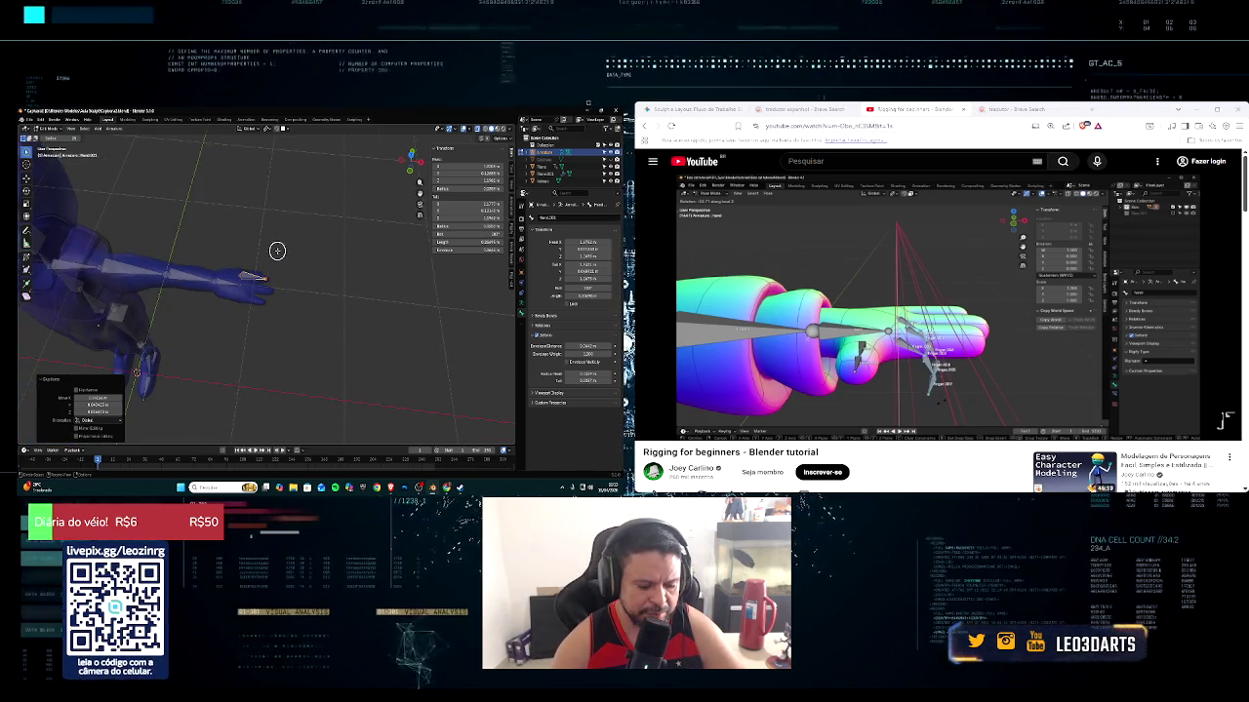
key("e")
key("Escape")
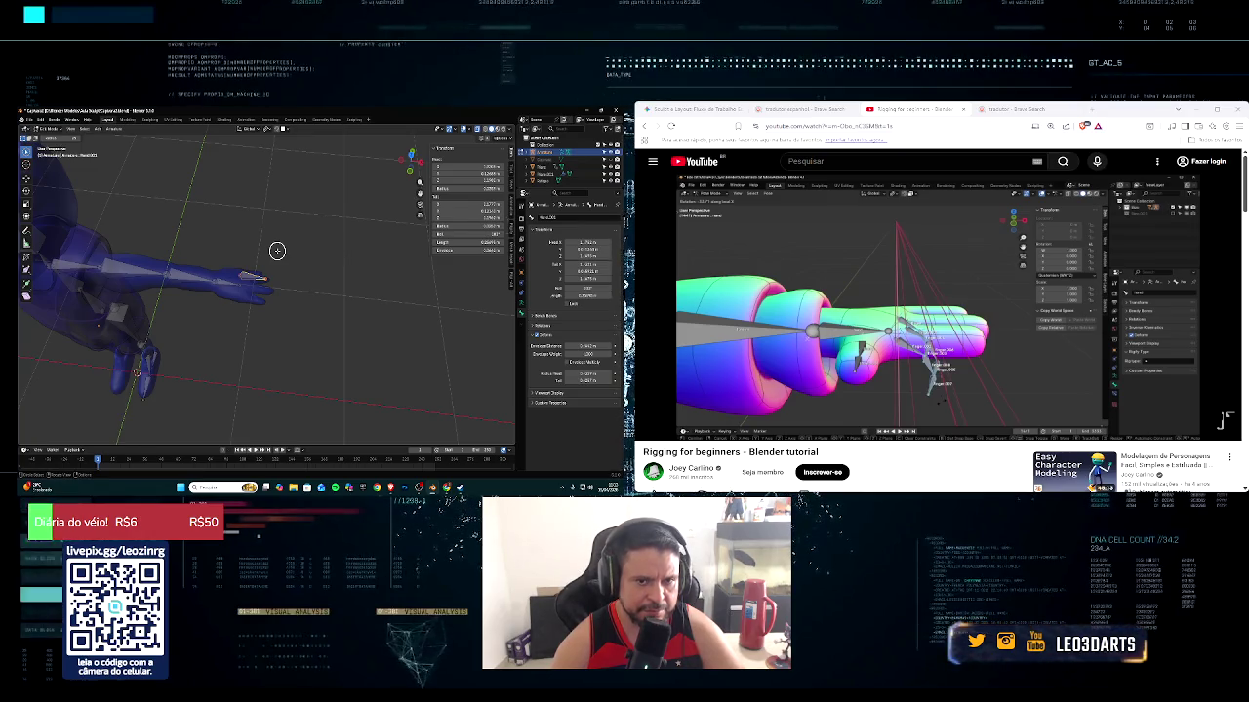
key("KP_5")
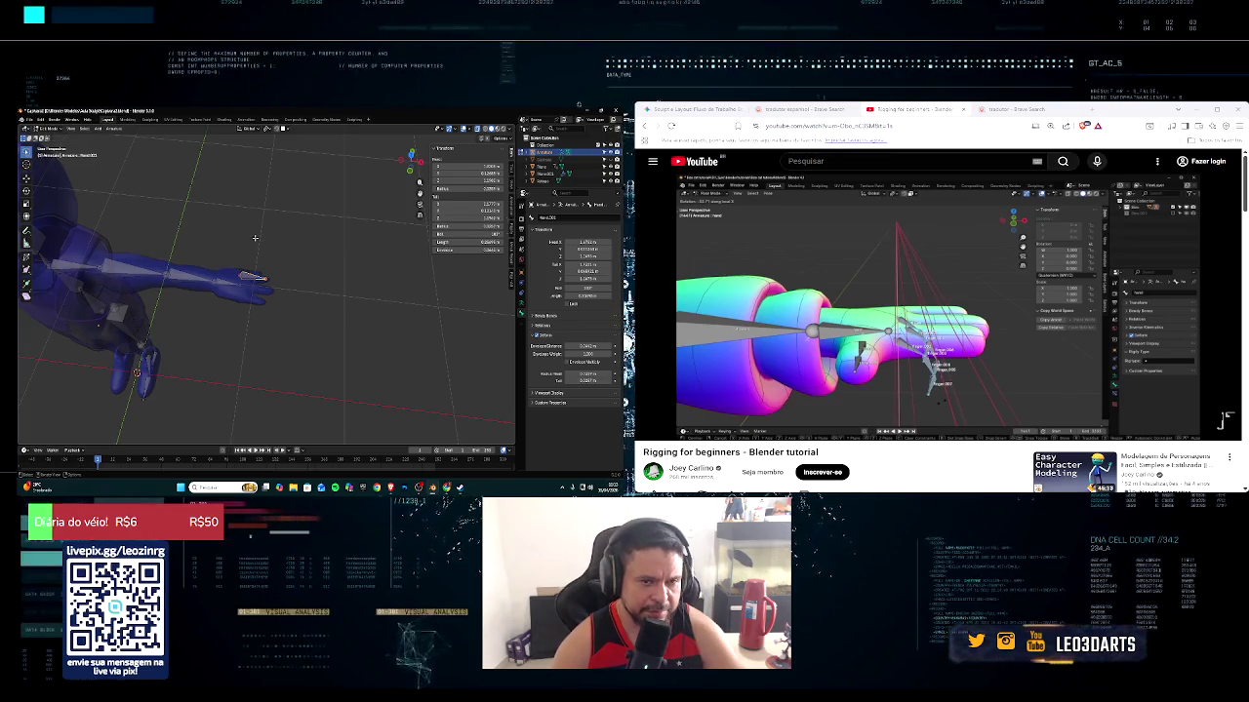
scroll(260, 249, "up", 2)
scroll(268, 263, "up", 2)
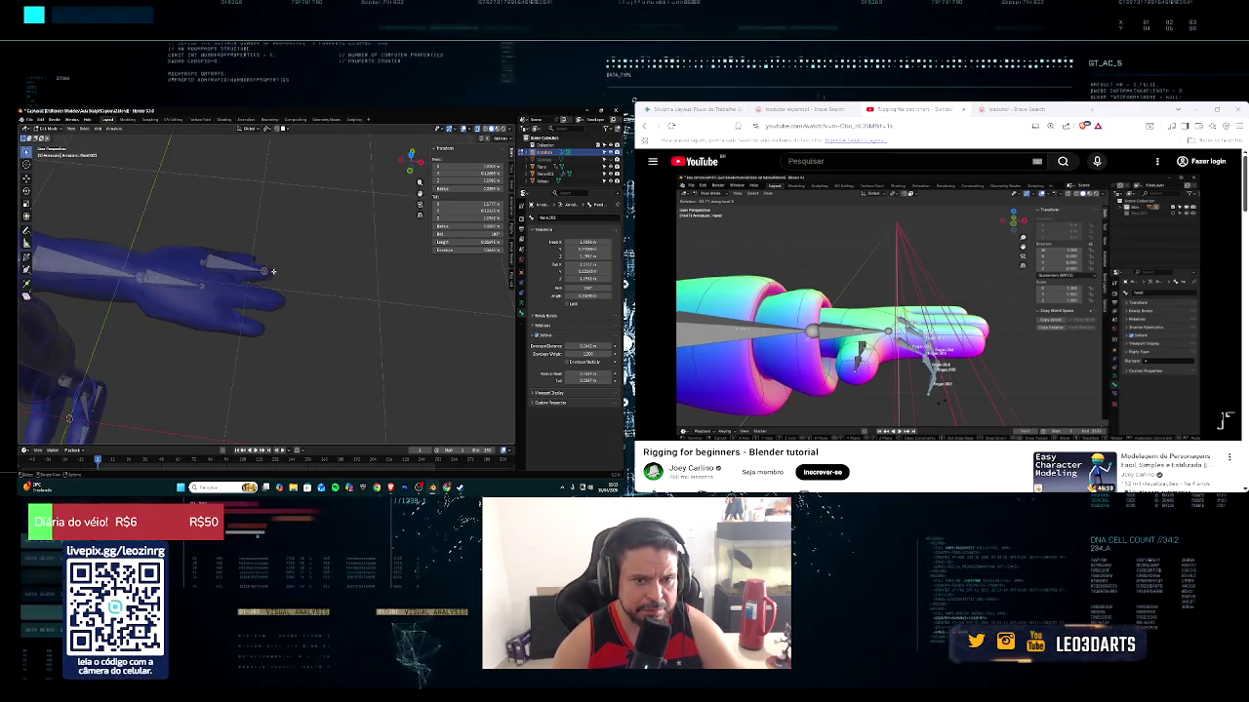
Move and shorten the new finger bone's tip so it sits inside the finger
key("g")
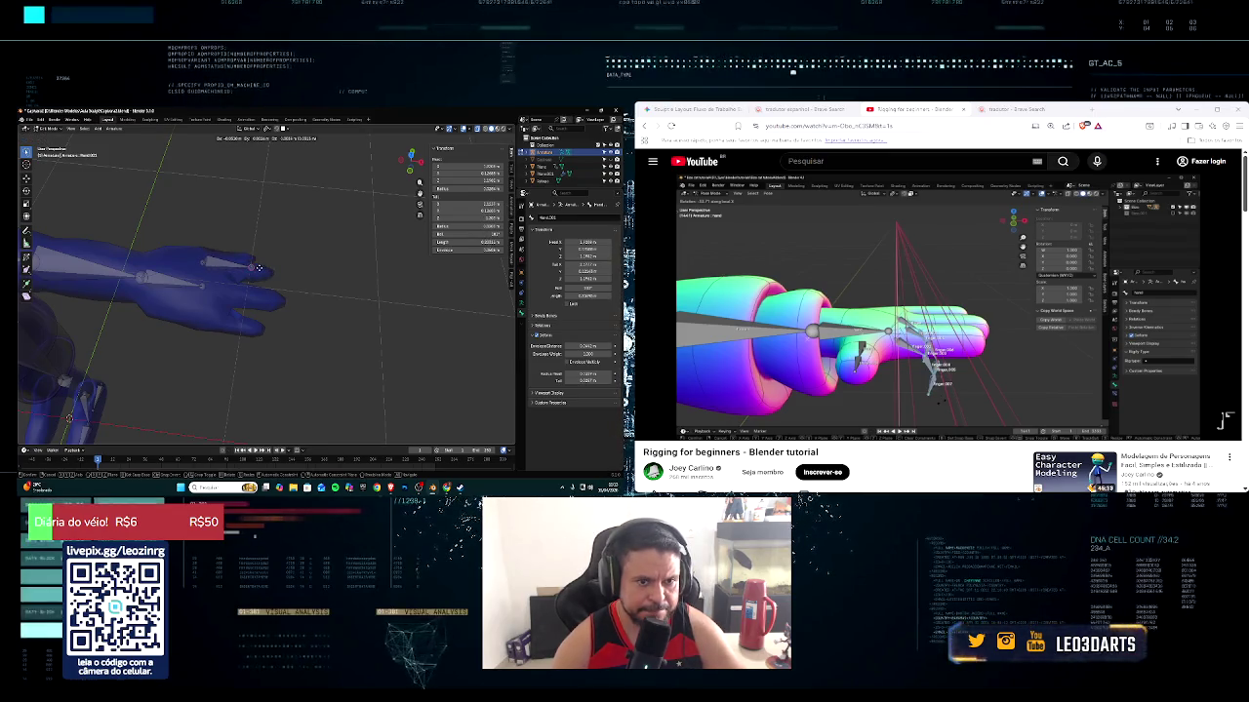
left_click(264, 270)
mouse_move(264, 270)
middle_mouse_down()
mouse_move(270, 282)
mouse_move(220, 327)
middle_mouse_up()
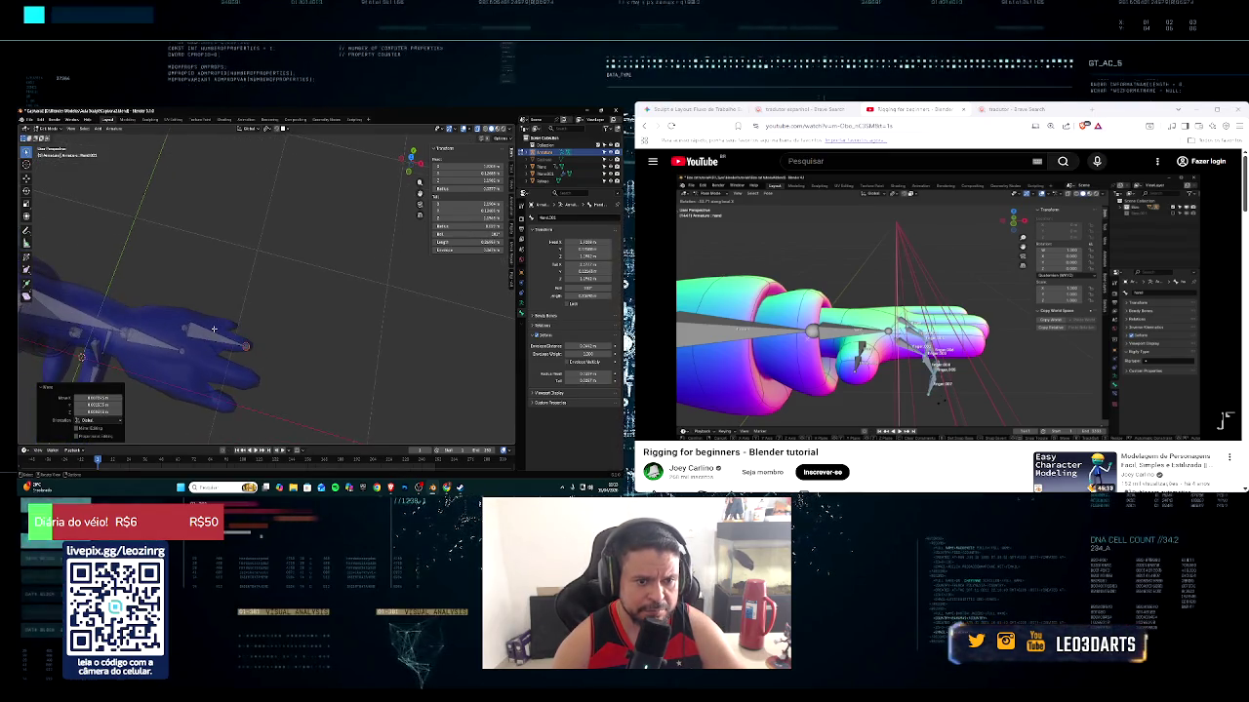
left_click(214, 333)
key("g")
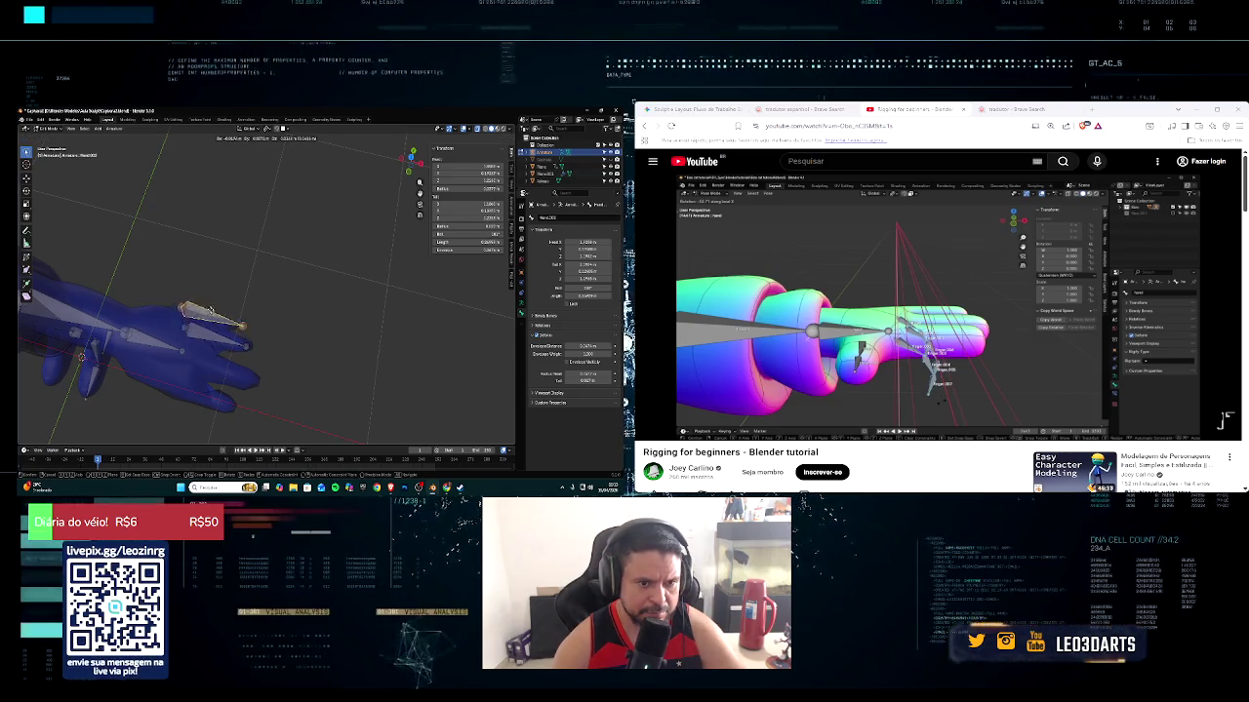
left_click(250, 323)
left_click(220, 317)
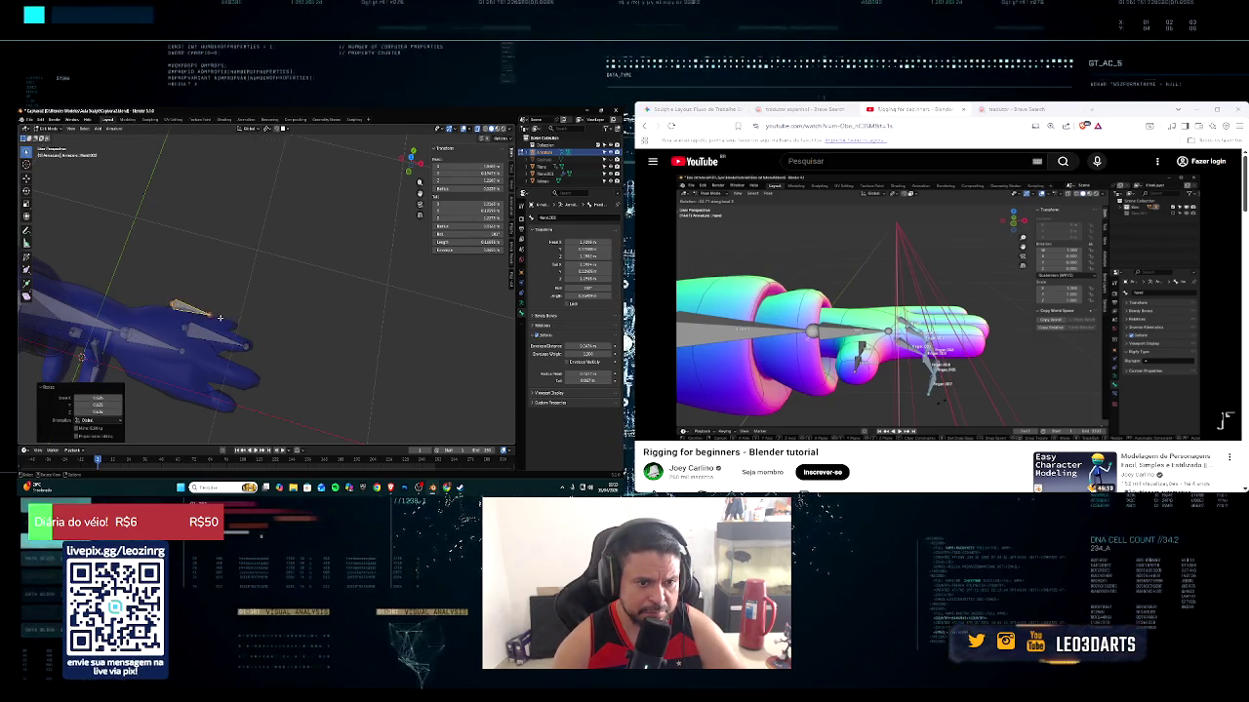
key("g")
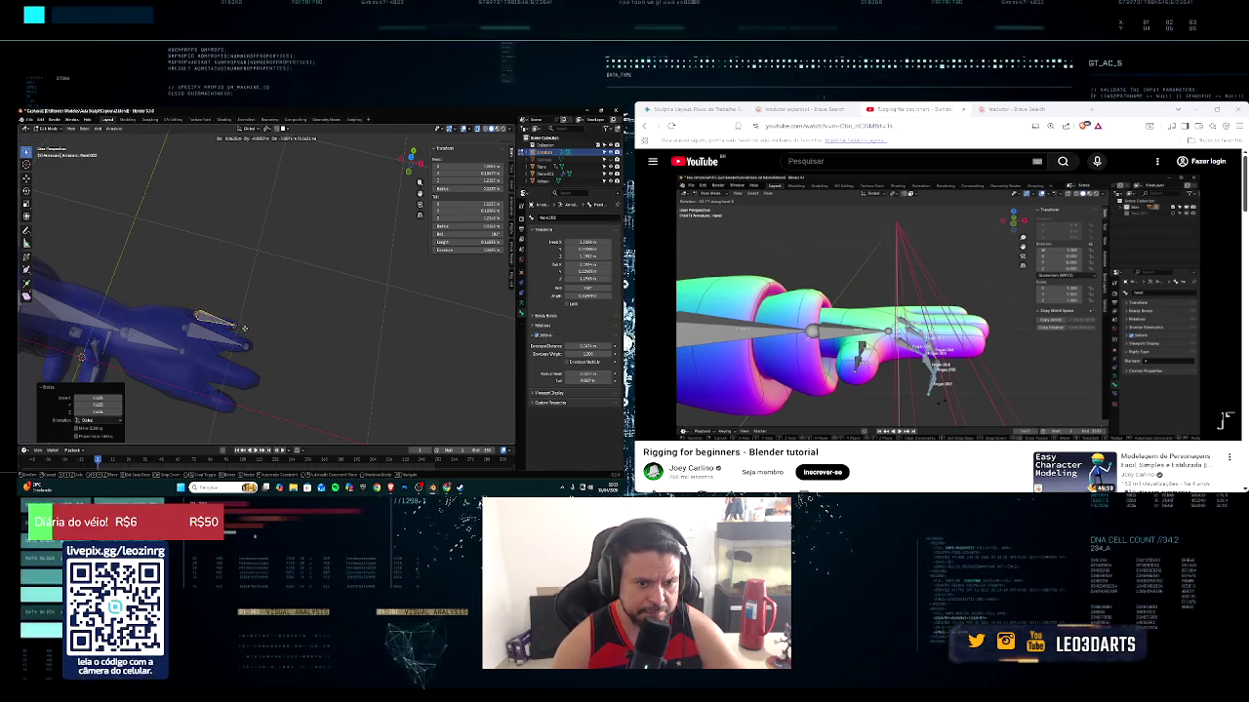
left_click(231, 323)
left_click(230, 323)
Move one finger bone, then shorten, shift and rotate the next bone to follow the finger
scroll(234, 302, "up", 3)
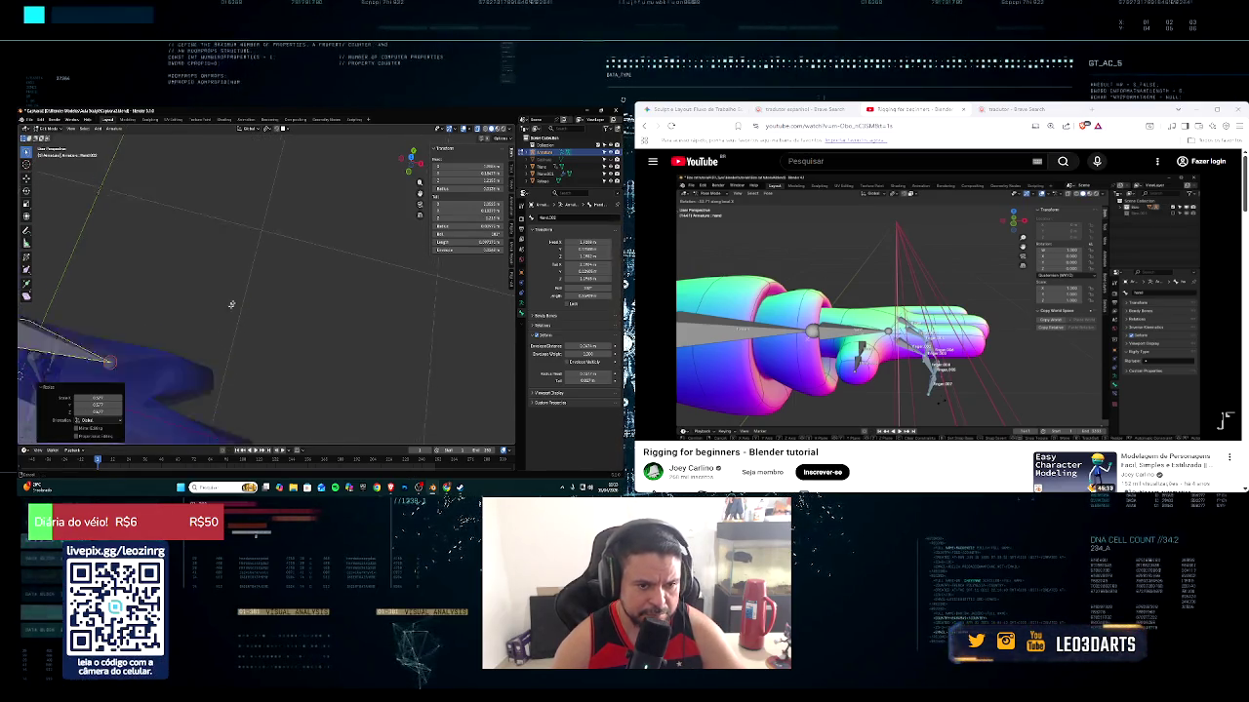
scroll(242, 288, "up", 3)
key("g")
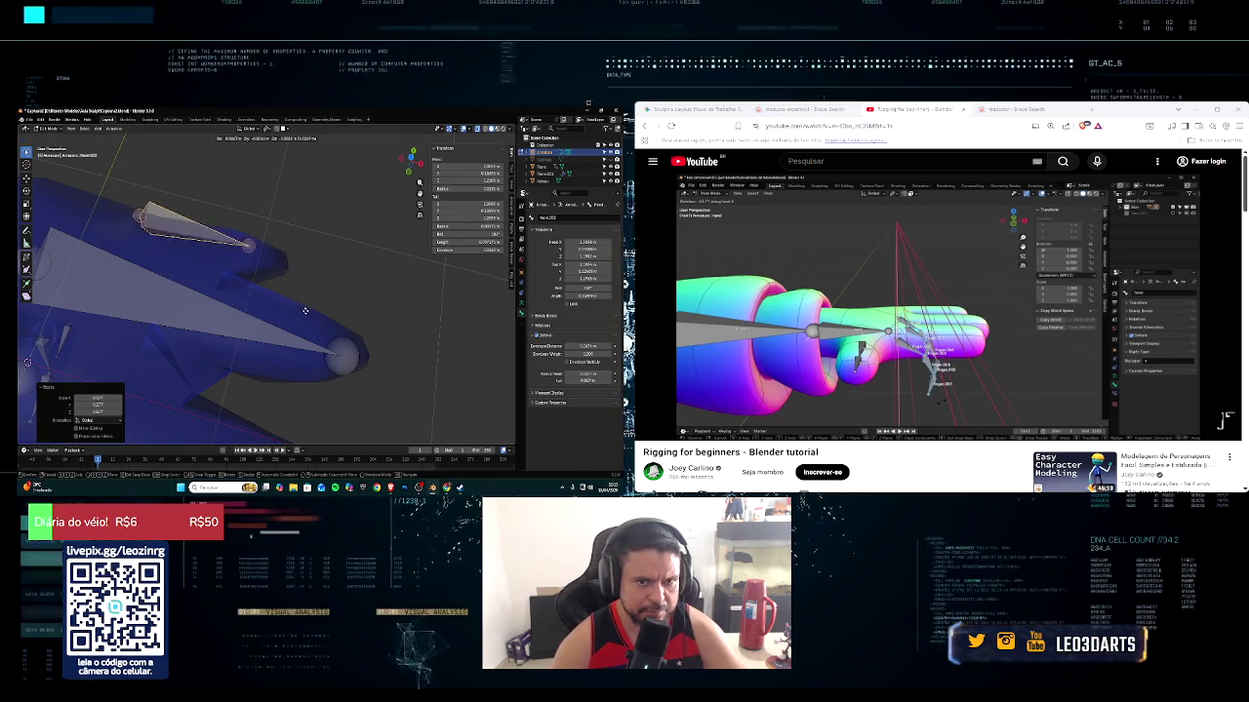
left_click(320, 320)
scroll(320, 320, "down", 3)
left_click(273, 300)
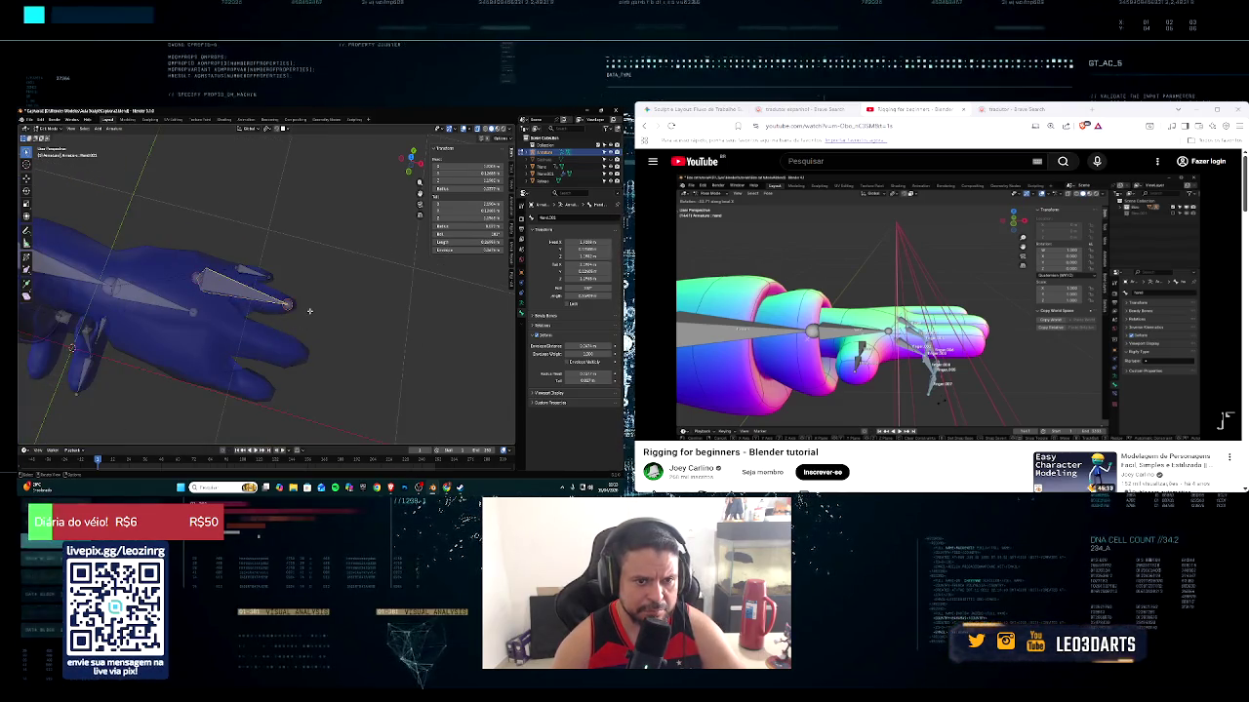
key("s")
left_click(271, 302)
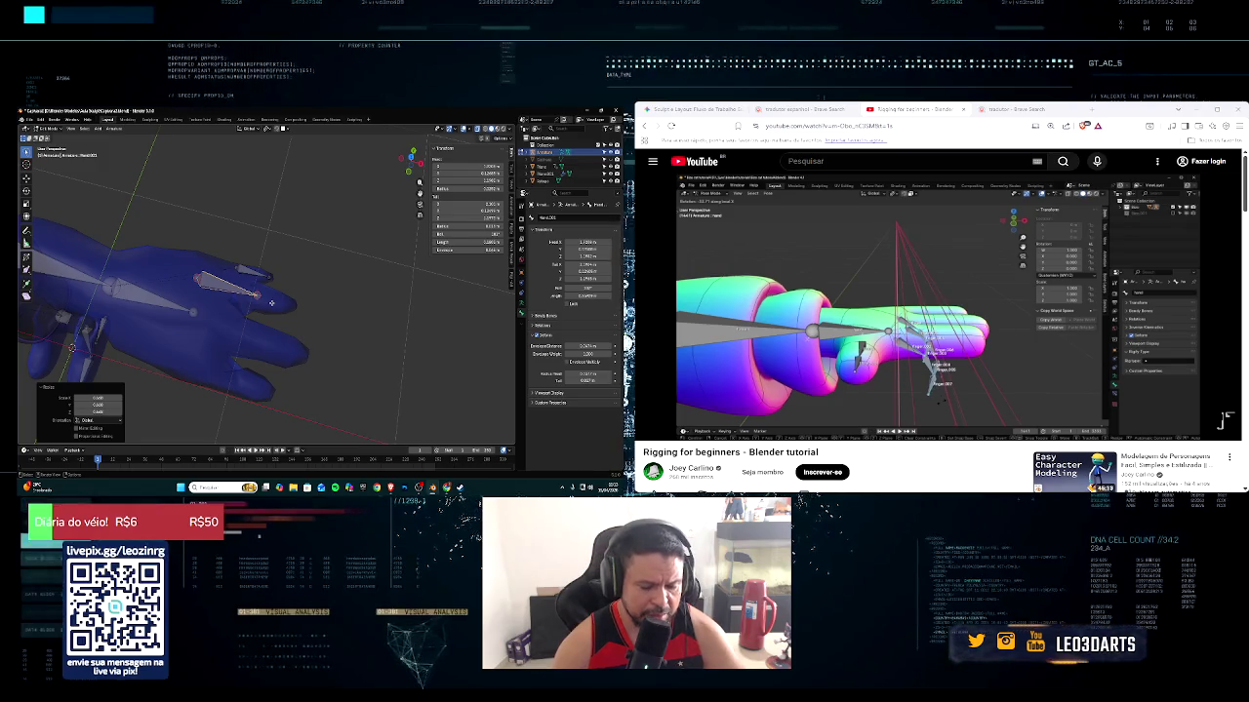
key("g")
left_click(305, 313)
key("r")
left_click(305, 313)
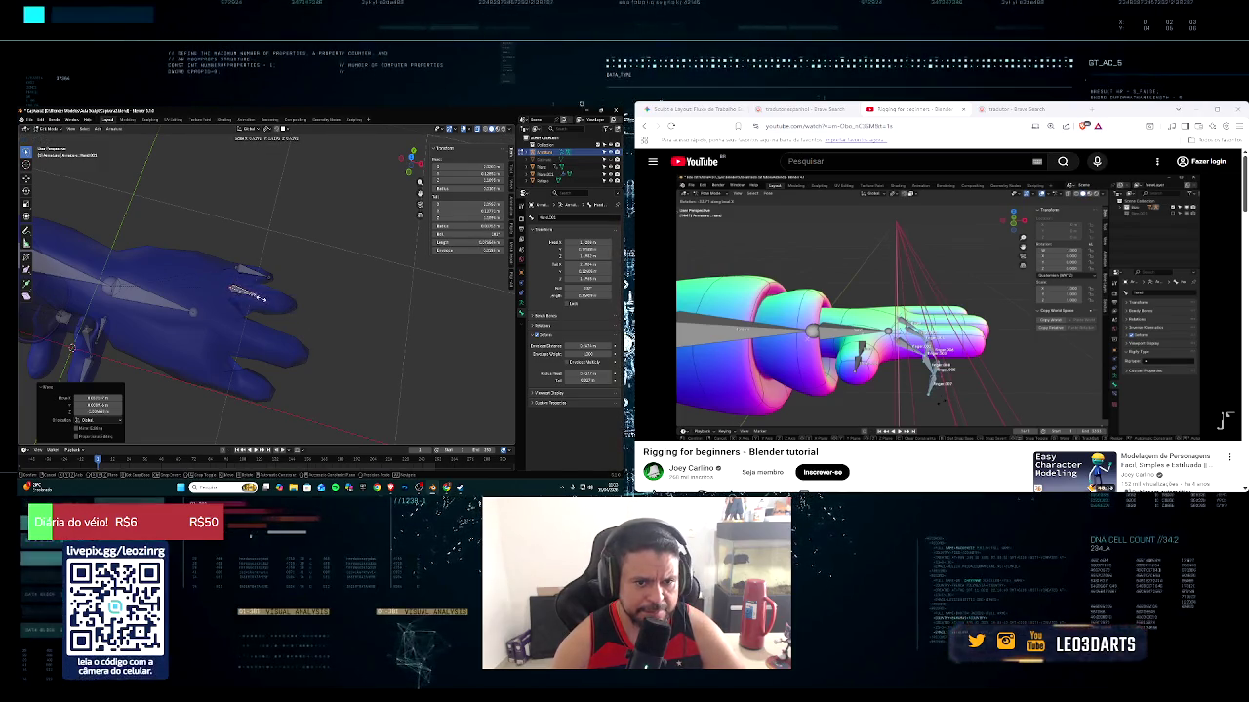
Move a finger bone tip toward the fingertip
scroll(265, 298, "up", 4)
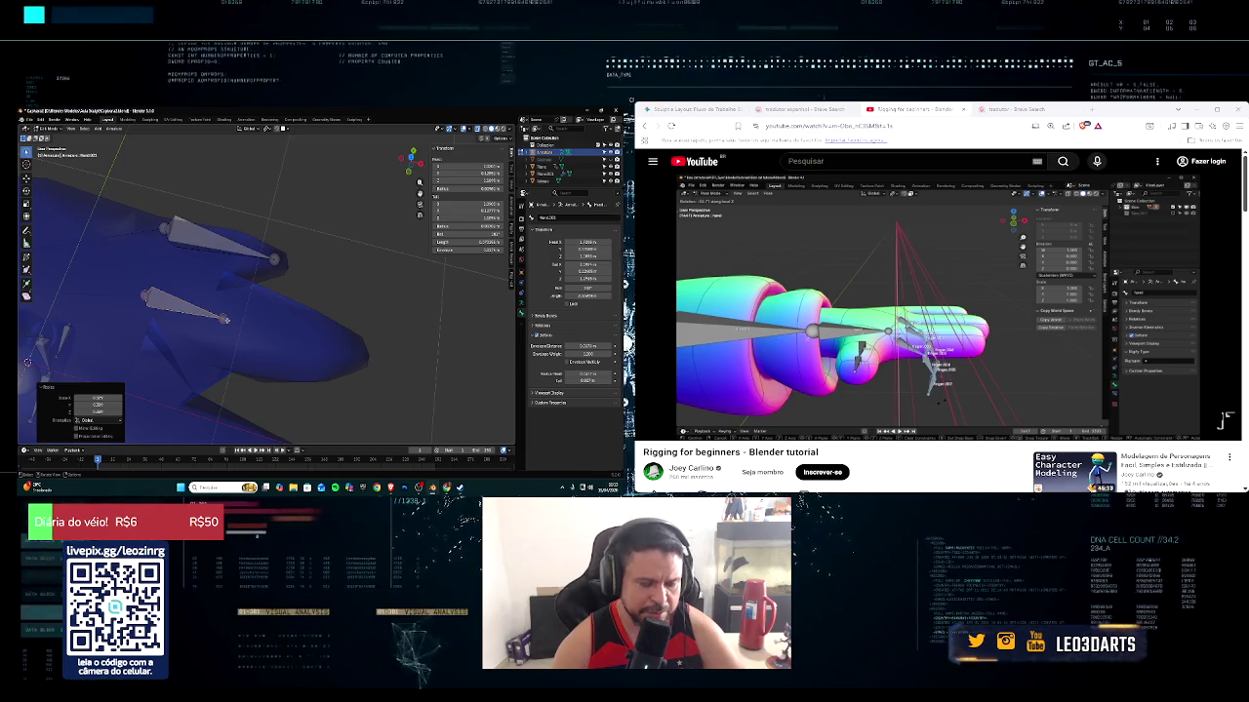
left_click(225, 320)
middle_click_drag(226, 320, 285, 337)
key("g")
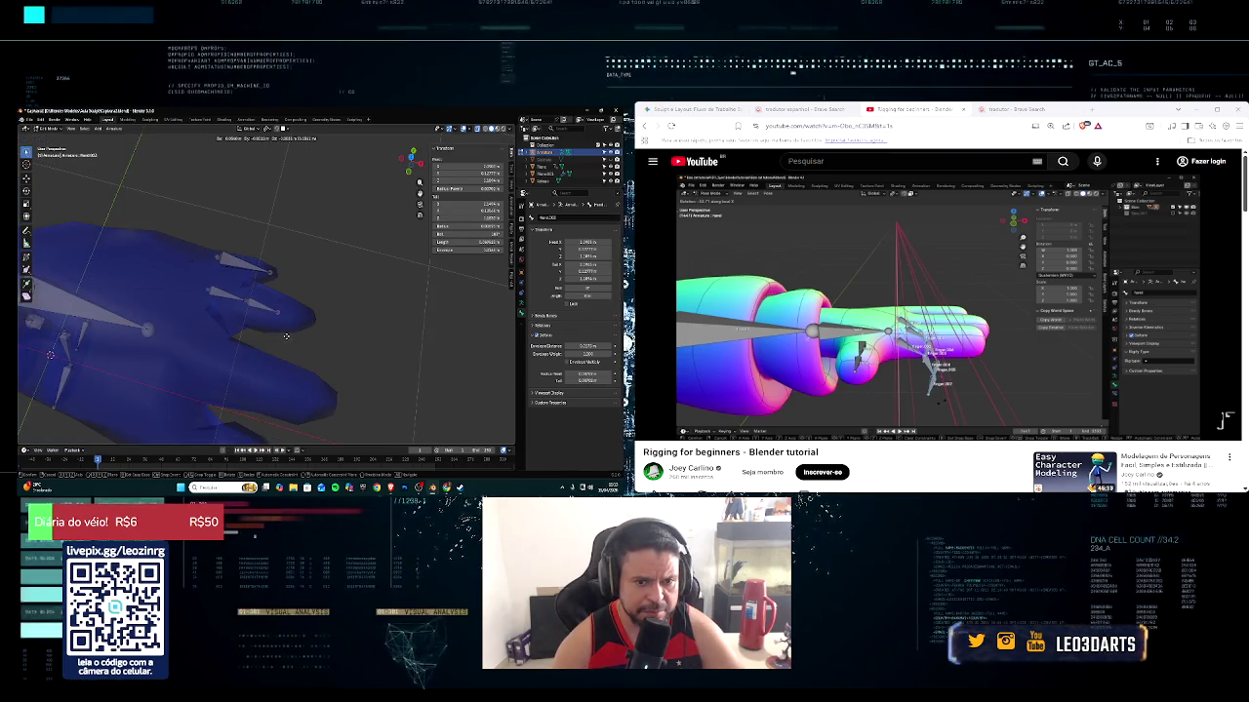
left_click(316, 335)
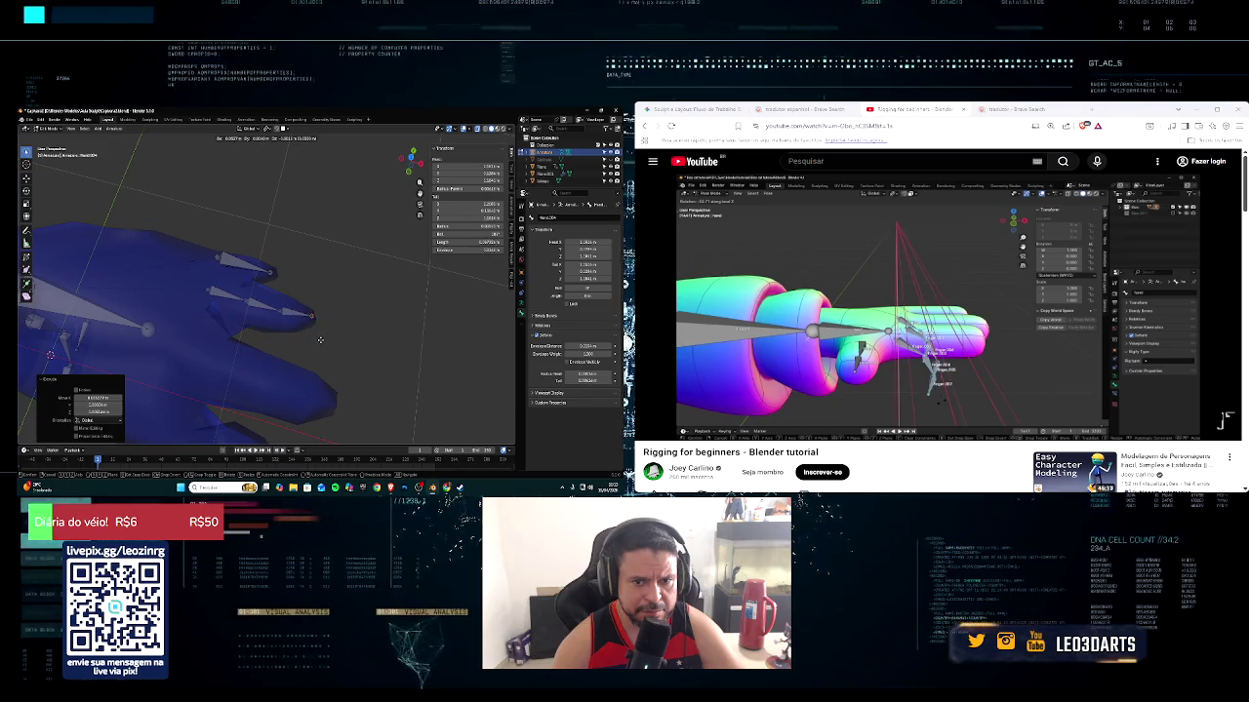
middle_click_drag(318, 343, 283, 317)
Slide another finger bone tip up-left along the finger until it lines up
left_click(242, 281)
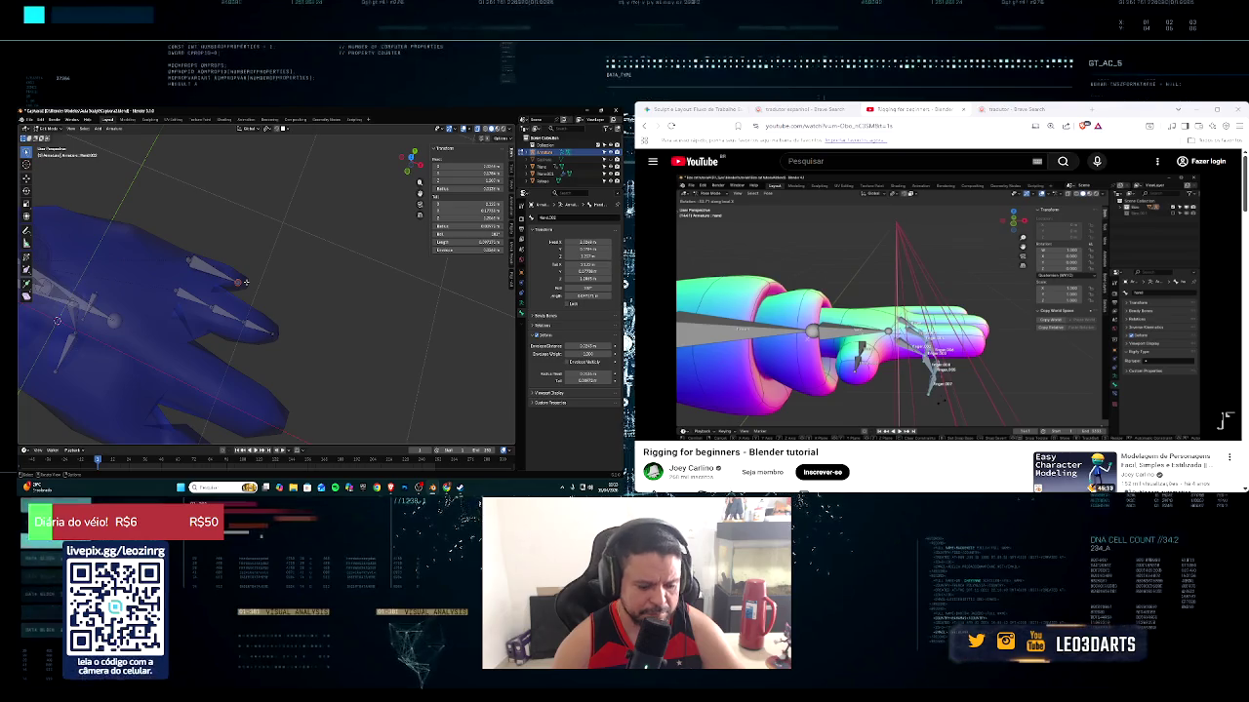
key("g")
left_click(192, 260)
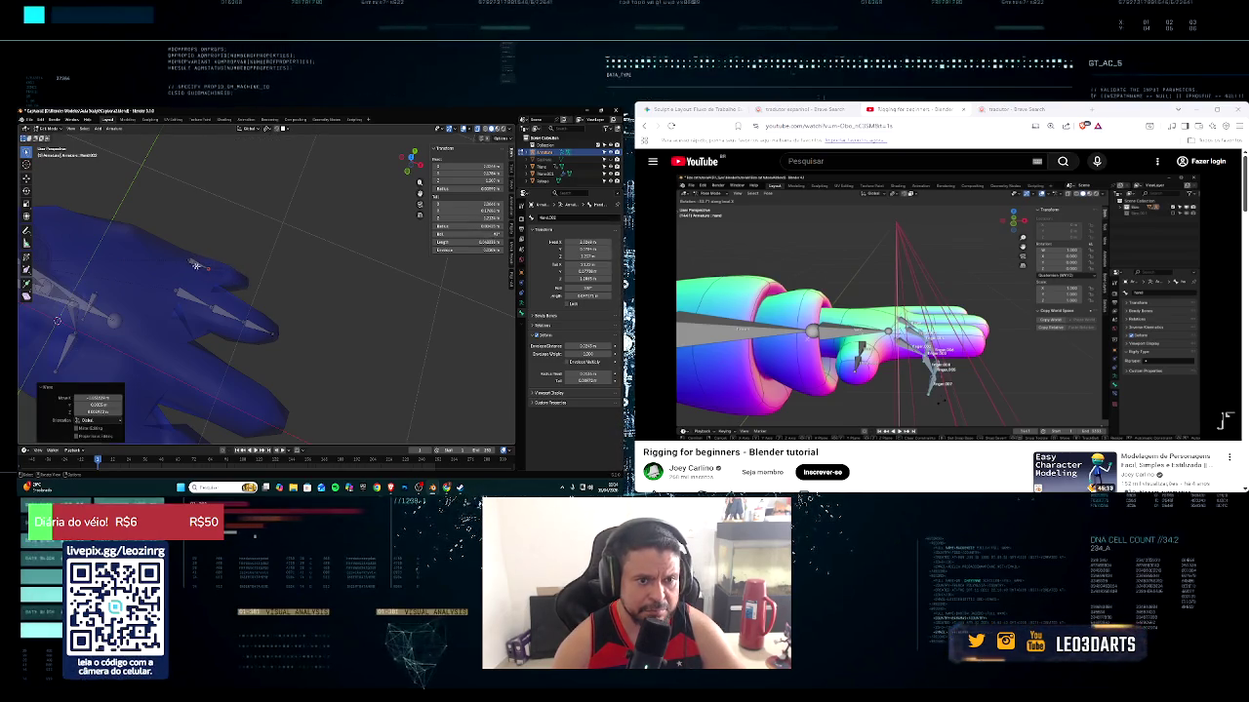
key("g")
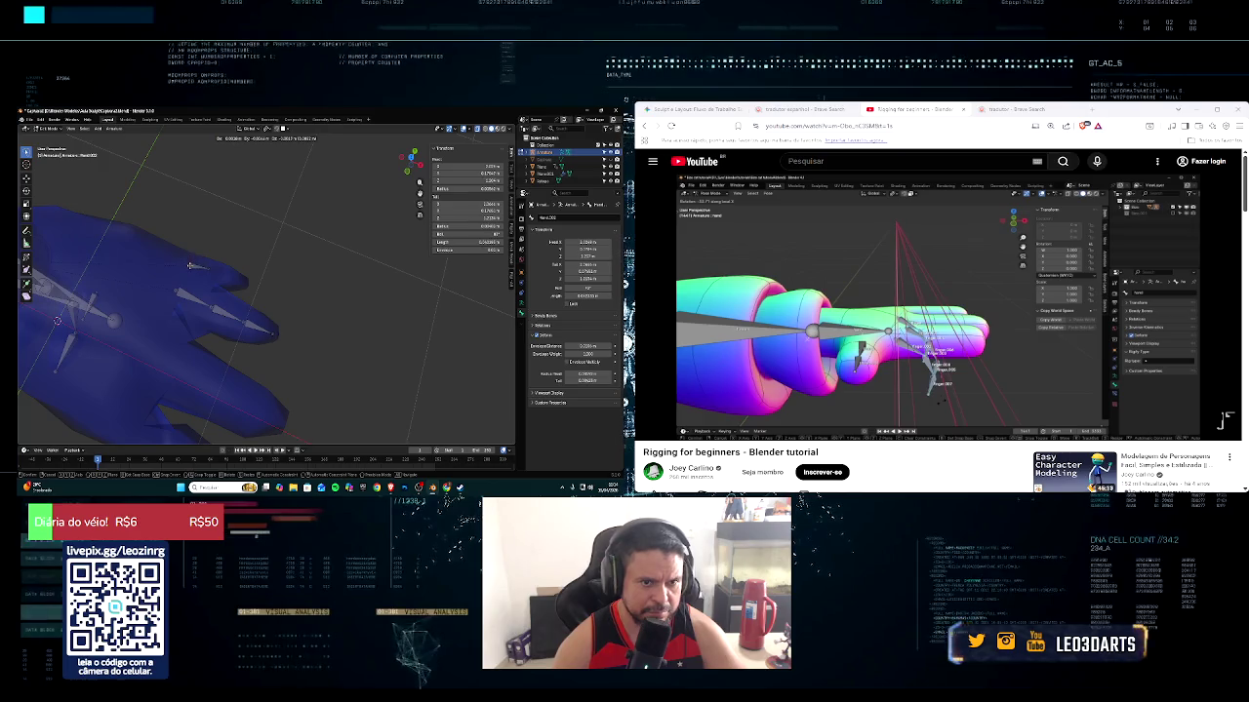
left_click(200, 266)
key("g")
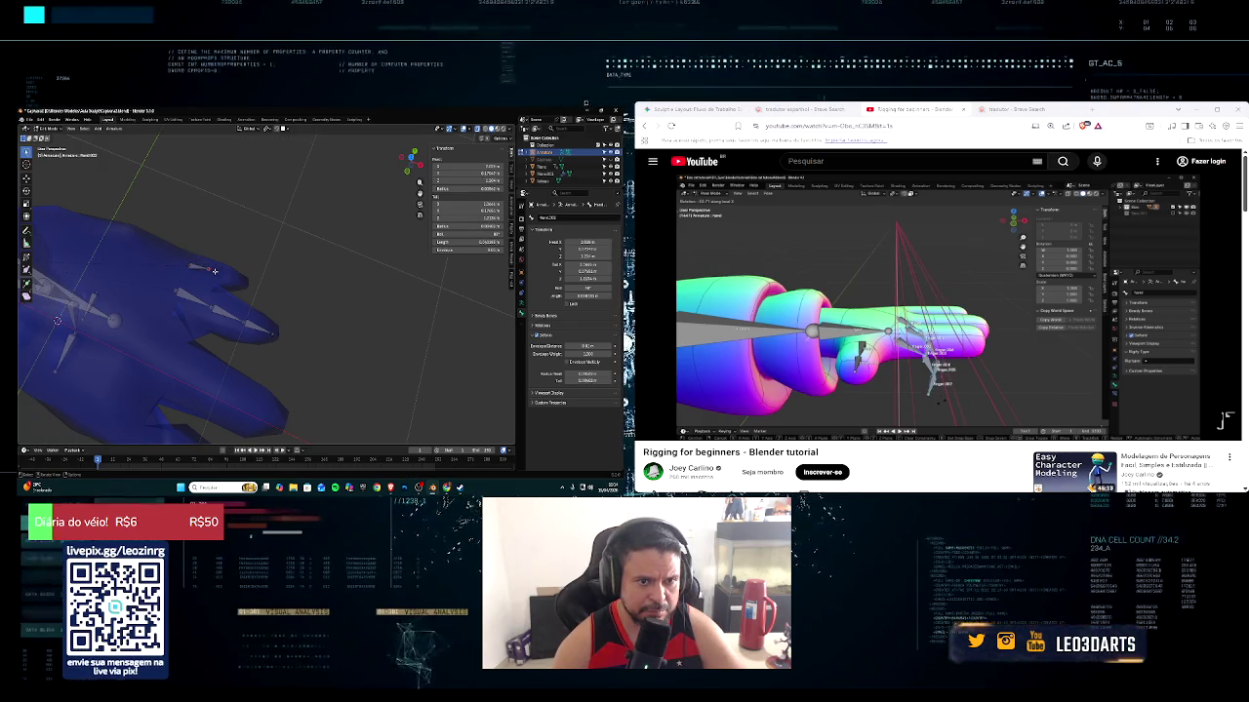
key("g")
left_click(236, 279)
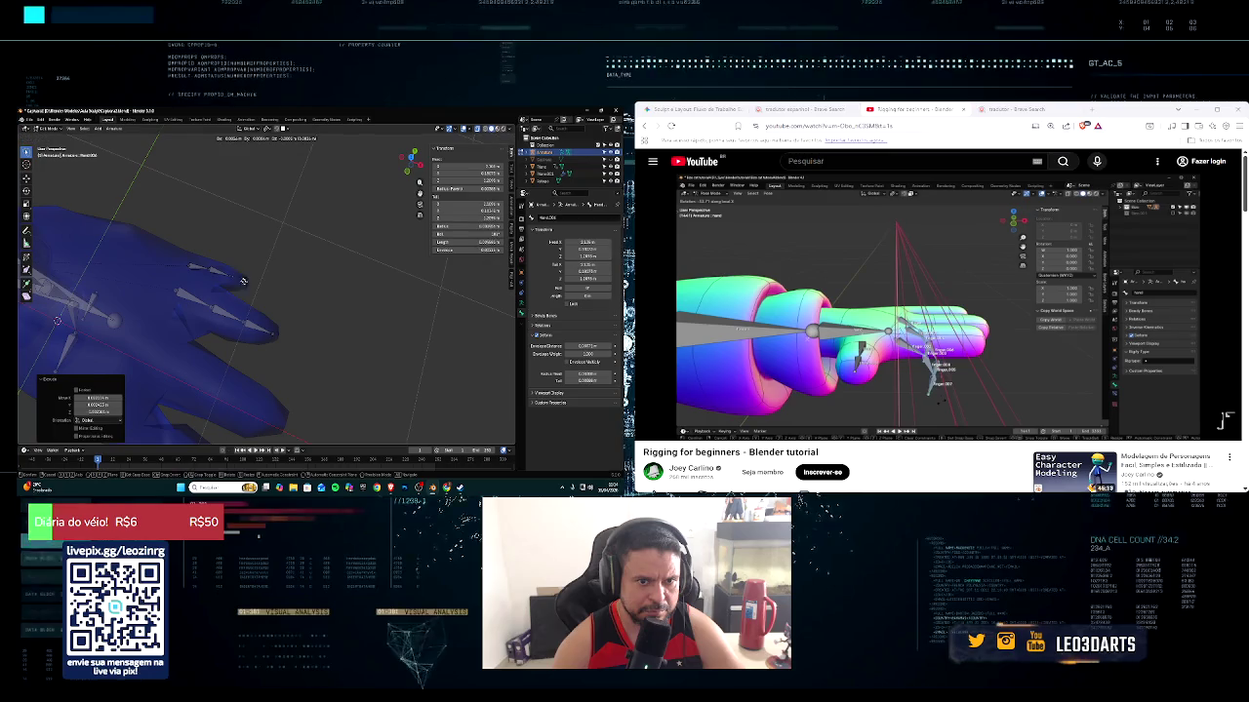
middle_click_drag(231, 291, 232, 263)
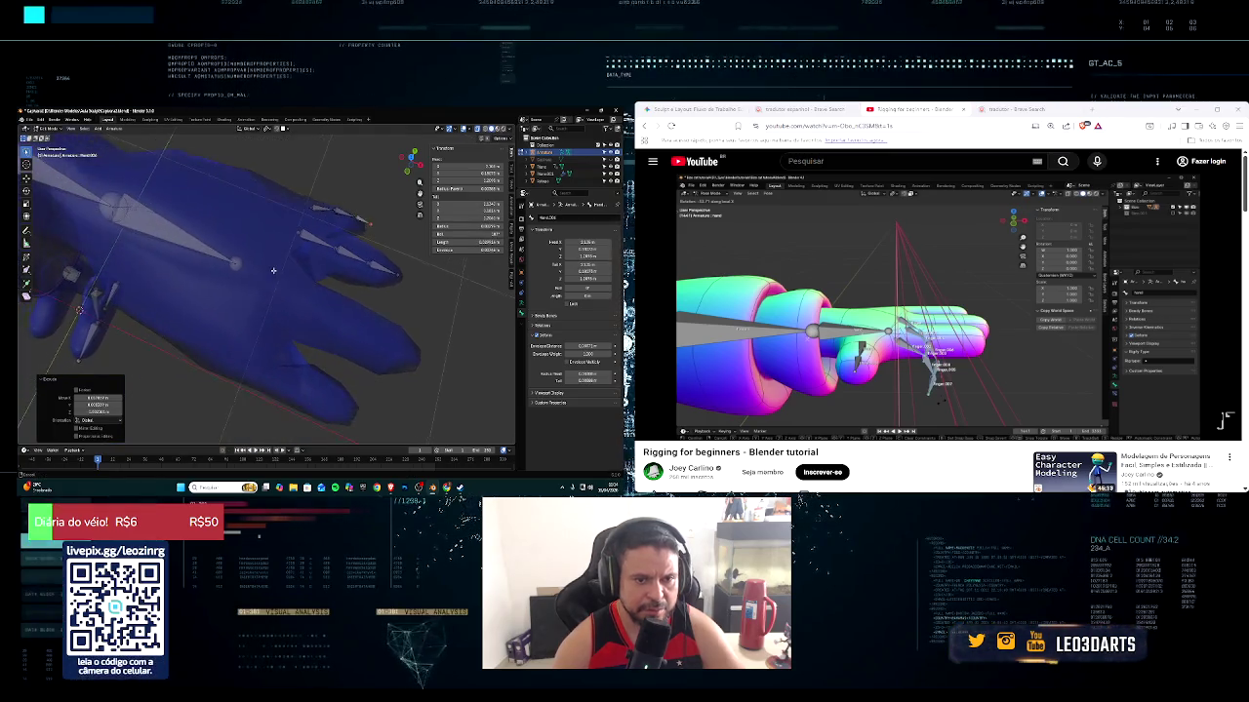
Duplicate a finger bone onto another finger, shrink it, and add a second bone along the finger
left_click(232, 264)
key("shift+d")
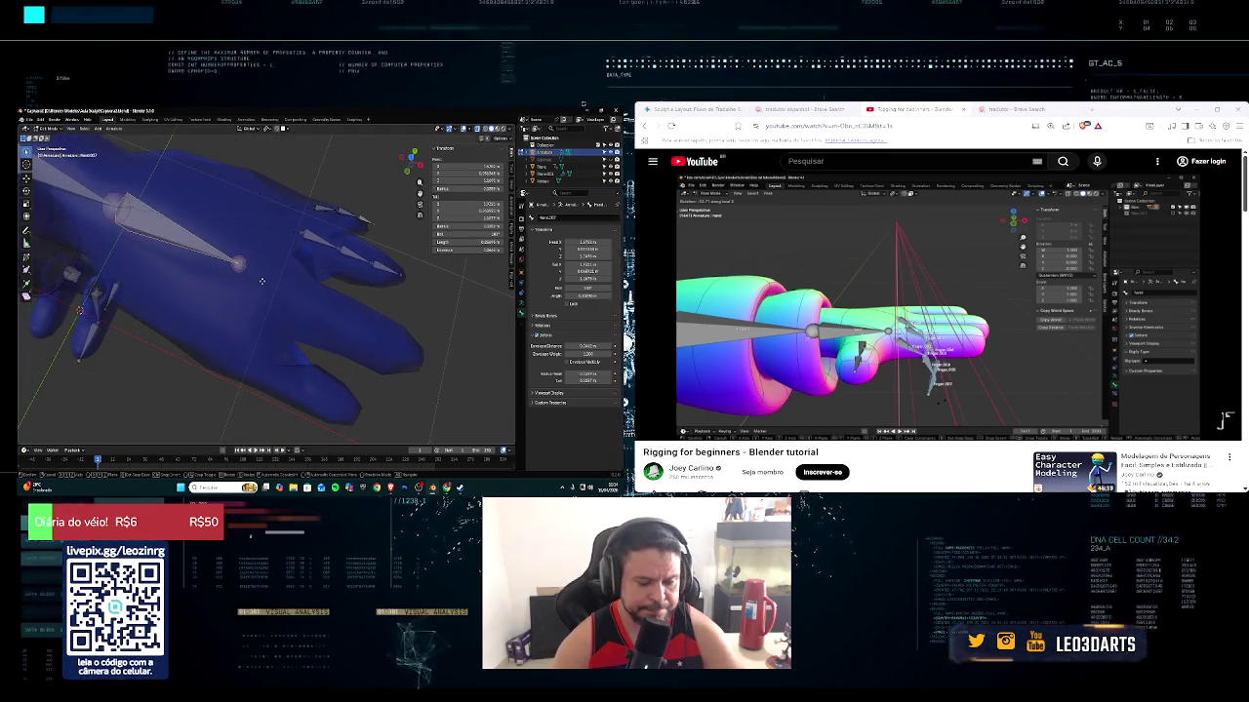
left_click(421, 366)
key("s")
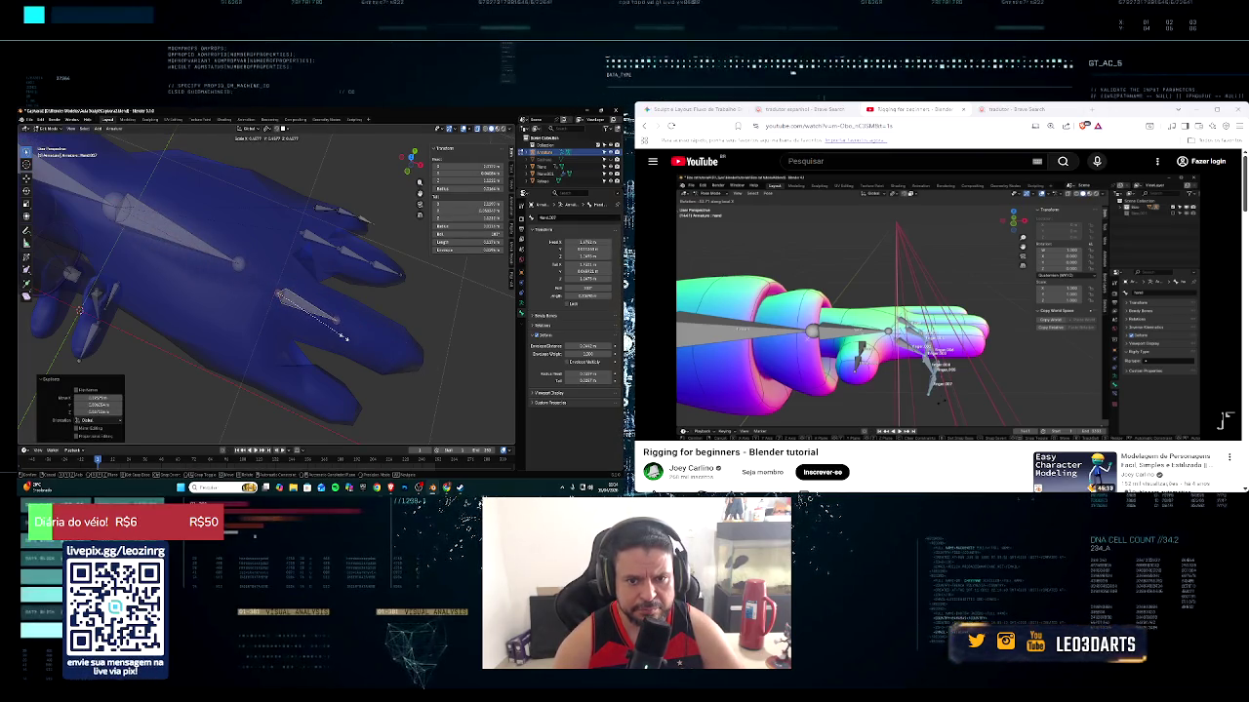
left_click(340, 334)
key("shift+d")
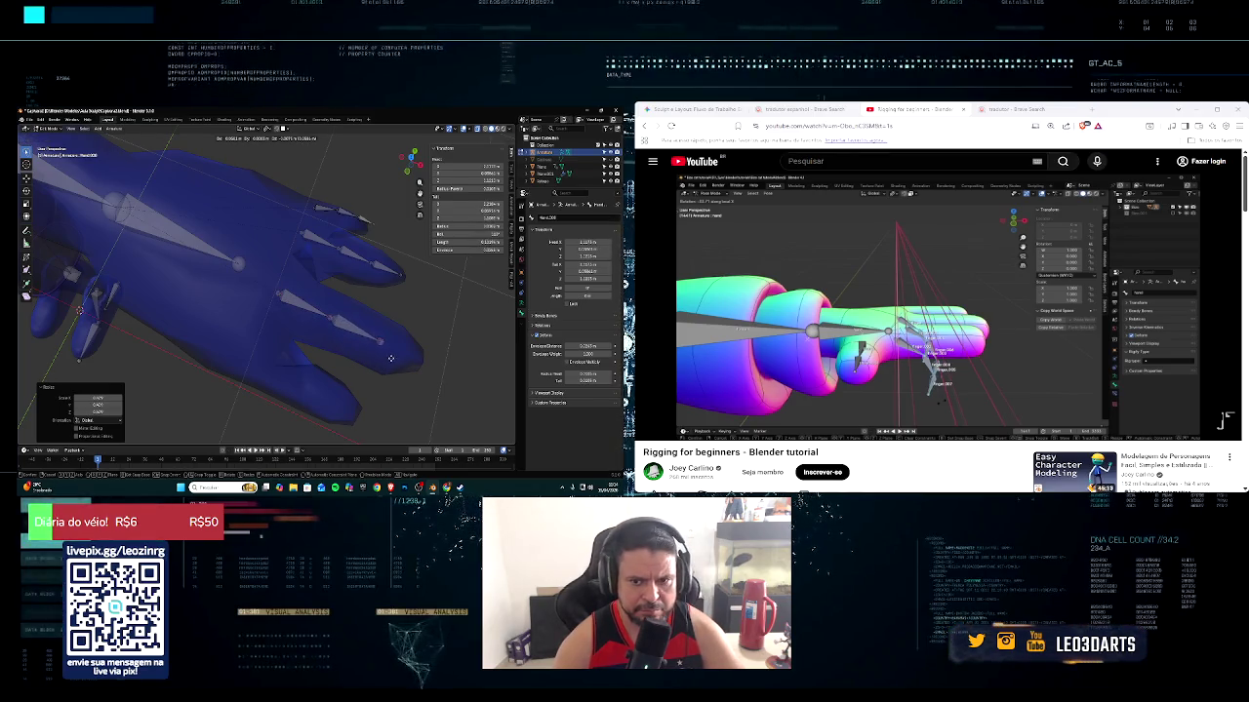
left_click(427, 377)
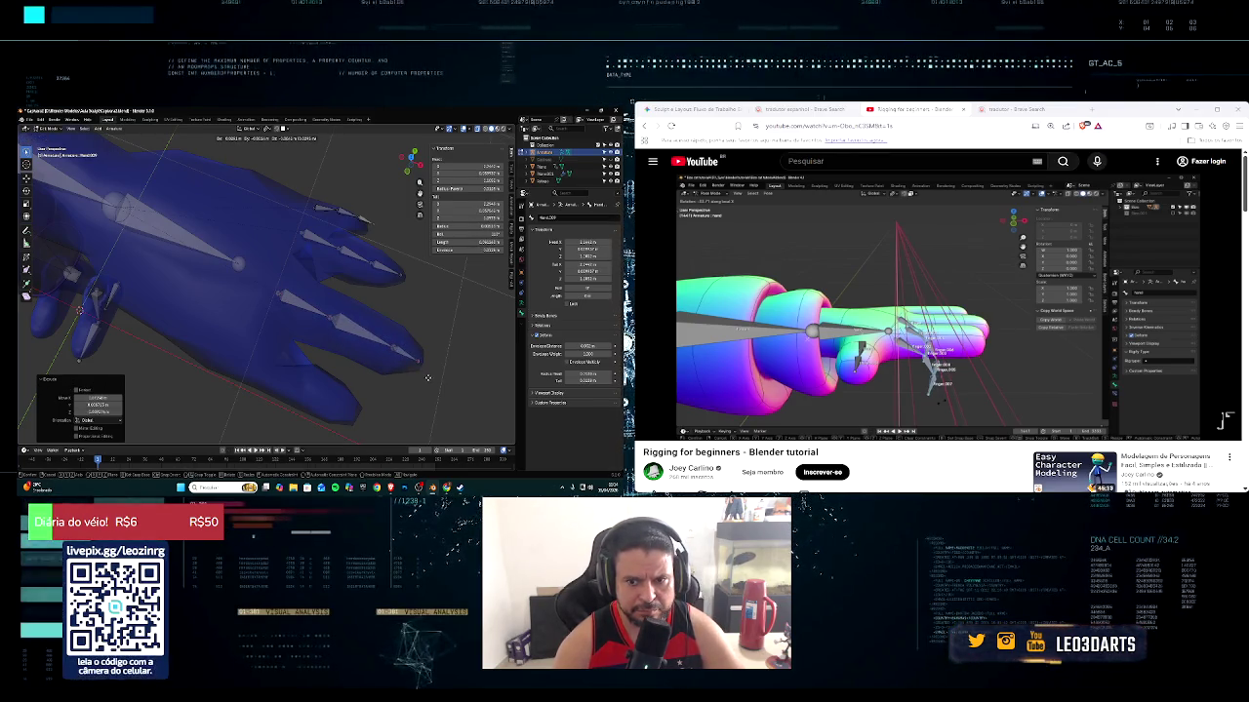
Adjust the joint near the fingertip into place
key("g")
left_click(276, 300)
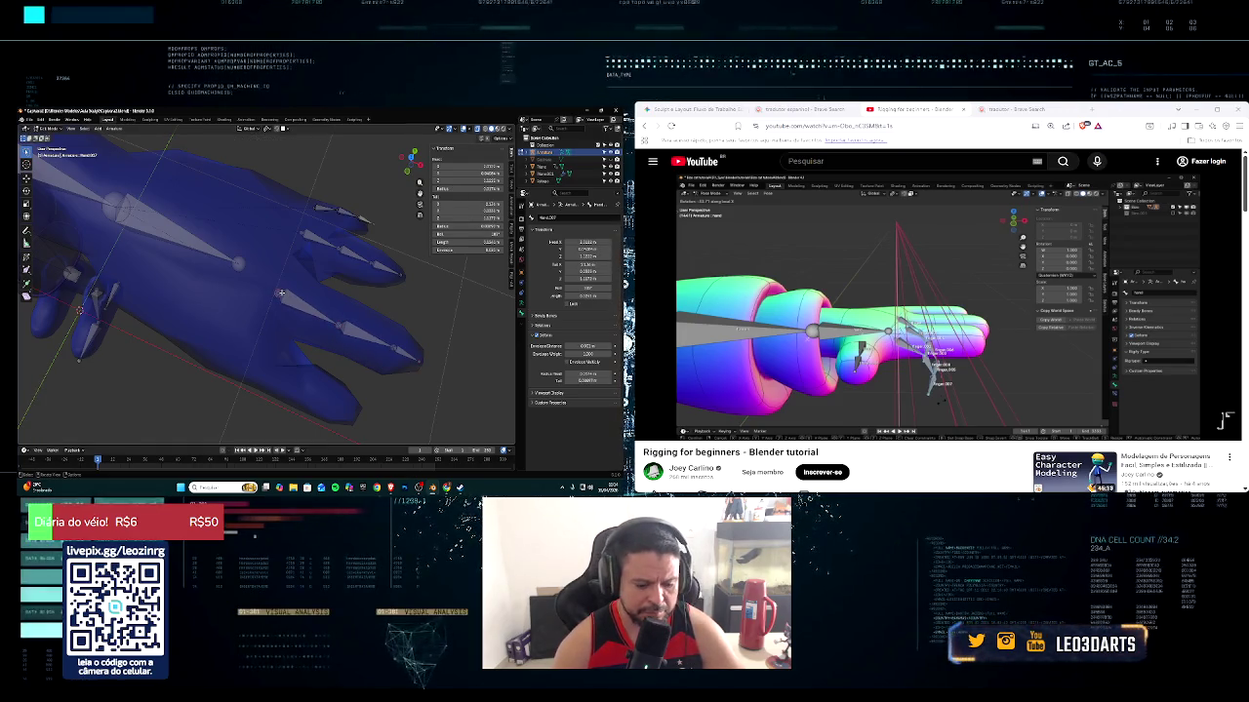
key("g")
left_click(260, 292)
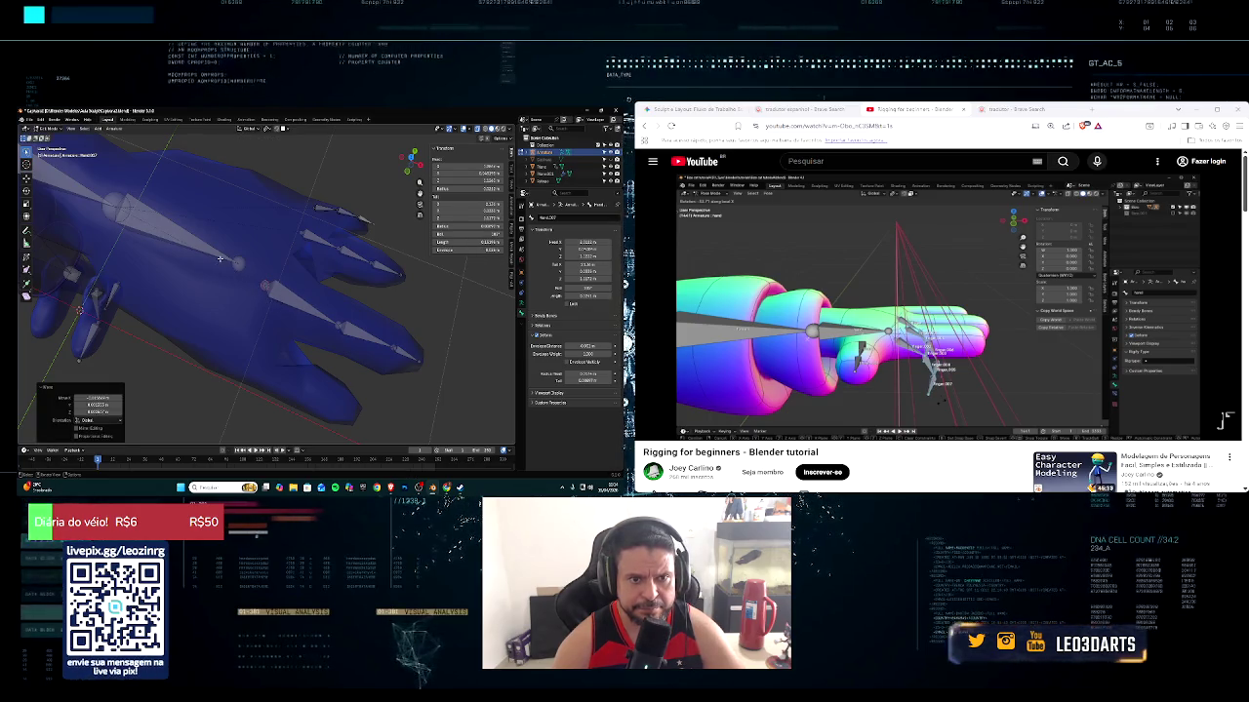
middle_click_drag(221, 259, 205, 313)
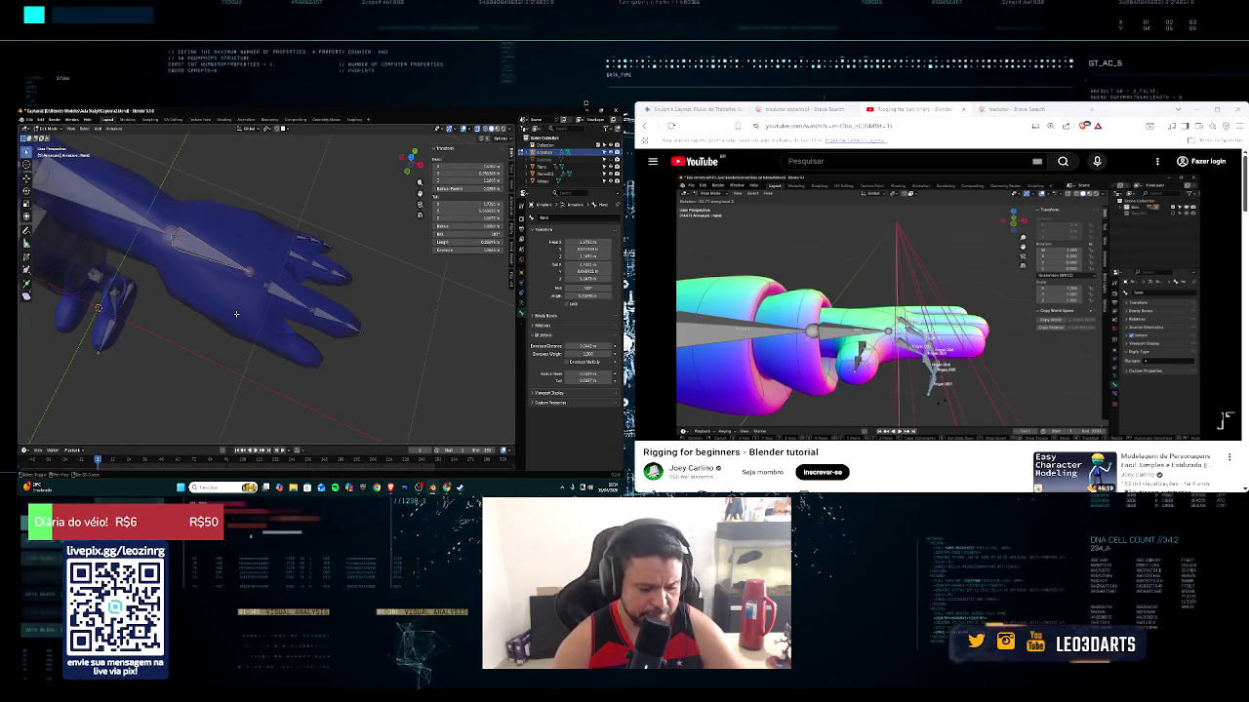
Duplicate bones, including a Hand bone copy, over another finger and shrink it
key("shift+d")
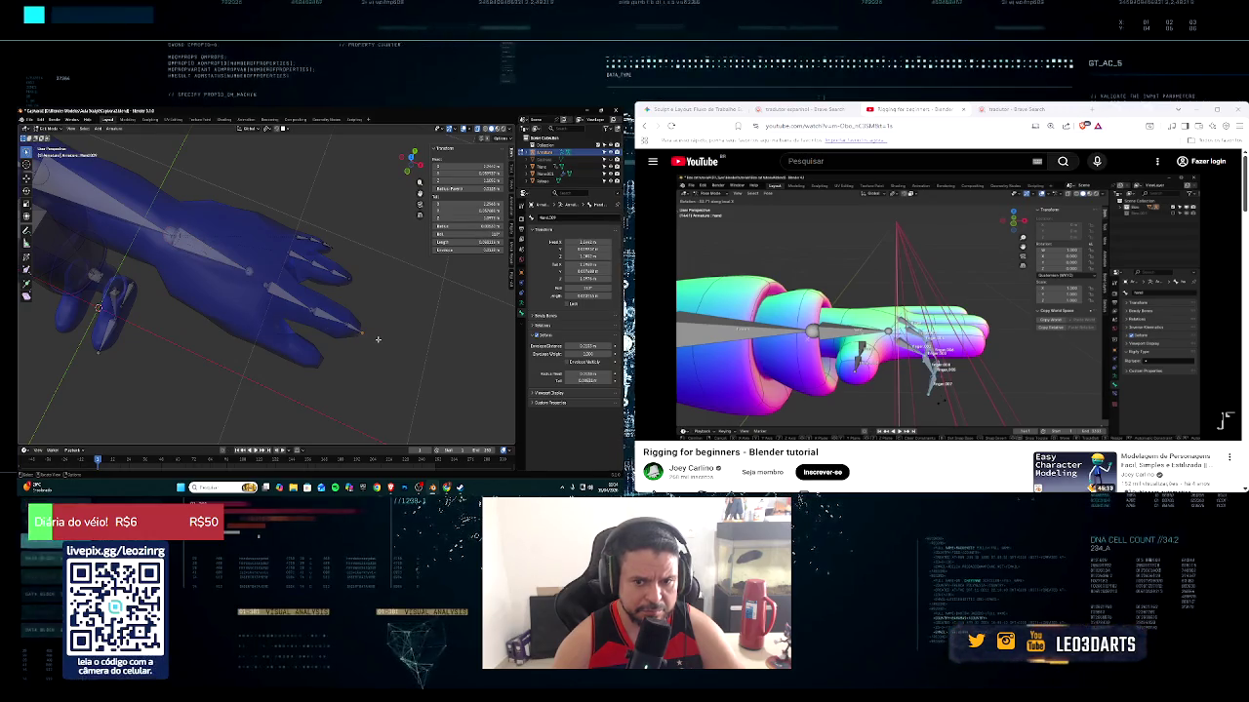
left_click(375, 335)
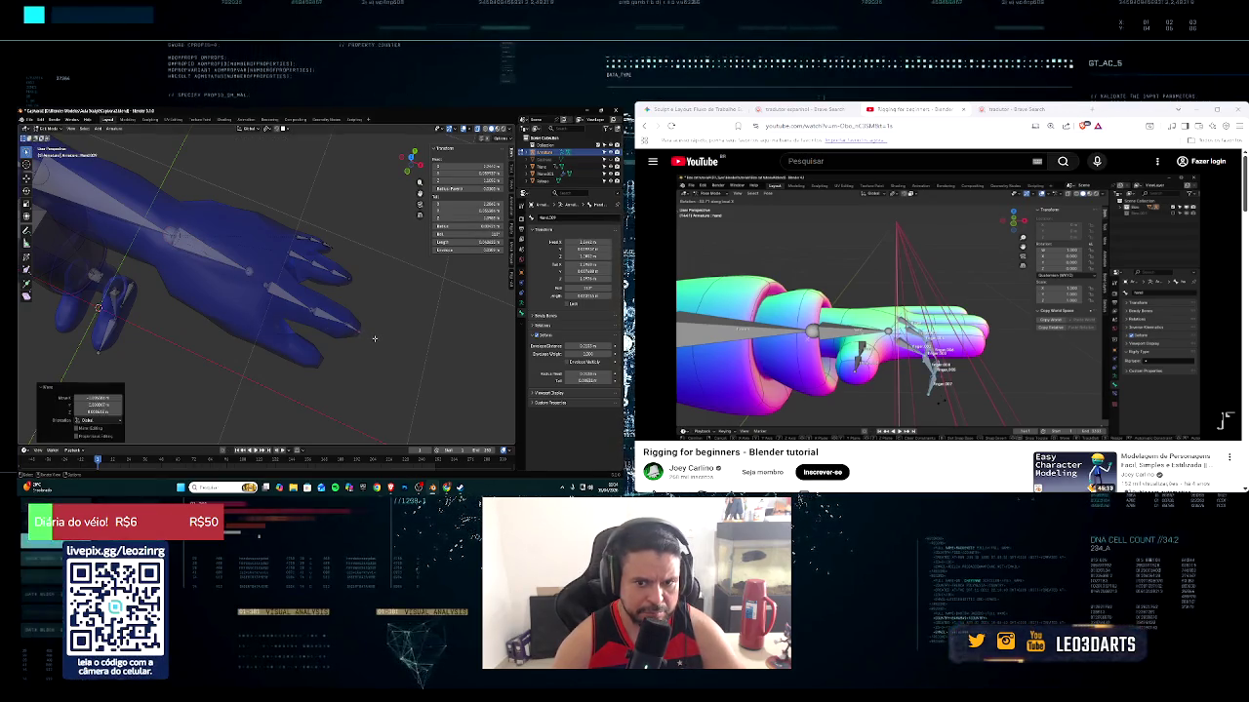
left_click(240, 266)
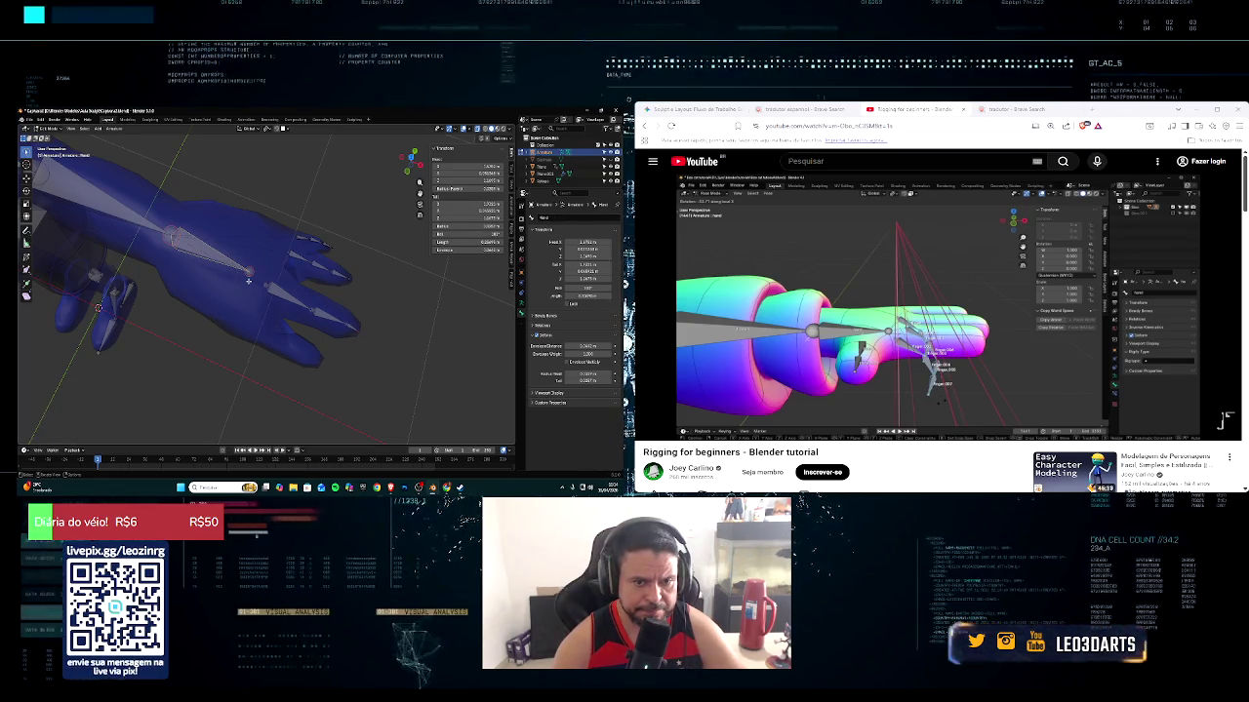
key("shift+d")
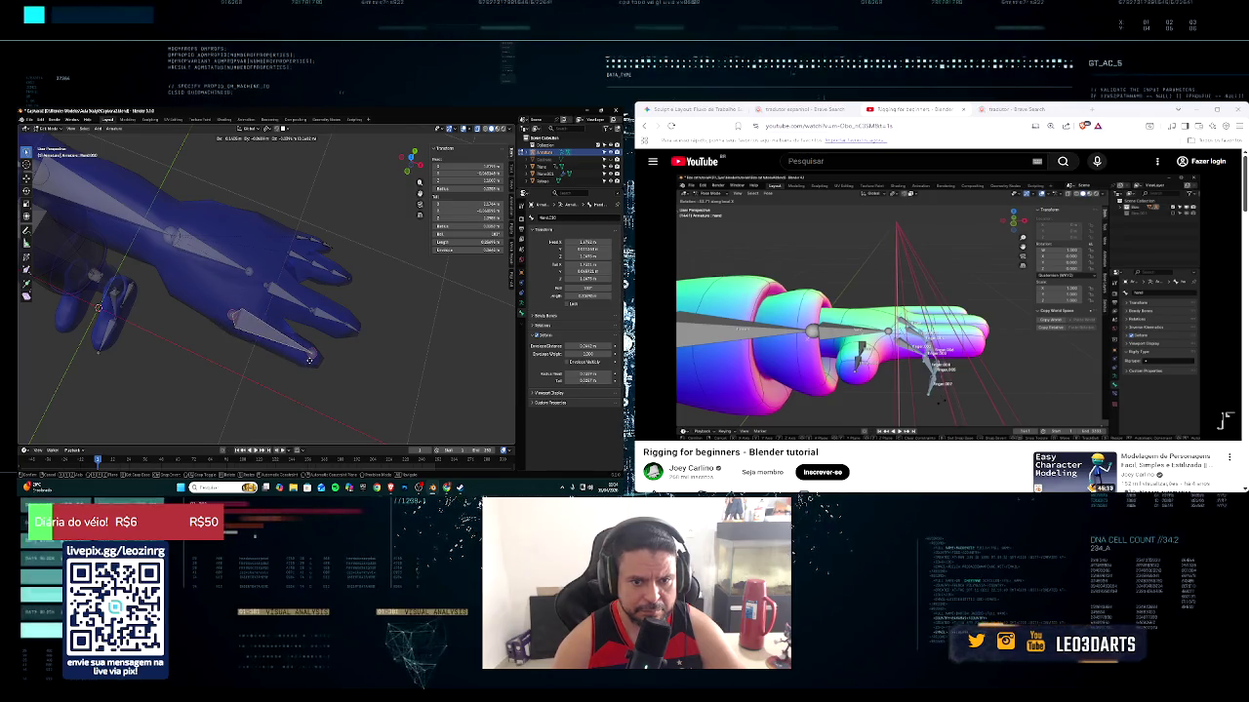
left_click(309, 360)
key("s")
left_click(268, 340)
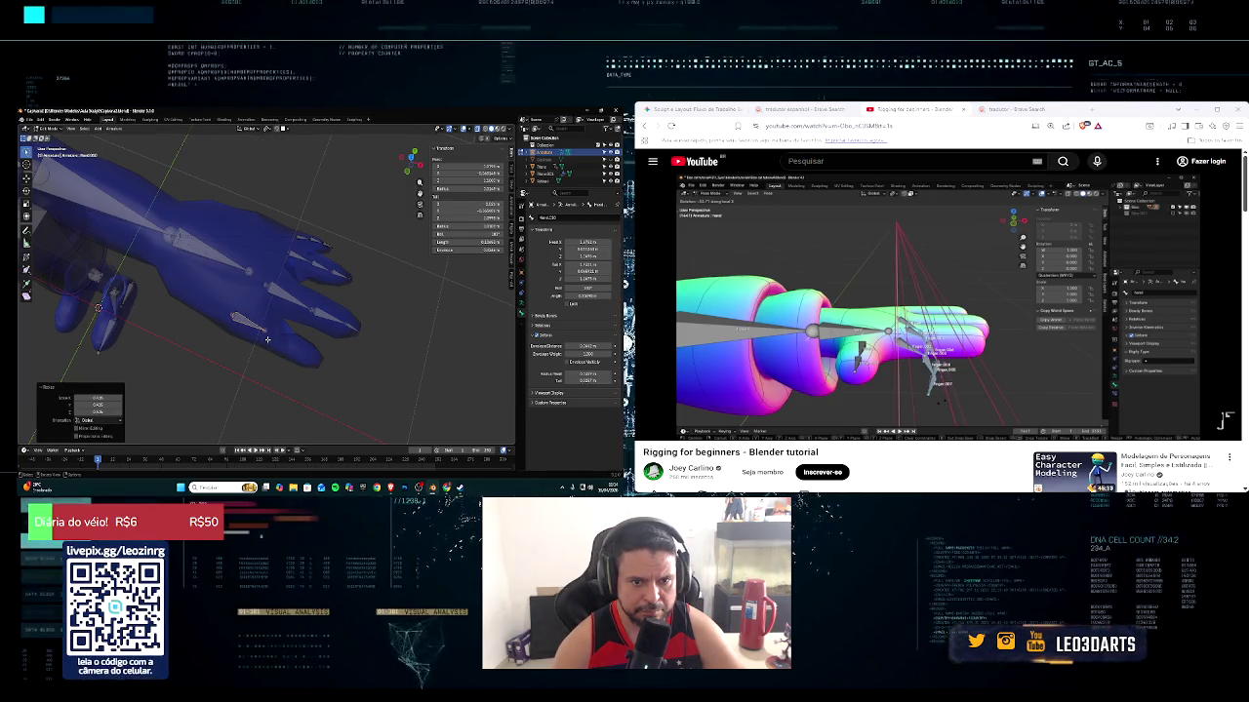
Position the small bone on the finger and duplicate it for the next finger segment
key("g")
left_click(283, 350)
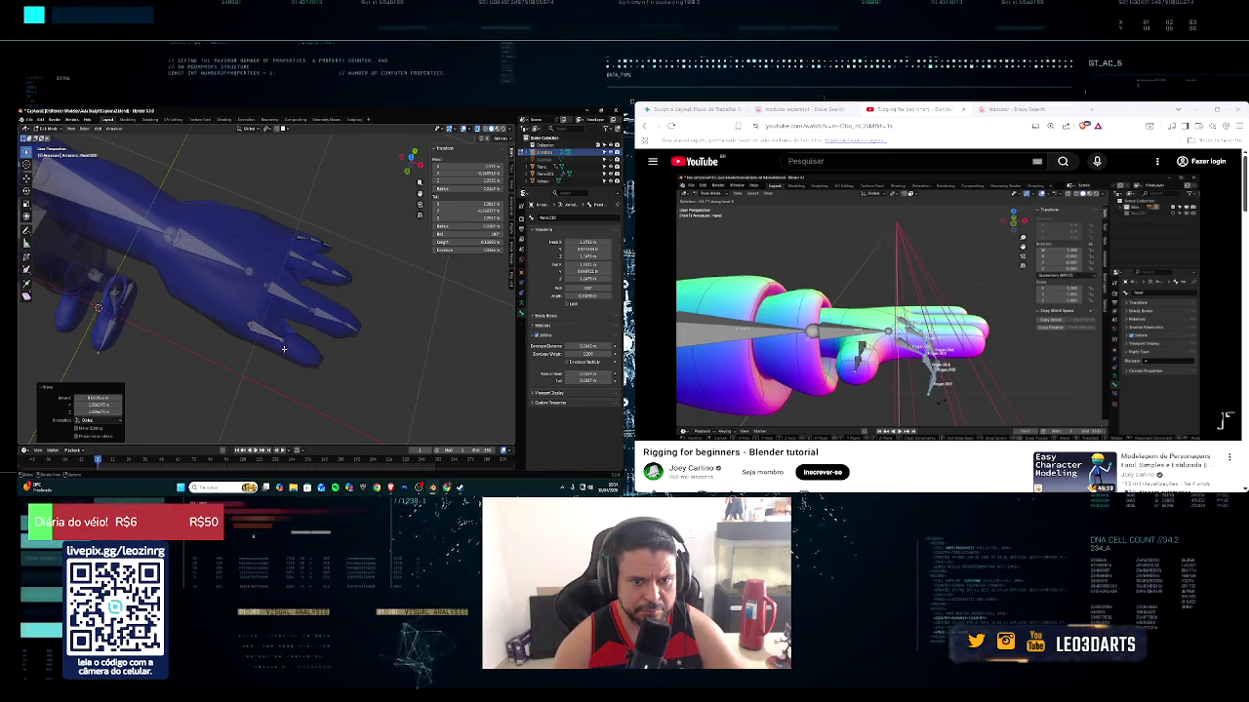
key("shift+d")
left_click(310, 366)
middle_click_drag(310, 365, 310, 363)
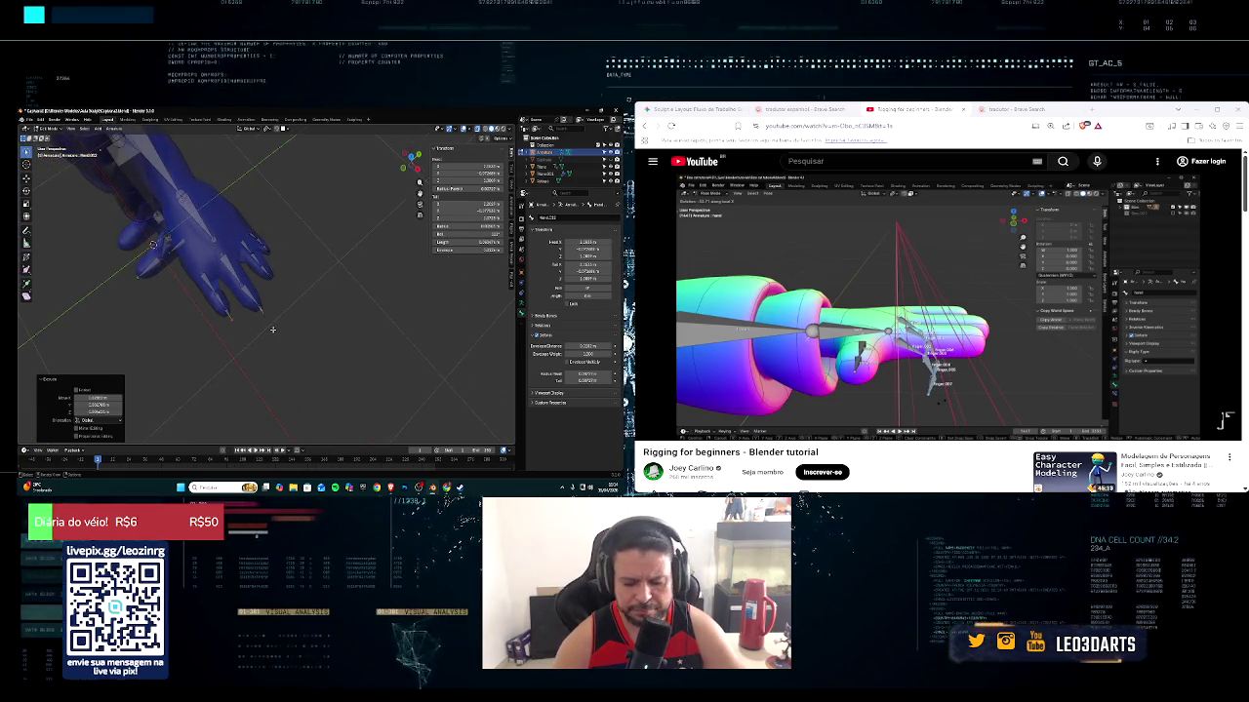
key("KP_3")
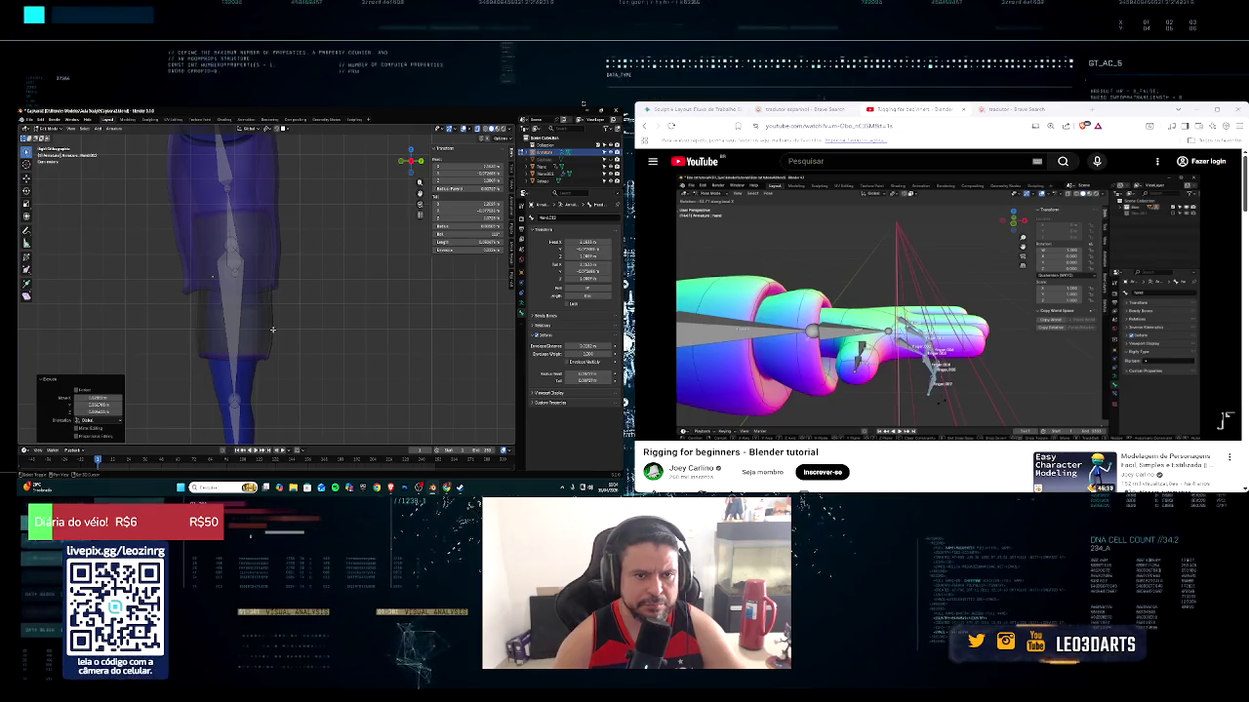
scroll(272, 330, "up", 4)
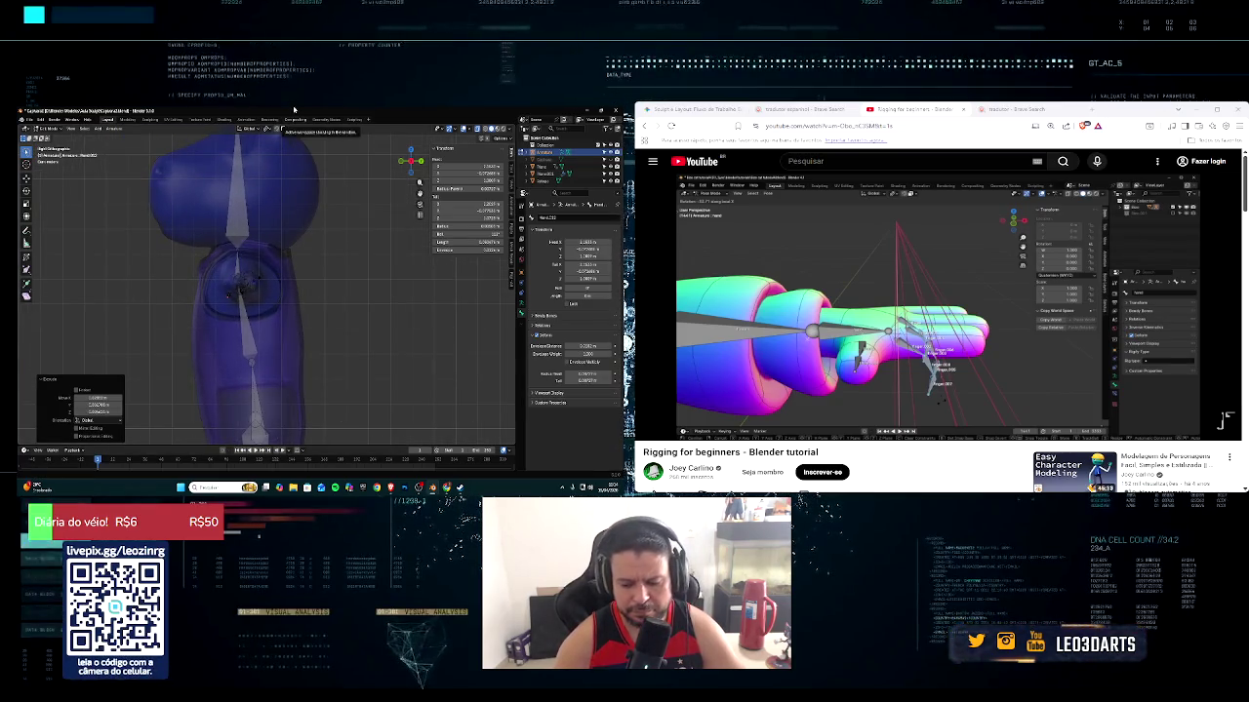
scroll(247, 207, "down", 3)
mouse_move(247, 207)
middle_mouse_down()
mouse_move(311, 242)
mouse_move(273, 251)
middle_mouse_up()
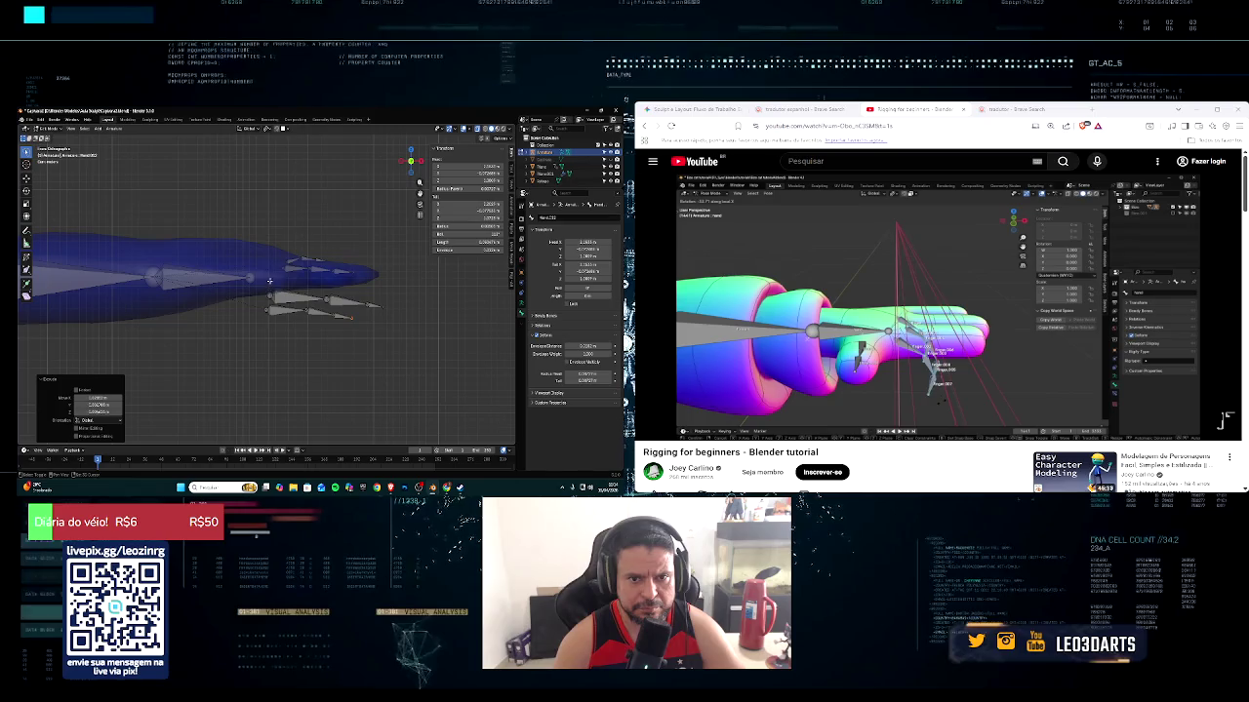
key("Escape")
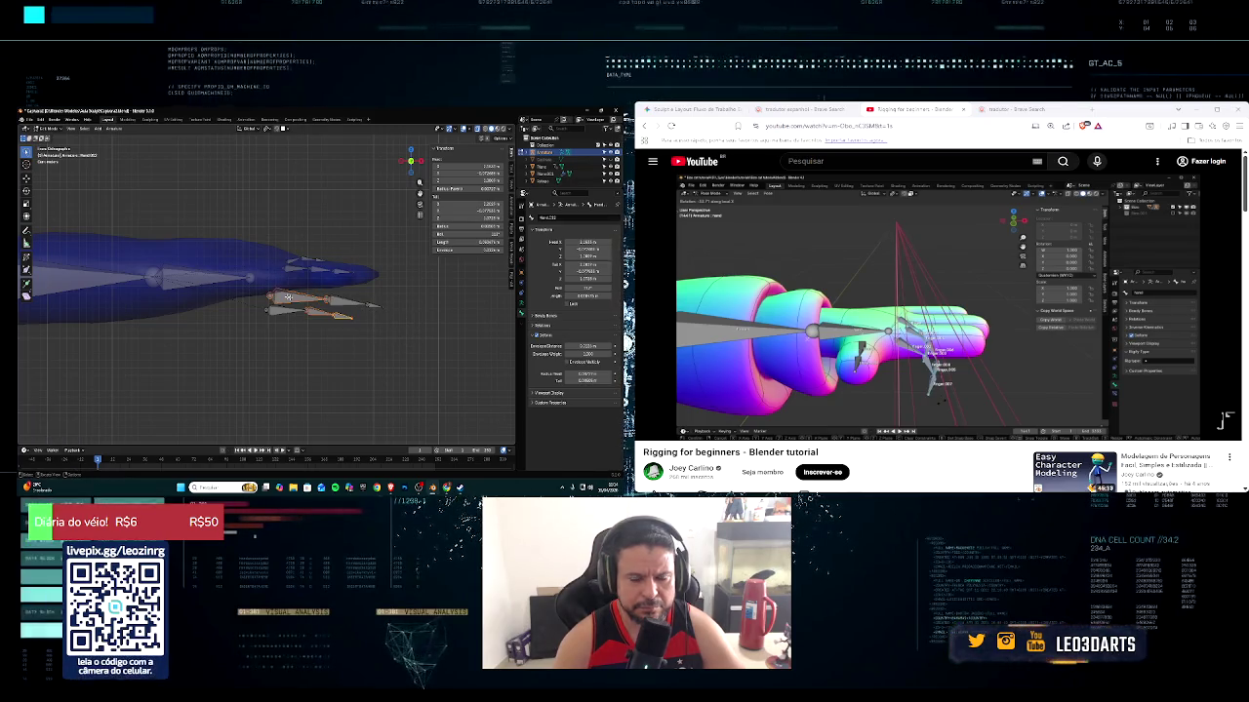
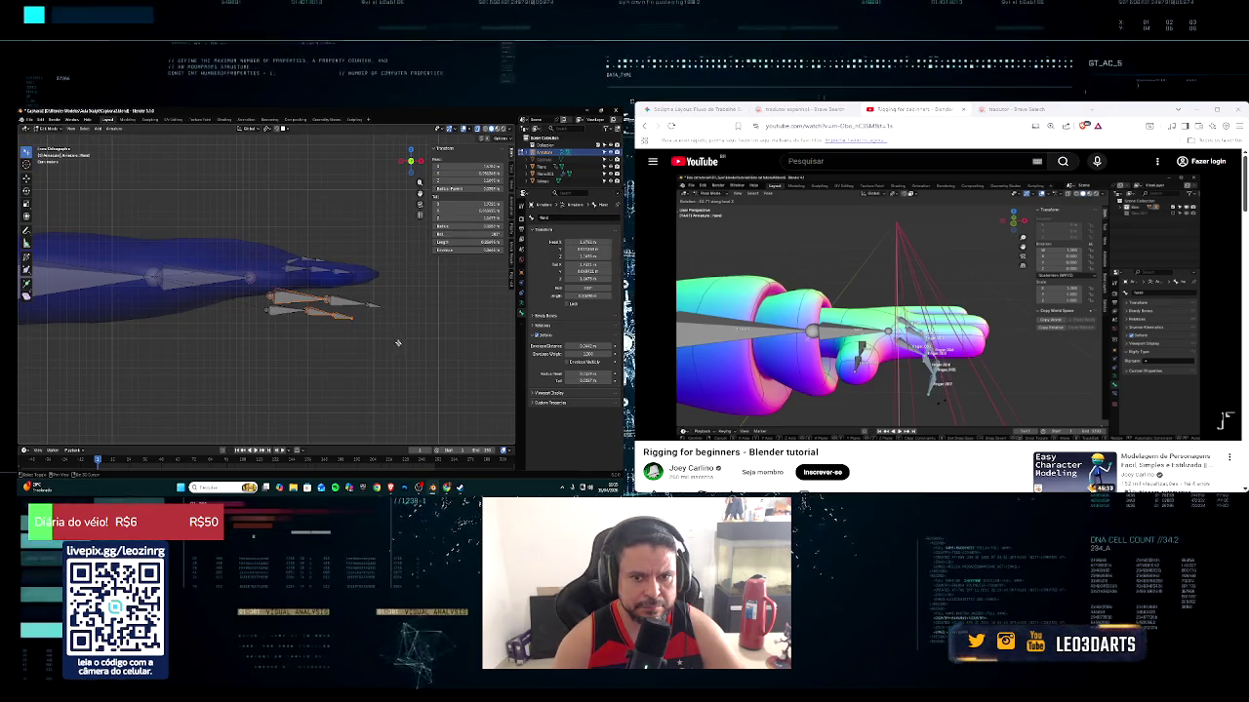
Move and rotate the box-selected finger bones up into the hand mesh
left_click_drag(239, 271, 405, 360)
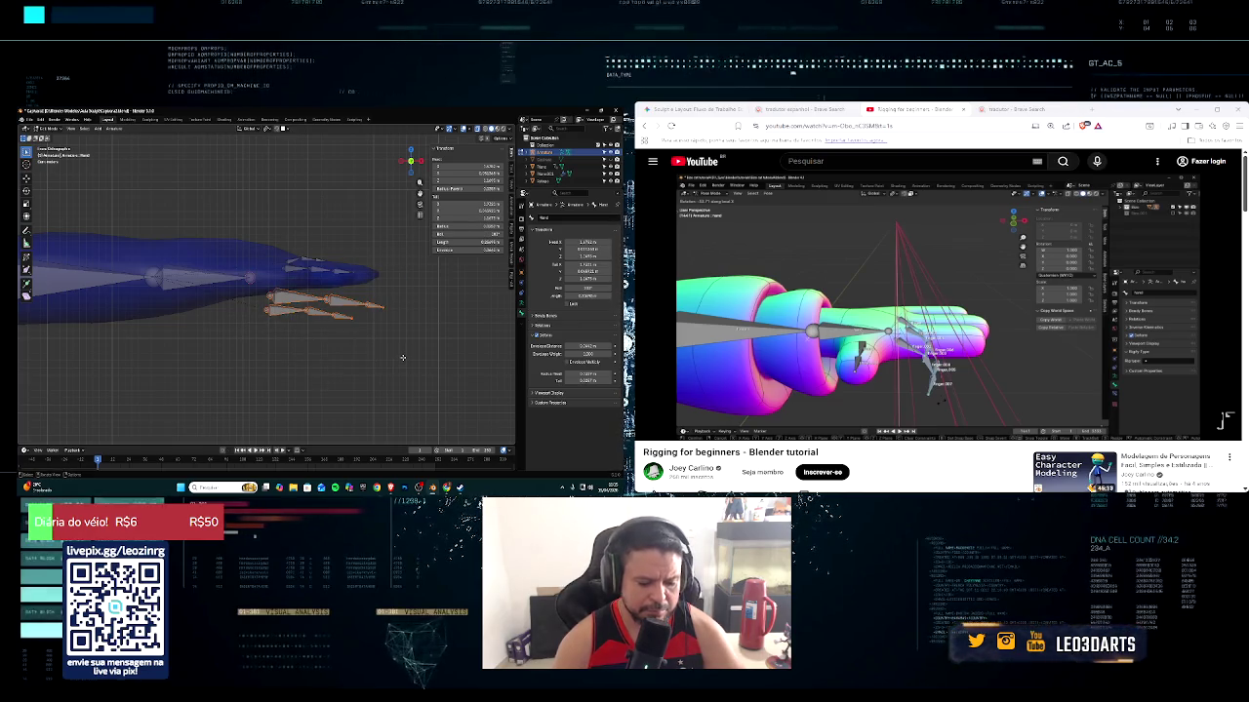
key("g")
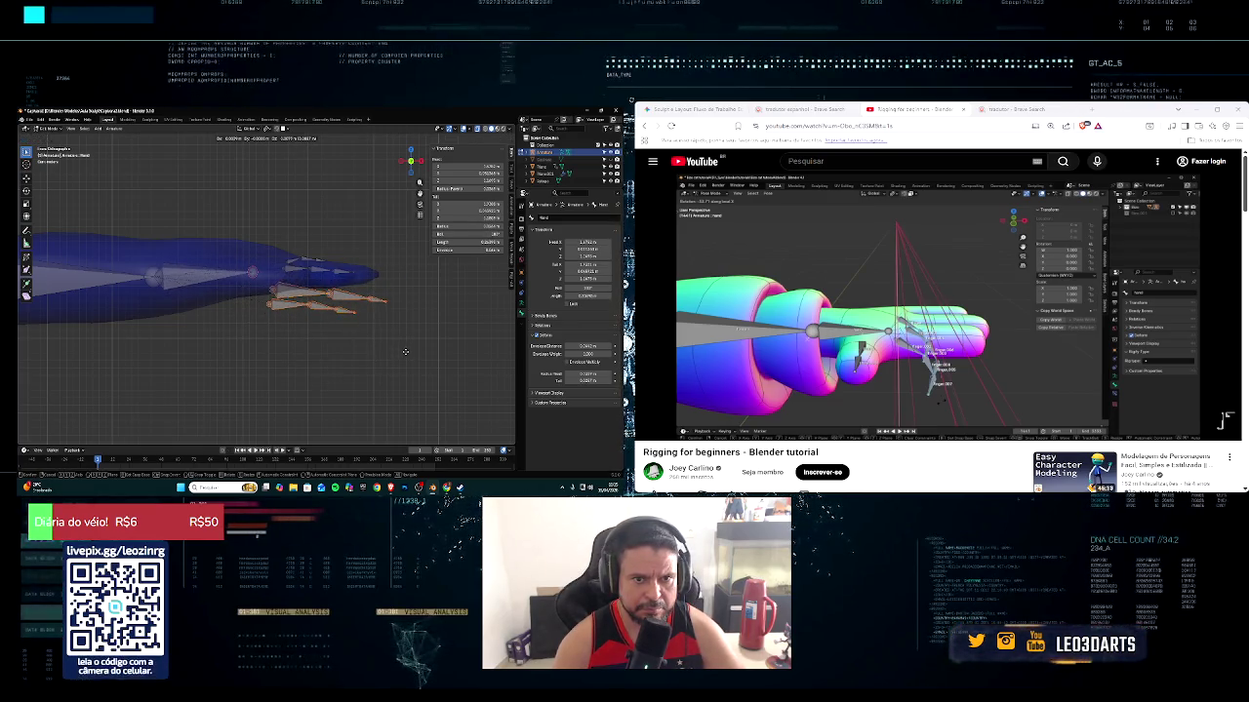
left_click(405, 352)
left_click(343, 312)
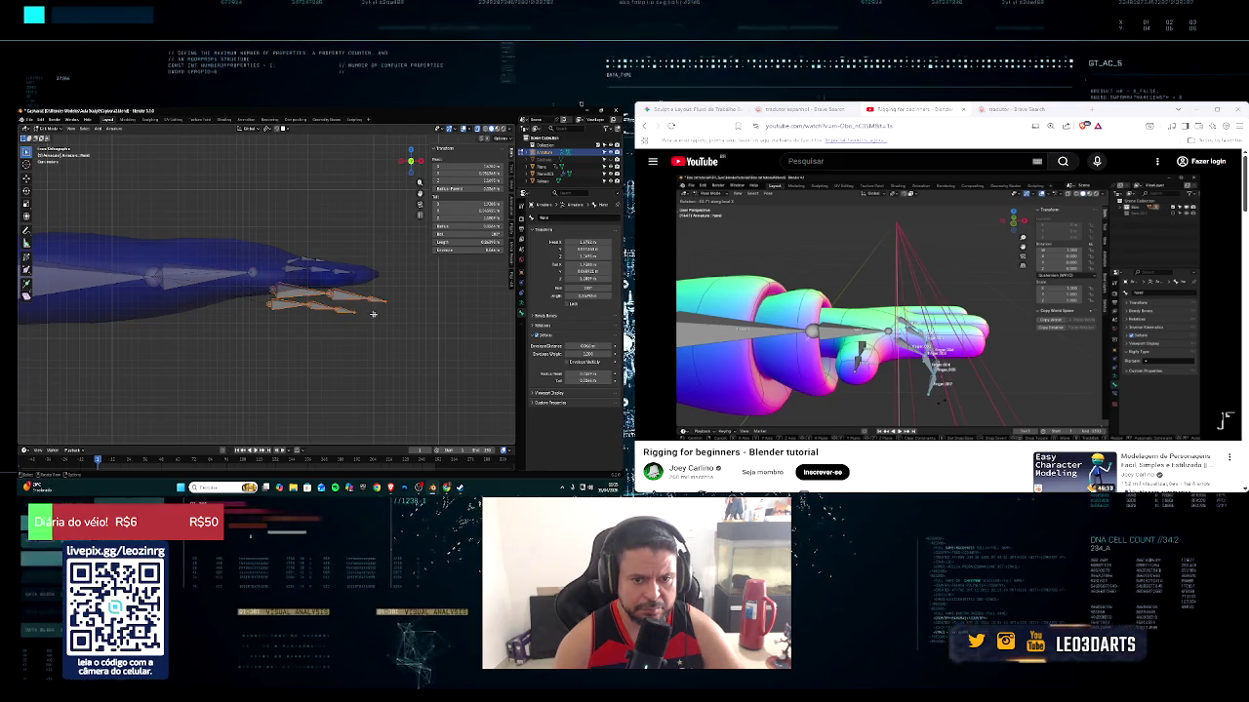
key("g")
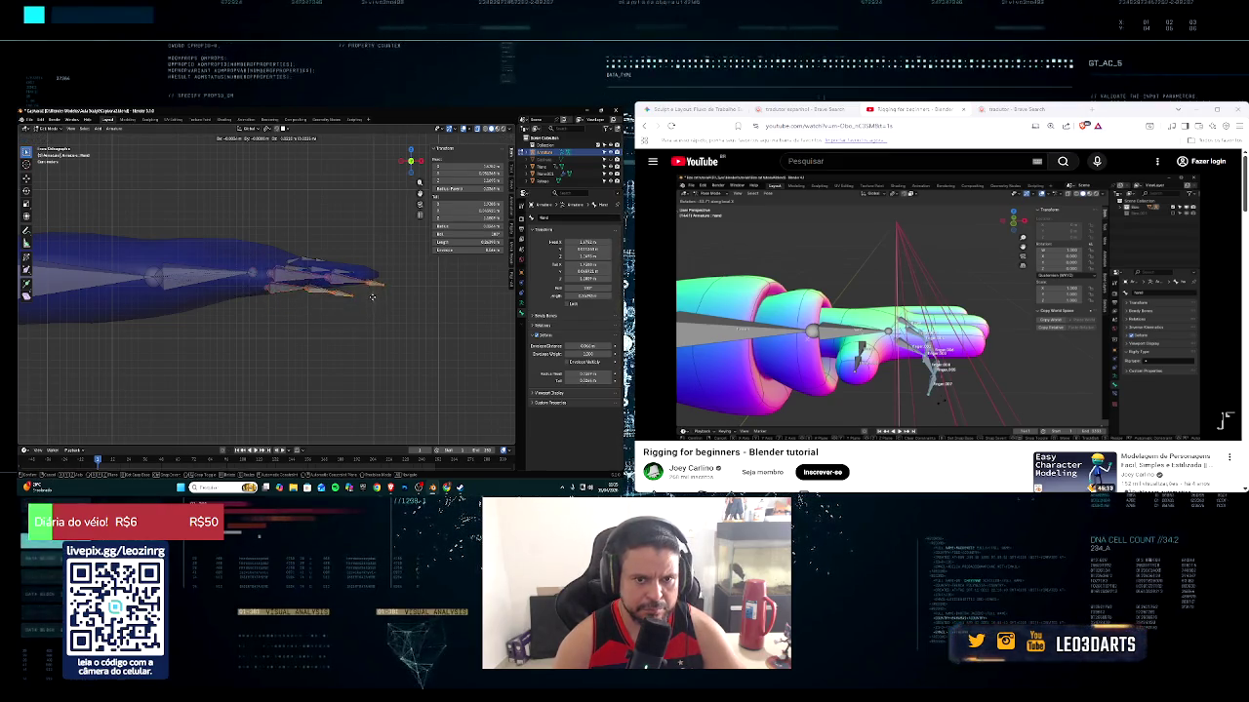
left_click(369, 292)
key("r")
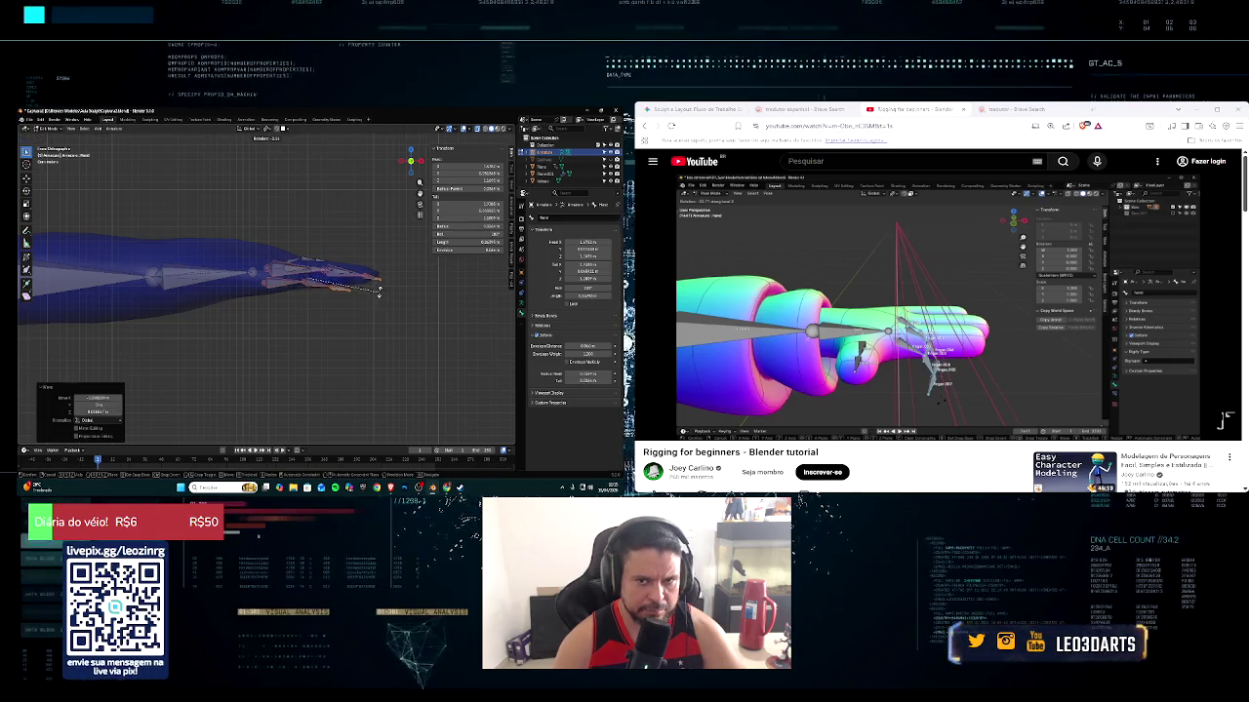
left_click(380, 292)
key("g")
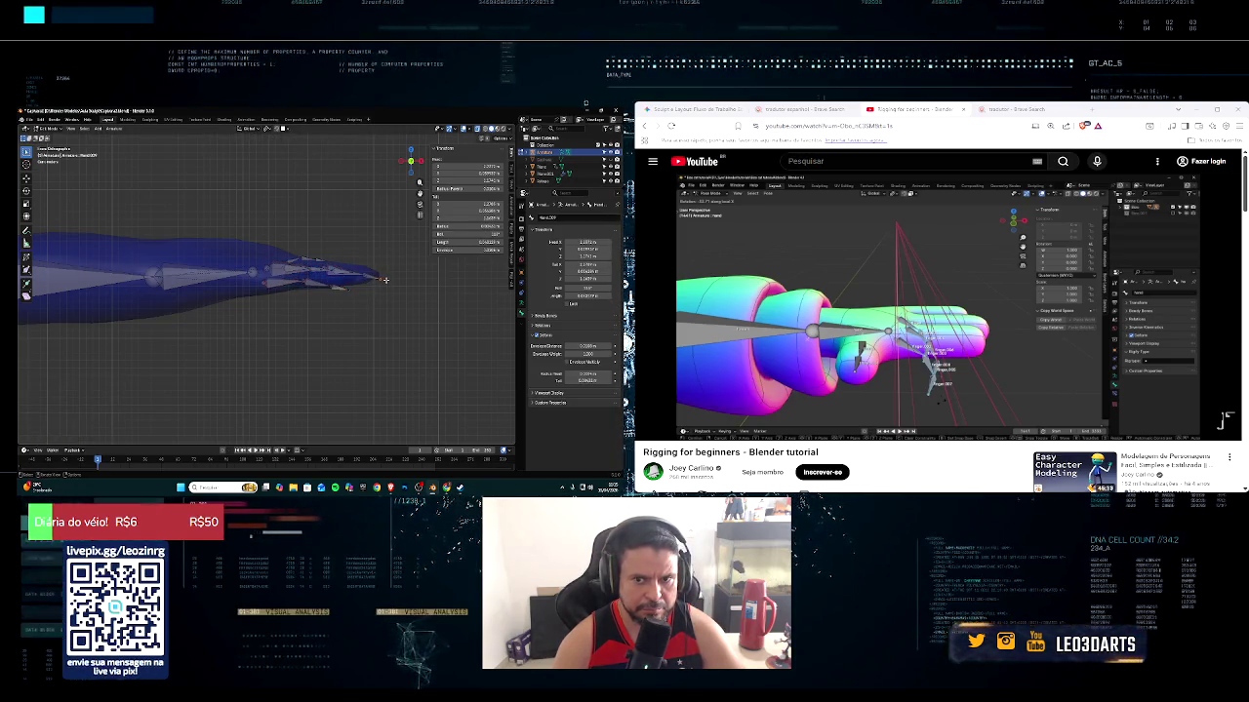
left_click(352, 287)
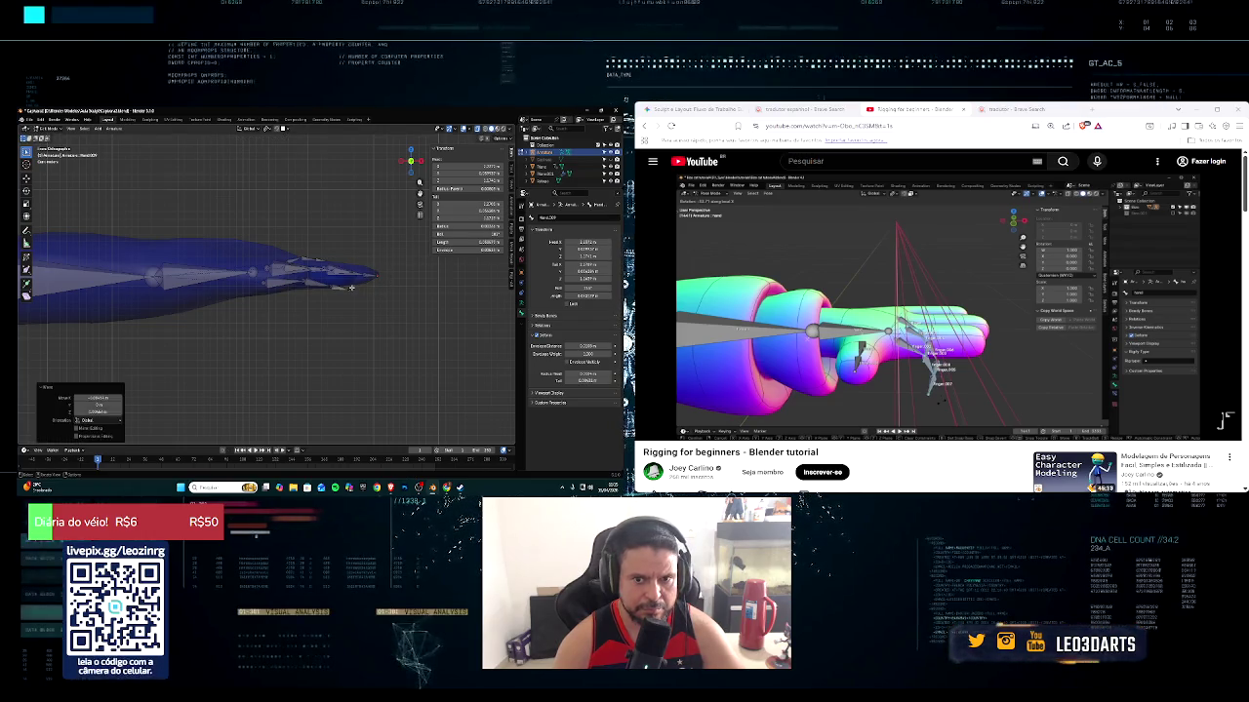
Fine-tune individual finger bones along Z so they sit inside the fingers
key("g")
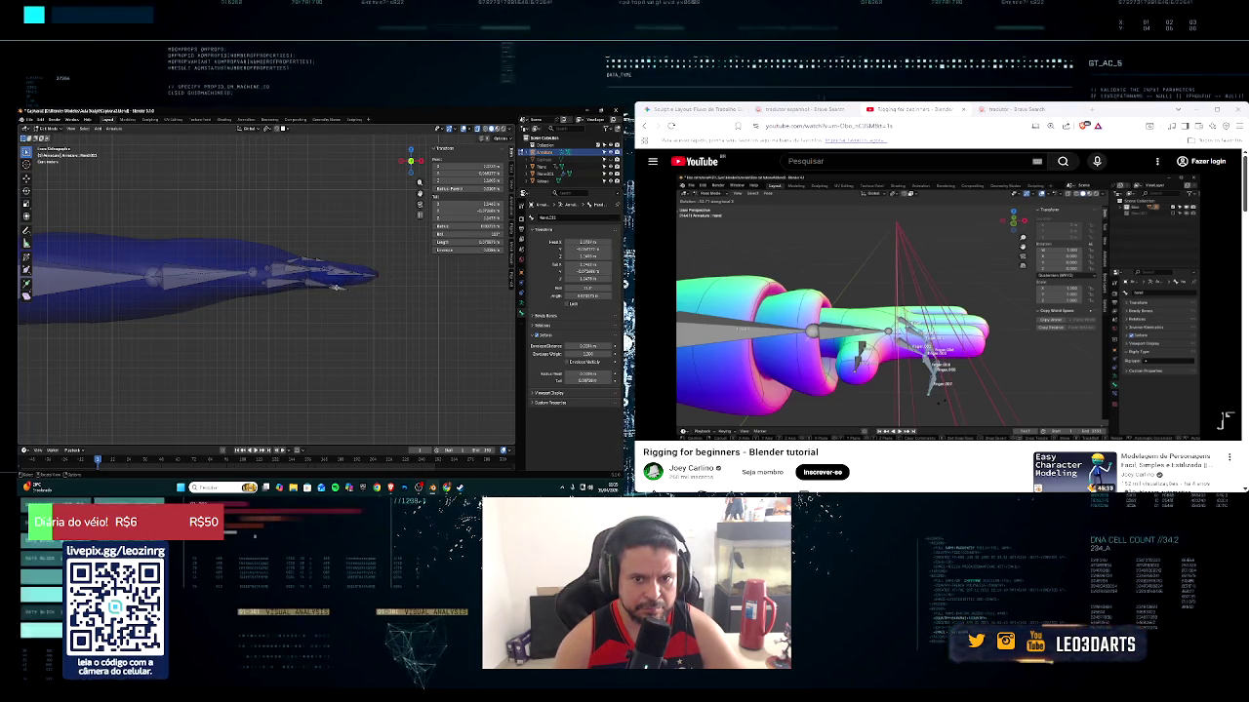
key("z")
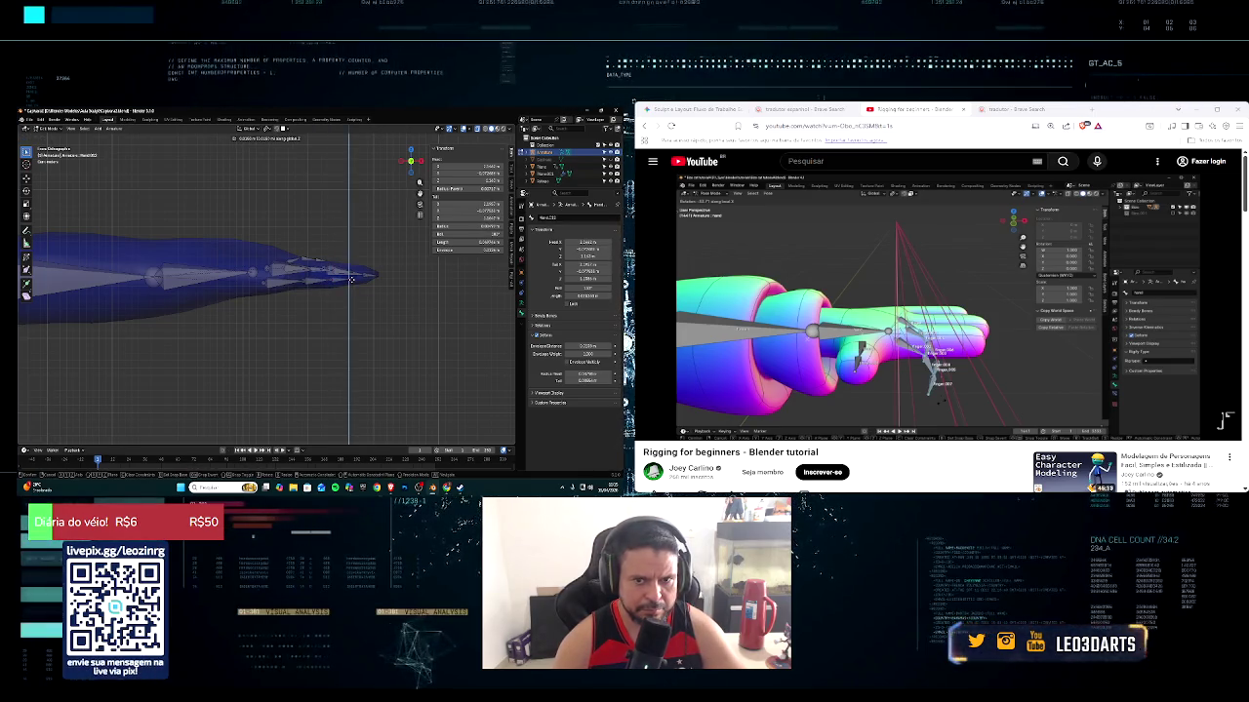
left_click(351, 280)
left_click(282, 284)
key("g")
key("z")
left_click(297, 282)
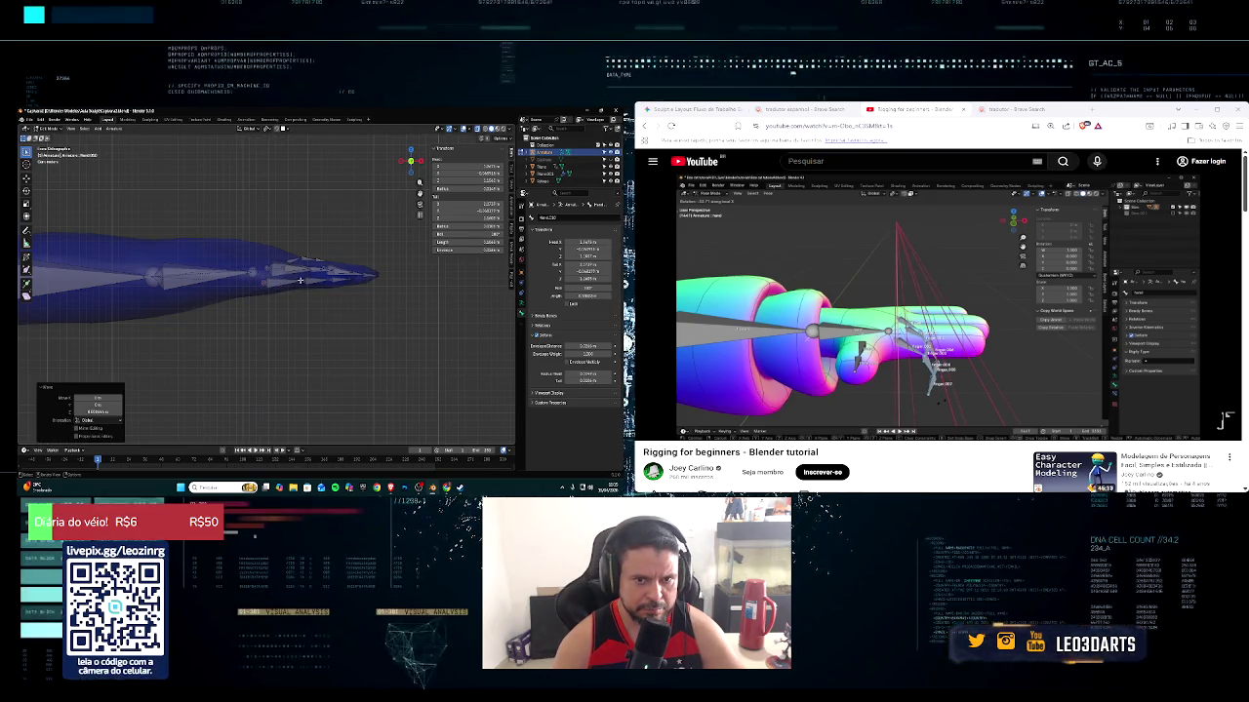
left_click(316, 281)
key("g")
key("z")
left_click(312, 281)
mouse_move(312, 282)
middle_mouse_down()
mouse_move(306, 309)
mouse_move(249, 336)
middle_mouse_up()
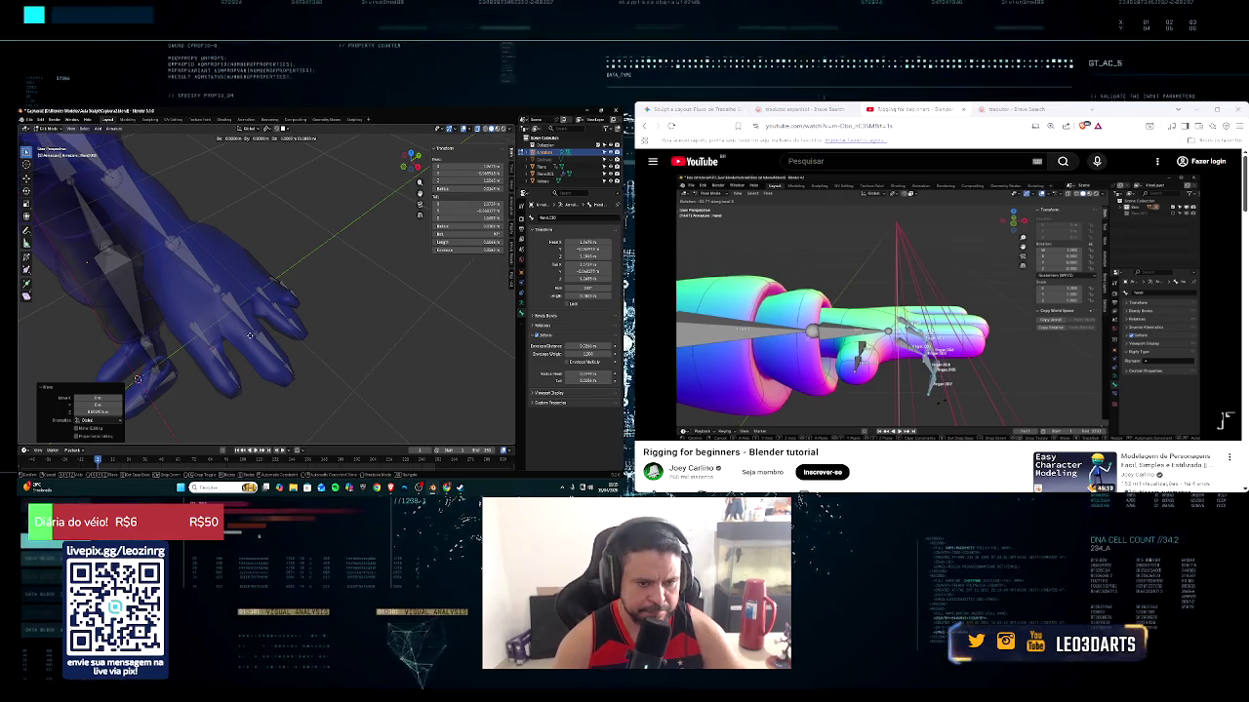
Slide the finger bones along Y so they line up with their fingers
key("g")
key("y")
left_click(241, 369)
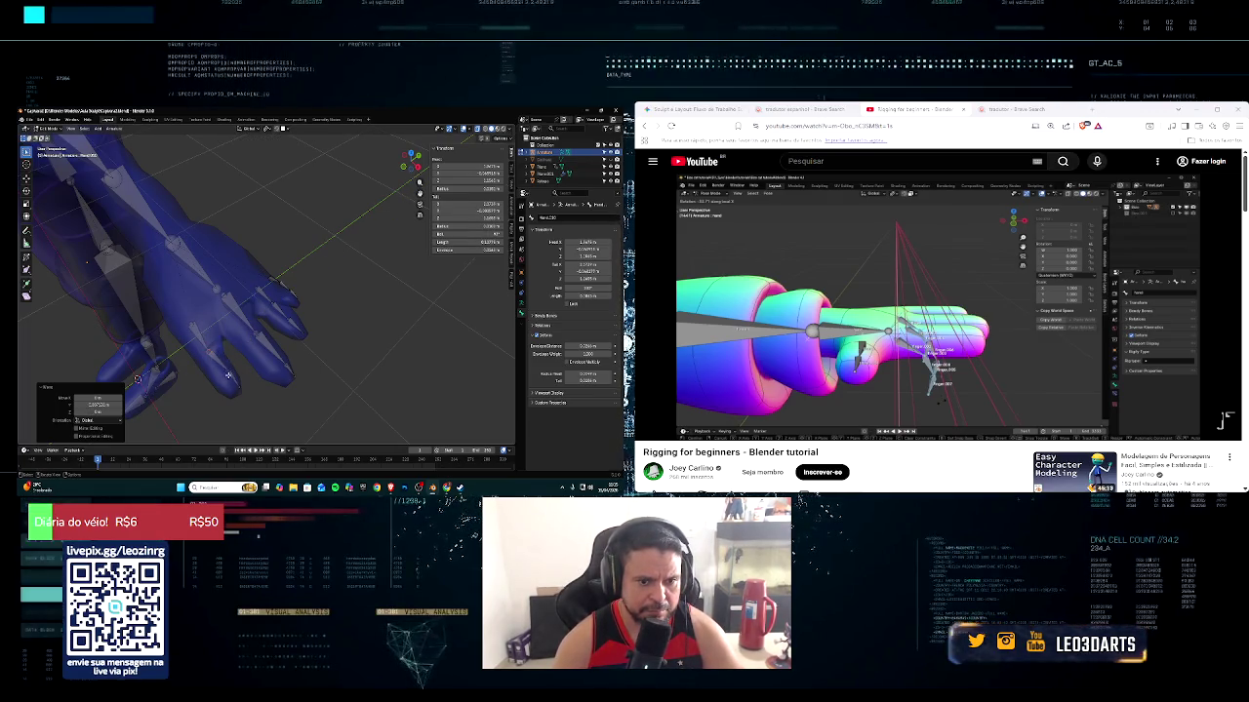
key("g")
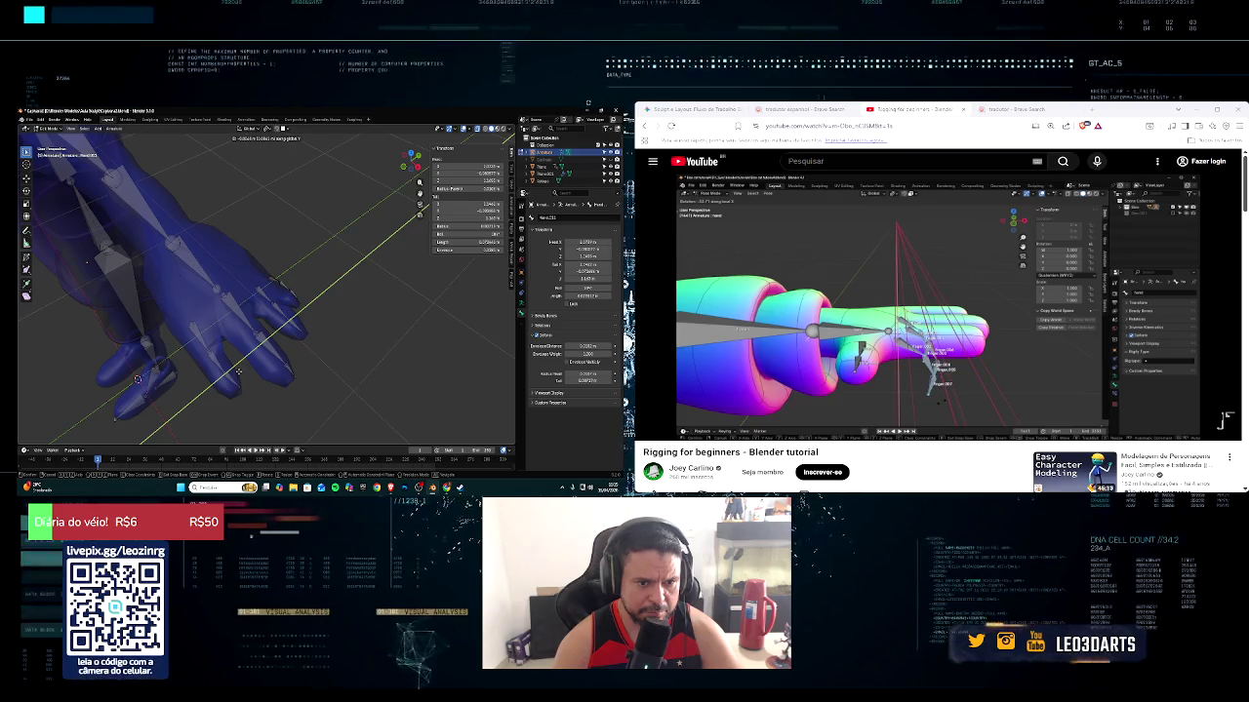
left_click(250, 384)
key("g")
key("y")
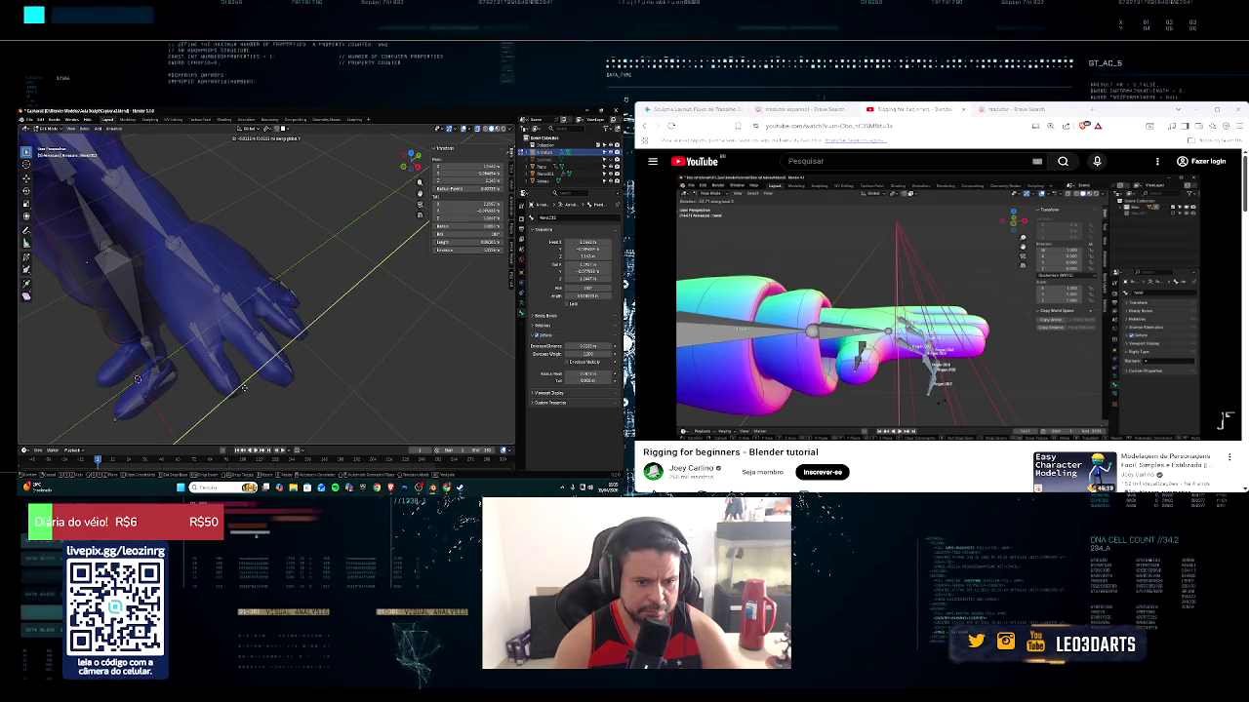
left_click(287, 368)
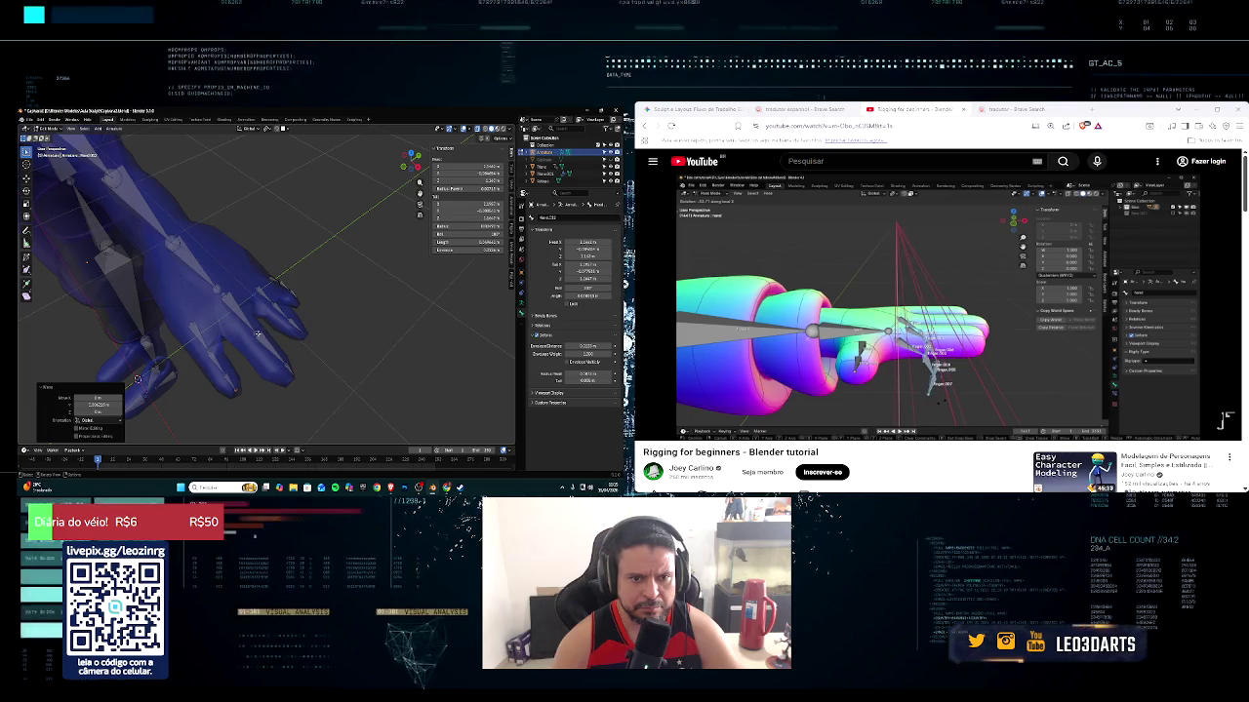
key("g")
key("y")
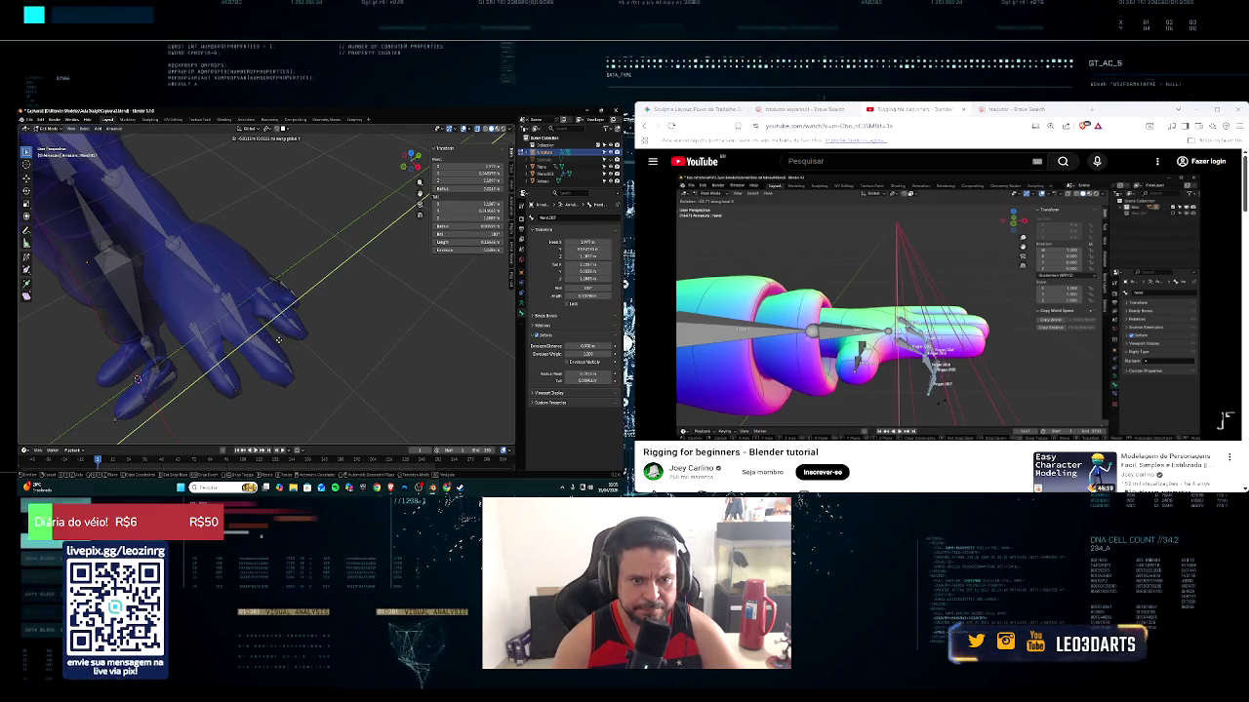
left_click(278, 340)
Refine the finger bone positions along Y and X to centre them in the finger
key("g")
key("y")
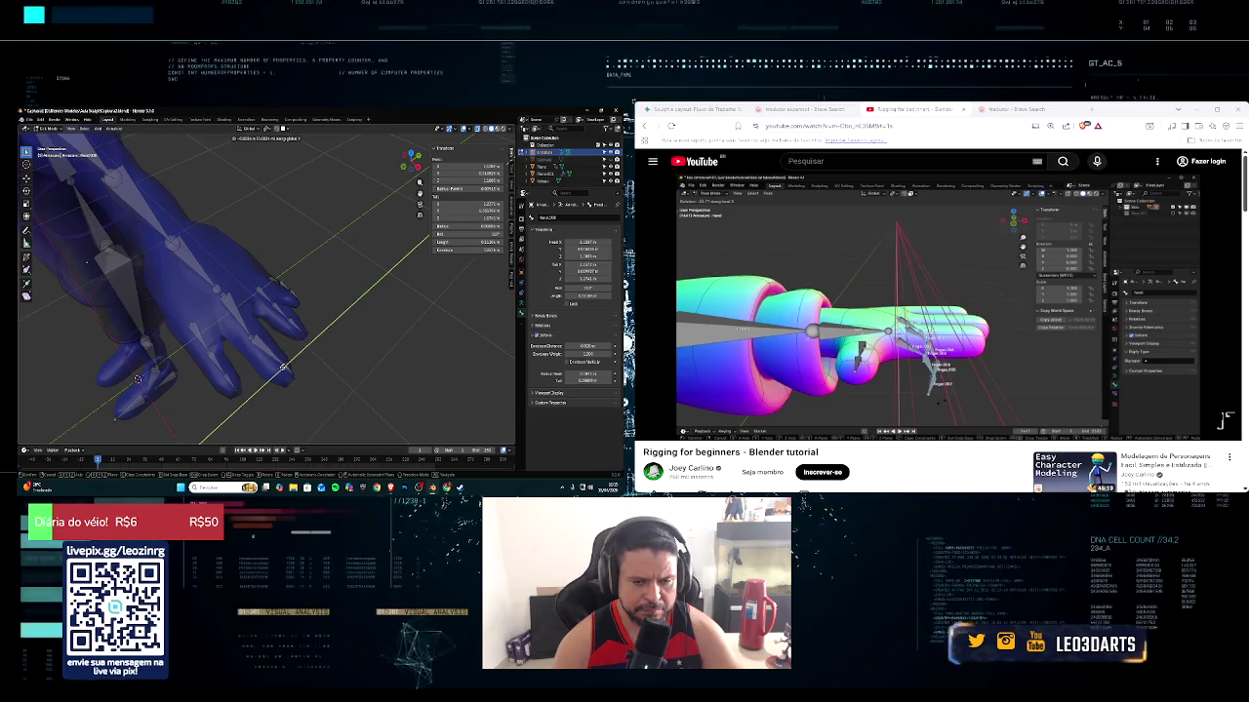
left_click(301, 374)
key("g")
key("y")
left_click(281, 370)
key("g")
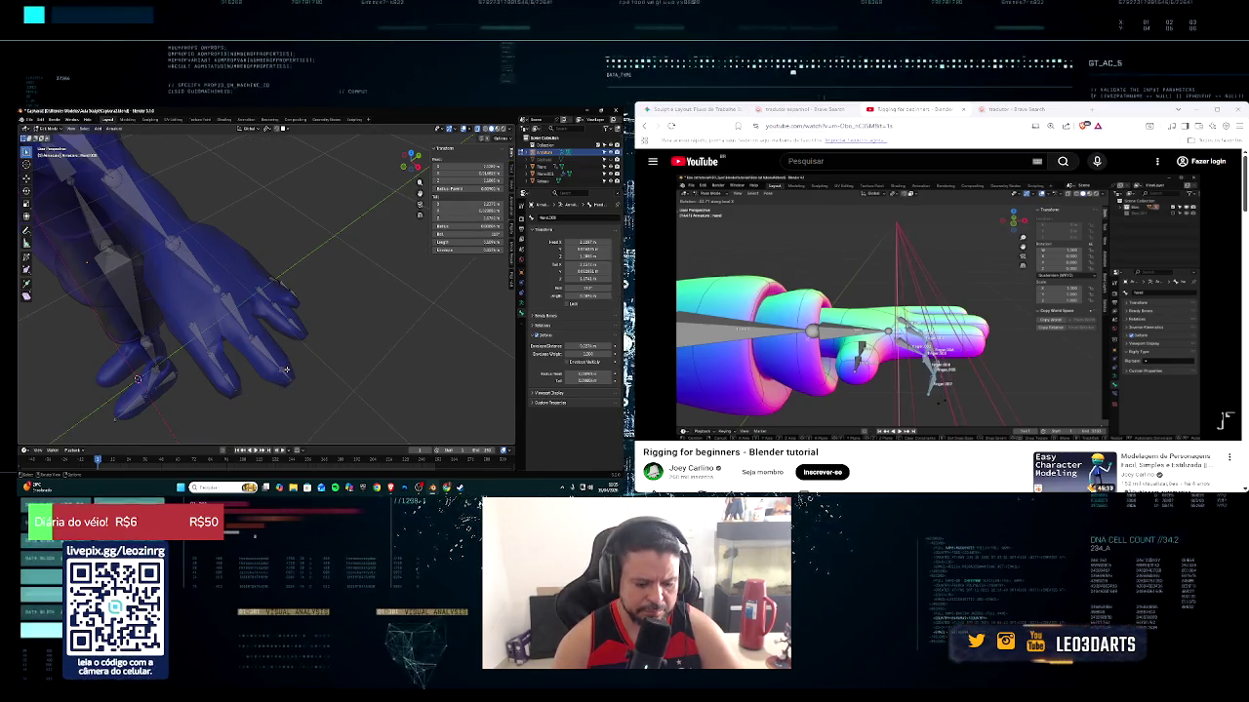
key("x")
left_click(283, 365)
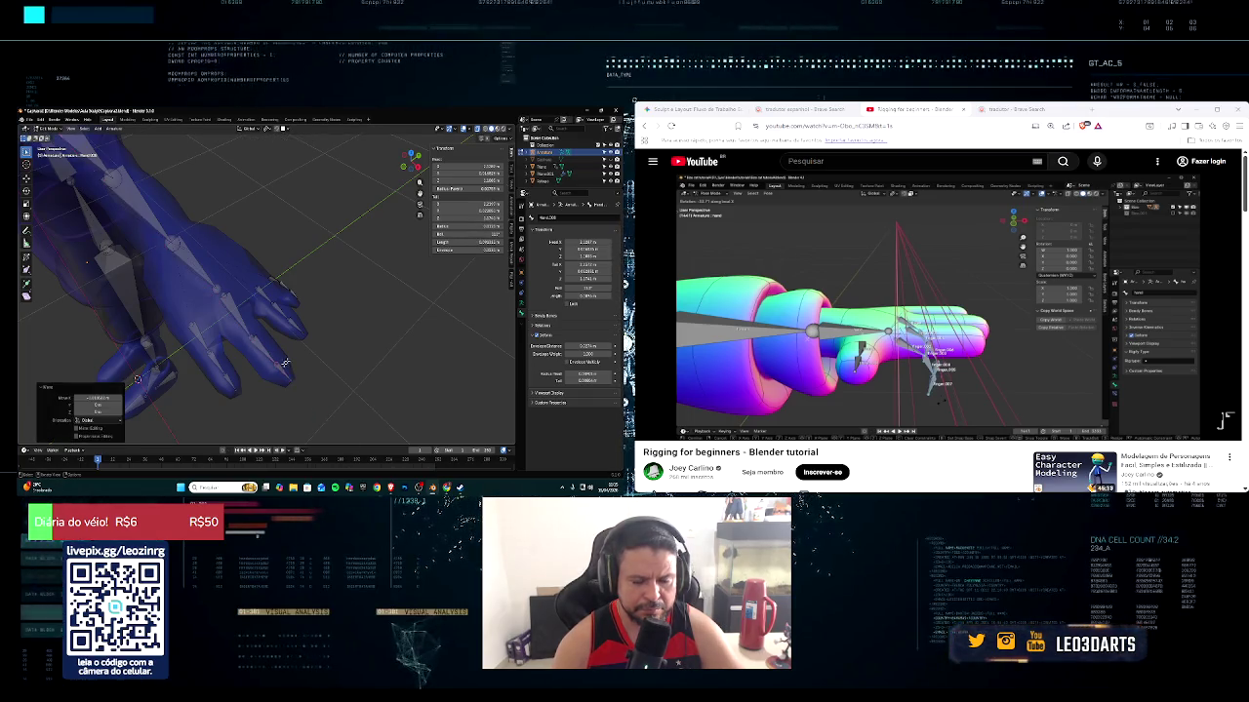
mouse_move(257, 327)
middle_mouse_down()
mouse_move(275, 313)
mouse_move(194, 263)
mouse_move(217, 304)
middle_mouse_up()
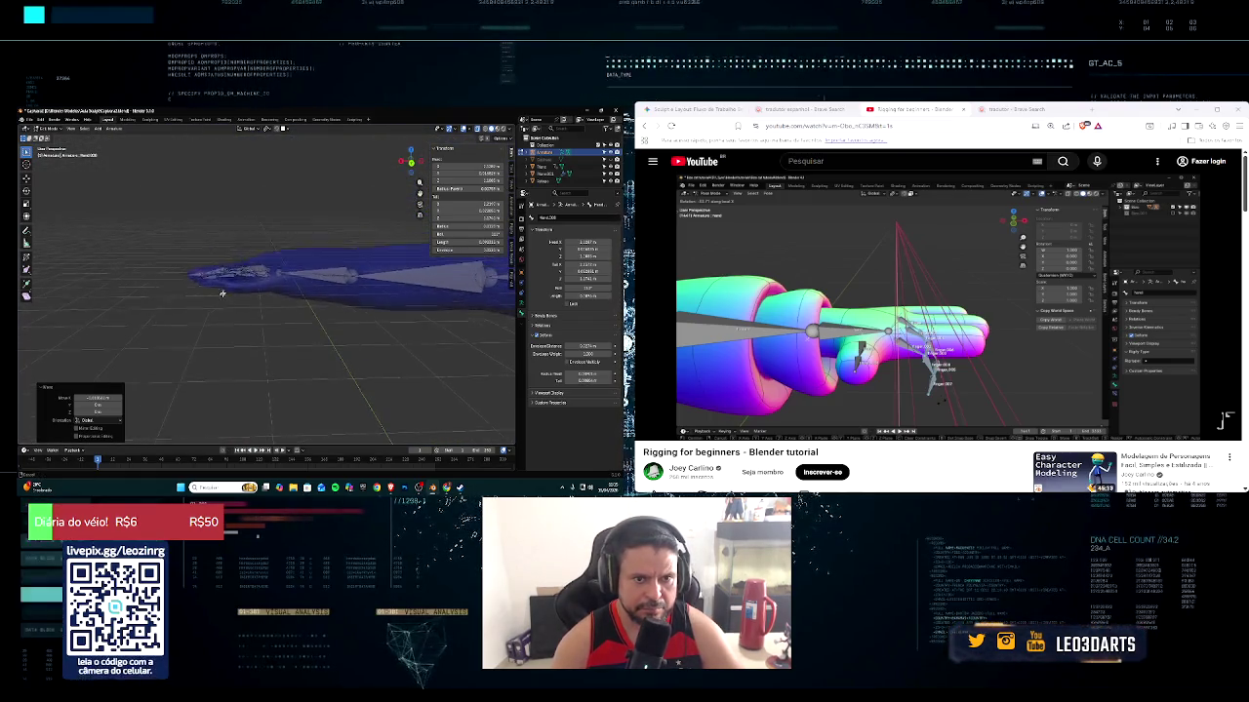
Select a small finger bone and move it along Z and X into its finger
middle_click_drag(212, 295, 213, 324)
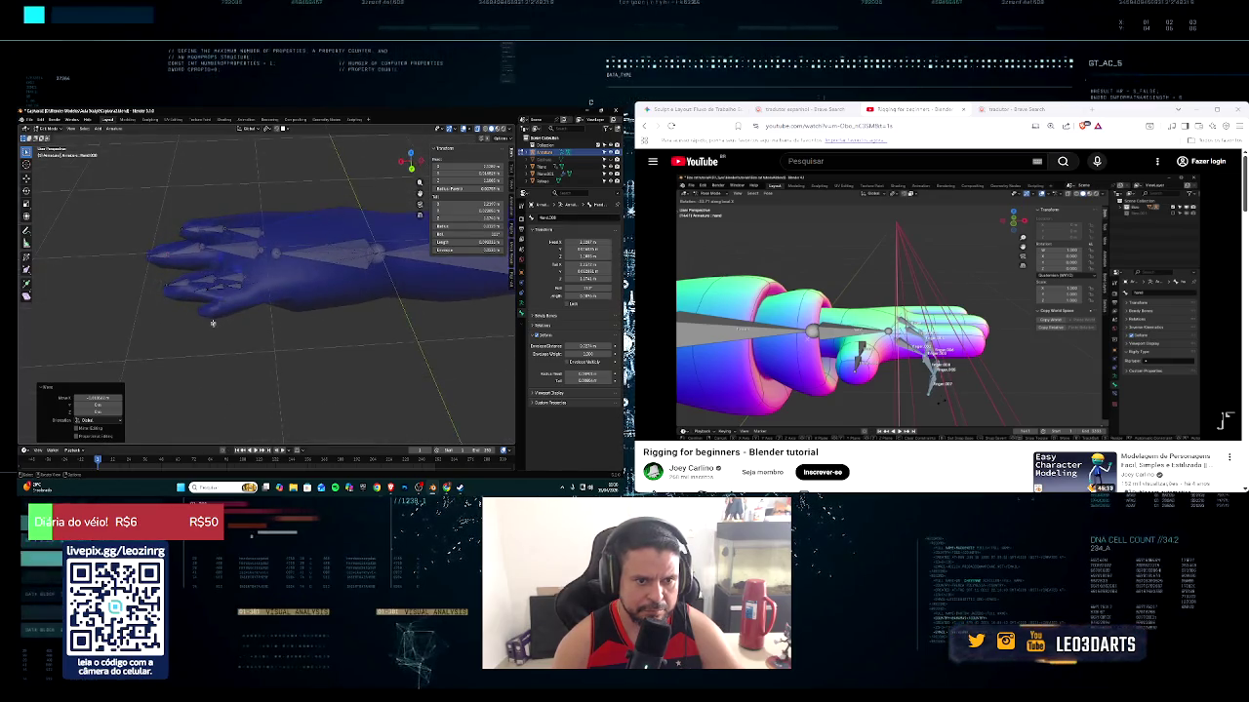
left_click(199, 289)
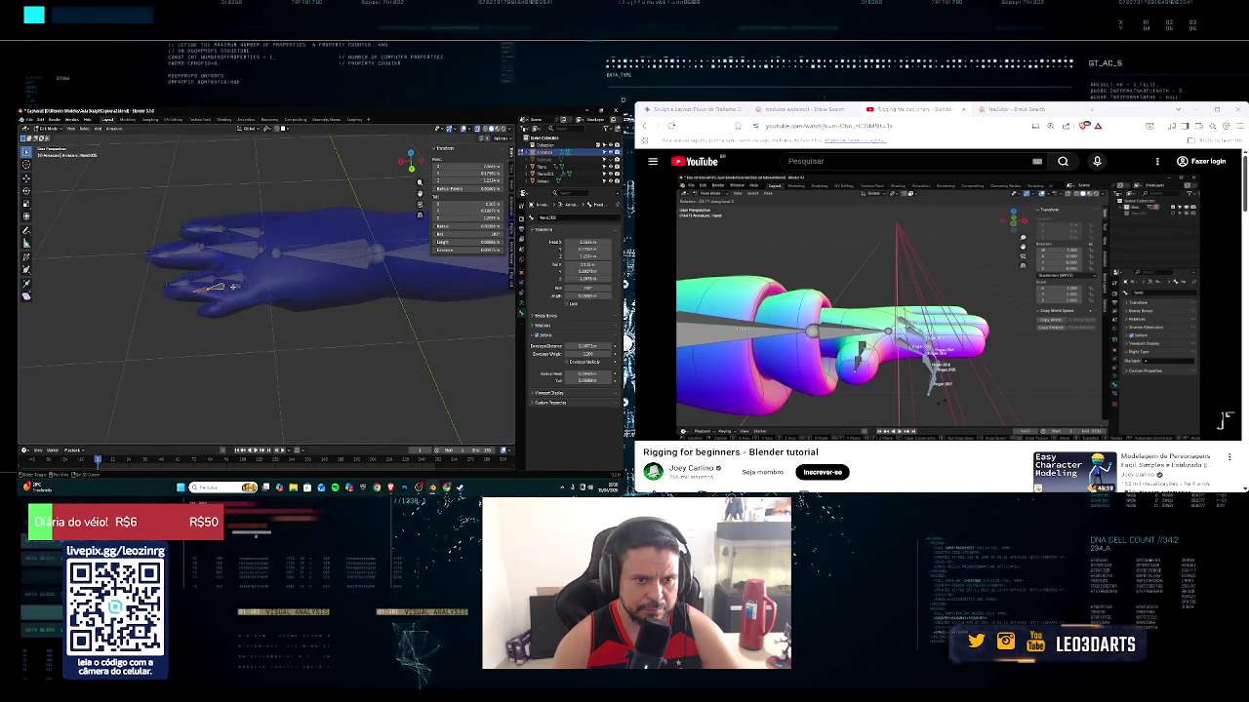
key("g")
key("z")
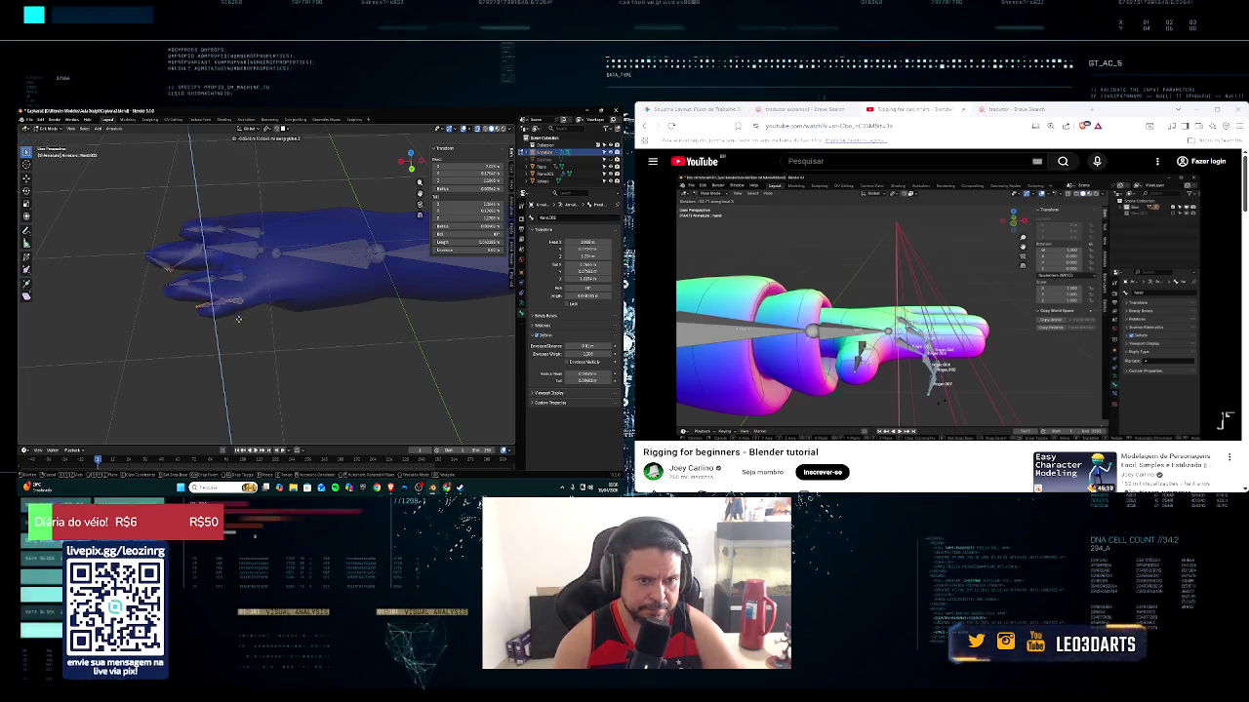
right_click(239, 320)
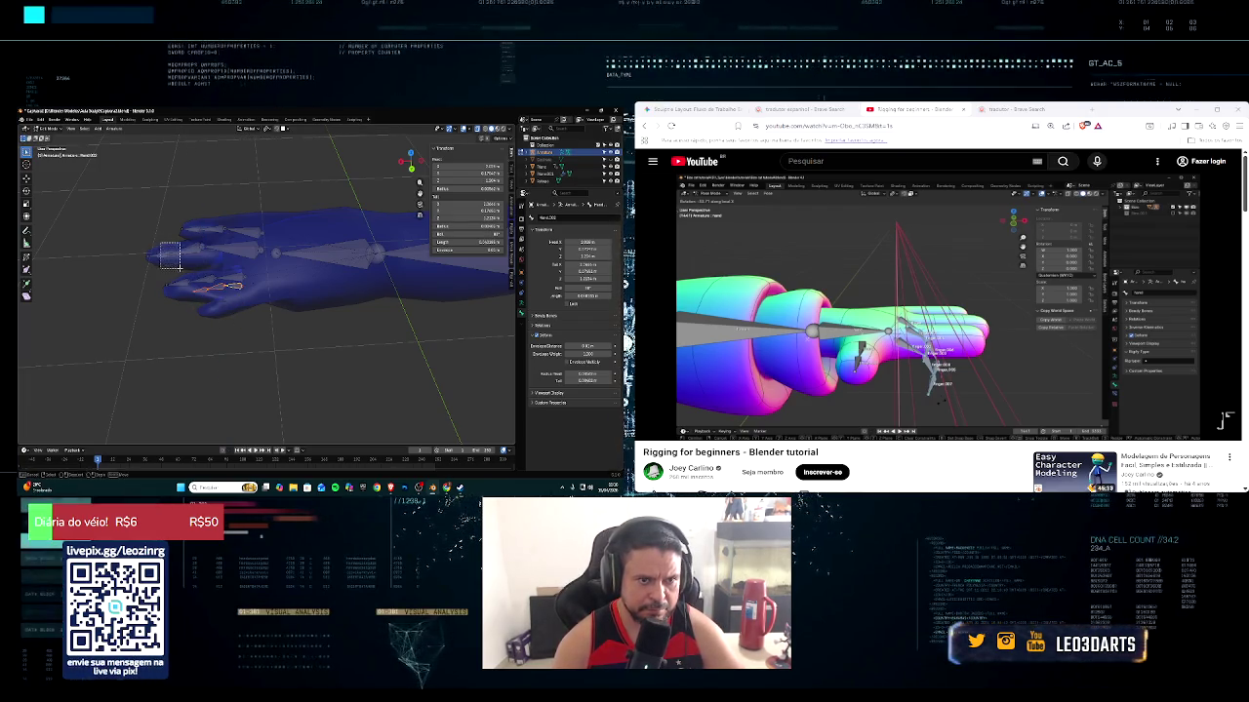
key("g")
key("z")
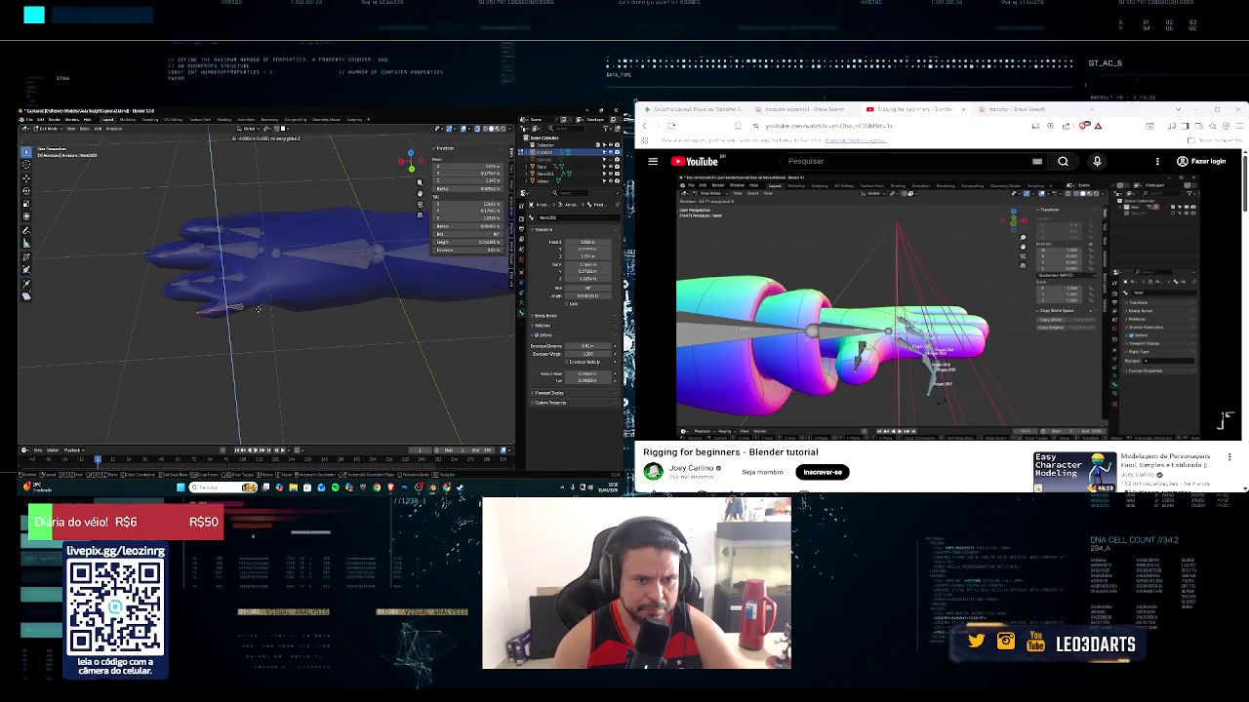
left_click(258, 308)
key("g")
key("x")
left_click(262, 305)
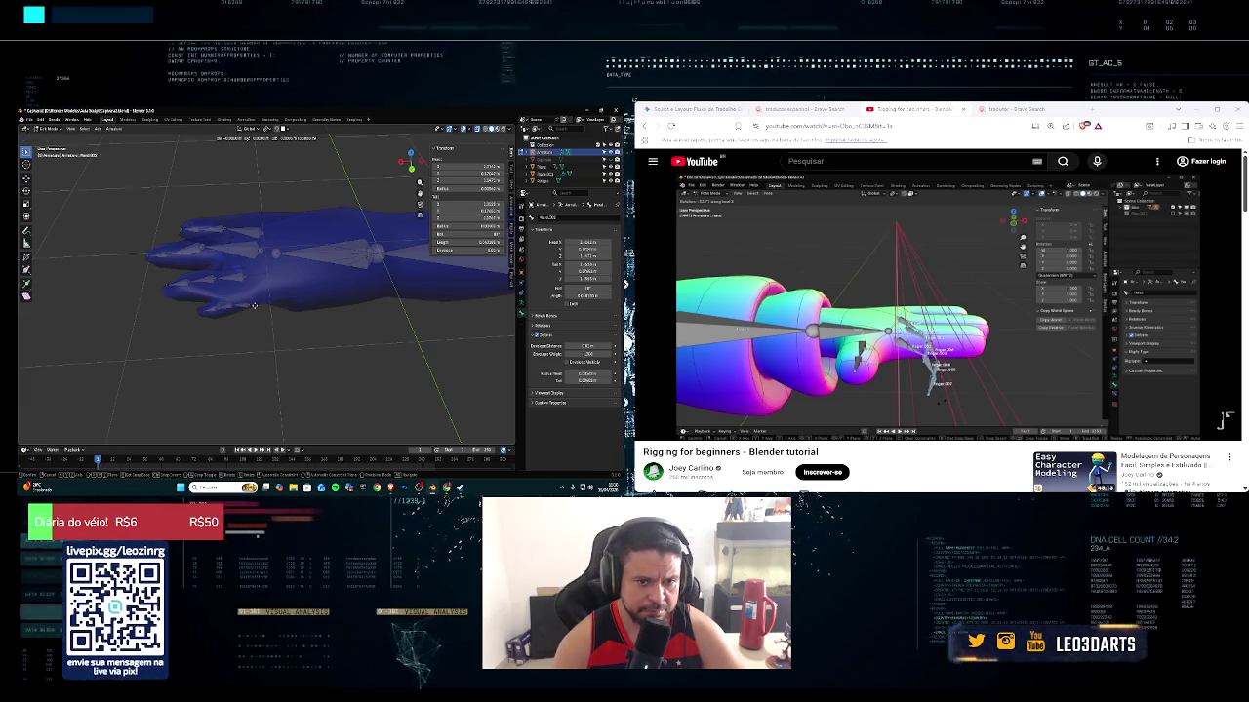
Fine-tune that finger bone's position with further X and Z moves
key("z")
left_click(258, 300)
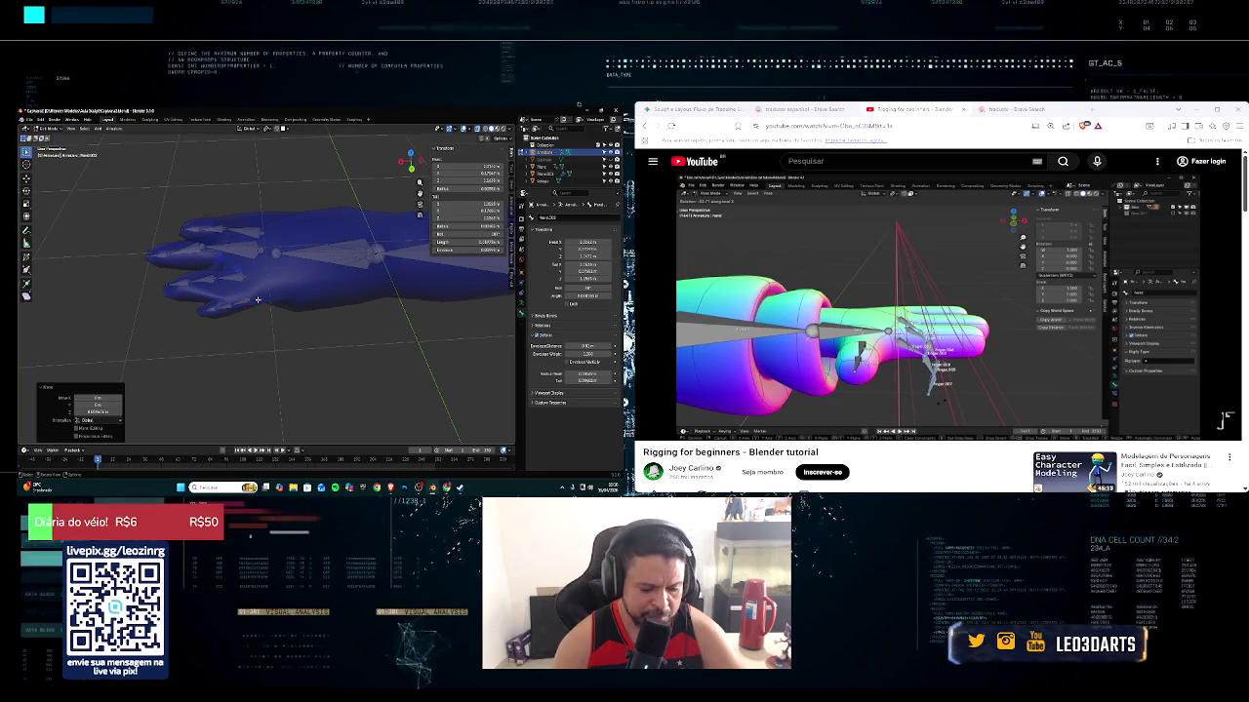
key("g")
key("x")
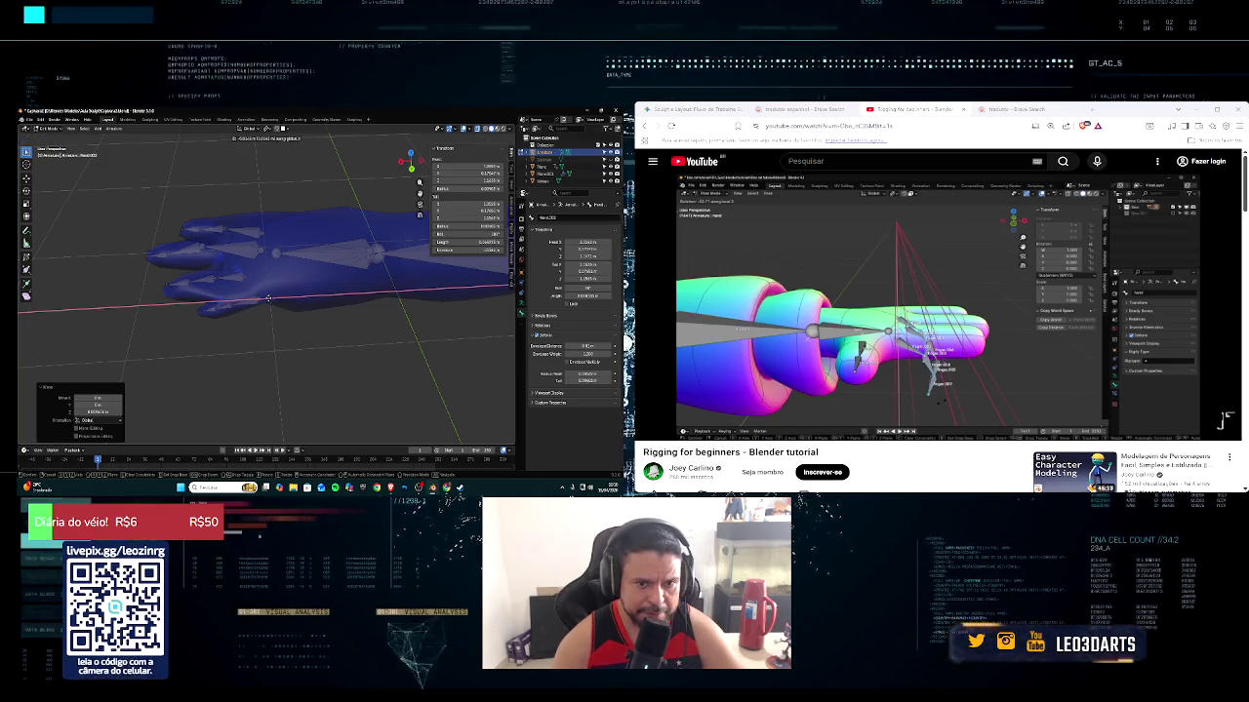
left_click(269, 295)
key("g")
key("z")
left_click(270, 293)
Move several more finger bones one by one into their fingers
left_click(228, 303)
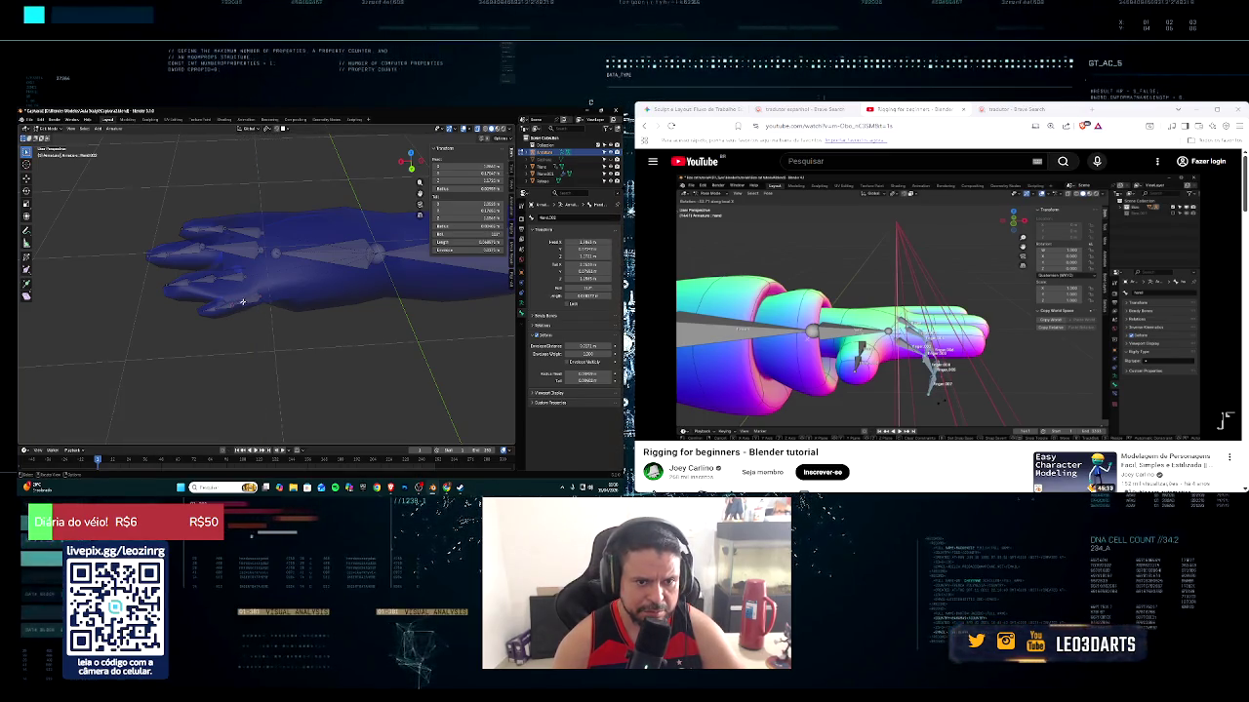
middle_click_drag(229, 297, 235, 281)
key("g")
key("z")
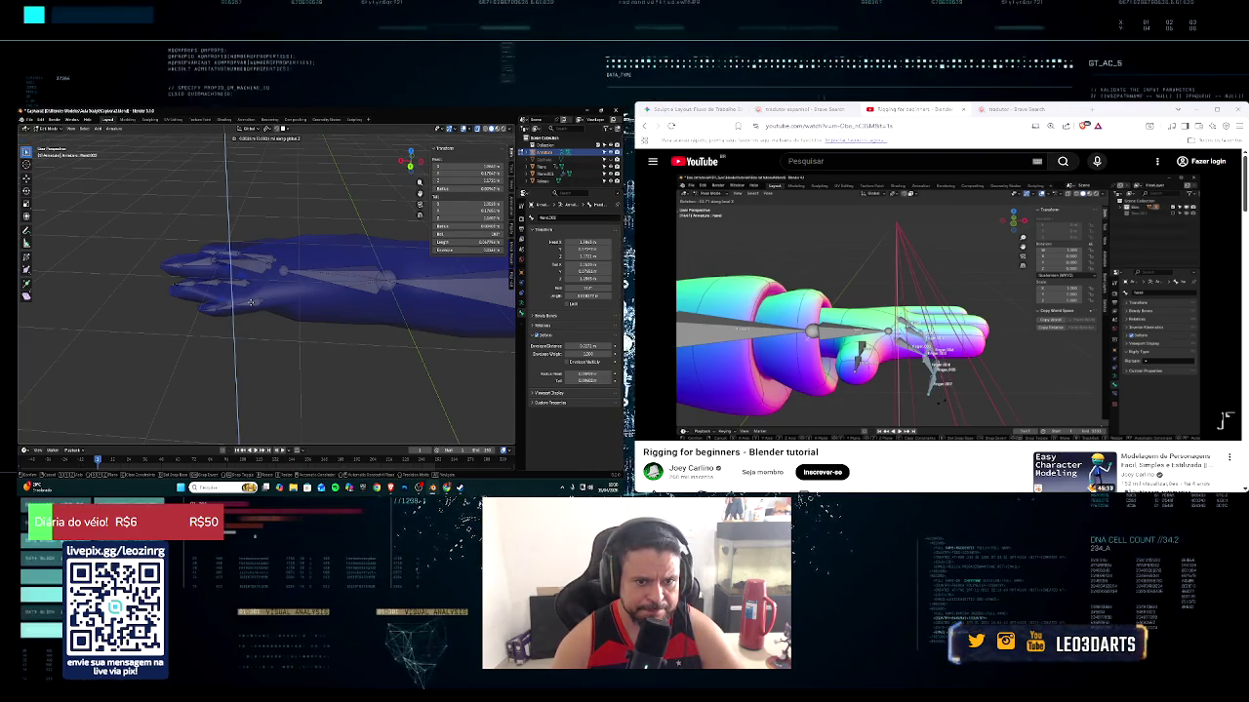
left_click(250, 302)
left_click(226, 308)
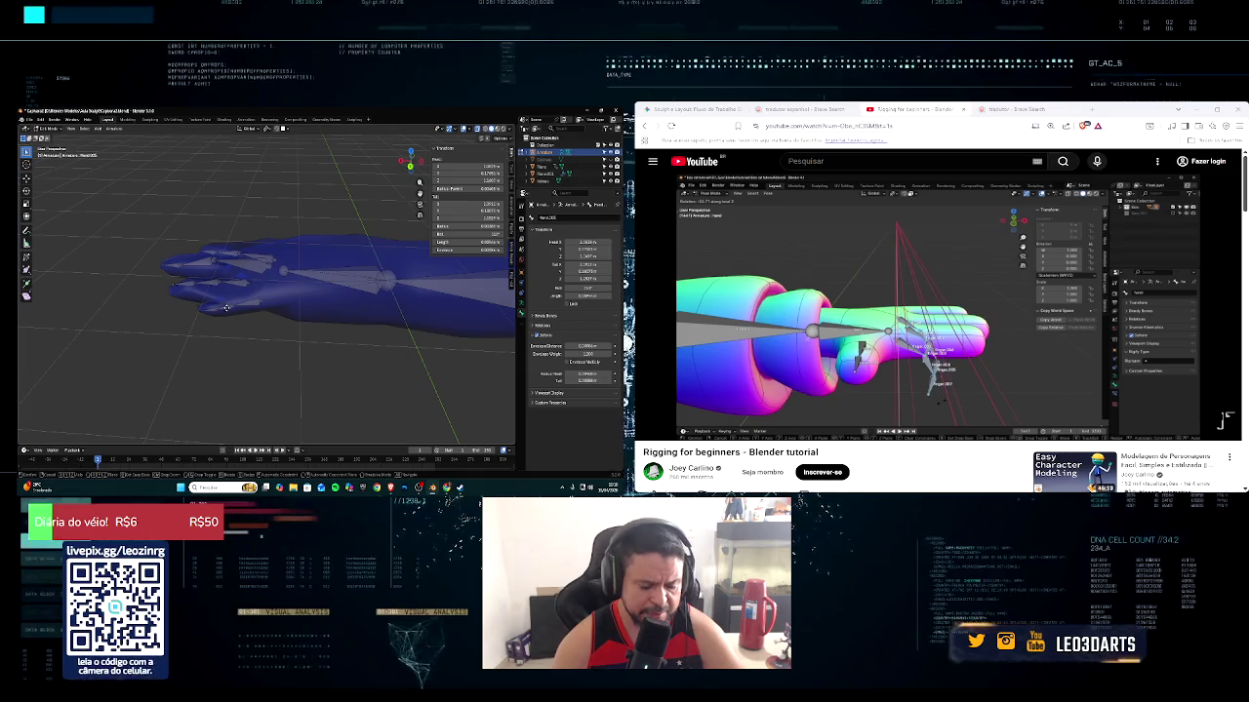
key("g")
left_click(231, 307)
left_click(234, 307)
key("g")
left_click(241, 302)
left_click(245, 300)
key("g")
left_click(264, 297)
From above, shift the finger bones along Y to settle them inside the fingers
middle_click_drag(264, 297, 323, 334)
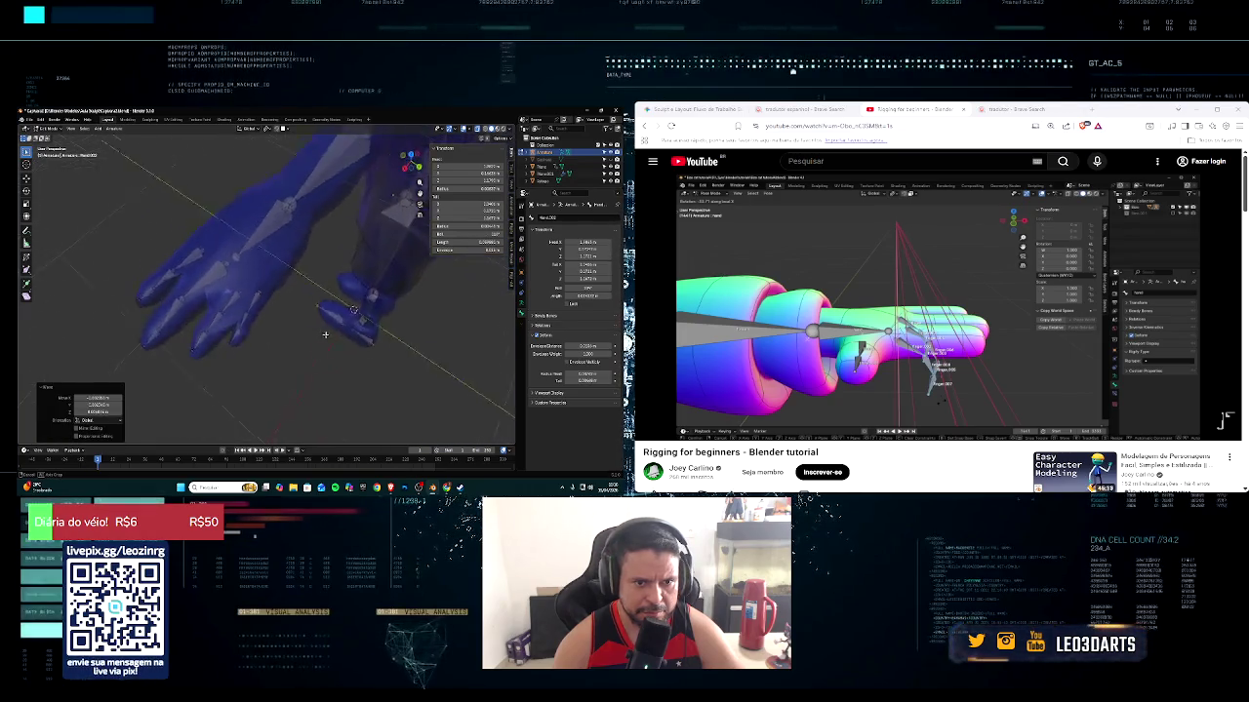
key("g")
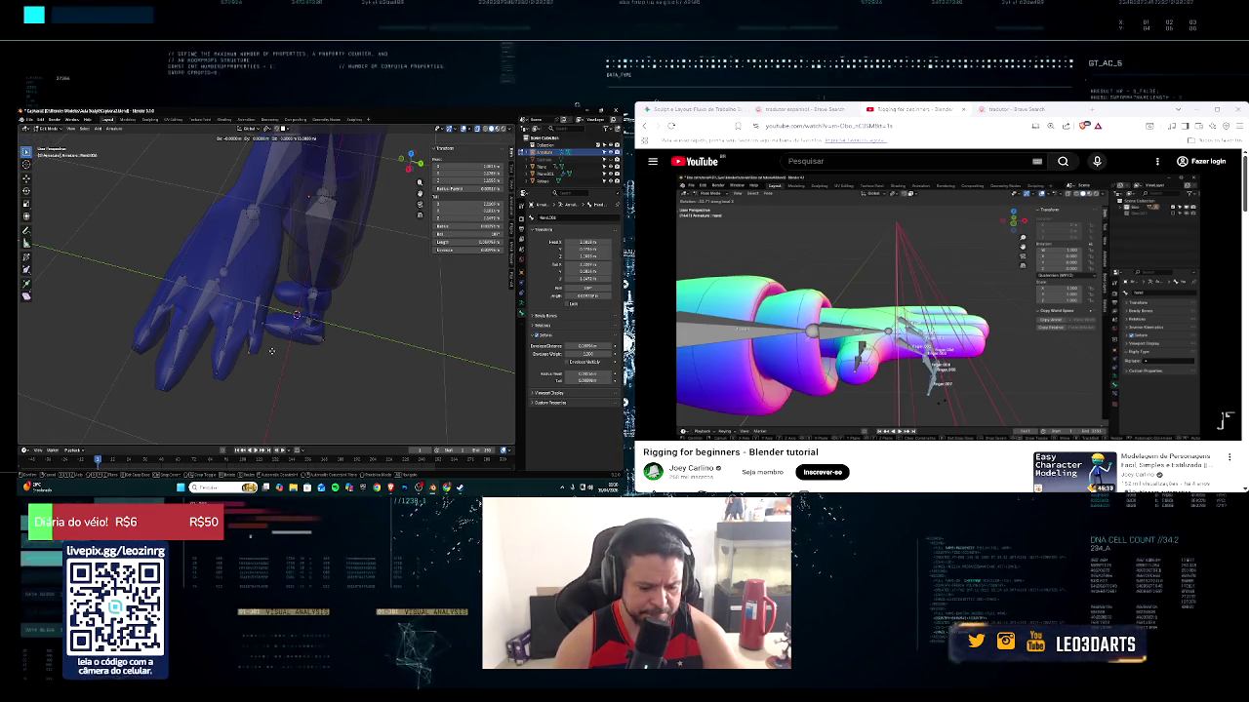
key("y")
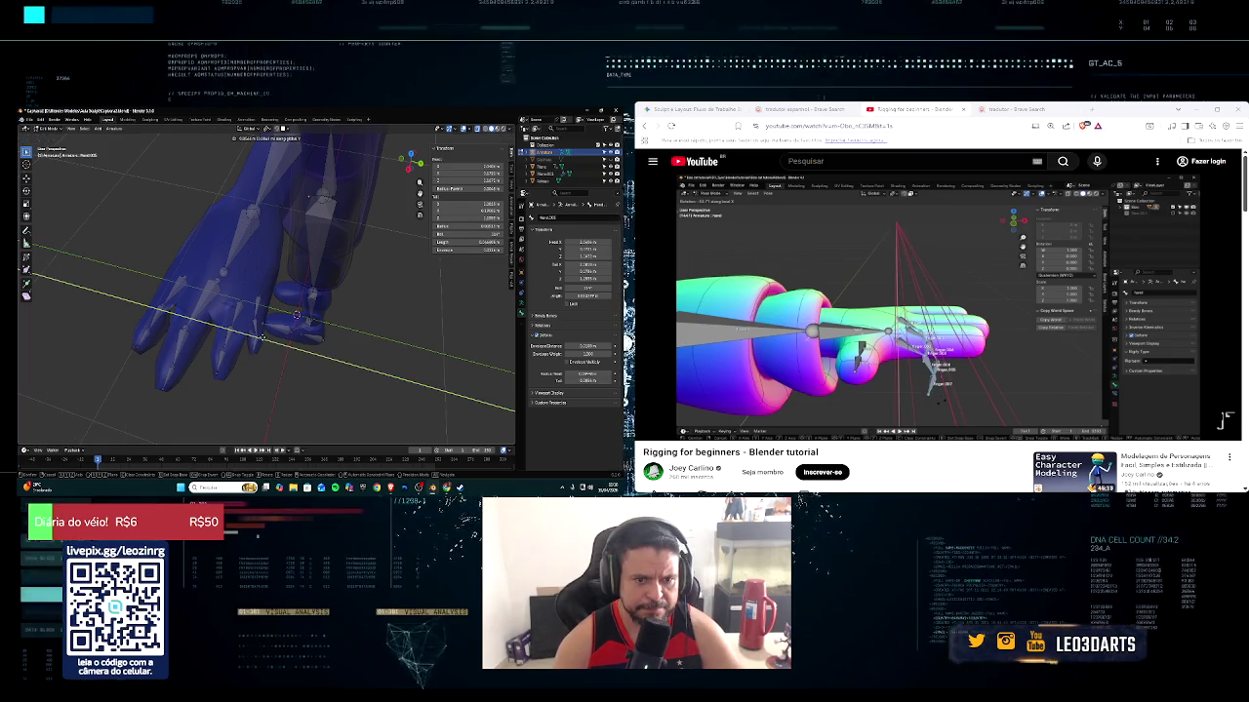
left_click(260, 337)
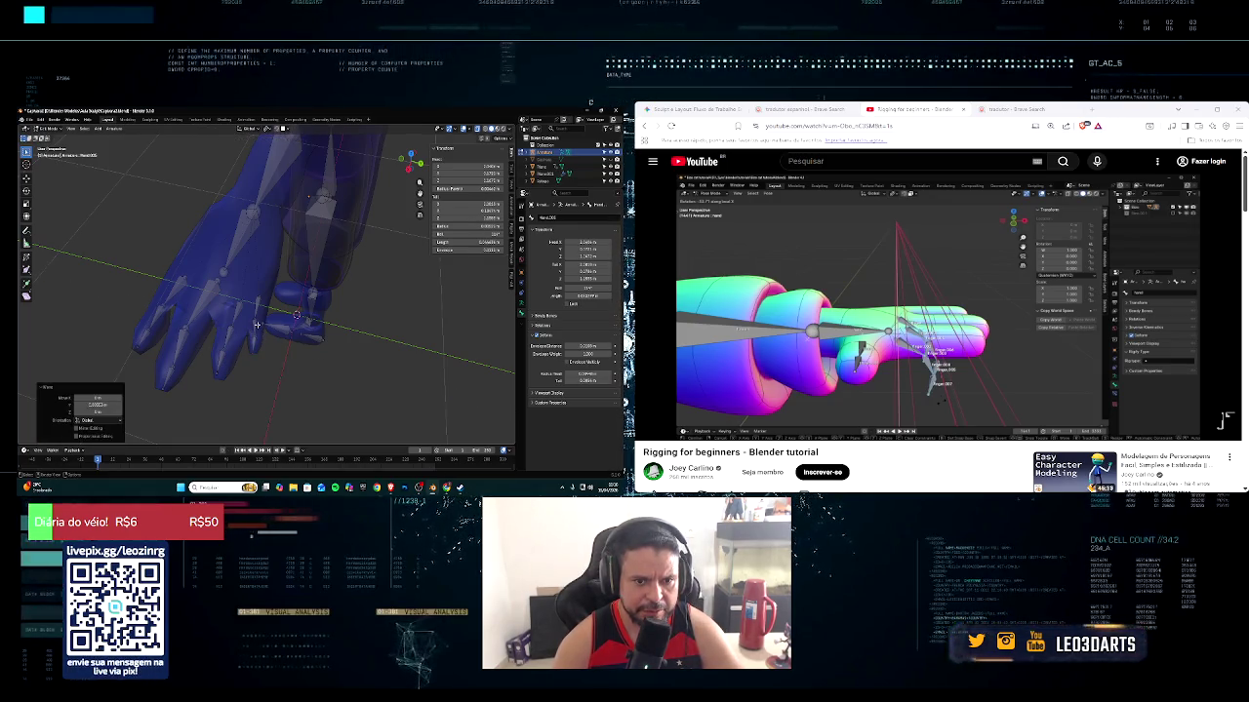
key("g")
key("y")
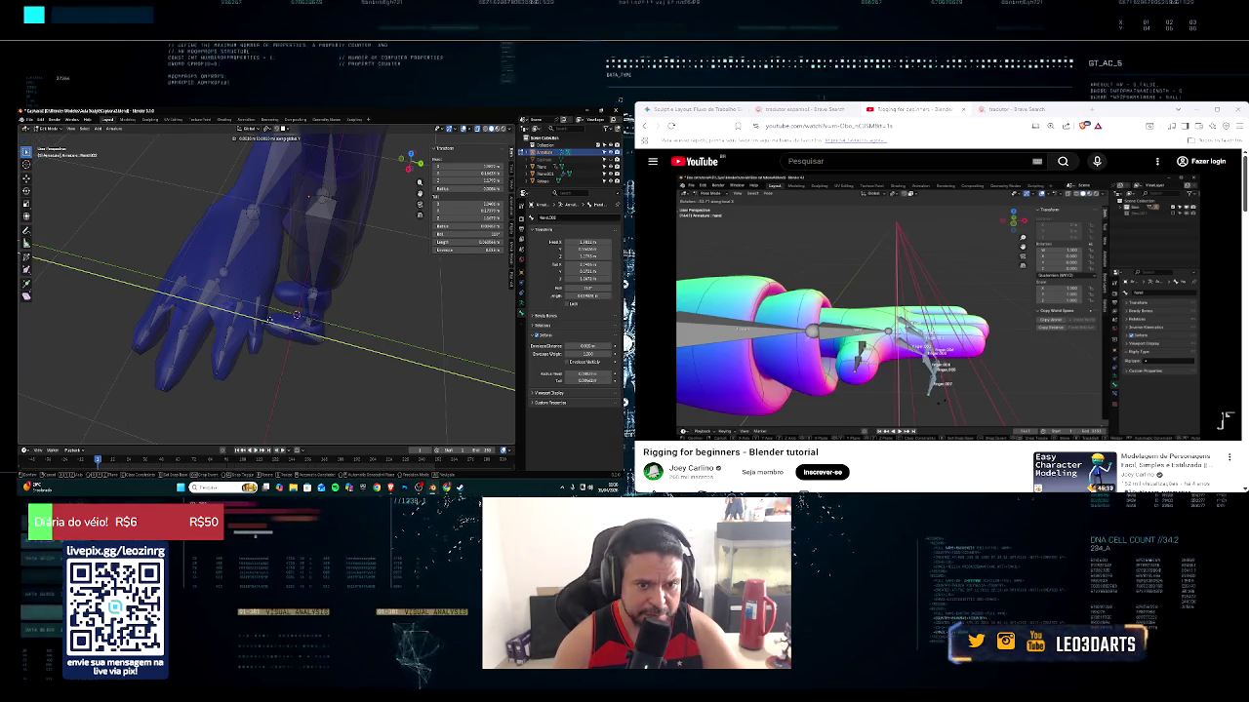
left_click(267, 324)
key("g")
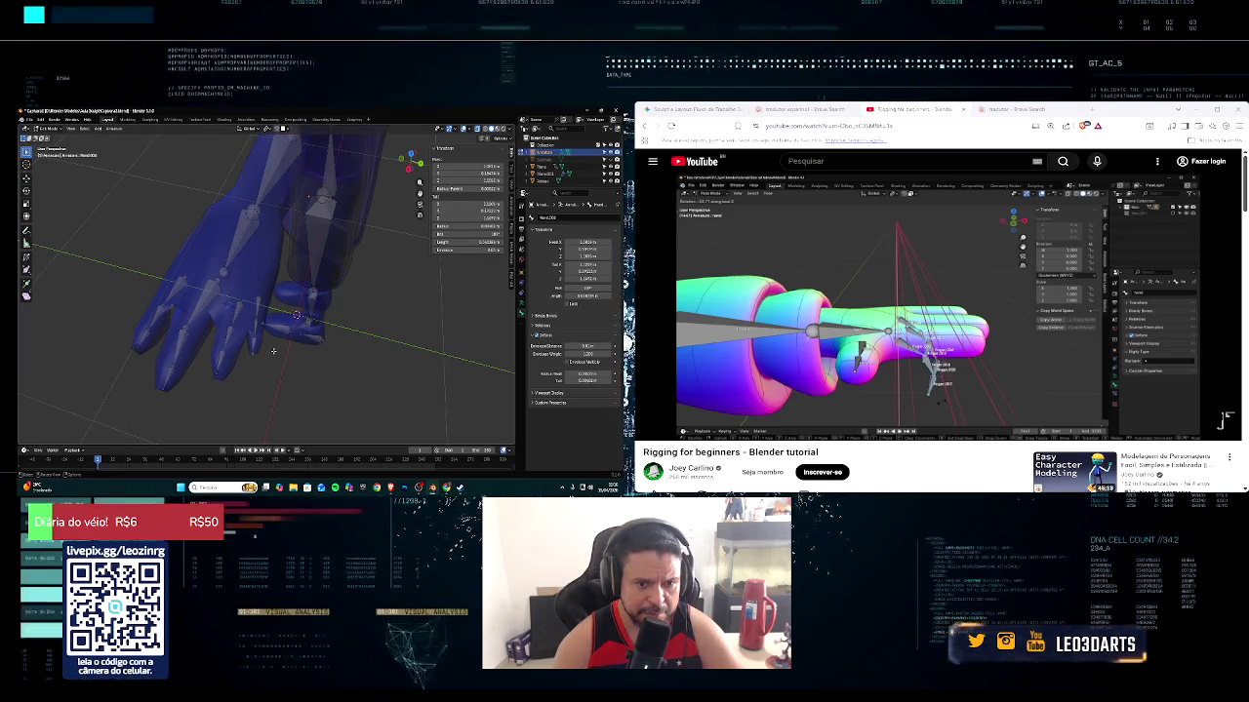
left_click(272, 349)
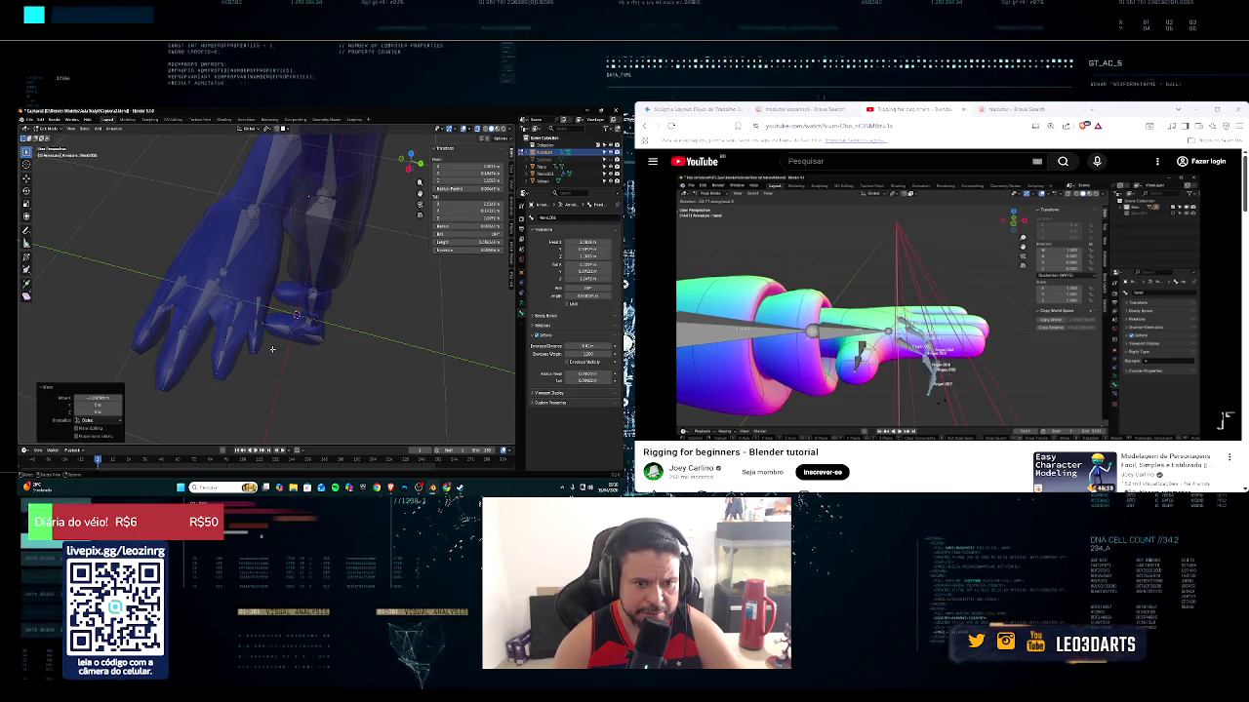
middle_click_drag(240, 358, 315, 317)
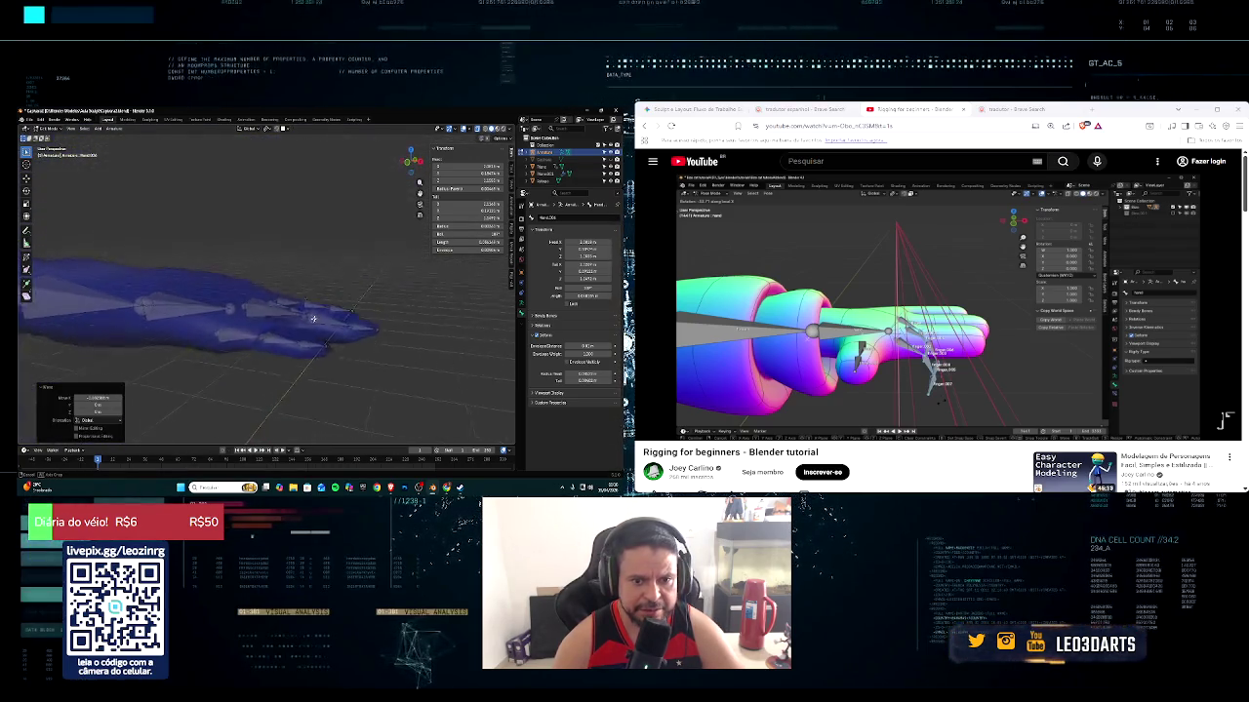
Raise the last finger bone along Z into its finger
key("g")
key("z")
left_click(325, 325)
mouse_move(325, 324)
middle_mouse_down()
mouse_move(244, 331)
mouse_move(299, 356)
mouse_move(272, 336)
middle_mouse_up()
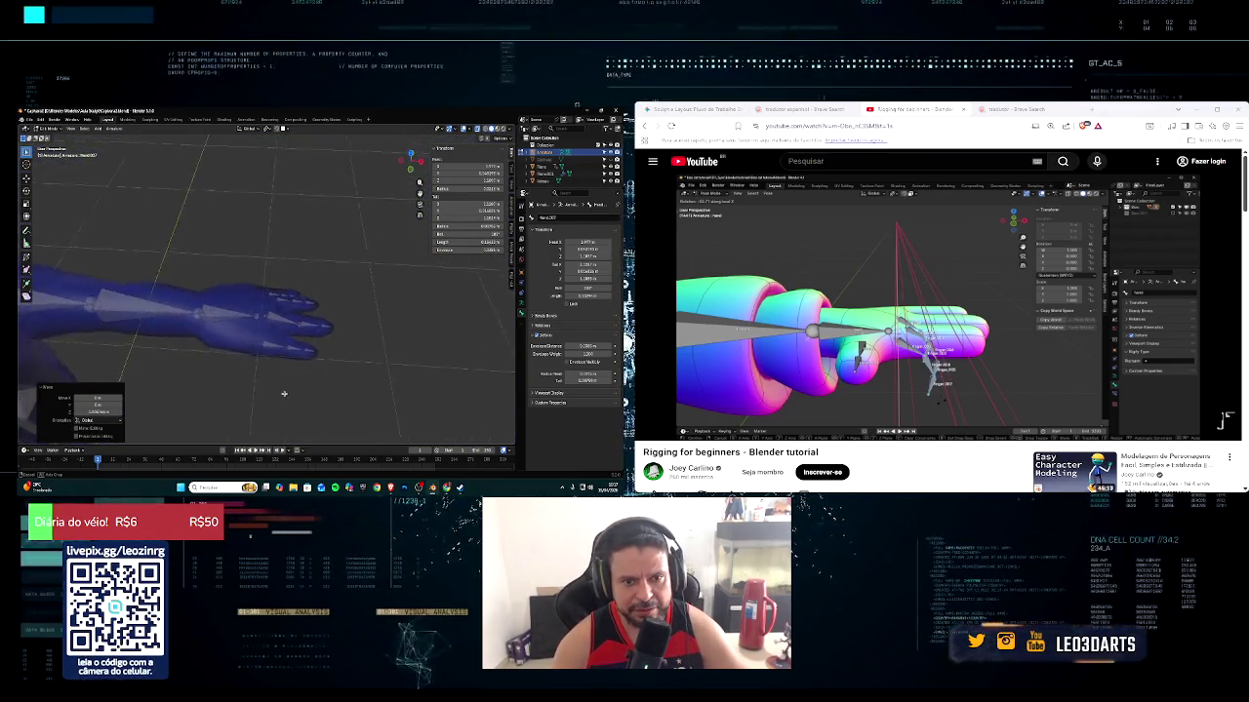
Box-select all the finger bones and edit their Roll value in the sidebar
left_click_drag(265, 277, 346, 377)
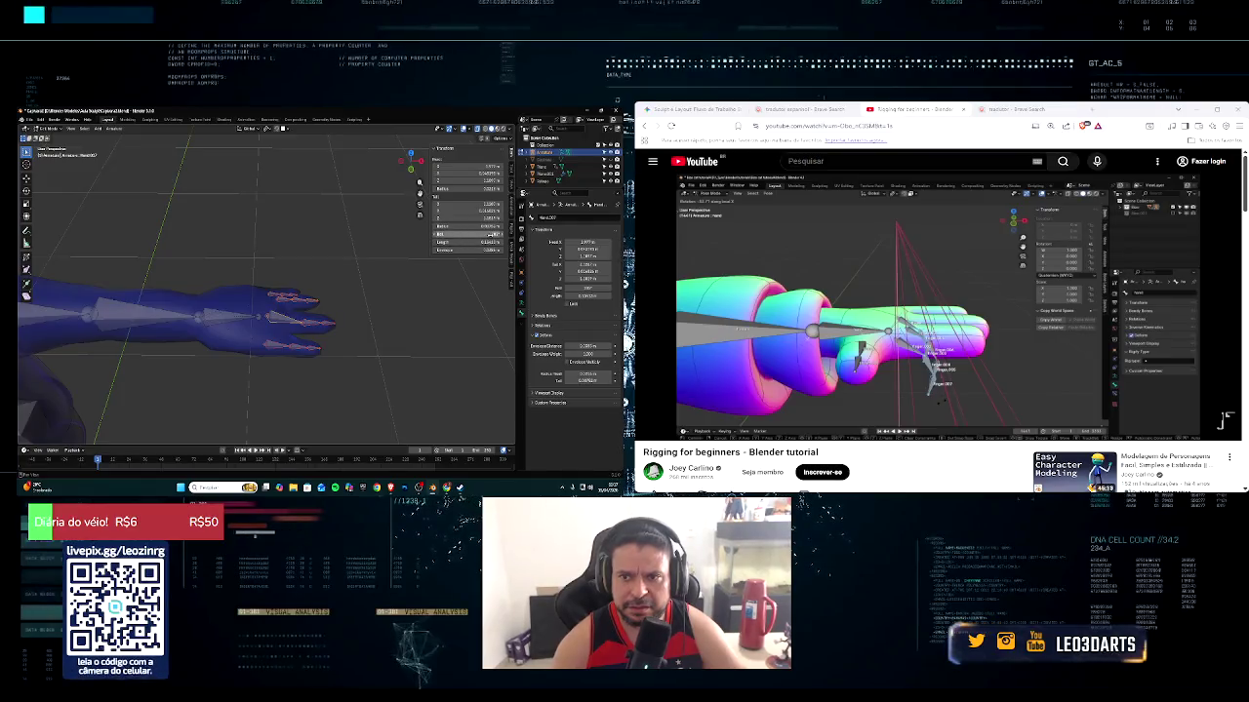
type("-")
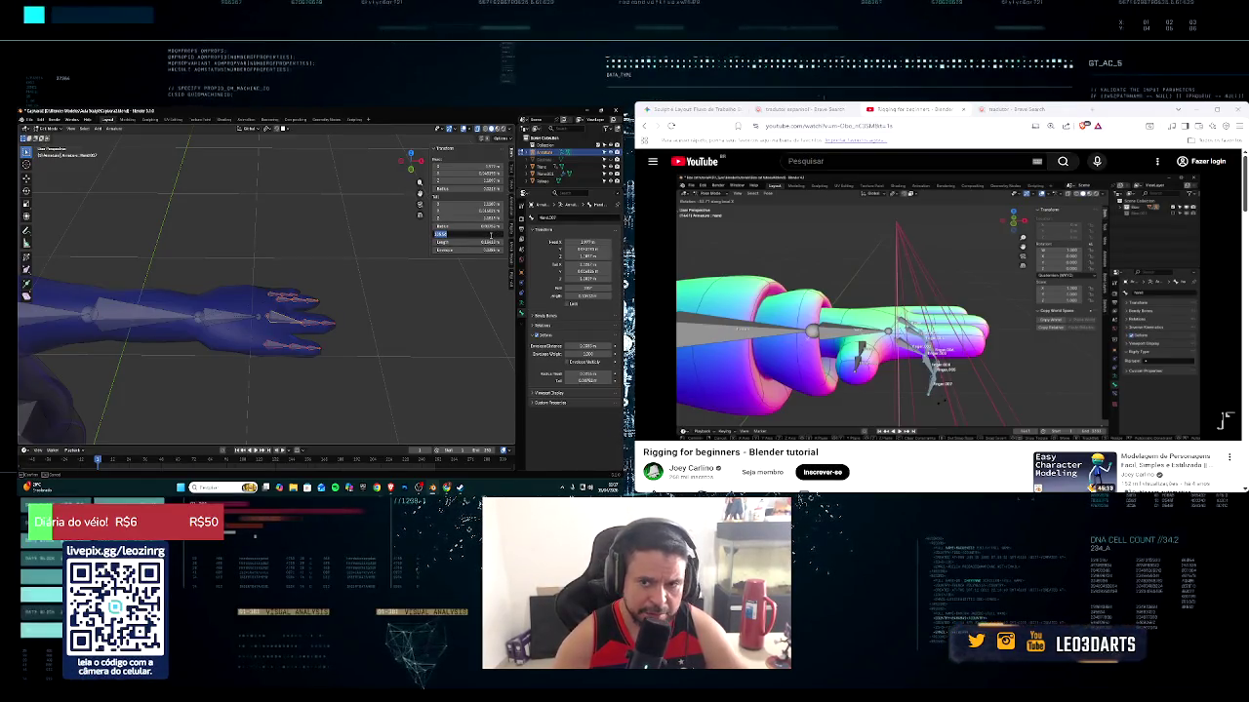
key("Return")
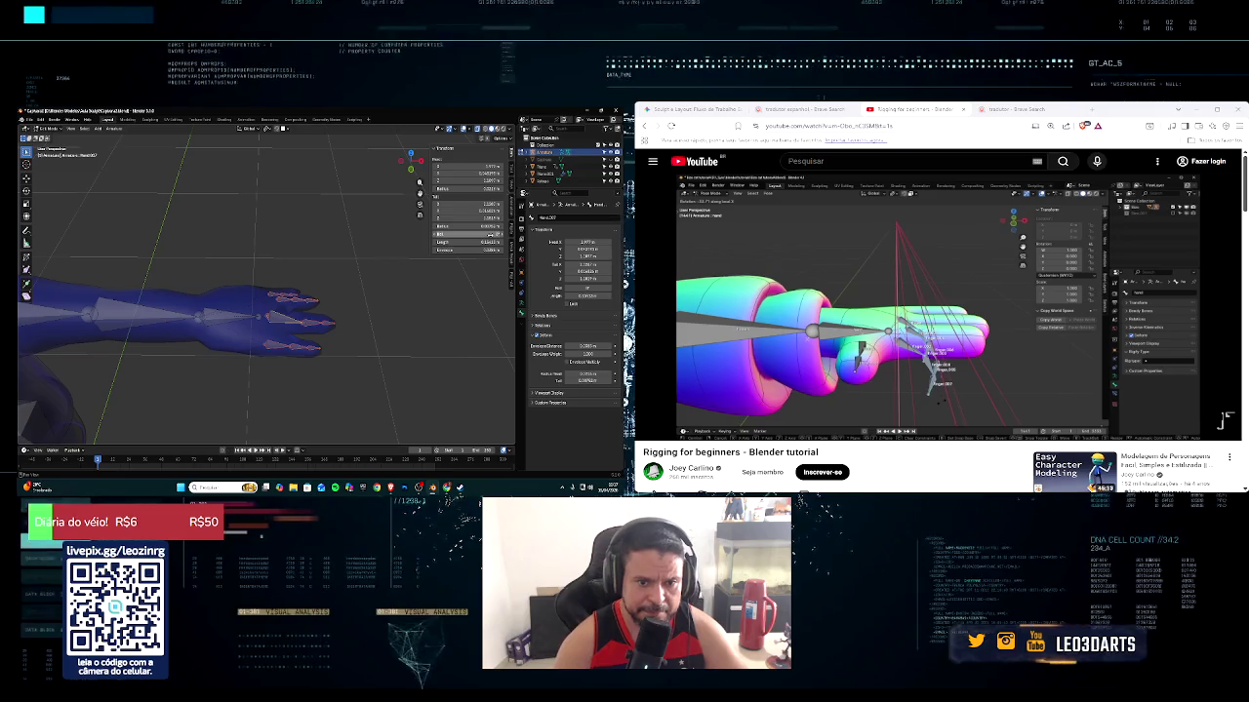
middle_click_drag(261, 311, 264, 285)
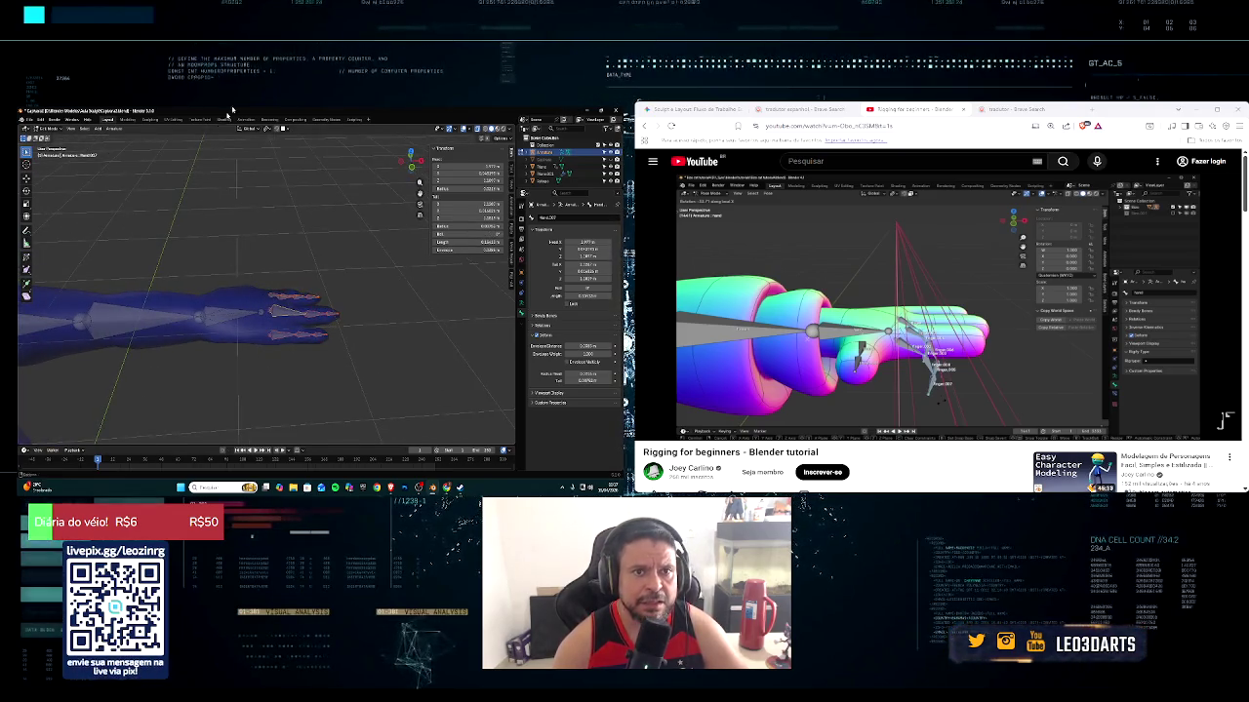
left_click(255, 129)
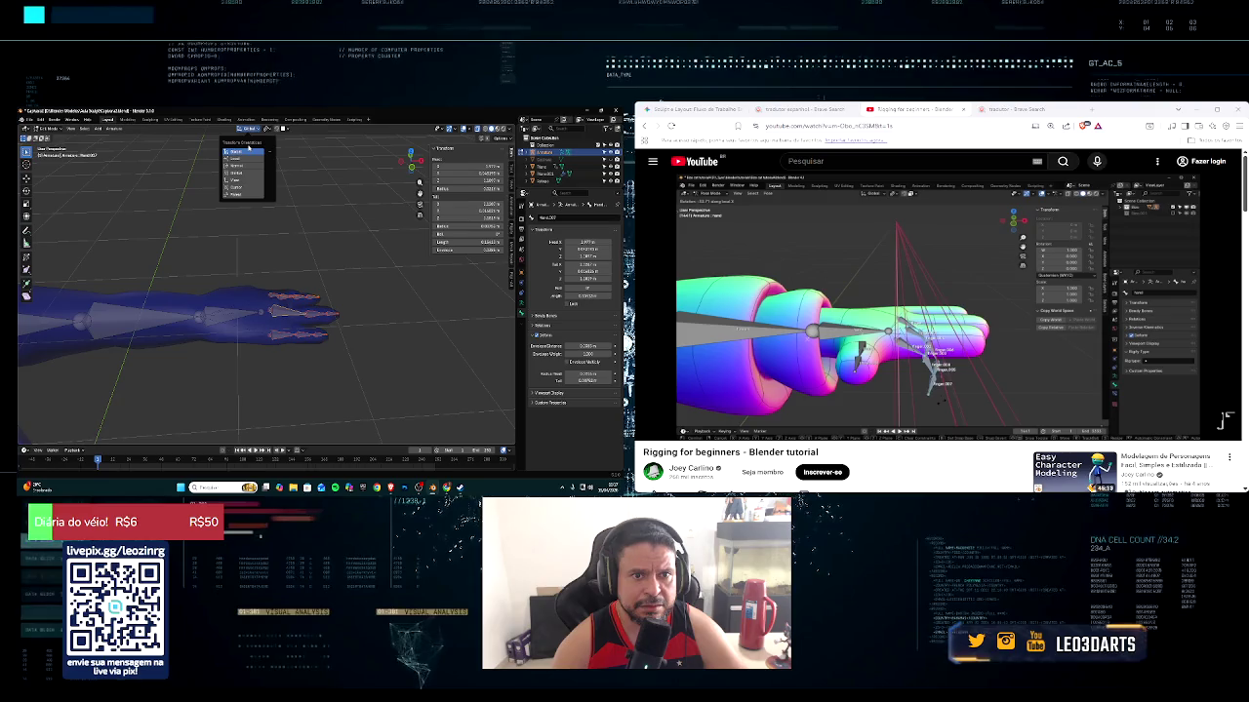
left_click(267, 129)
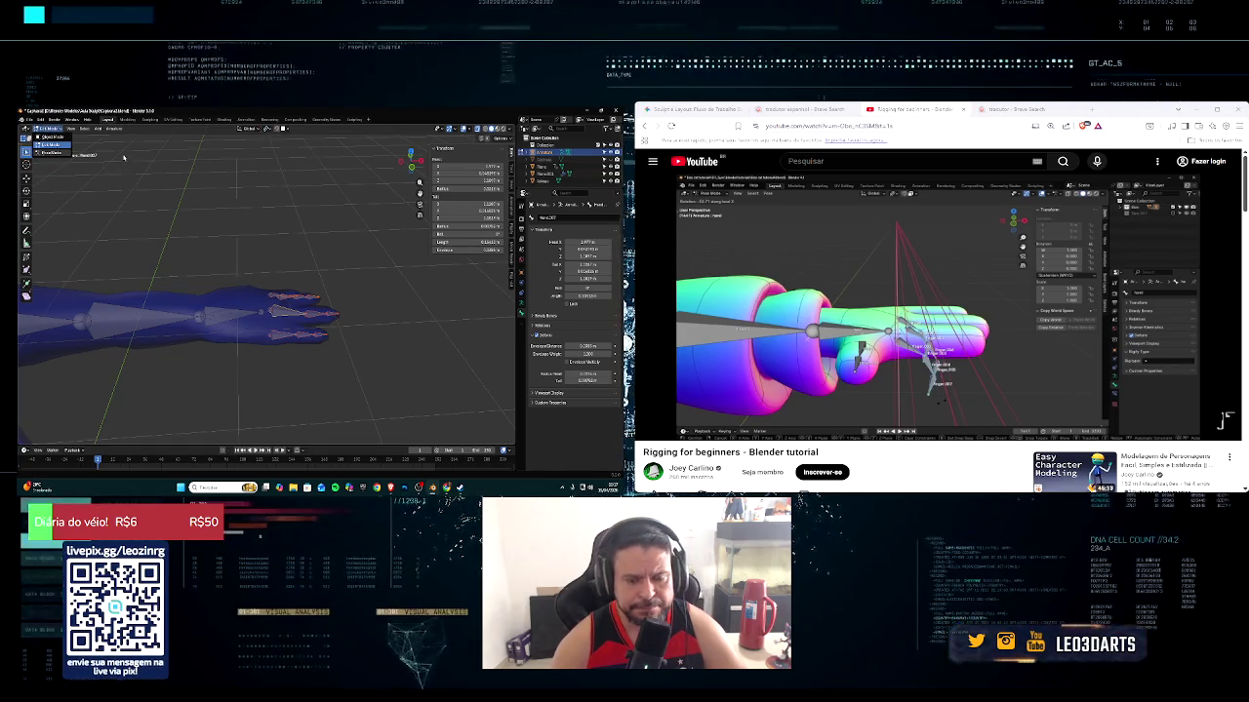
Switch the armature to Pose Mode and set the pivot point to Individual Origins
left_click(59, 151)
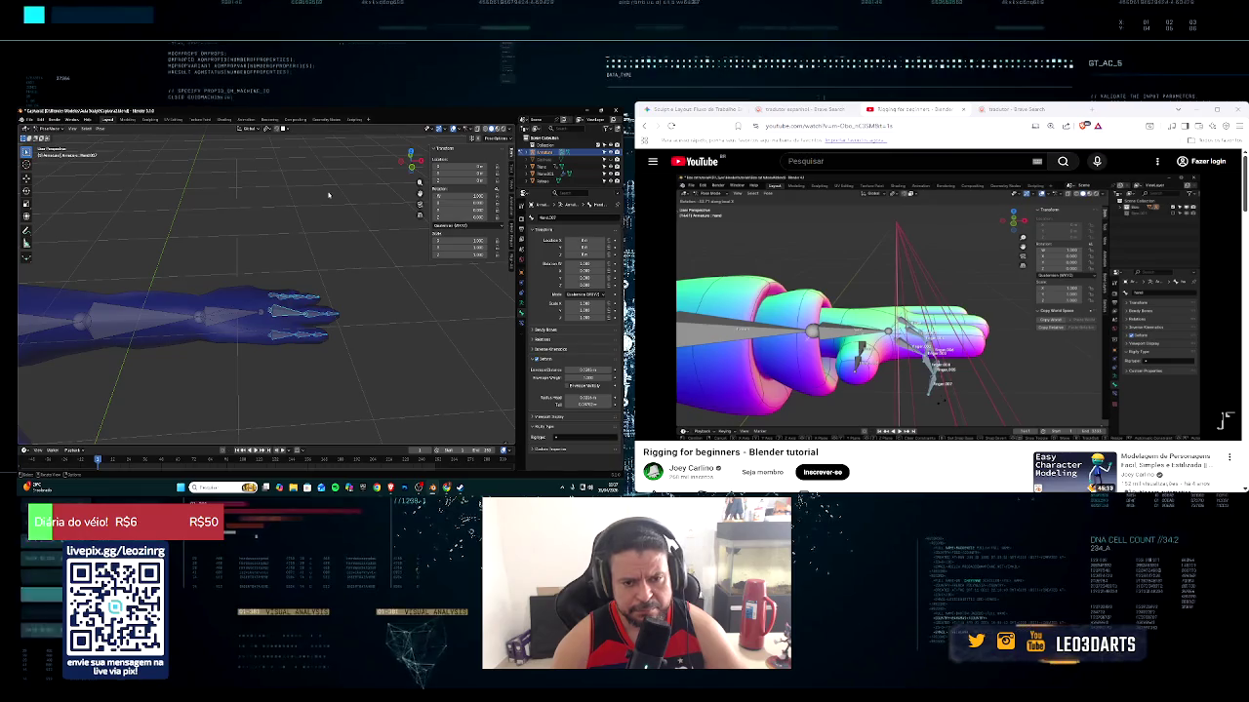
left_click(267, 129)
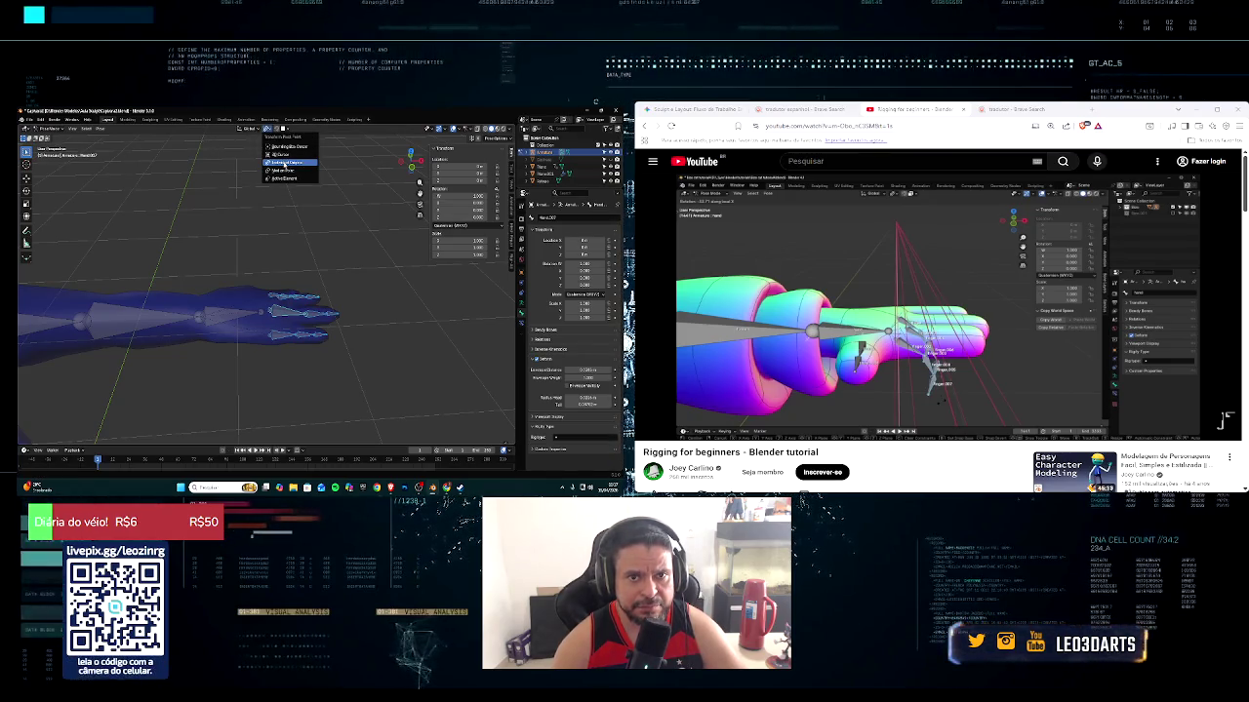
left_click(290, 162)
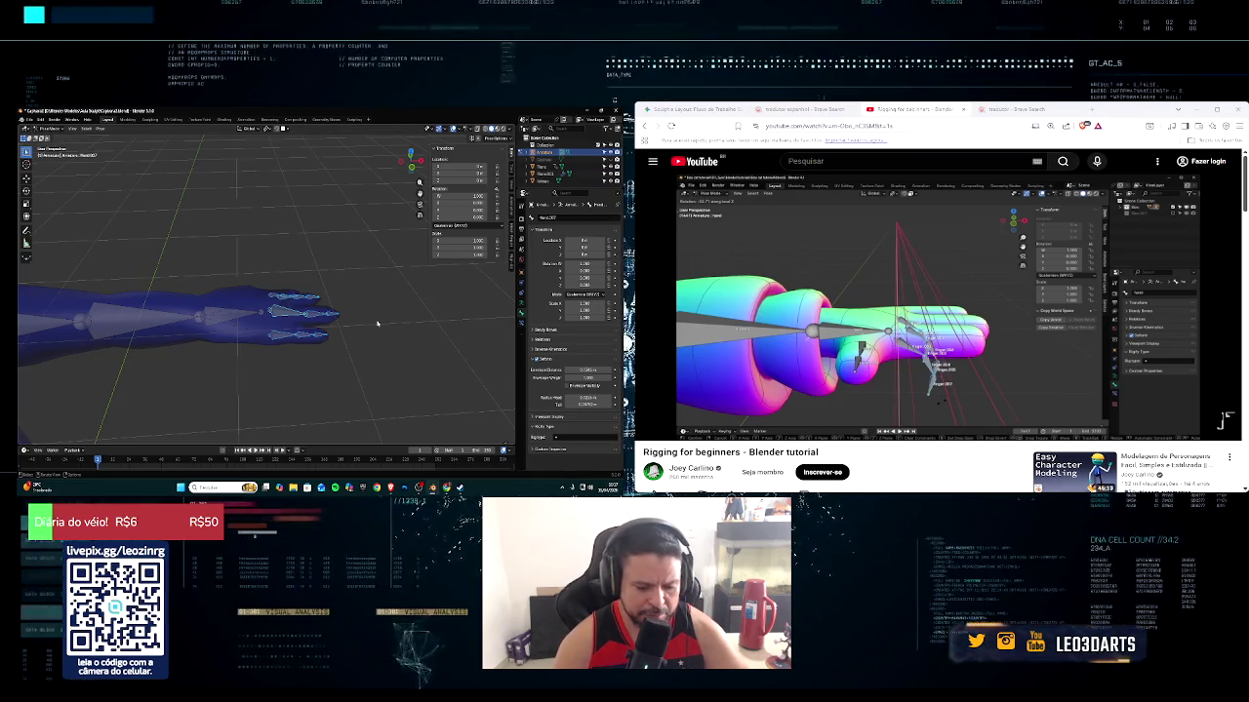
Test-rotate the finger bones, then cancel to return them to rest
key("r")
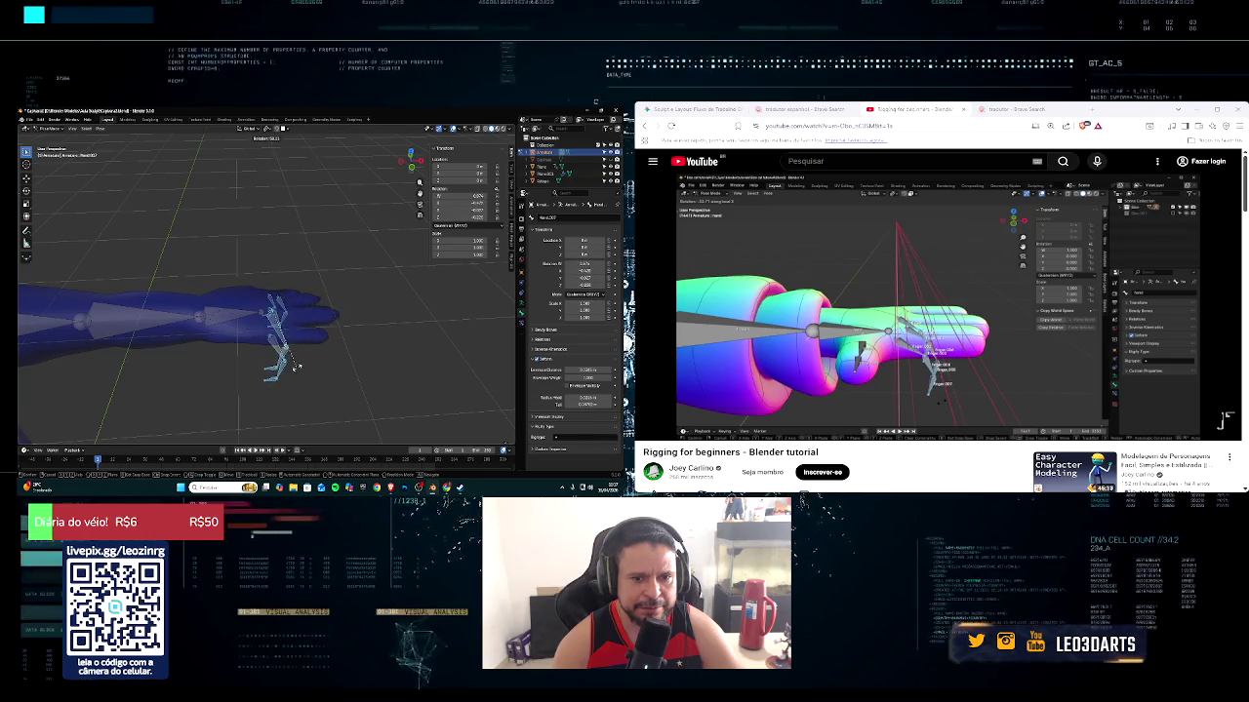
key("Escape")
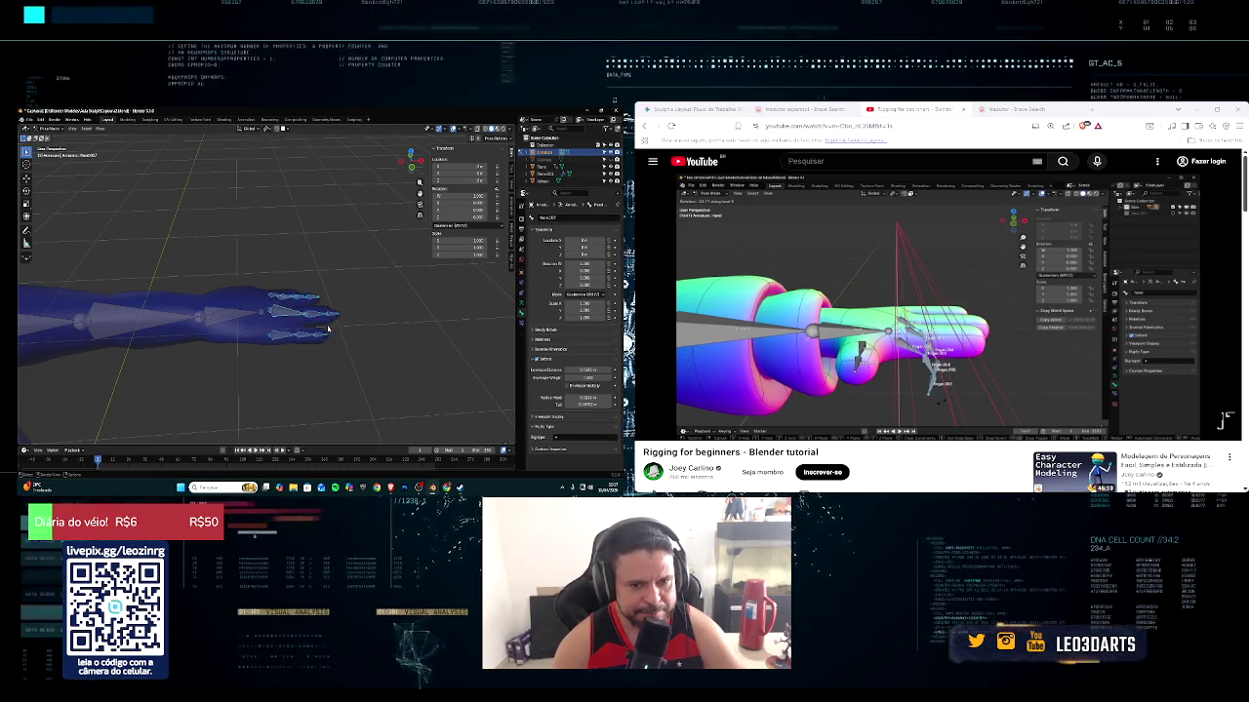
middle_click_drag(427, 317, 400, 329)
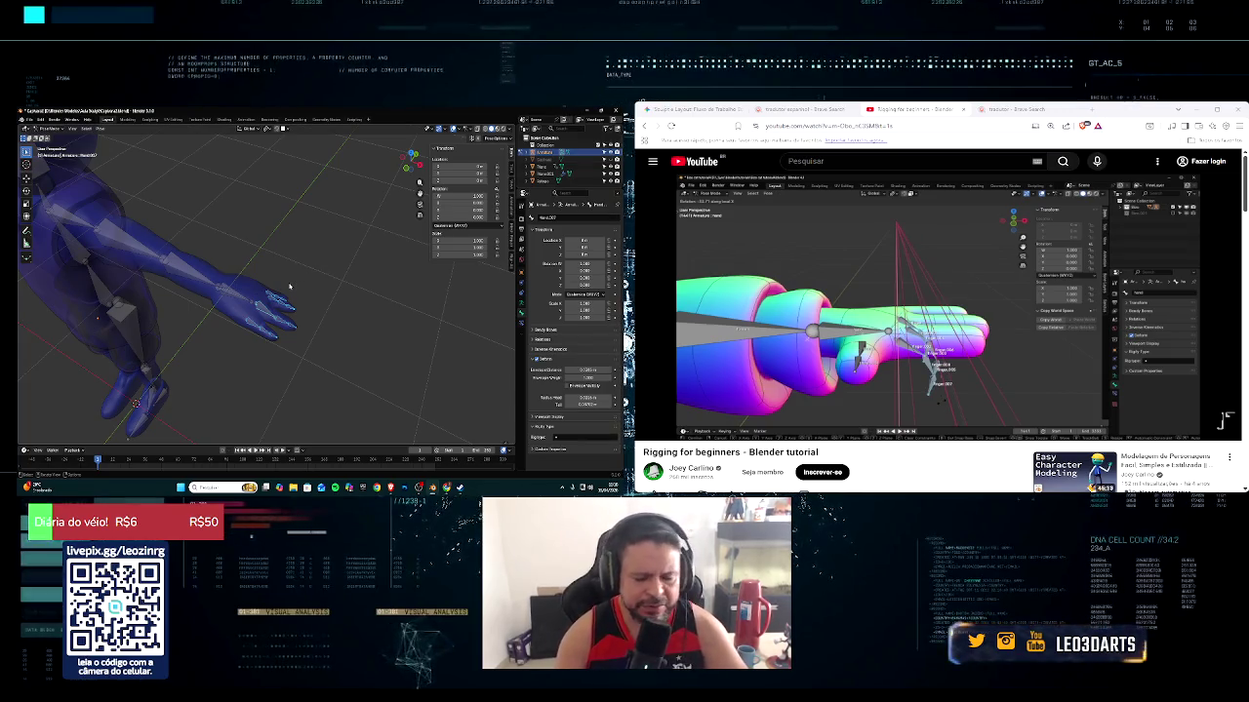
mouse_move(284, 290)
middle_mouse_down()
mouse_move(383, 295)
mouse_move(403, 277)
mouse_move(333, 281)
mouse_move(361, 327)
middle_mouse_up()
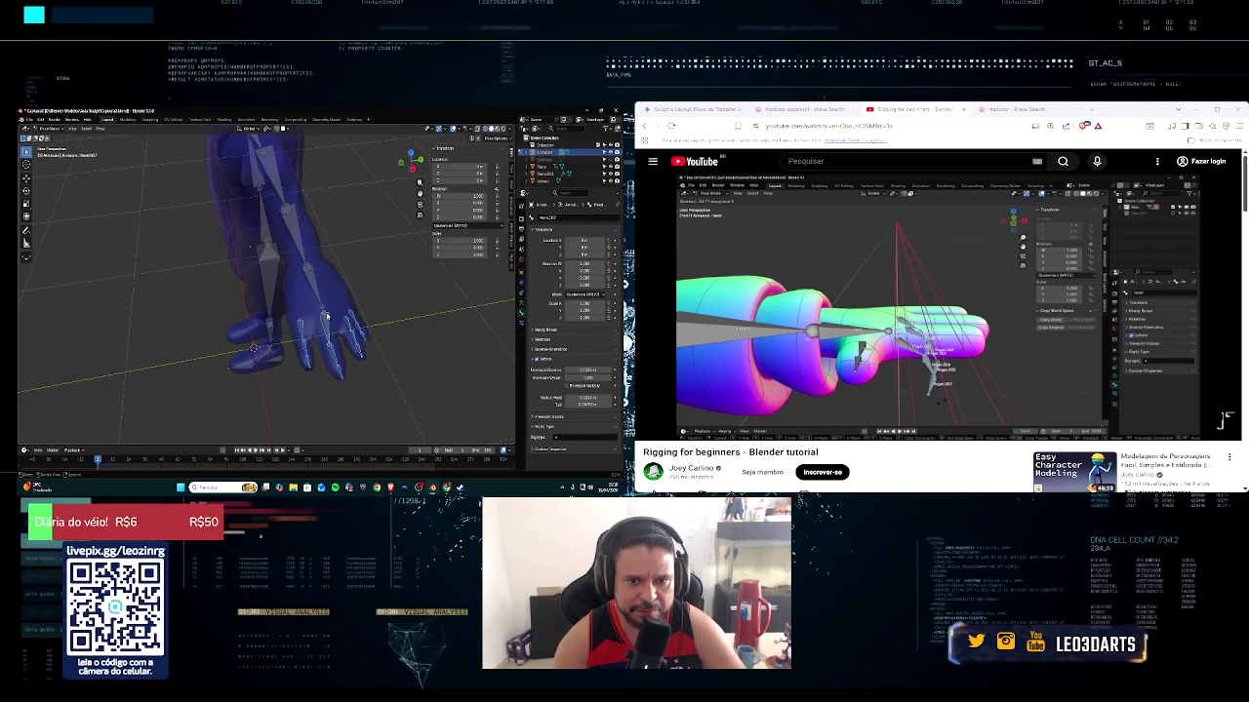
Select a finger bone, enter Edit Mode, and shift it along Y
left_click(326, 315)
left_click(49, 128)
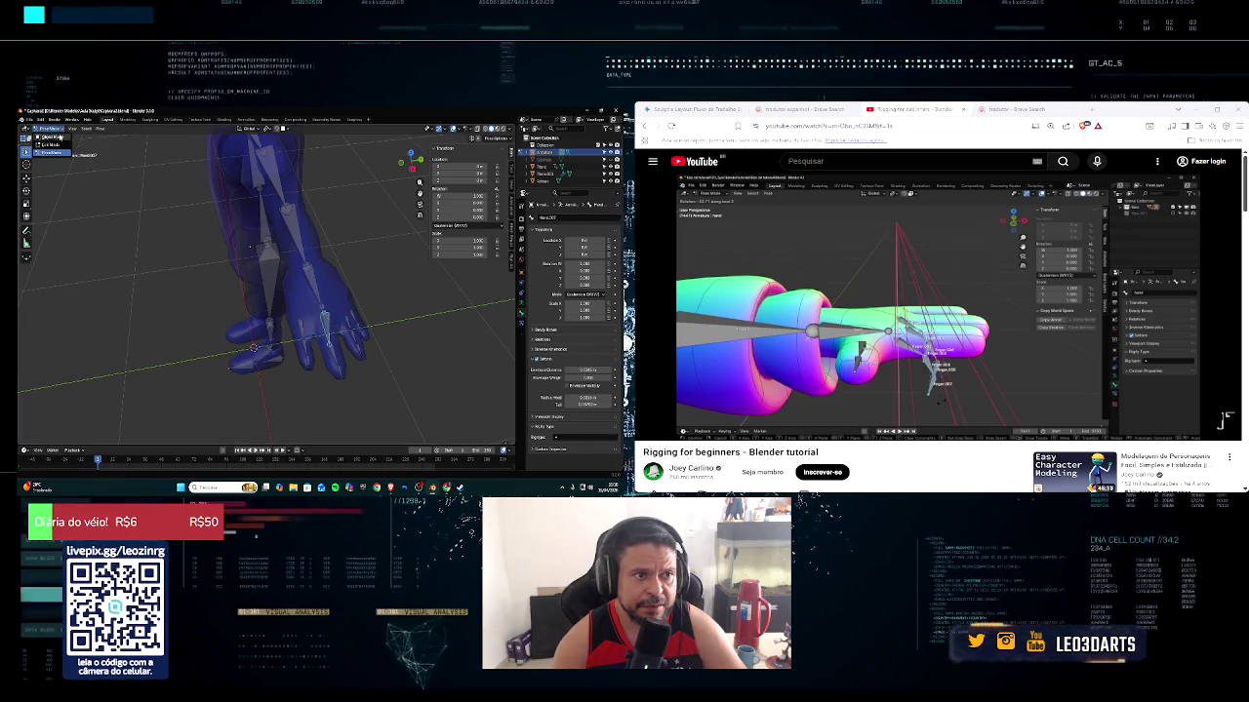
key("Tab")
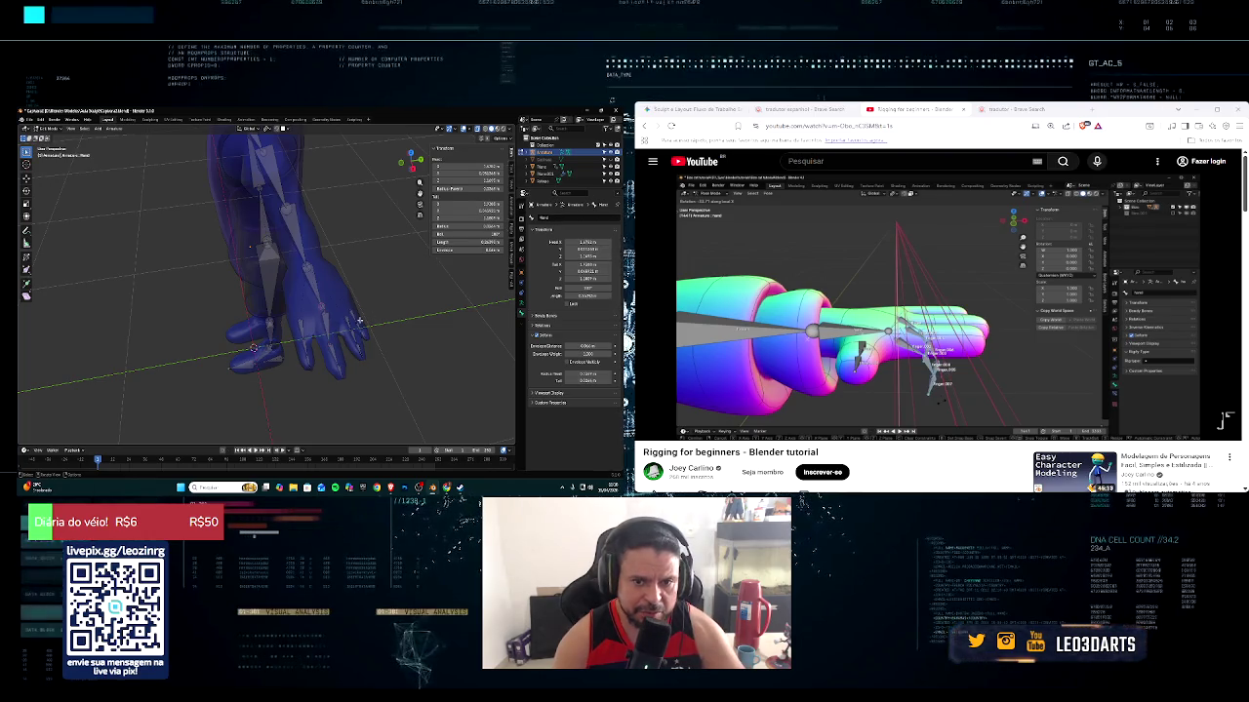
key("g")
key("y")
left_click(352, 319)
middle_click_drag(352, 319, 348, 335)
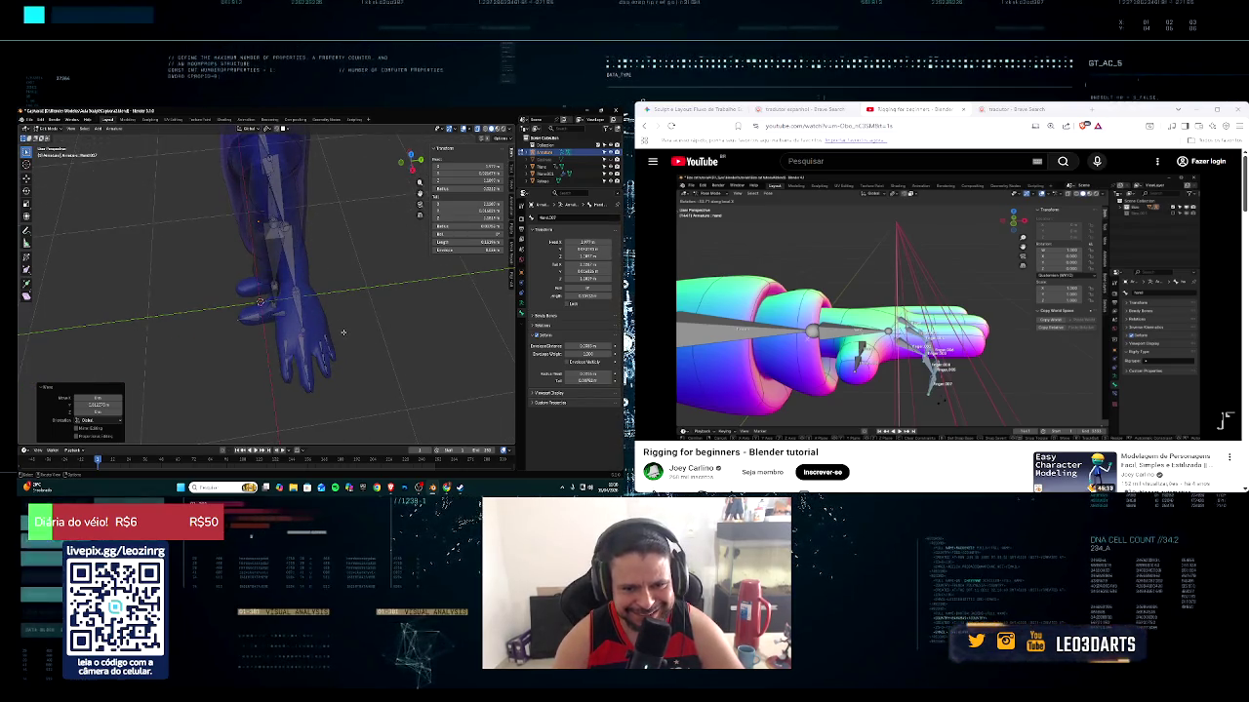
Adjust the finger bones along the global X axis to align with the hand
key("g")
key("x")
left_click(317, 354)
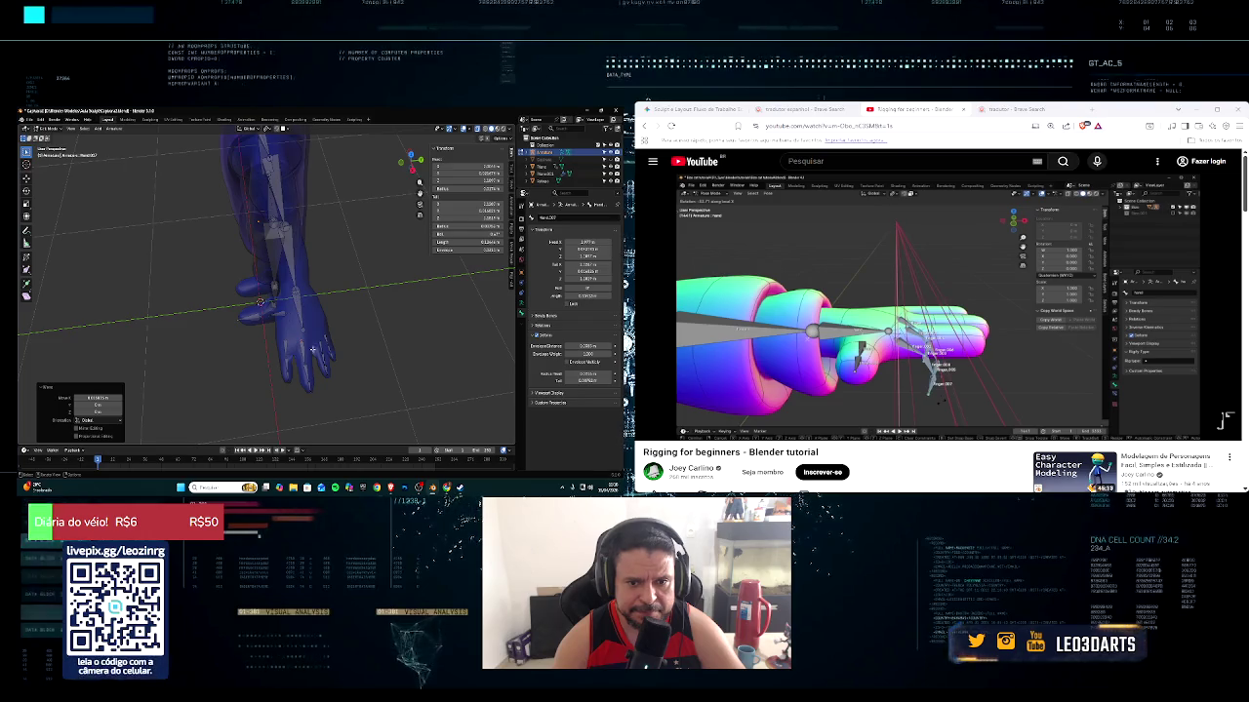
key("g")
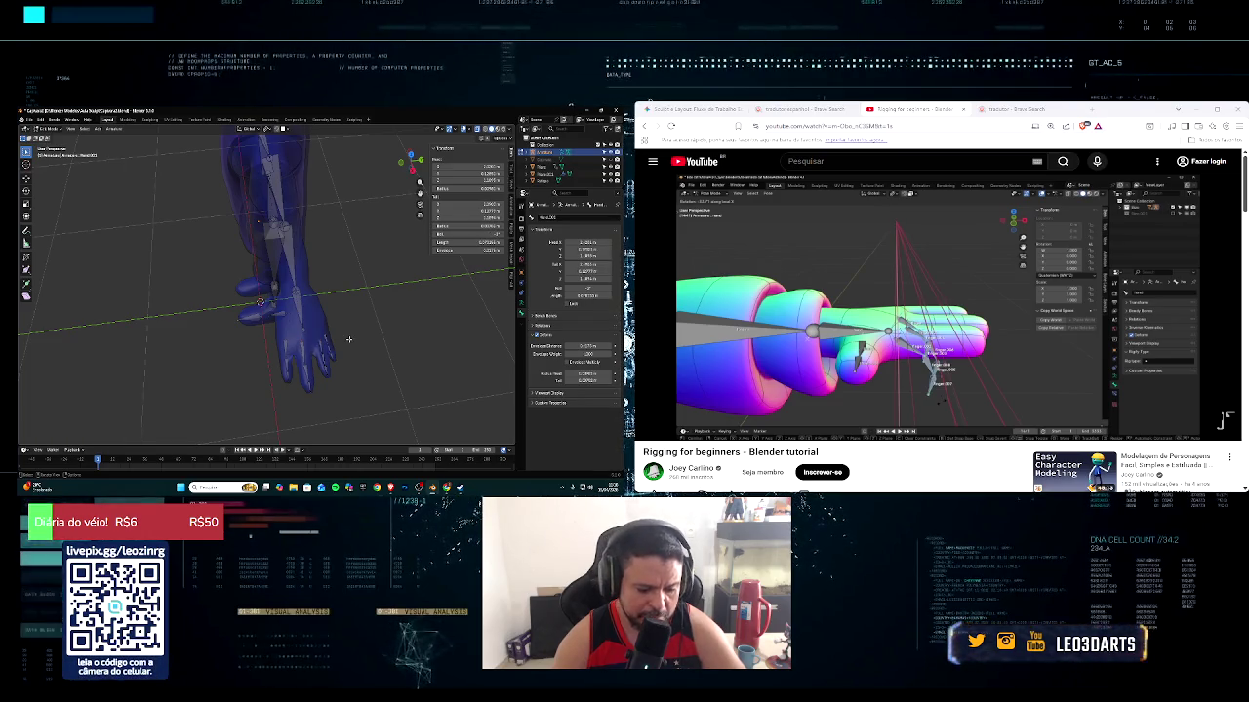
key("g")
key("x")
left_click(346, 335)
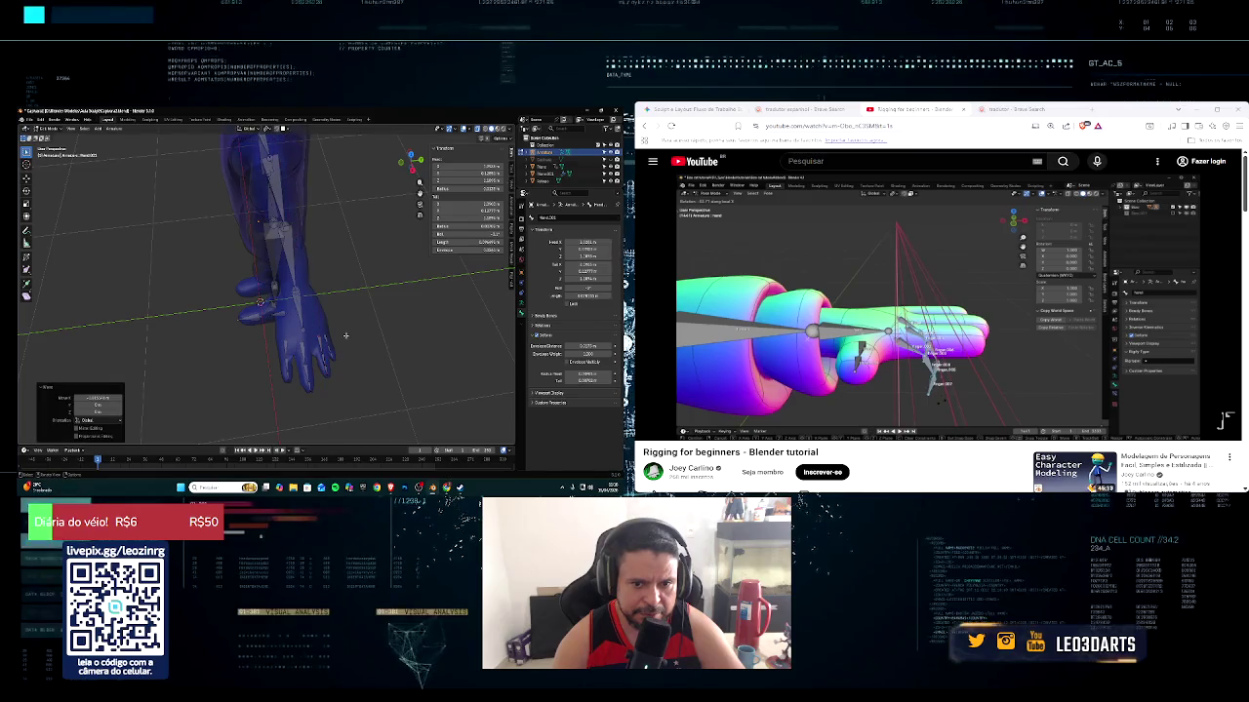
key("g")
key("x")
left_click(332, 330)
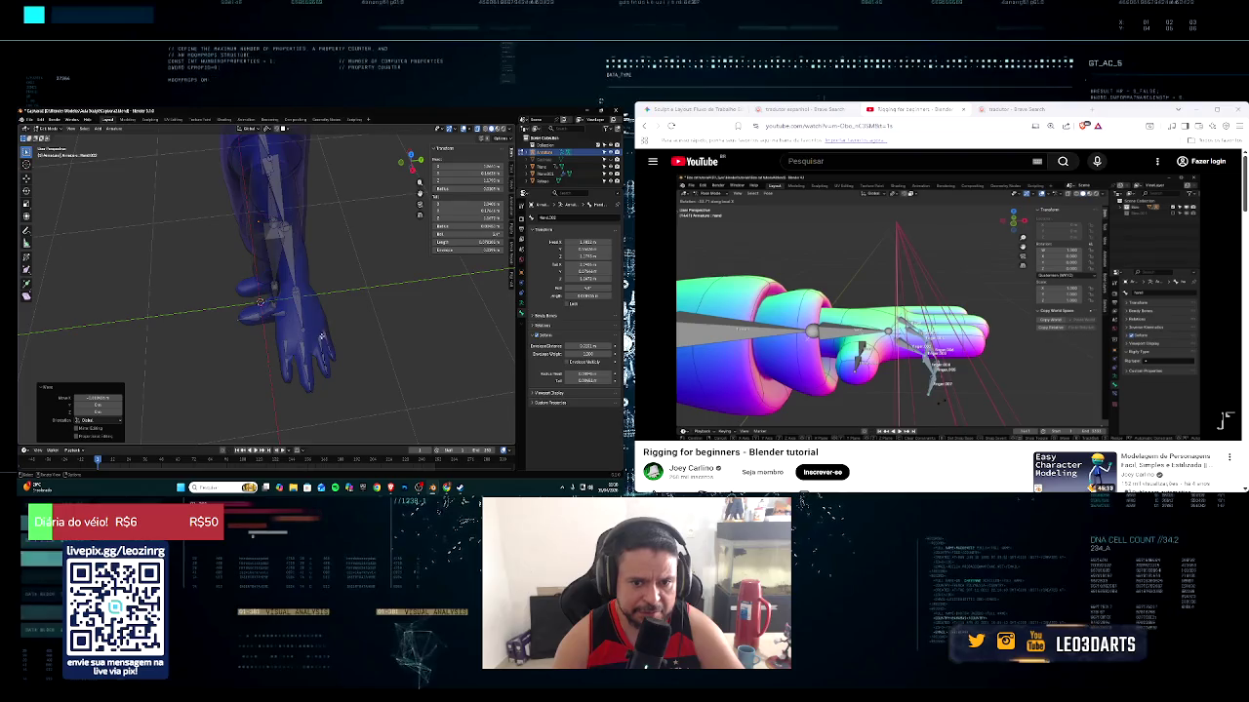
mouse_move(318, 336)
middle_mouse_down()
mouse_move(399, 312)
mouse_move(299, 289)
mouse_move(232, 303)
middle_mouse_up()
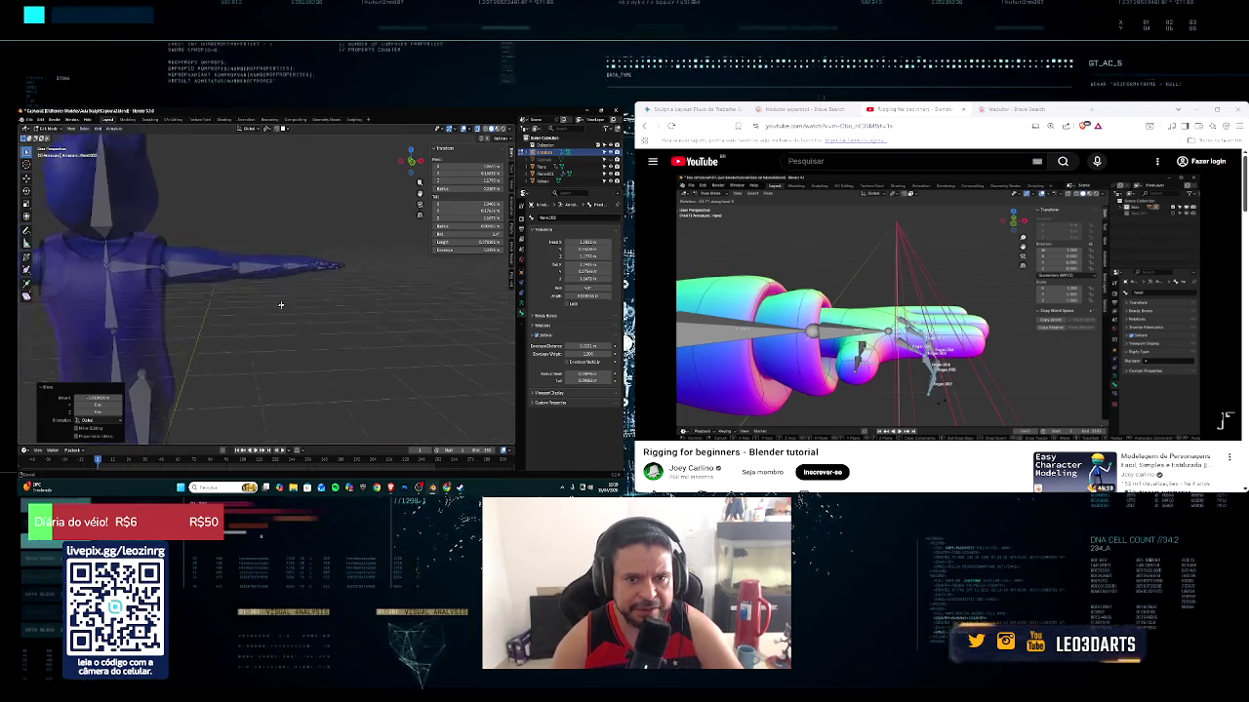
Adjust the arm-tip bone along Z, then choose a different pivot point option
left_click(286, 289)
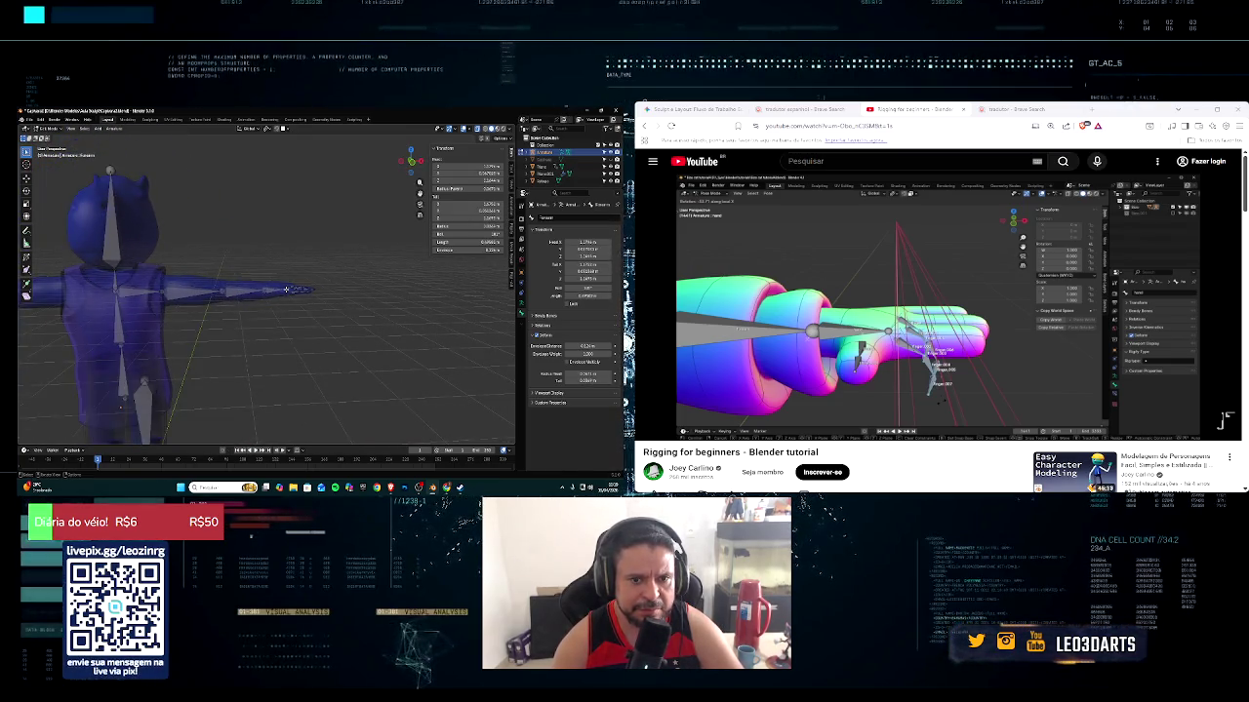
key("e")
key("z")
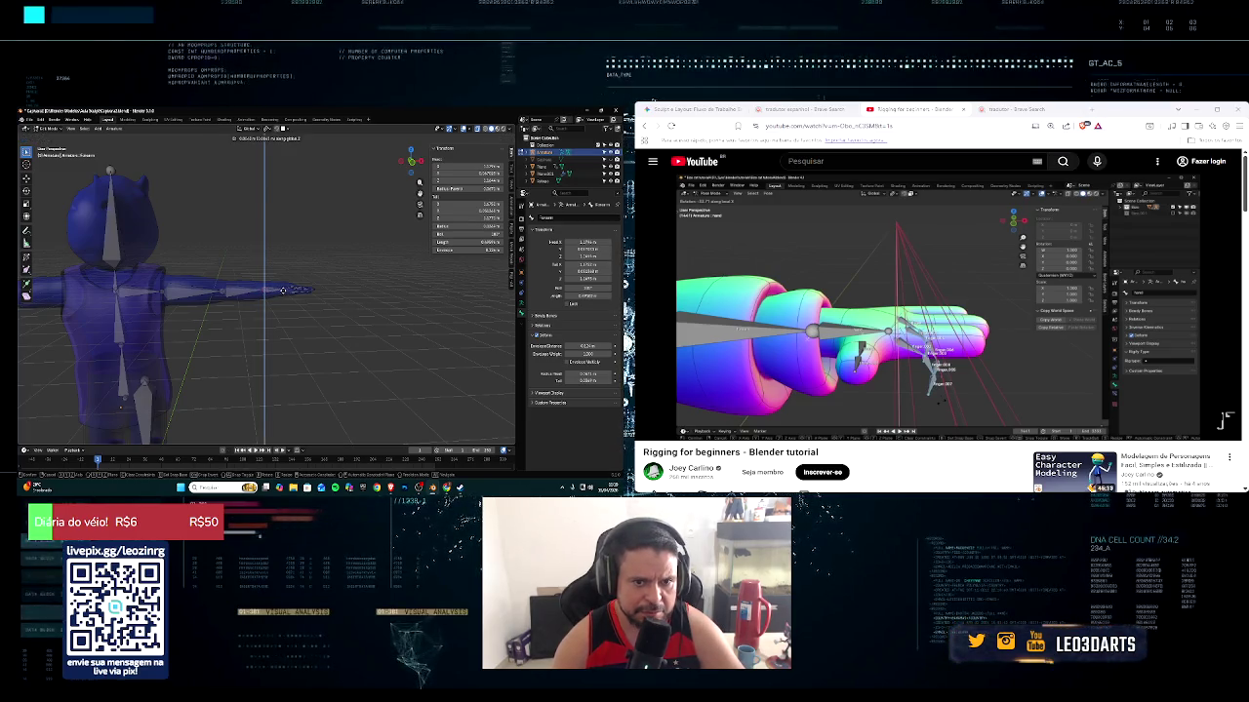
left_click(283, 289)
middle_click_drag(283, 290, 385, 266)
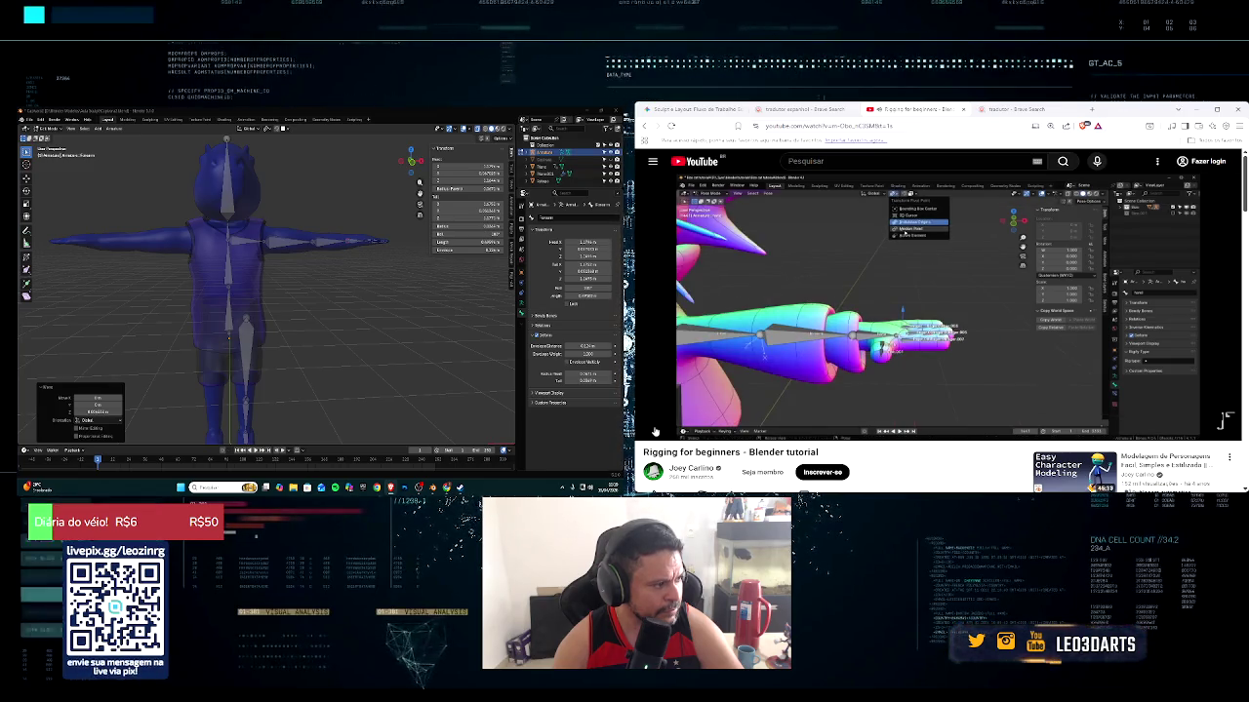
left_click(267, 129)
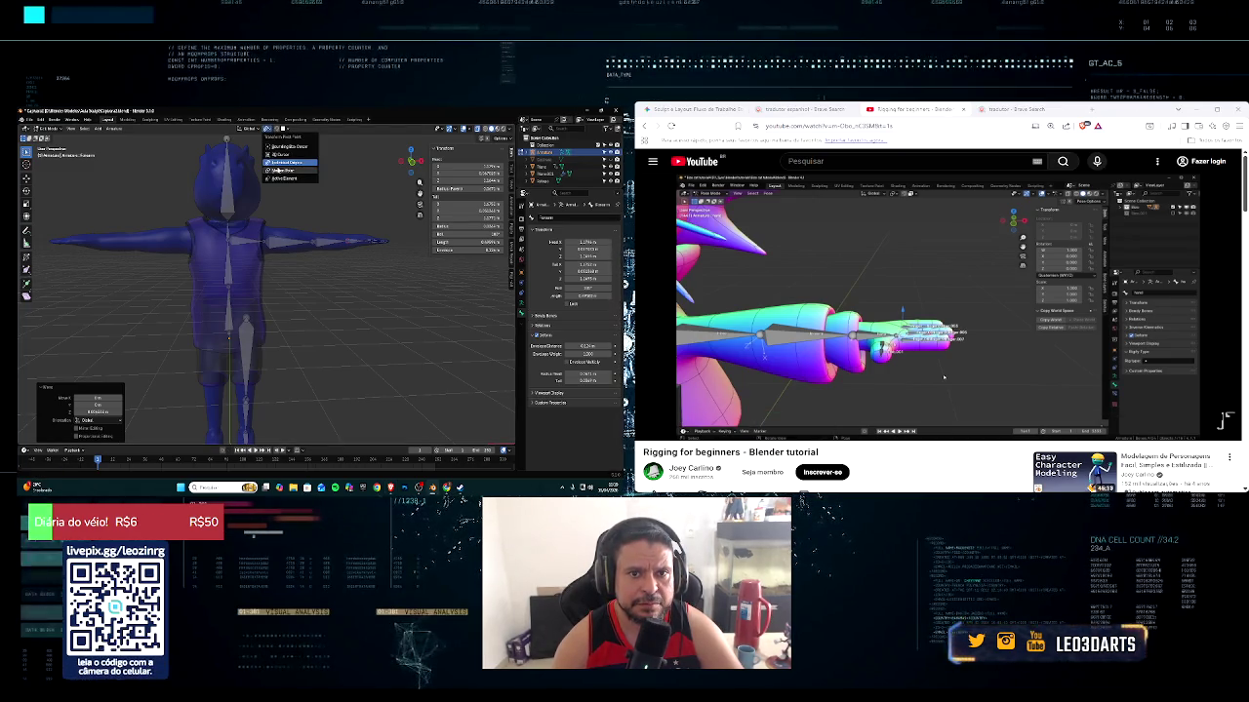
left_click(278, 170)
mouse_move(892, 302)
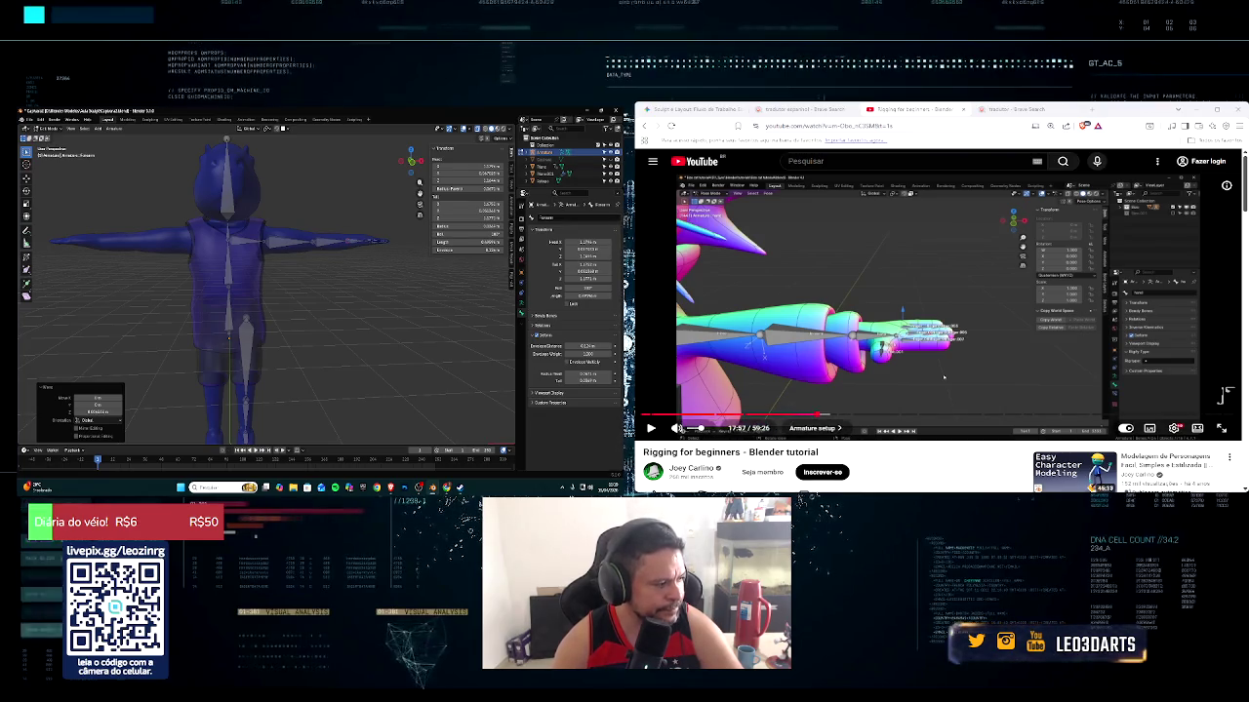
Resume the tutorial, box-select the hand bones and open Batch Rename with Ctrl+F2
left_click(944, 377)
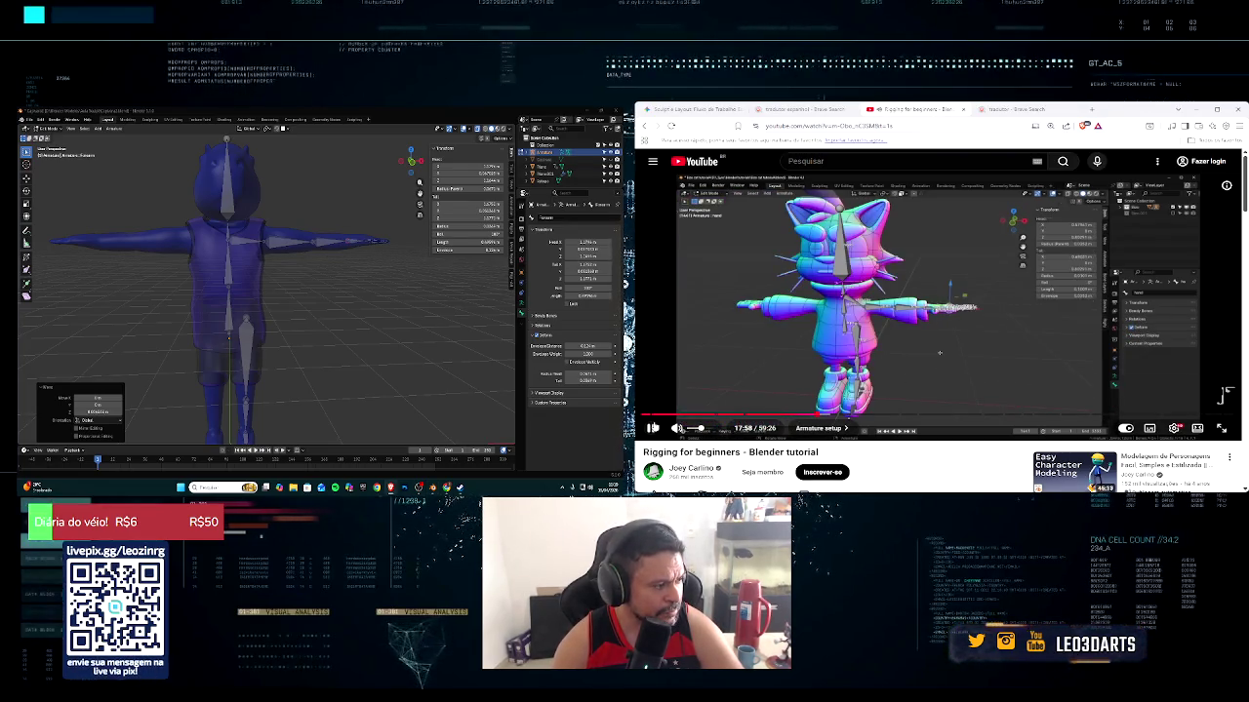
mouse_move(253, 293)
middle_mouse_down()
mouse_move(378, 311)
mouse_move(281, 283)
middle_mouse_up()
scroll(378, 310, "up", 3)
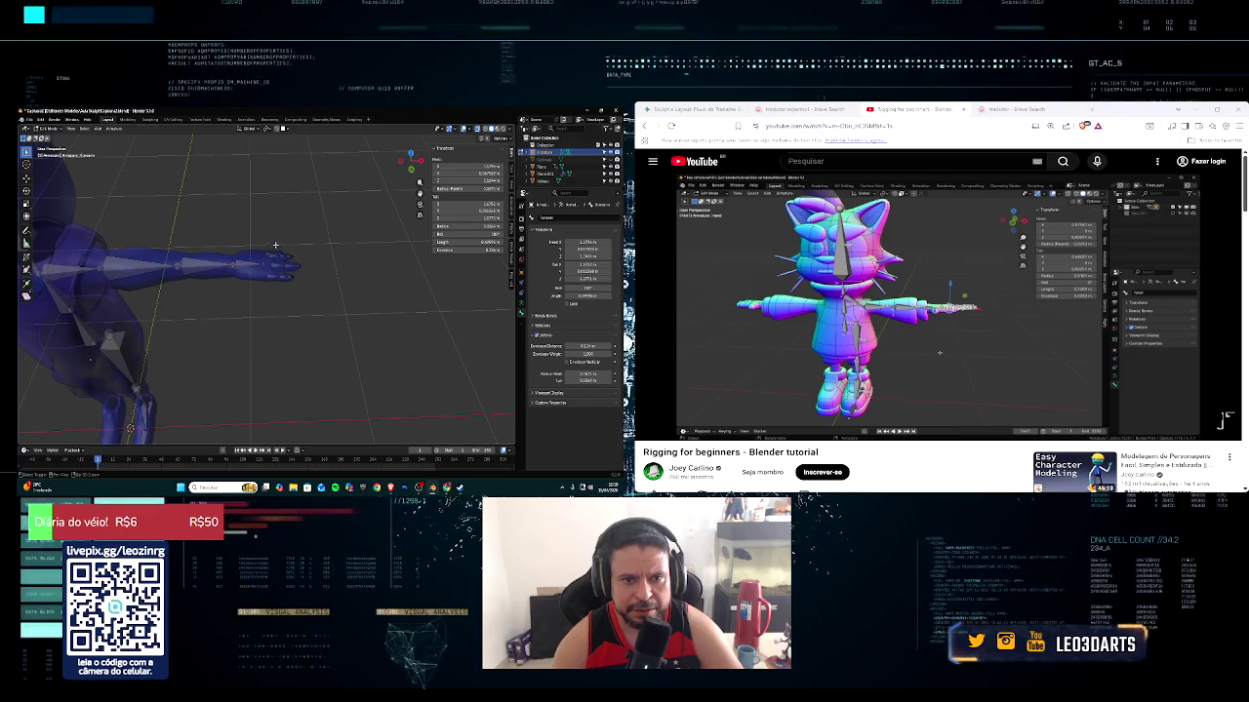
mouse_move(261, 239)
left_mouse_down()
mouse_move(283, 278)
mouse_move(265, 274)
left_mouse_up()
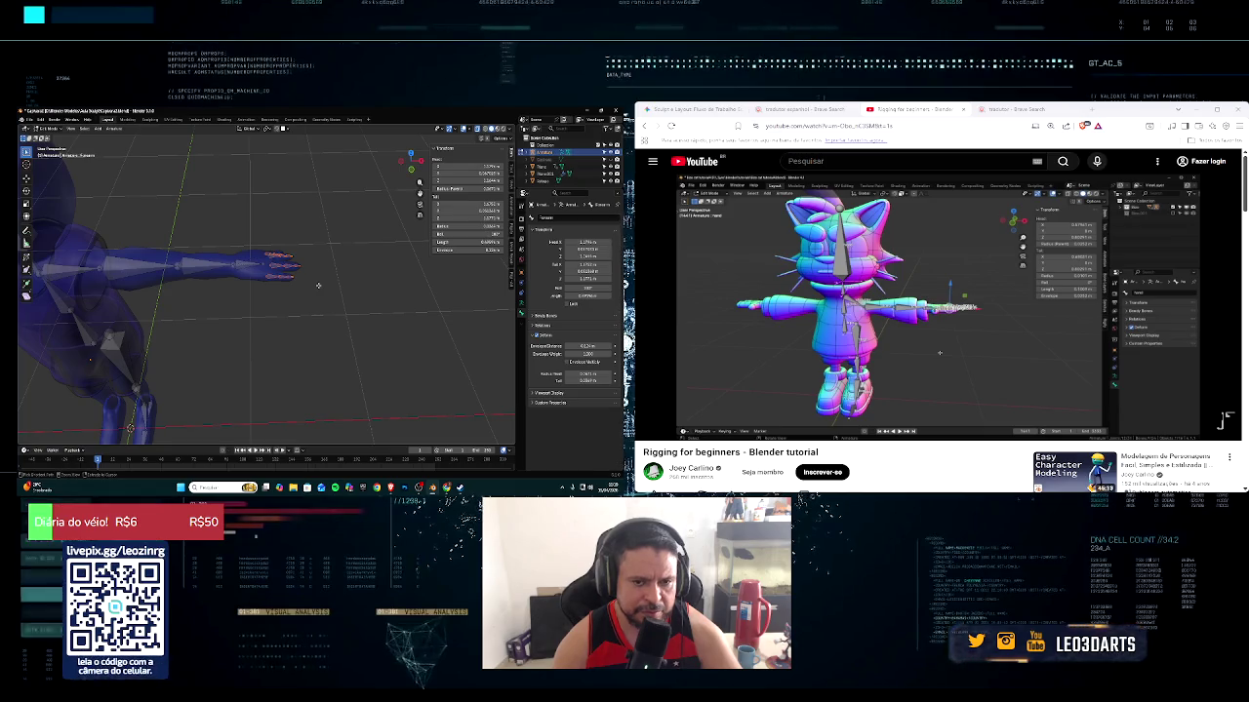
key("ctrl+F2")
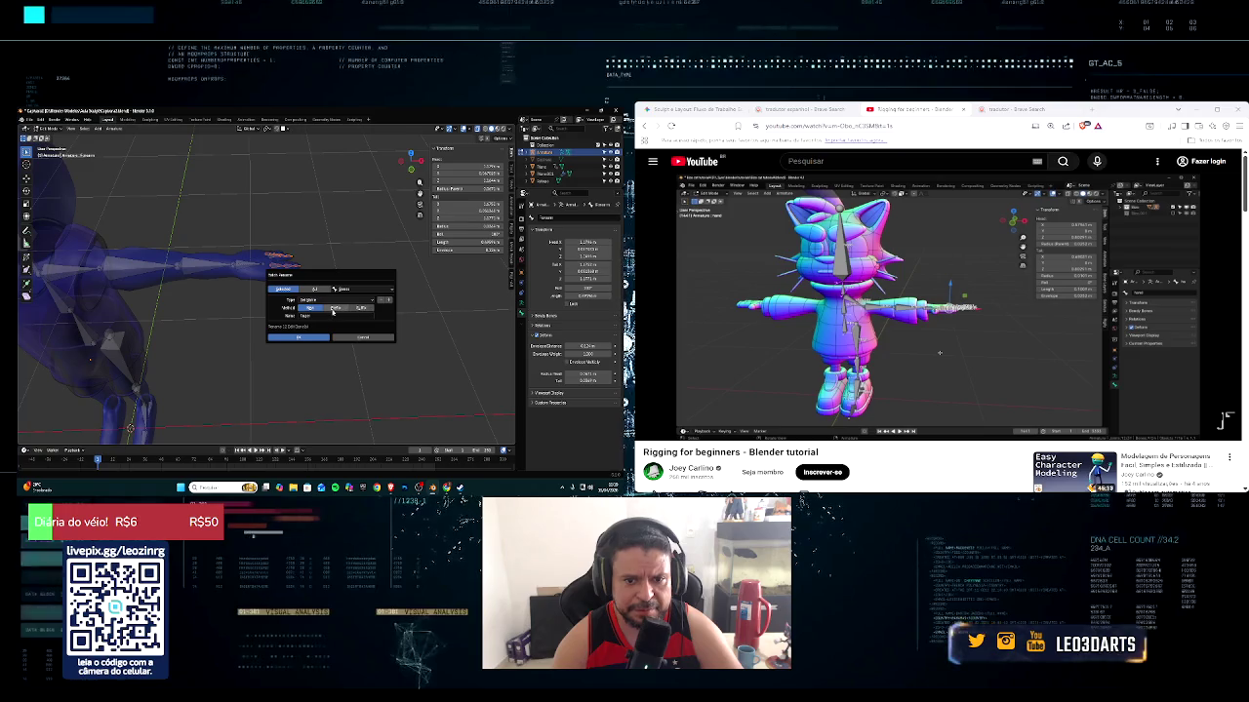
Apply Batch Rename to all 12 hand bones, then view the character from the front
left_click(308, 338)
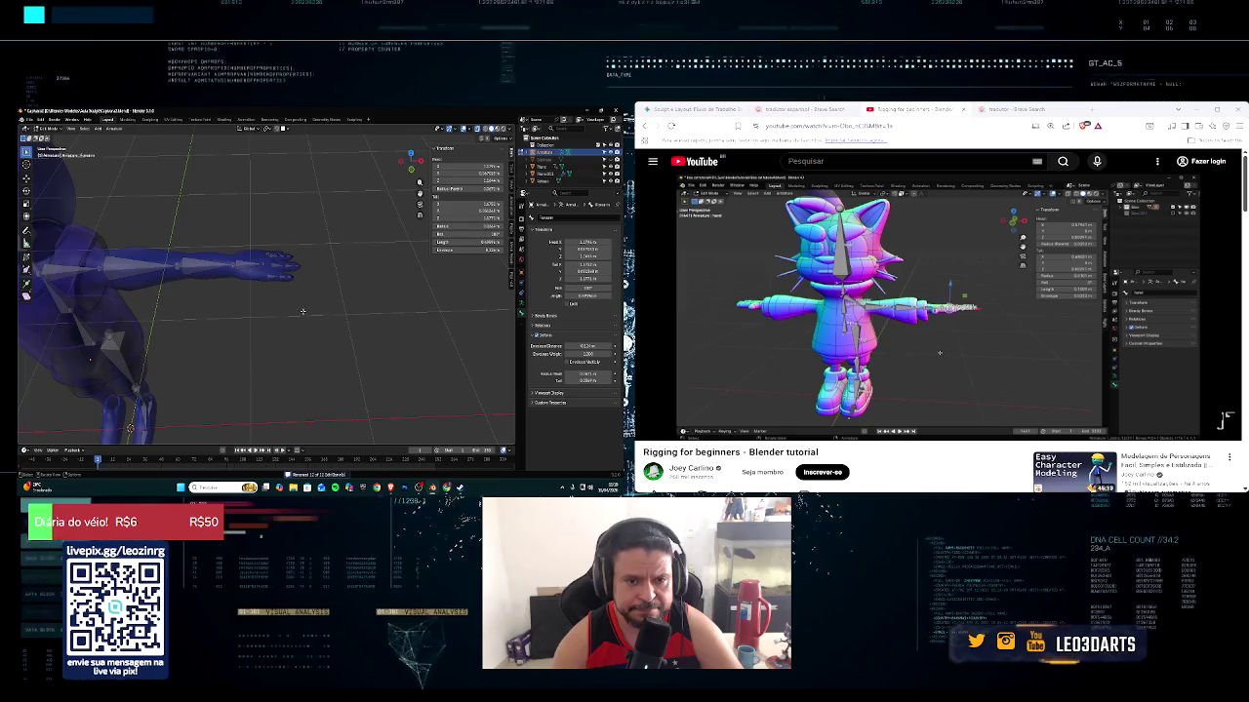
mouse_move(300, 310)
middle_mouse_down()
mouse_move(291, 287)
mouse_move(244, 310)
middle_mouse_up()
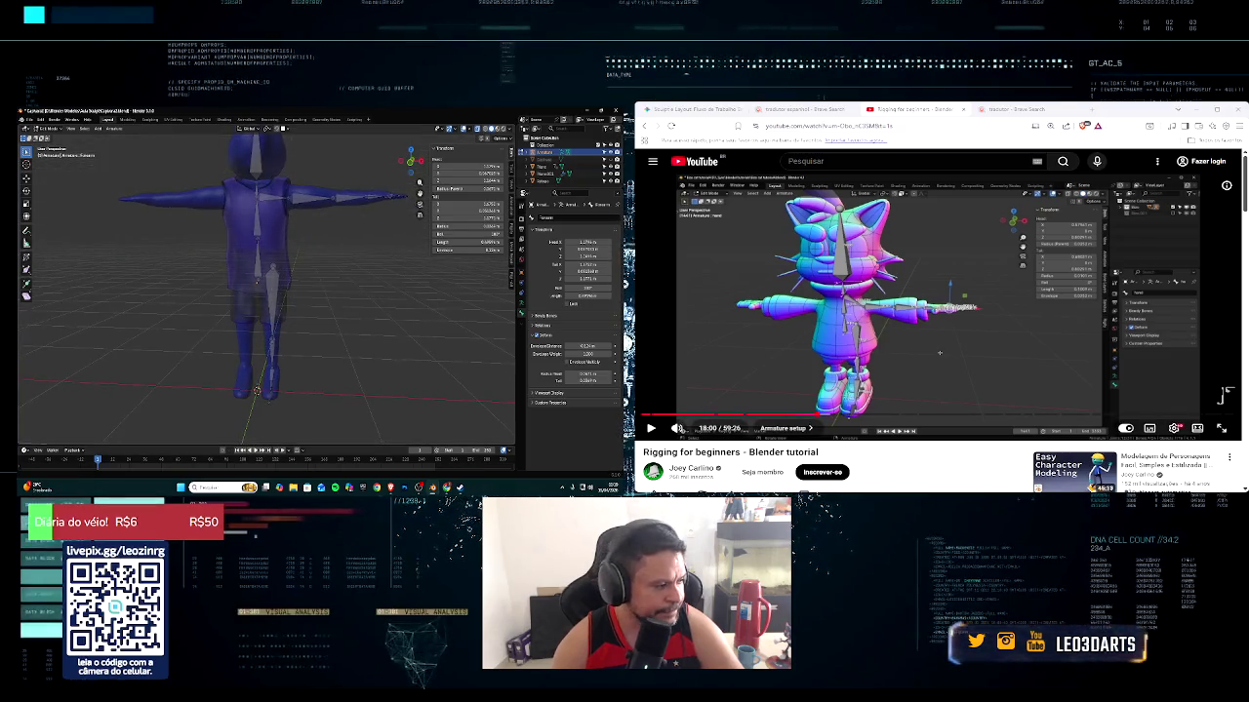
mouse_move(887, 302)
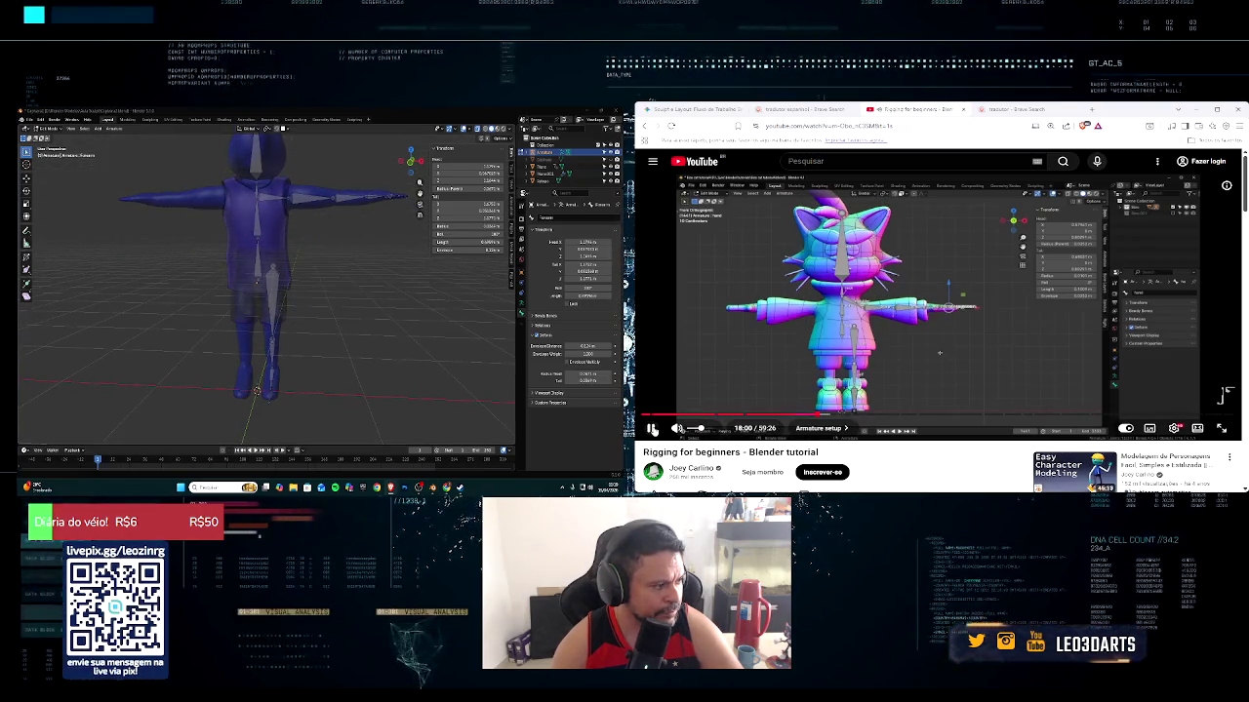
key("1")
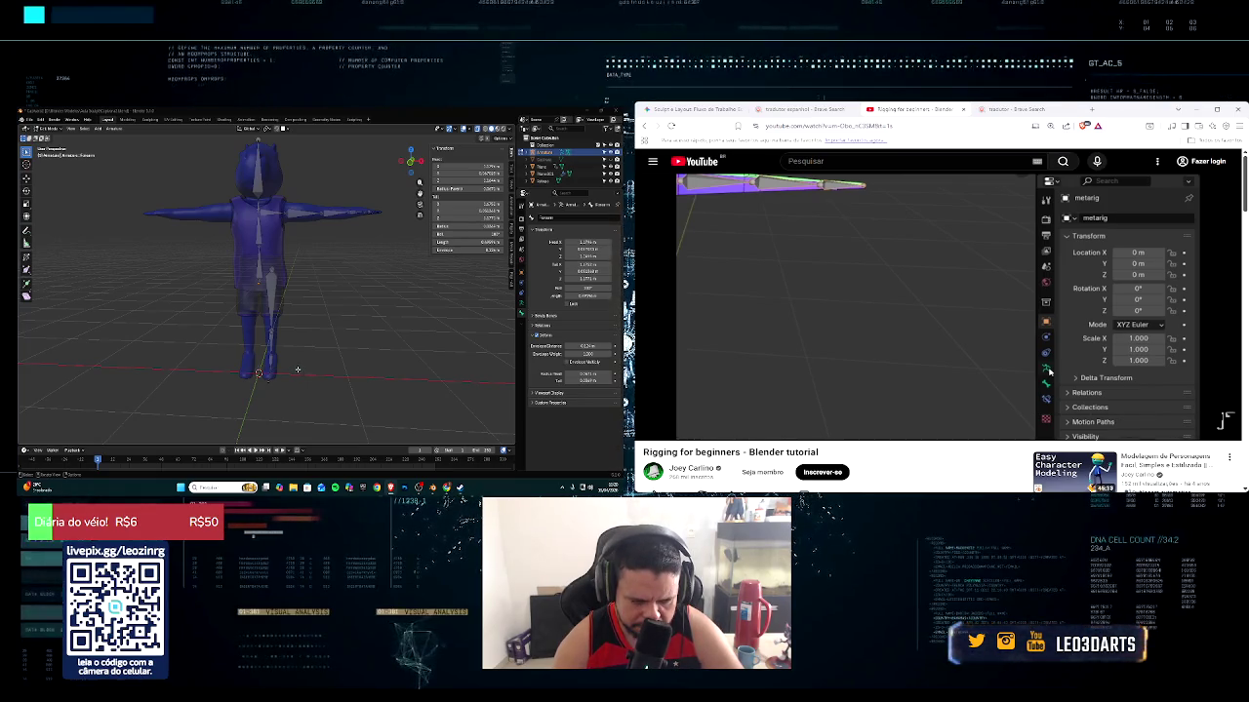
middle_click_drag(296, 369, 298, 380)
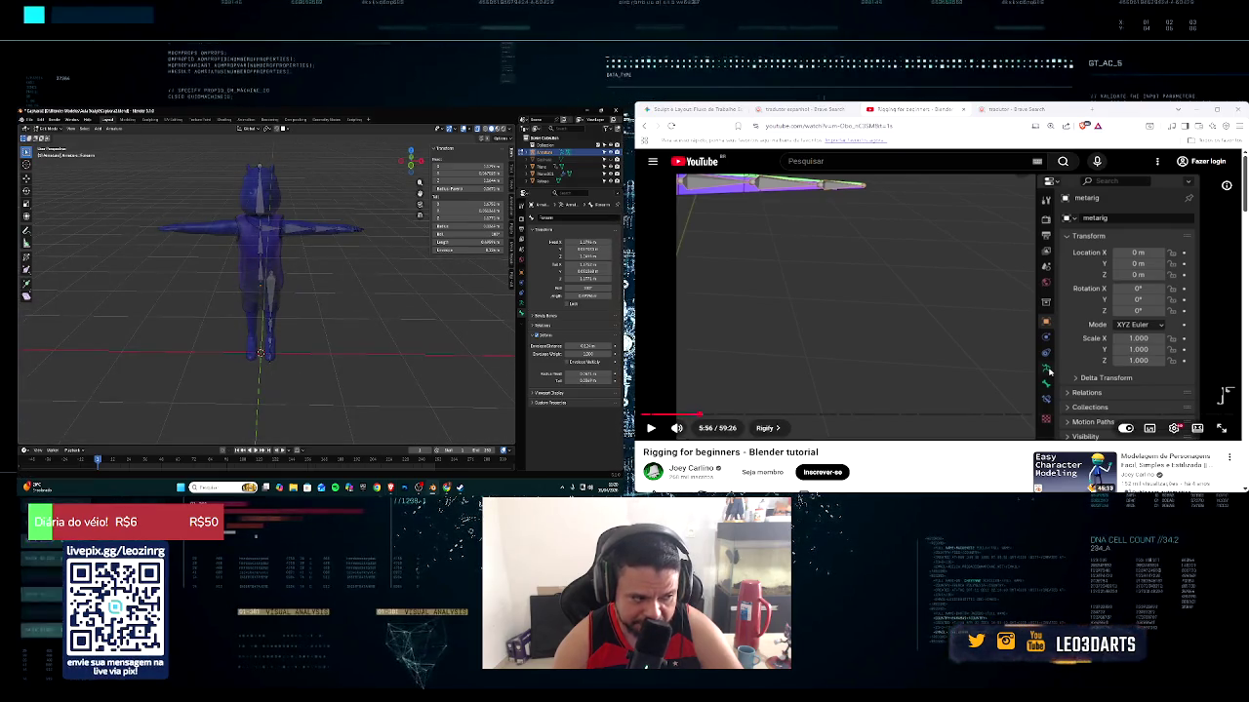
mouse_move(766, 415)
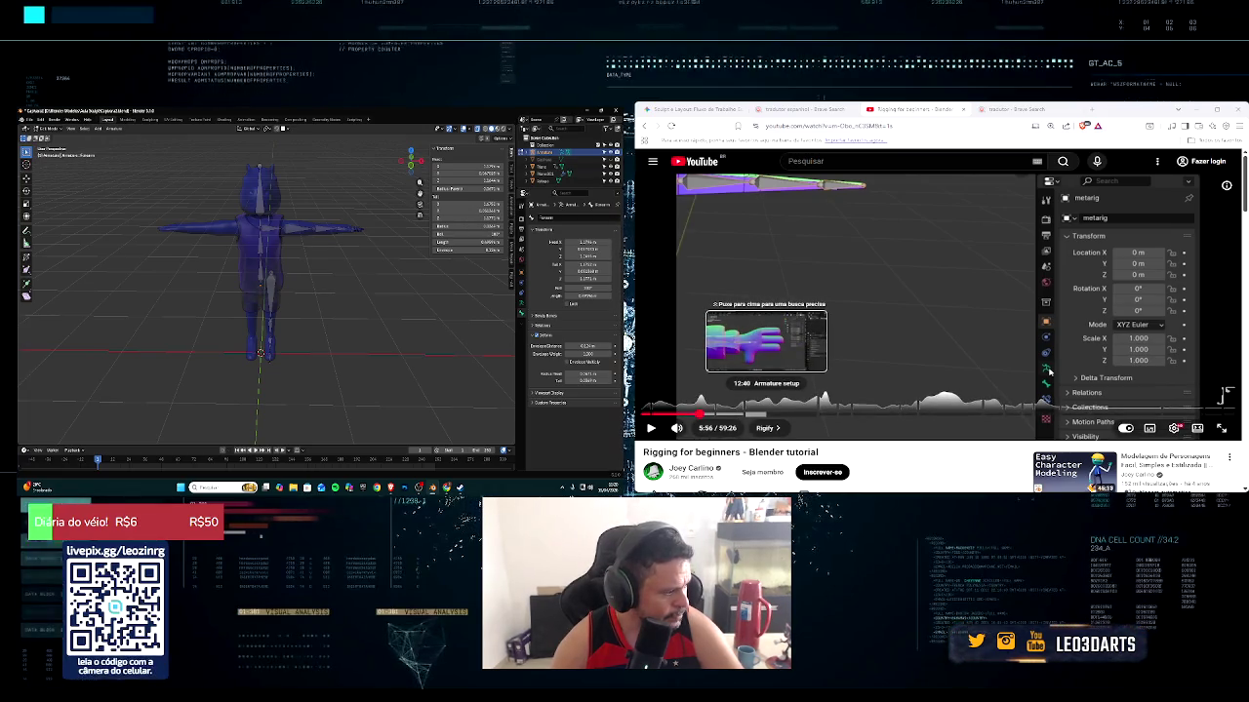
Scrub the rigging tutorial's progress bar back to 15:06 and resume playback
left_click(781, 415)
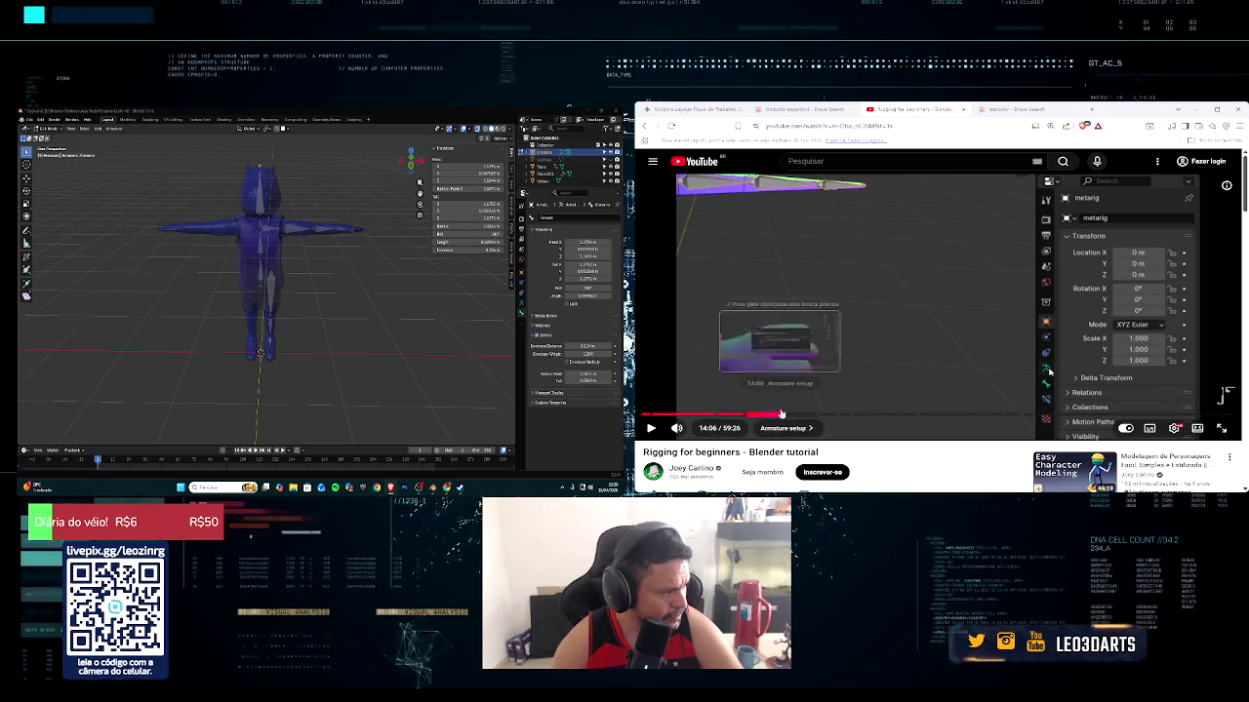
left_click(791, 415)
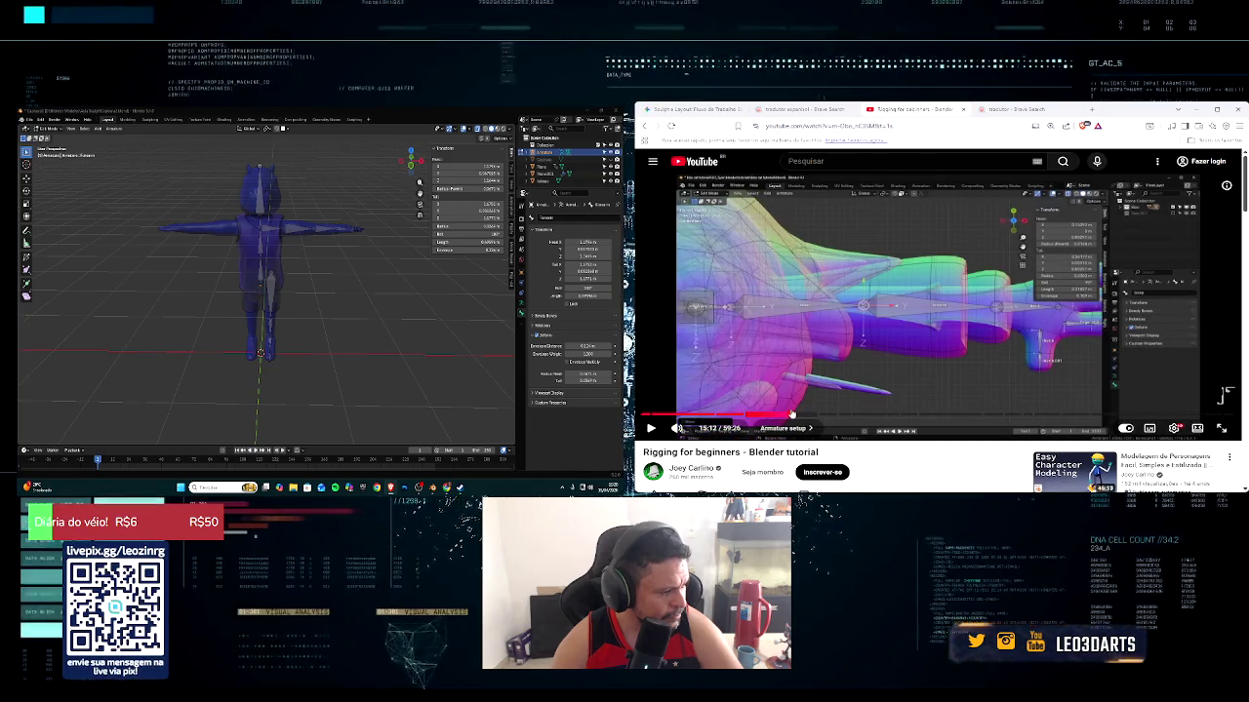
left_click(802, 415)
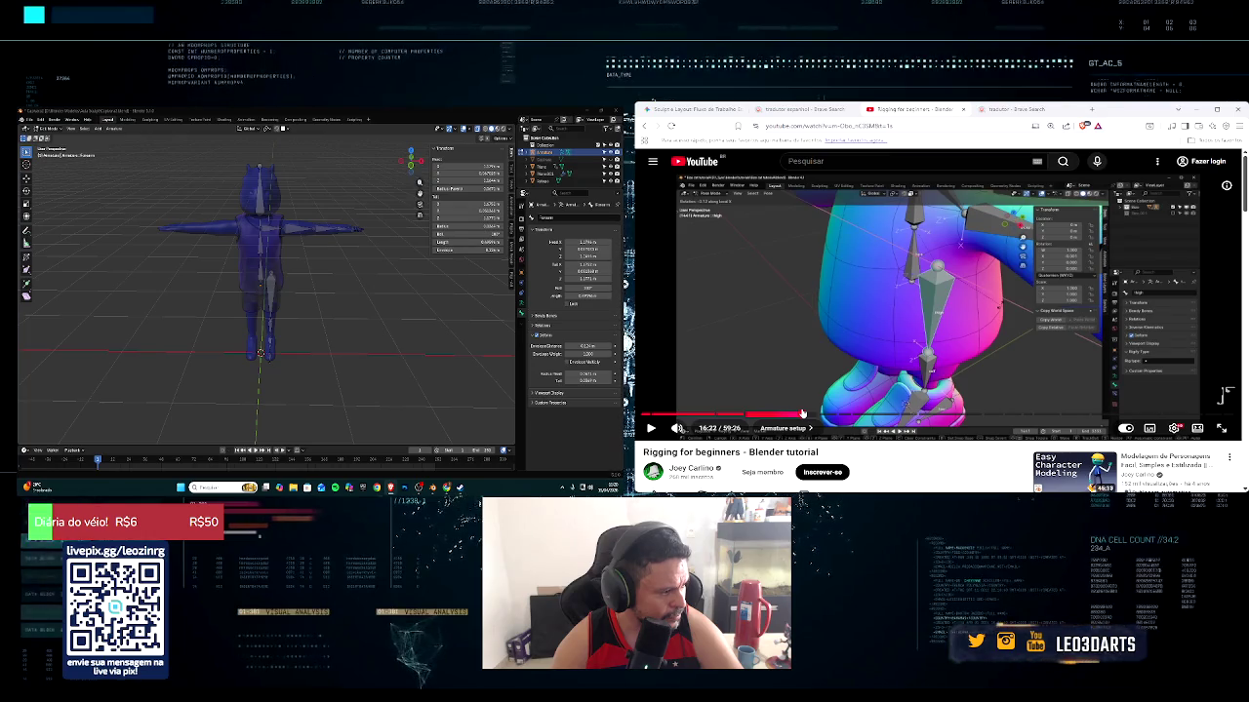
left_click_drag(805, 414, 790, 415)
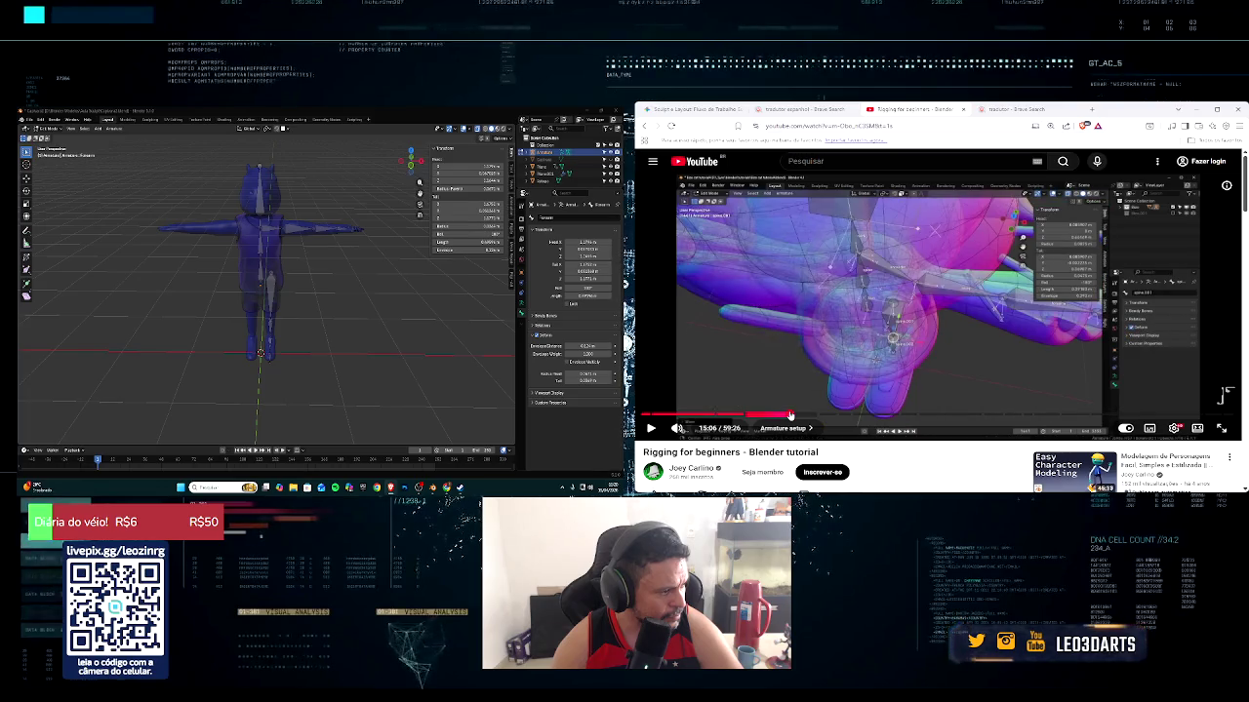
left_click(652, 429)
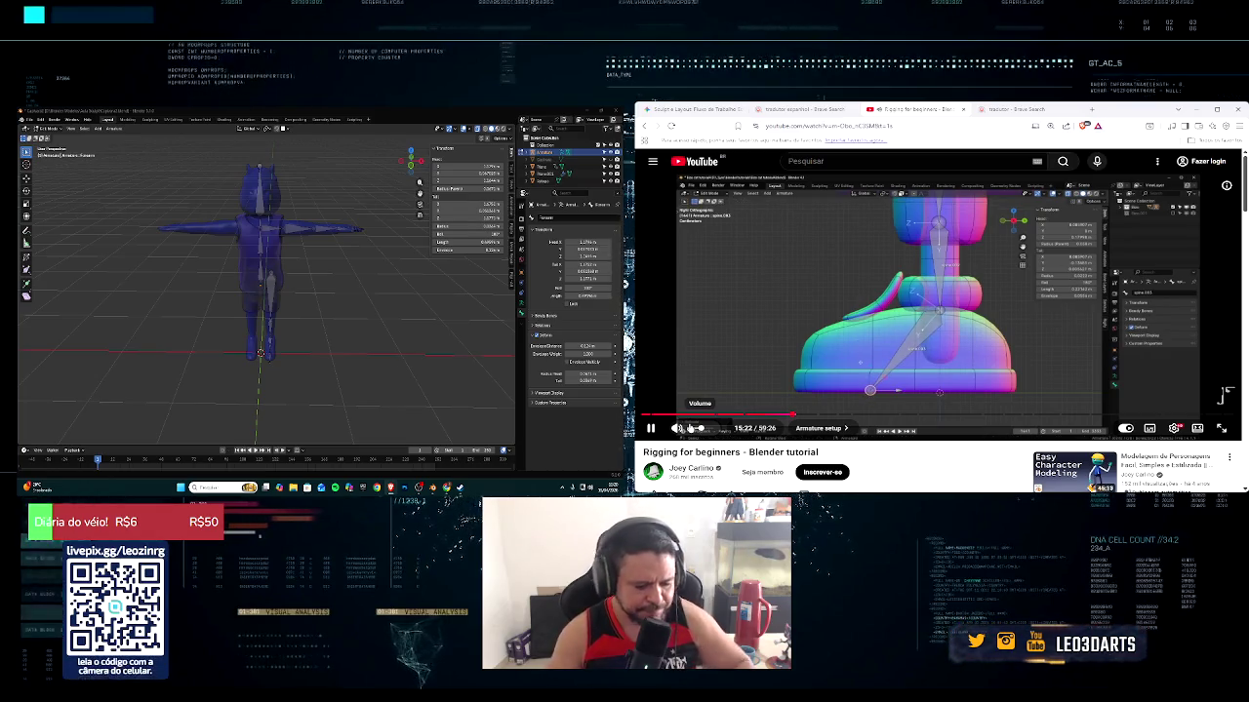
Skip the tutorial forward in small jumps to about 17:19, reaching the arm and hand close-up
key("l")
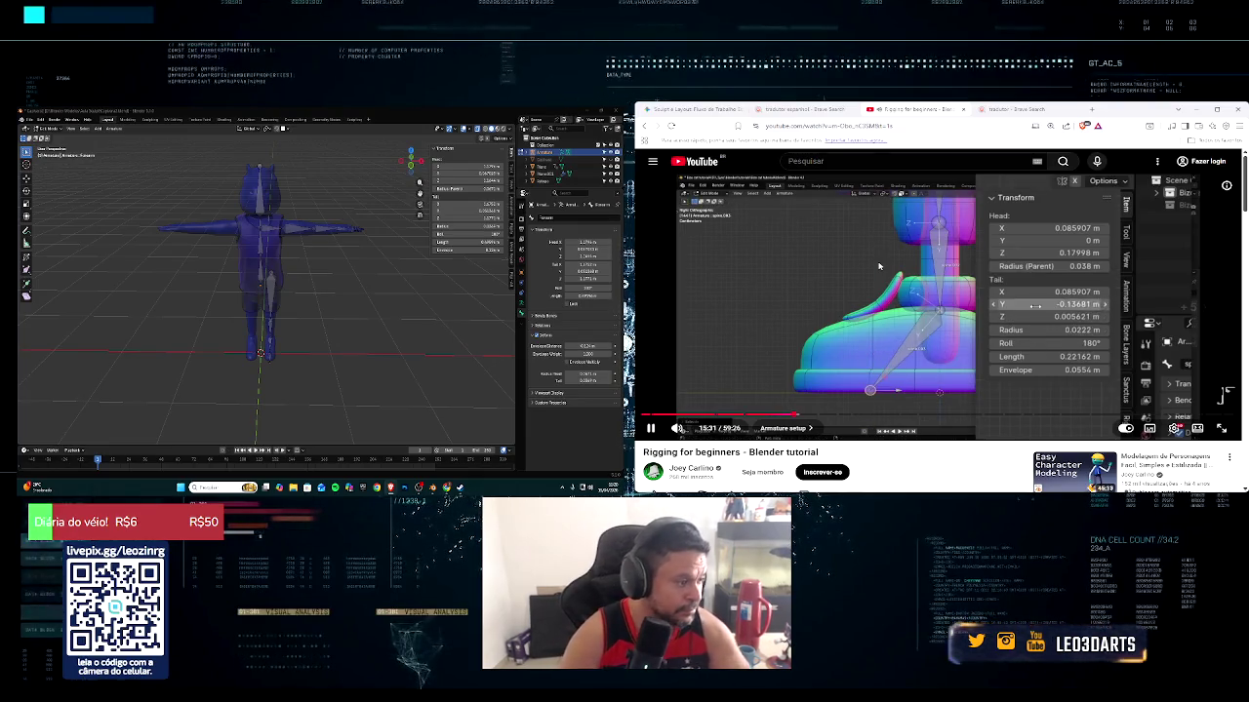
key("Right")
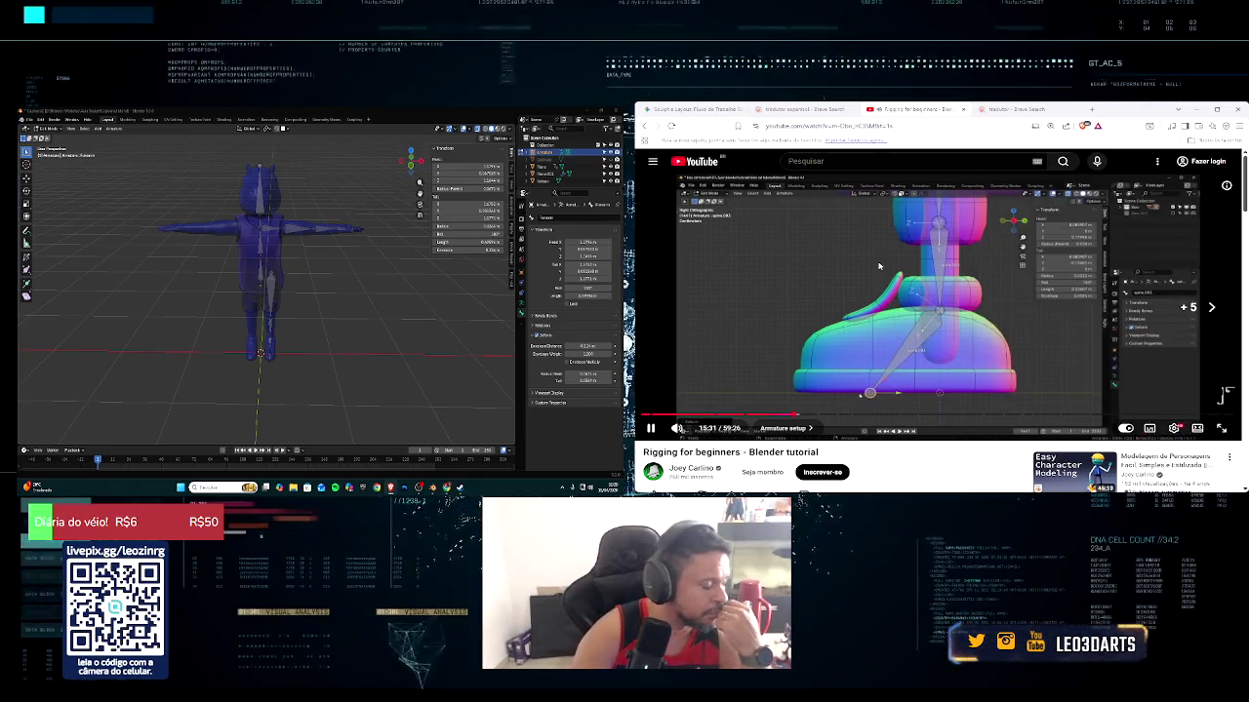
key("Right")
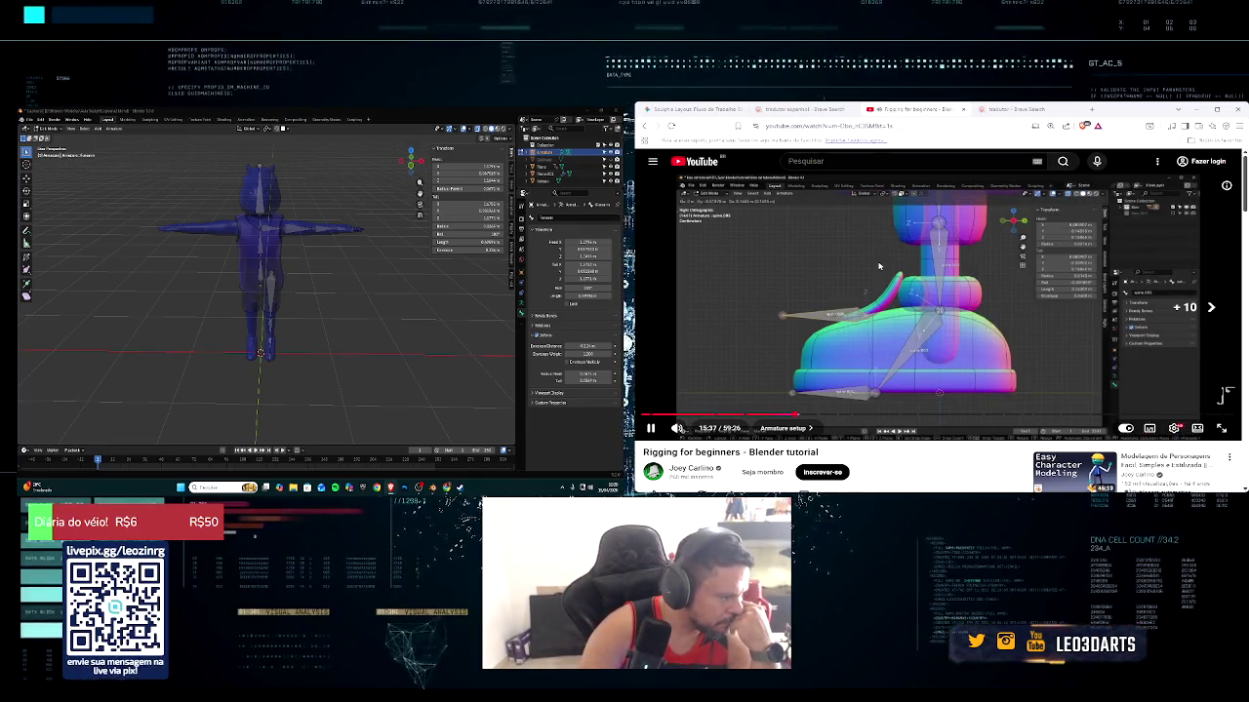
key("Right")
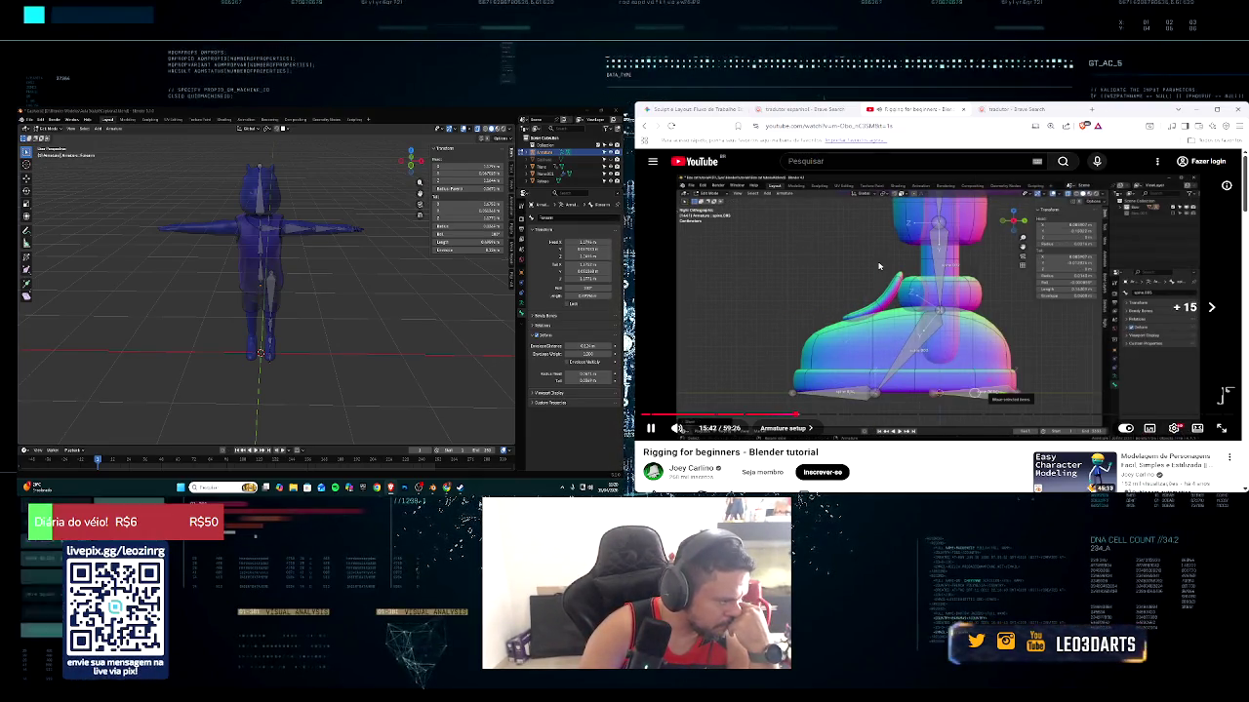
key("Right")
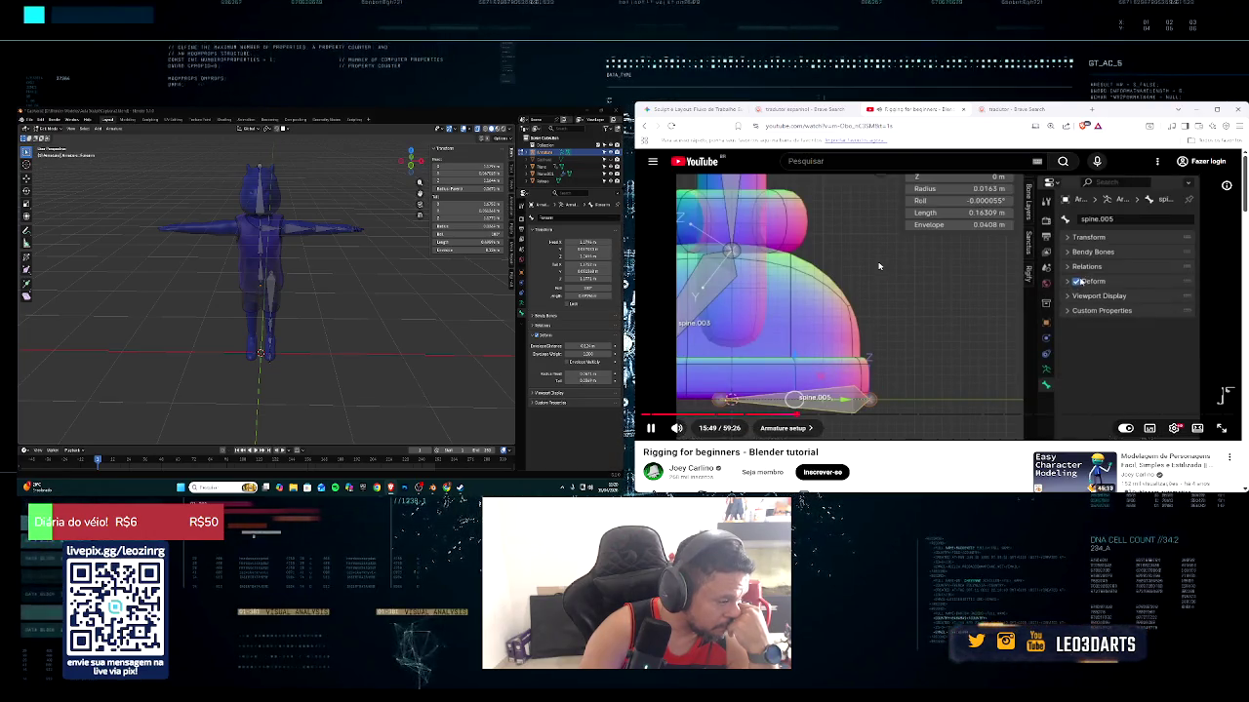
key("Right")
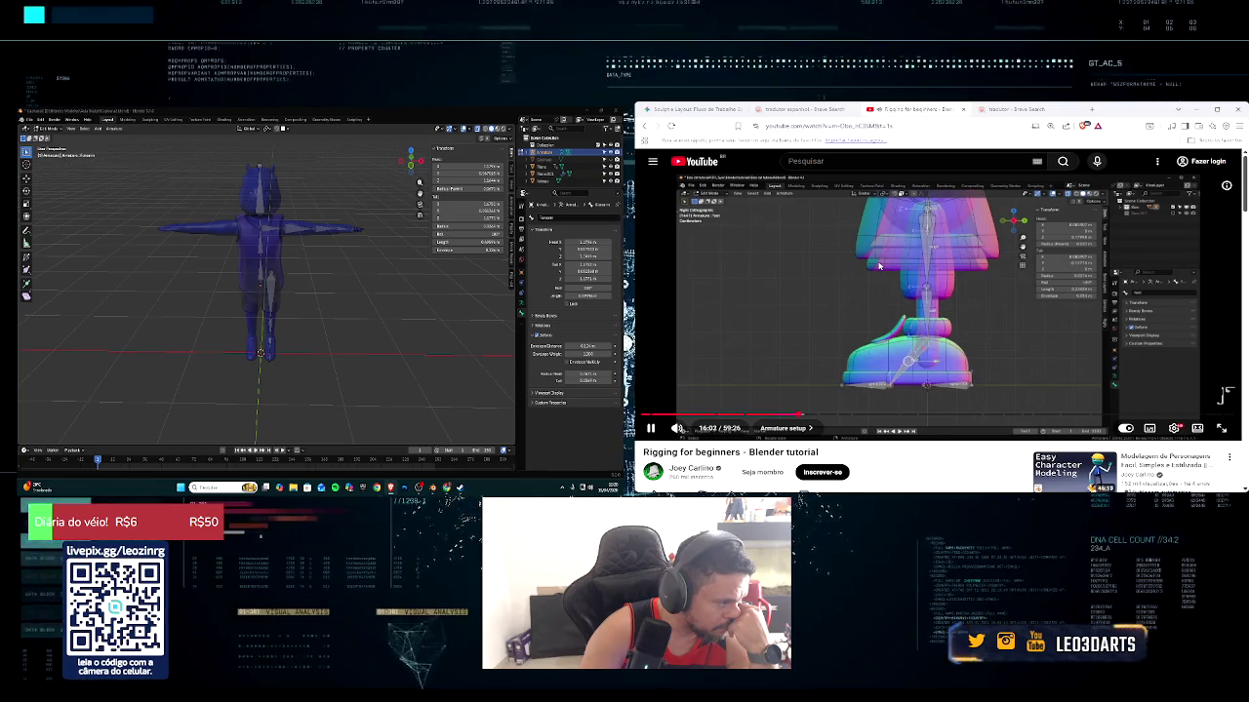
key("Right")
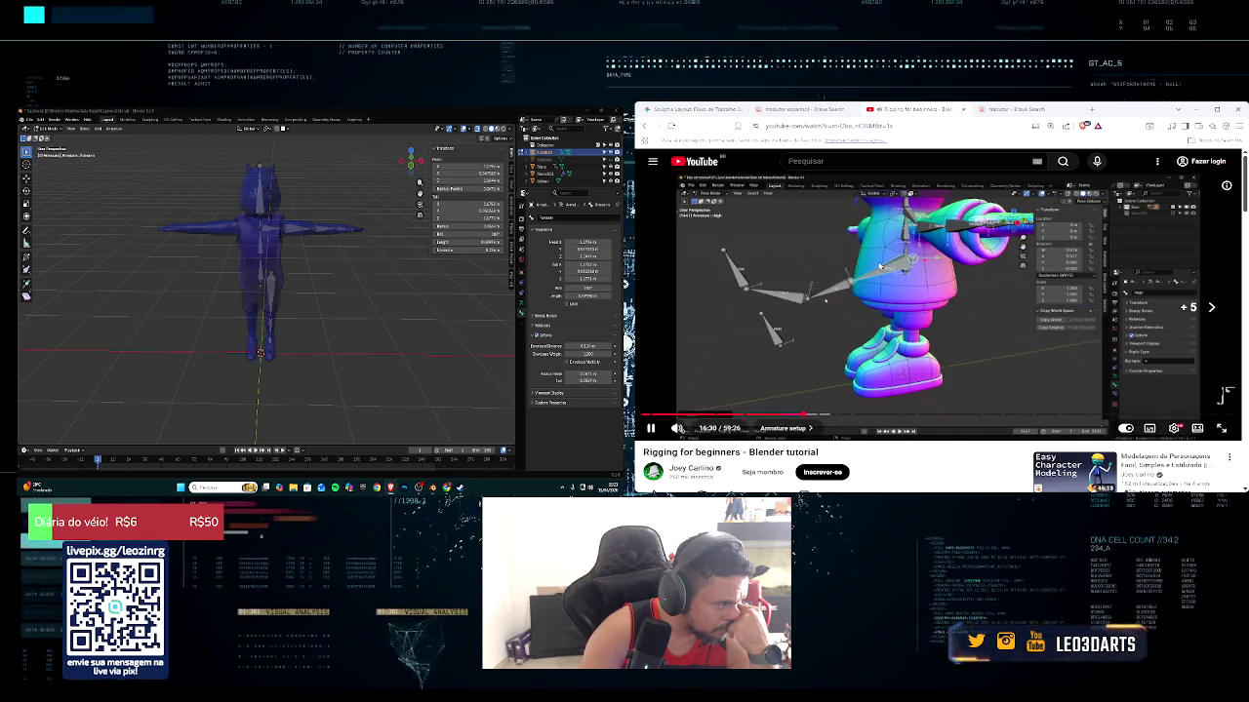
key("l")
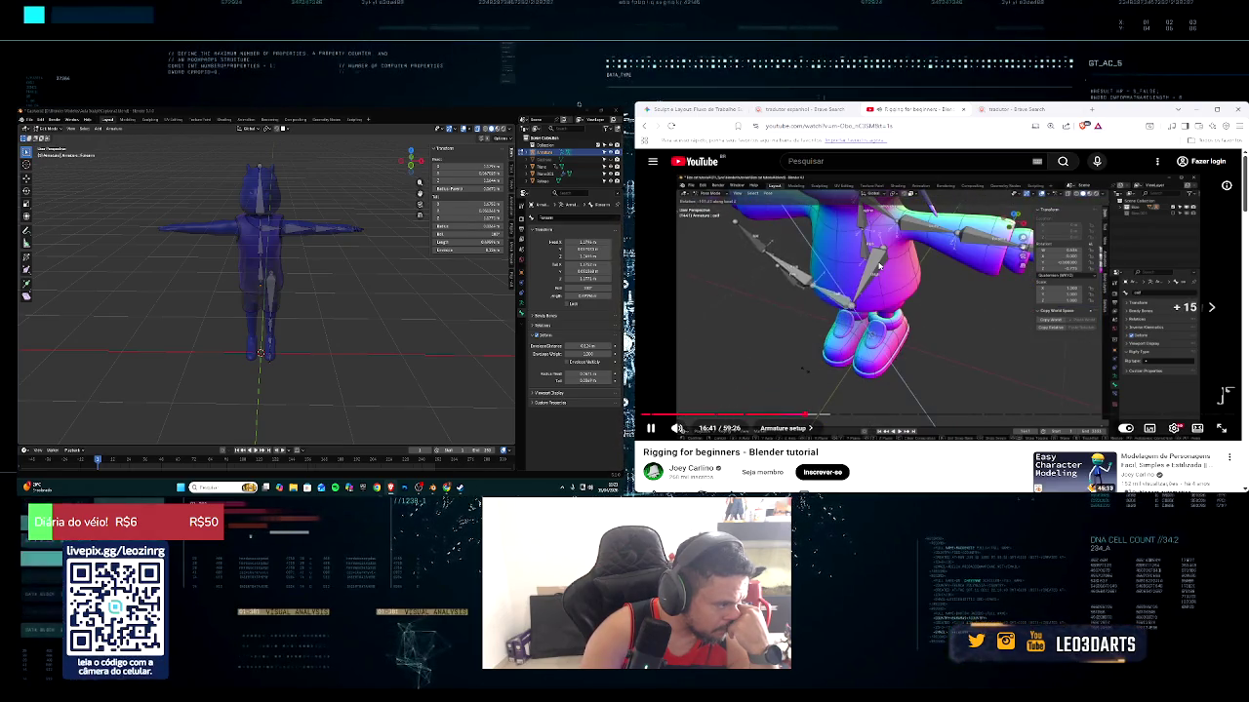
key("Right")
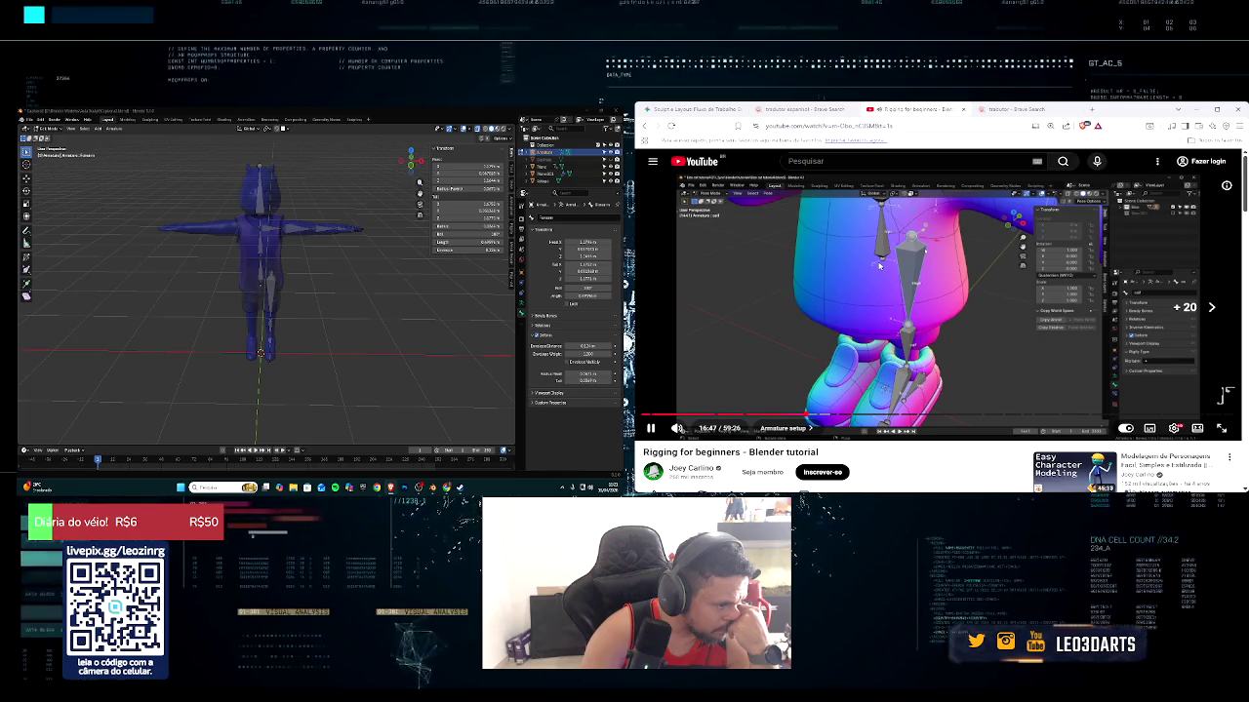
key("Right")
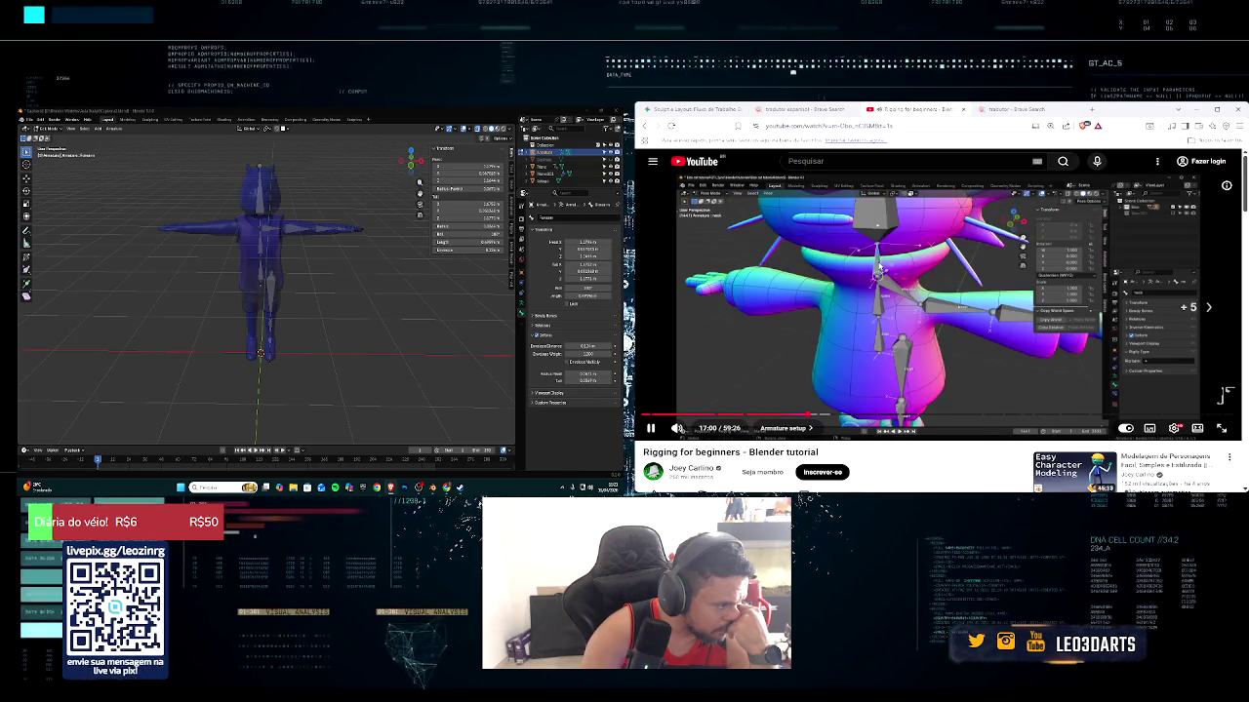
key("Right")
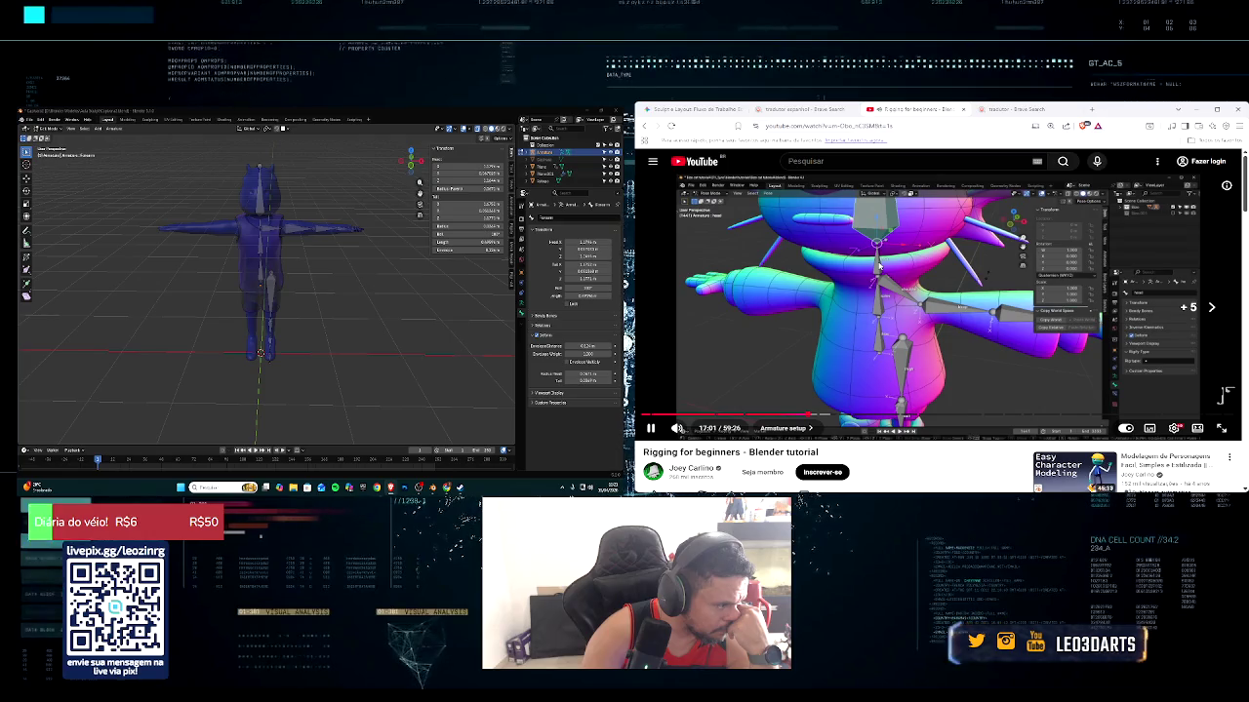
key("Right")
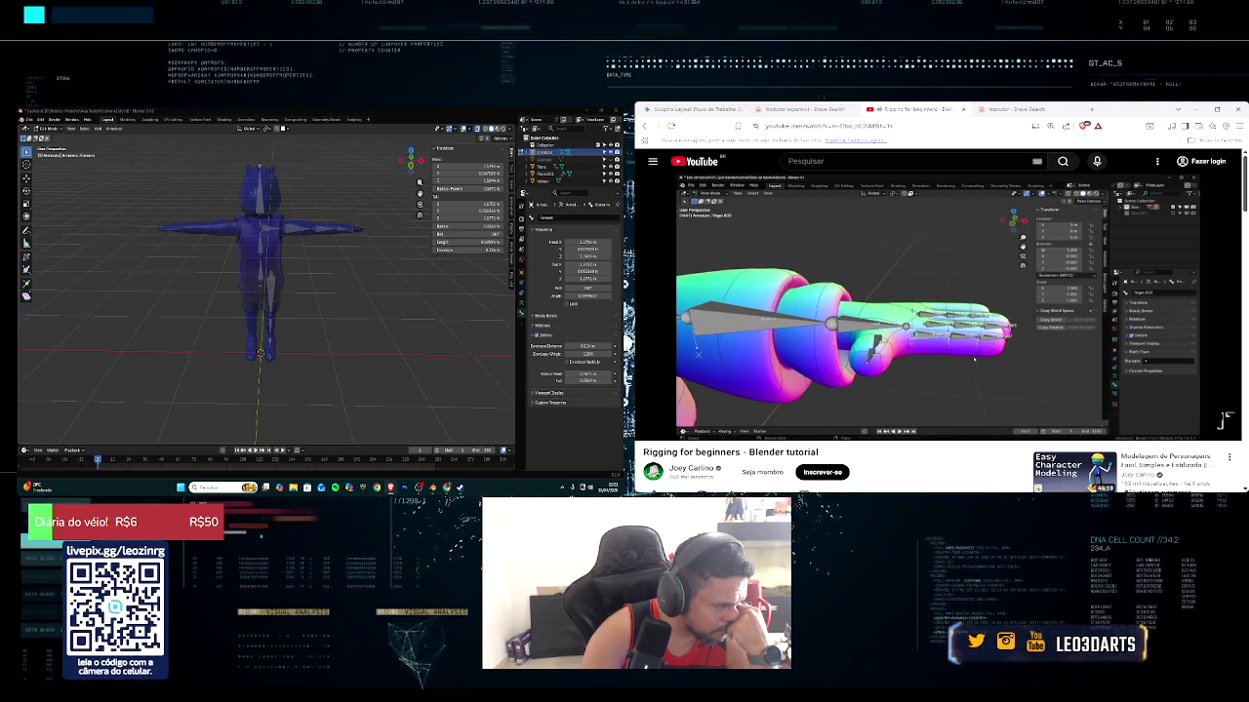
key("Right")
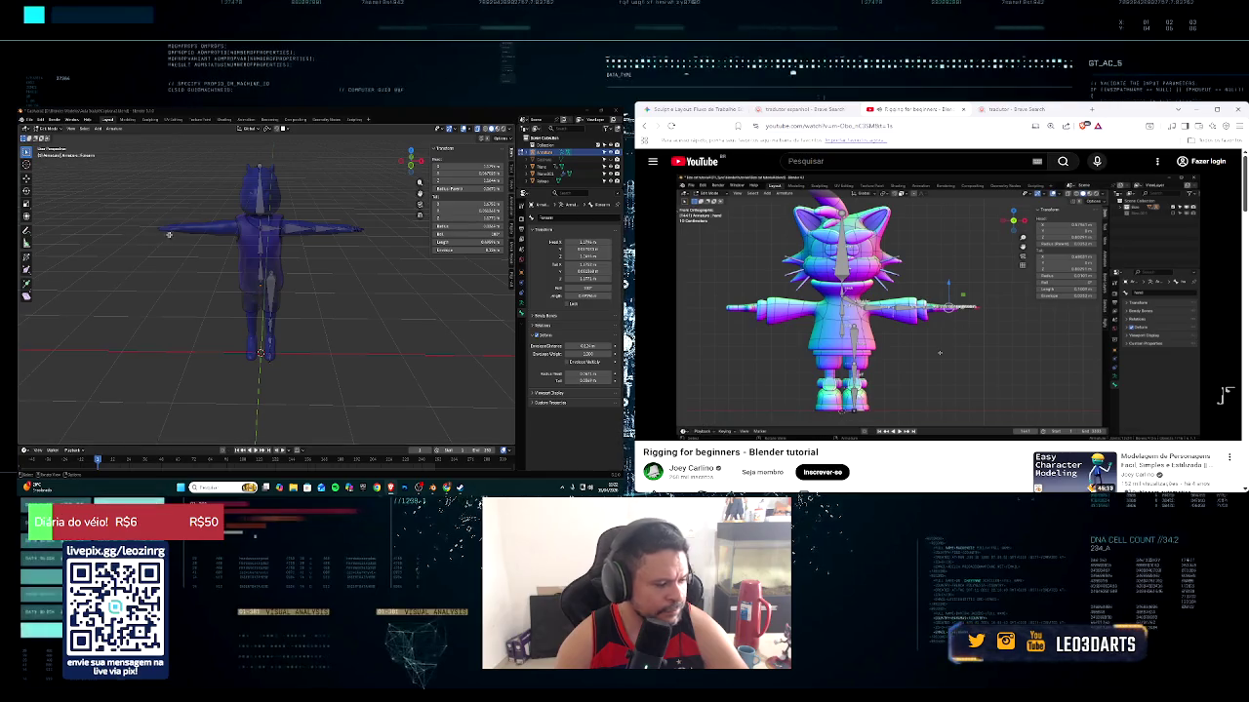
Set Blender to a zoomed-in front orthographic view of the bones and resume the tutorial
middle_click_drag(256, 244, 230, 234)
key("KP_1")
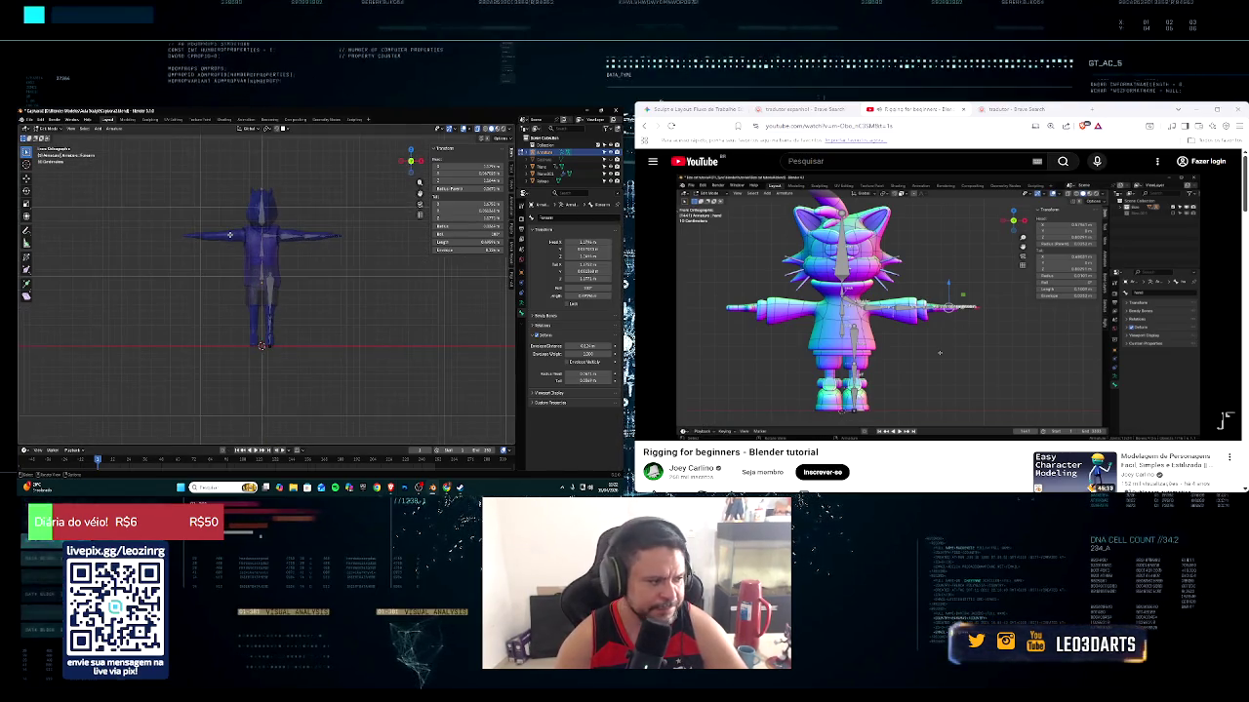
scroll(230, 234, "up", 3)
scroll(234, 243, "up", 1)
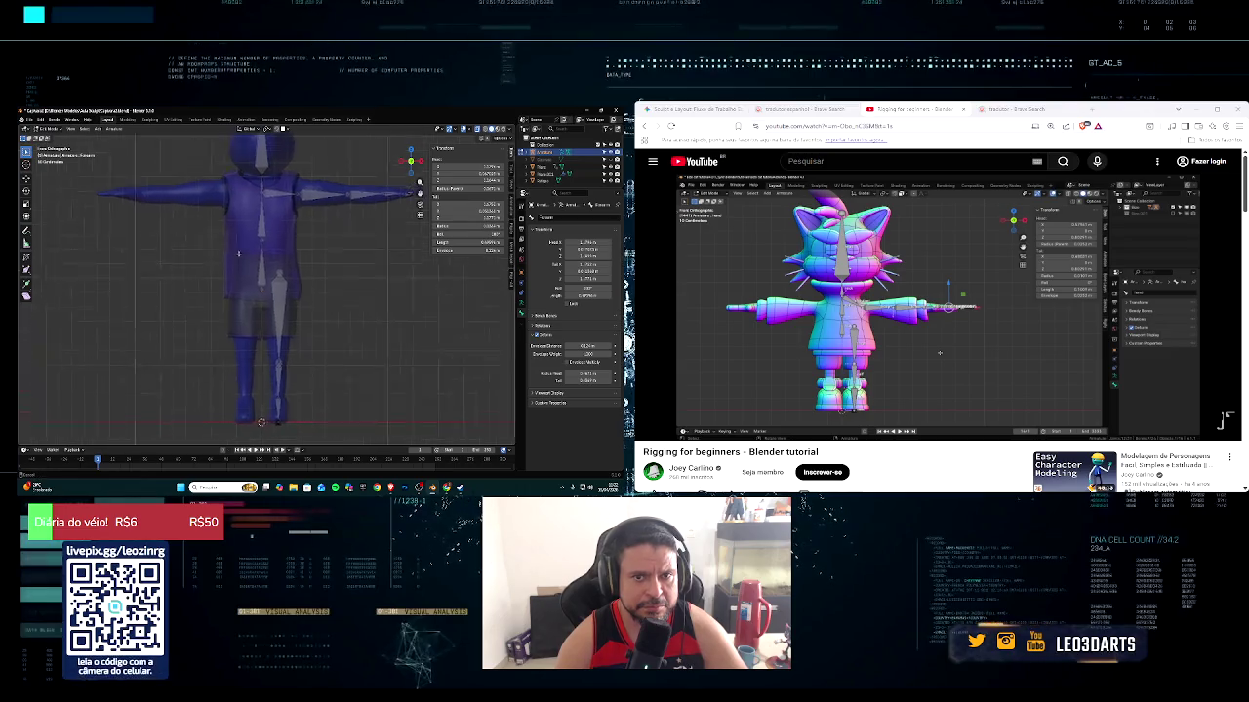
scroll(239, 258, "down", 1)
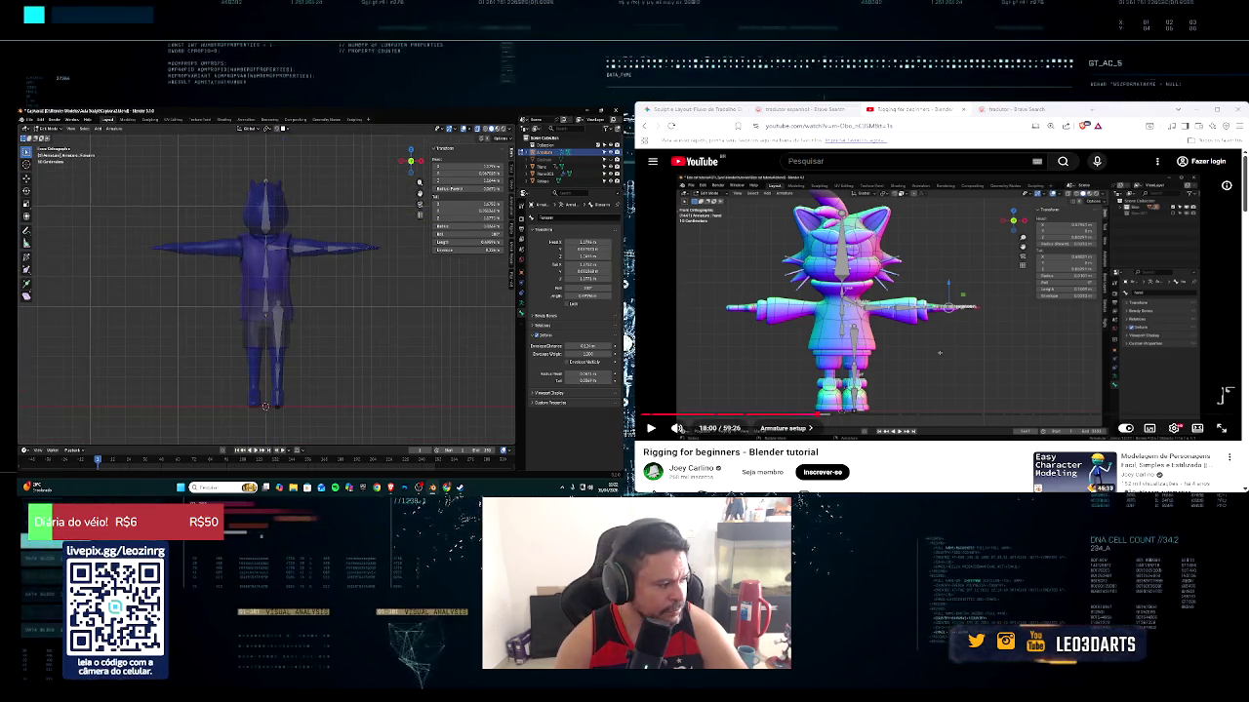
left_click(649, 428)
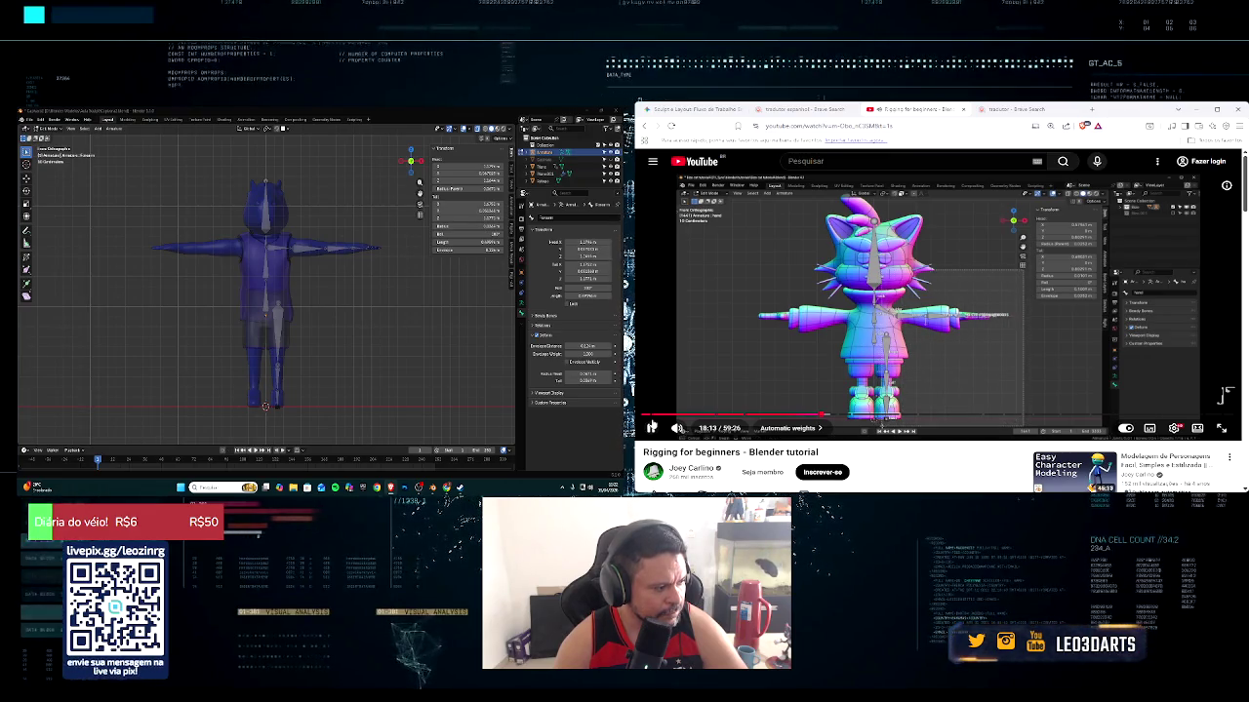
scroll(284, 282, "up", 1)
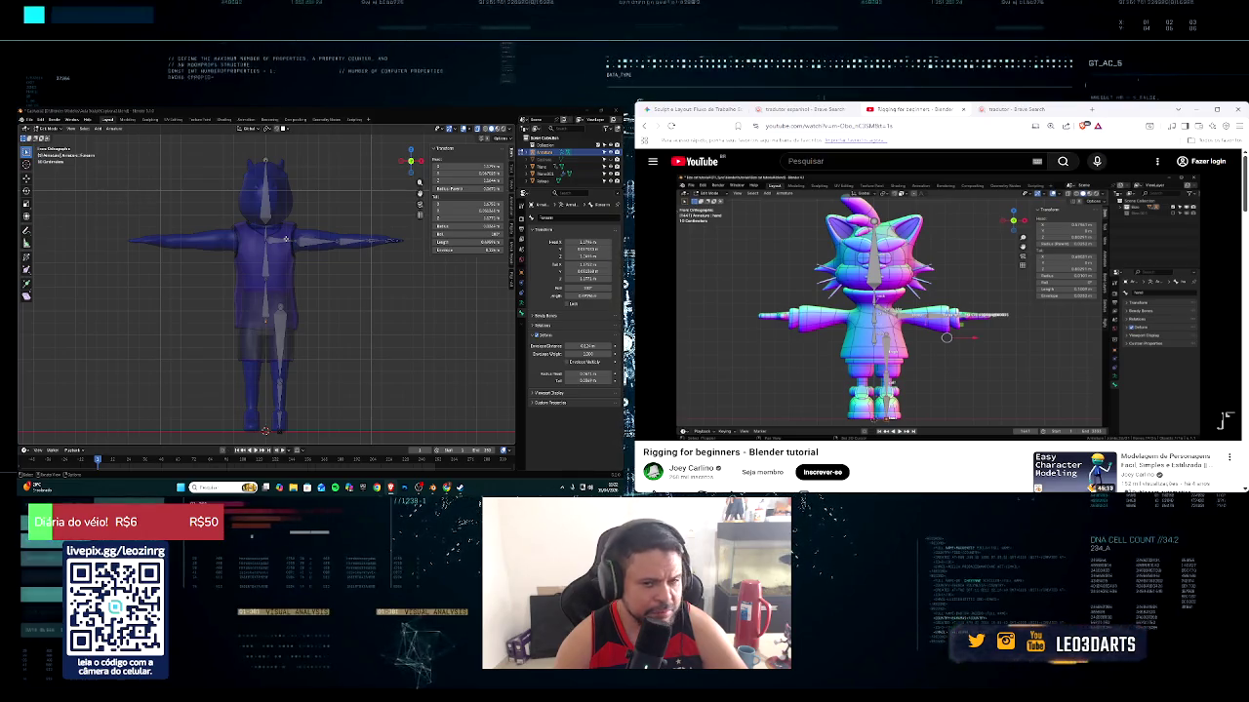
Move the chest bone vertically along the Z axis
left_click(265, 231)
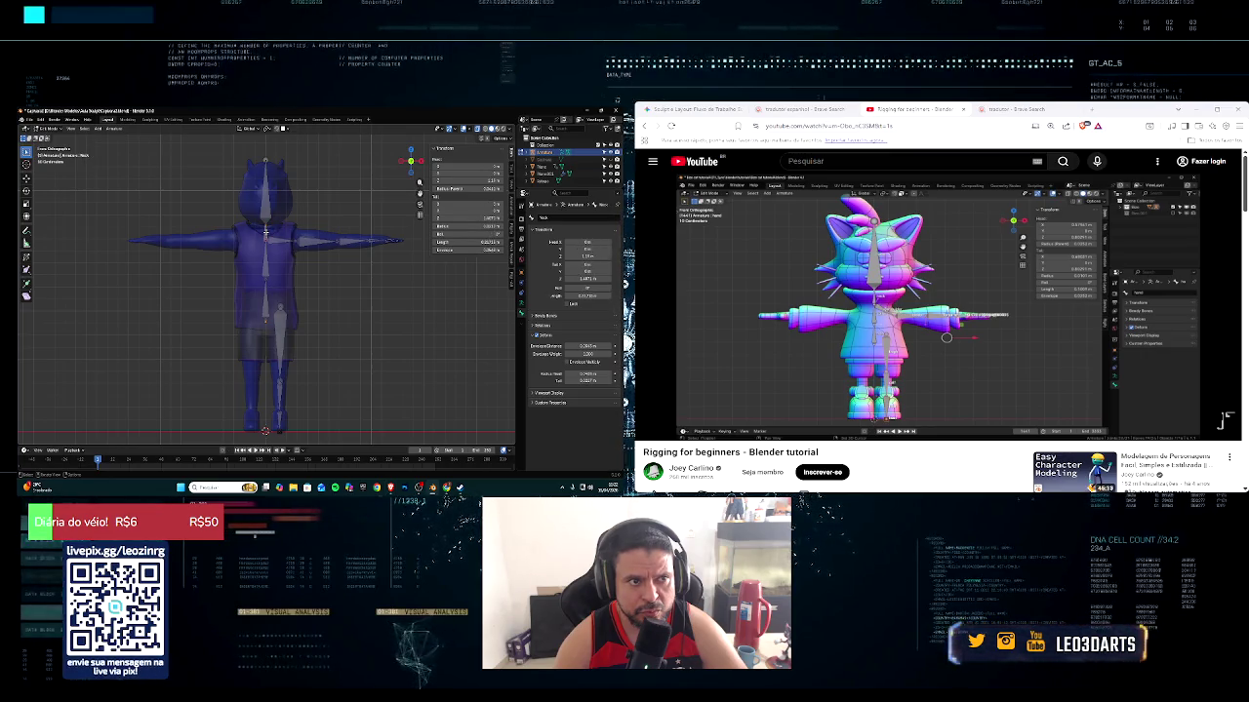
key("g")
key("z")
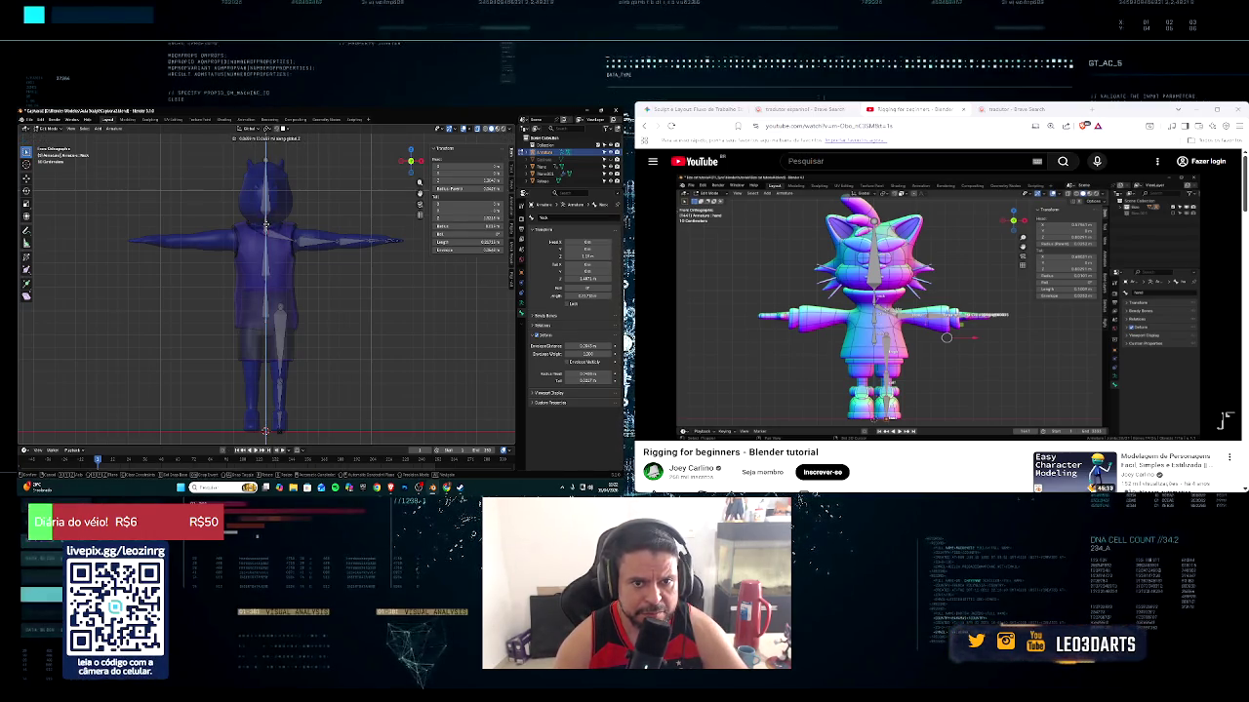
left_click(264, 224)
Return to front view and box-select the arm and leg bones on the screen-right side
mouse_move(264, 224)
middle_mouse_down()
mouse_move(288, 223)
mouse_move(270, 232)
middle_mouse_up()
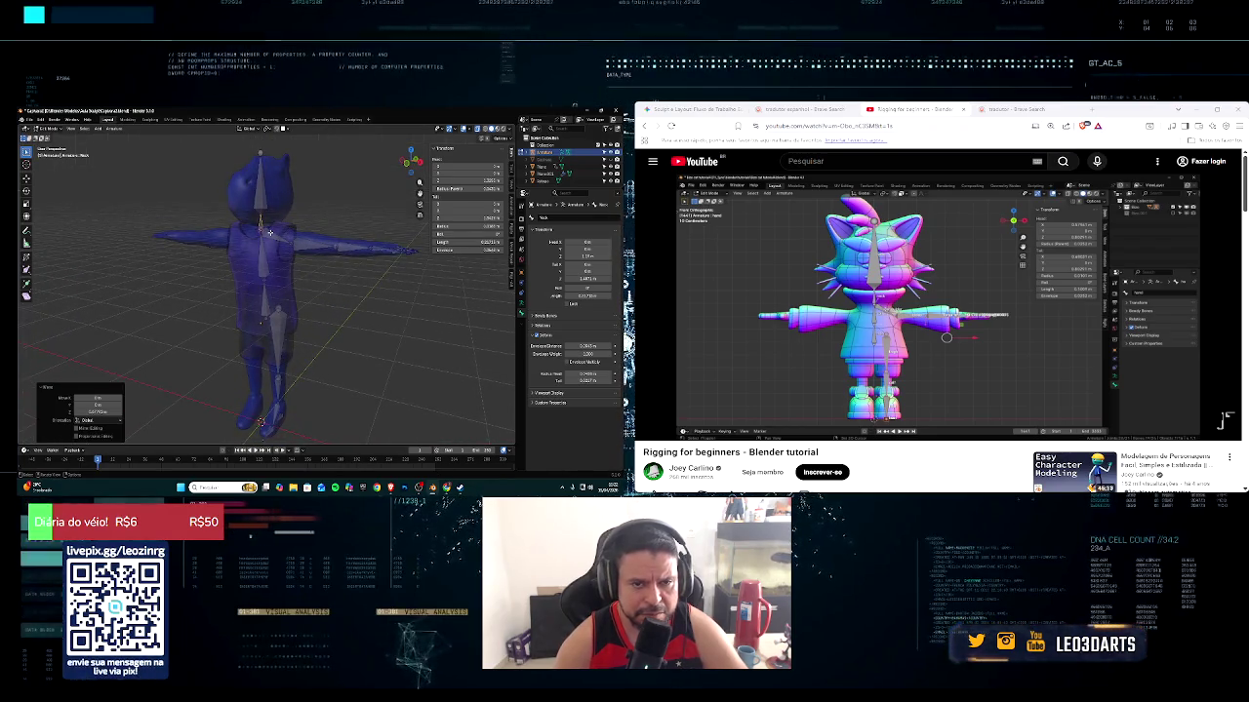
key("KP_1")
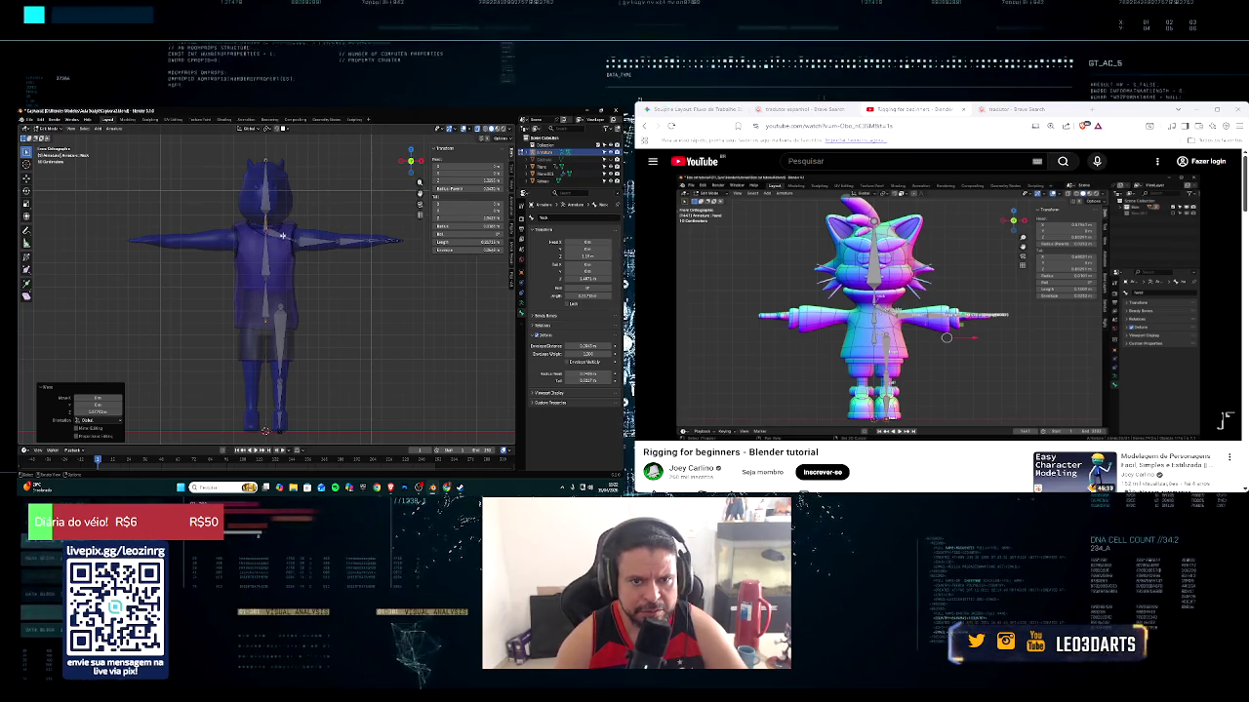
left_click(277, 227)
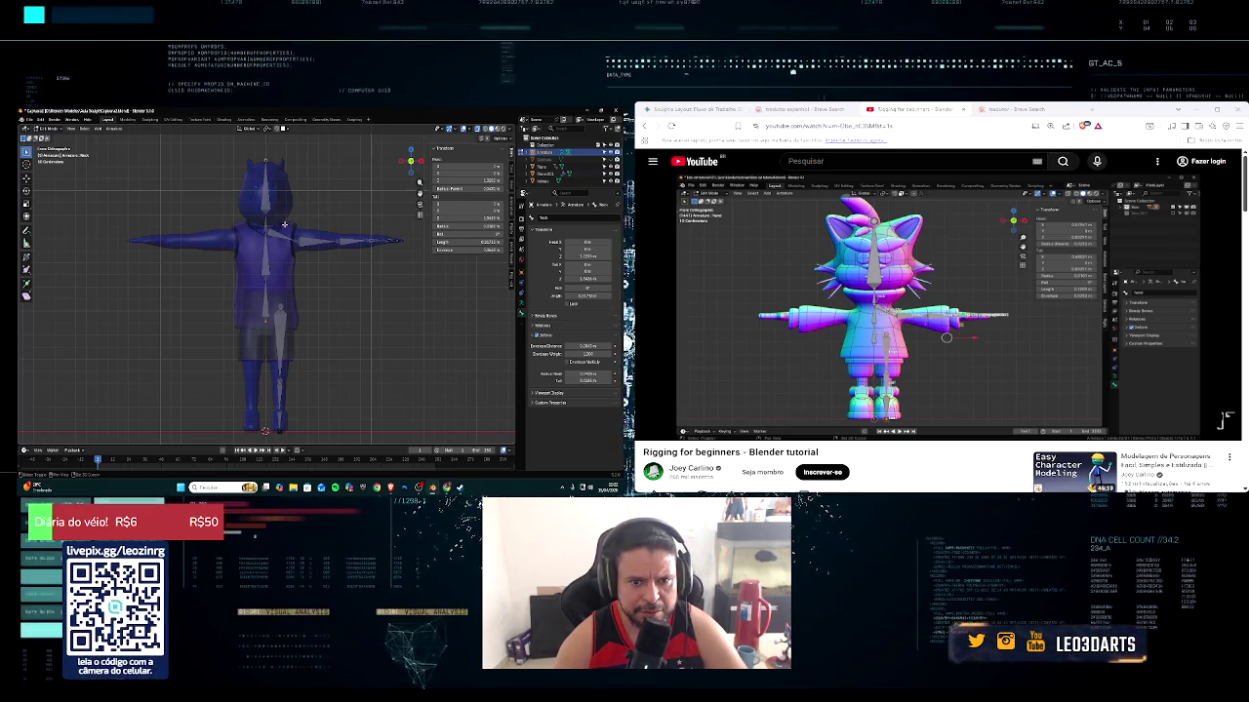
left_click_drag(273, 223, 409, 440)
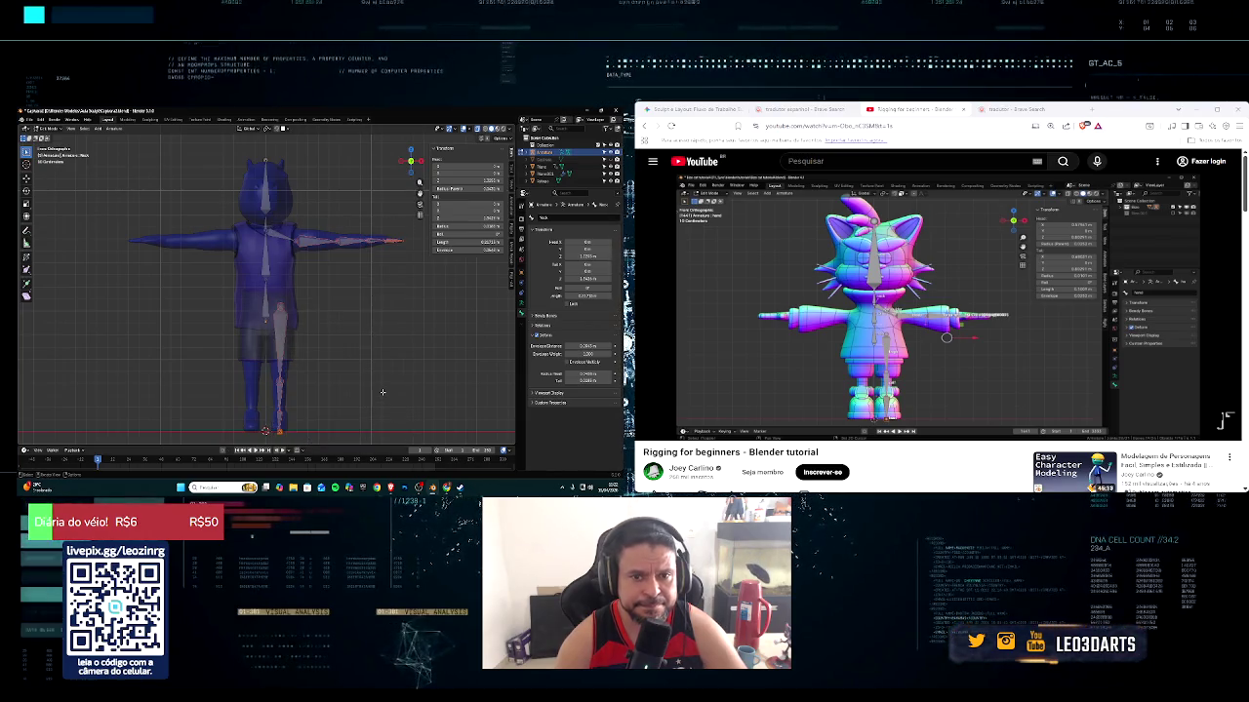
Apply Auto-Name Left/Right to the selected arm and leg bones
right_click(305, 359)
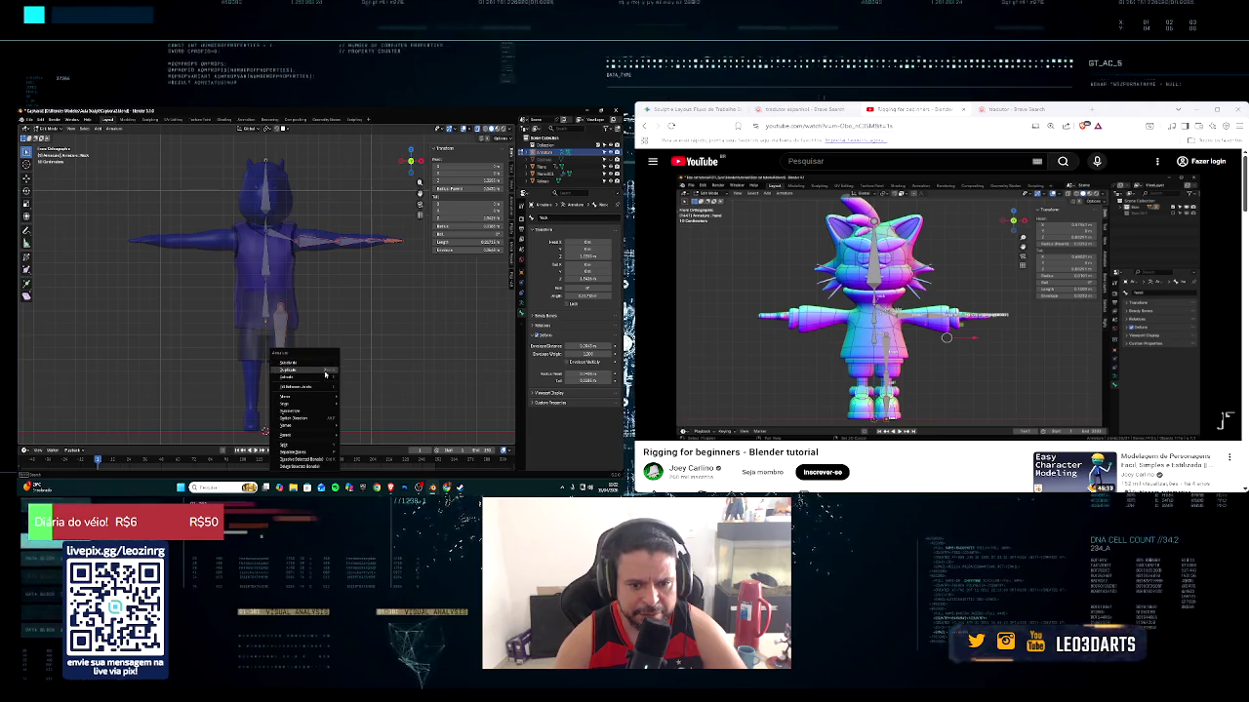
mouse_move(286, 425)
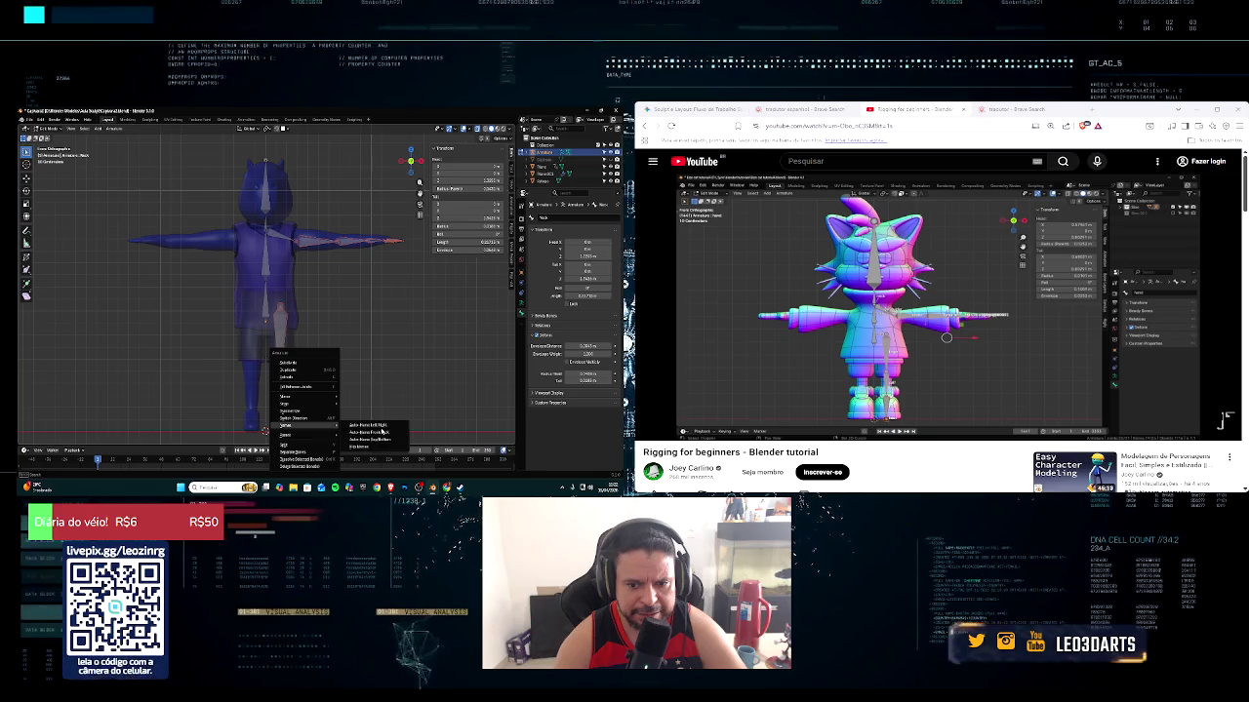
left_click(380, 426)
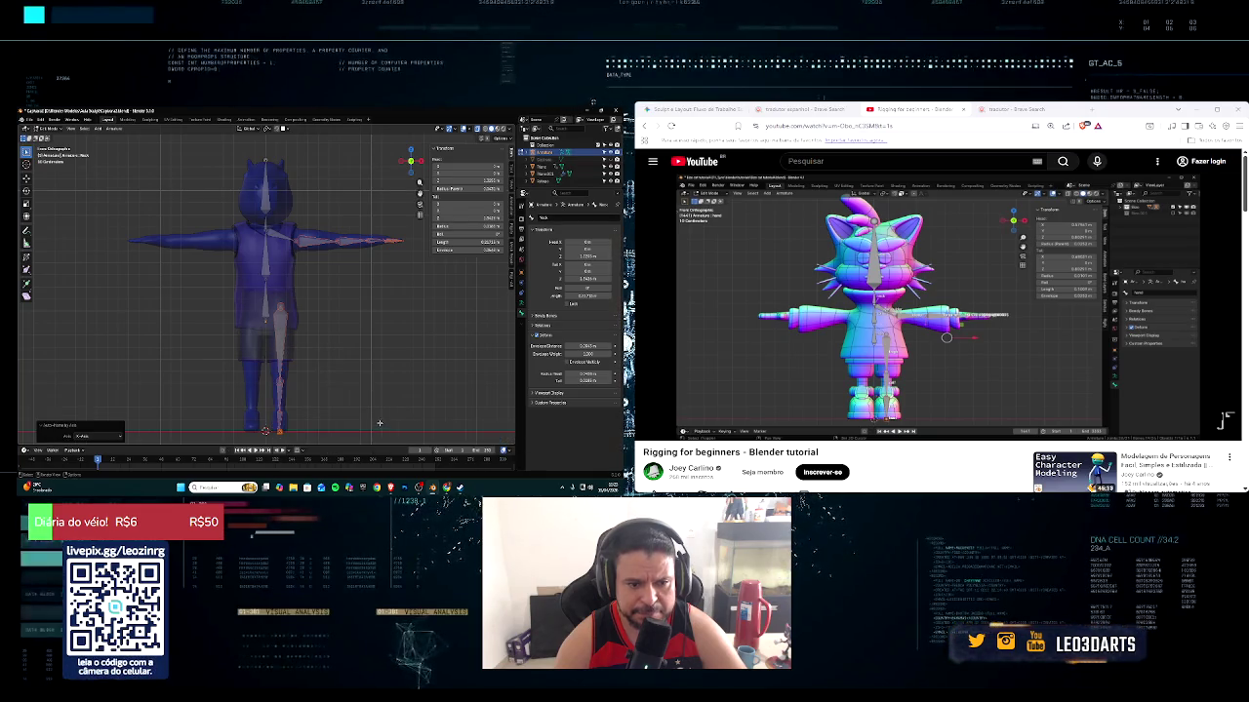
scroll(334, 377, "up", 3)
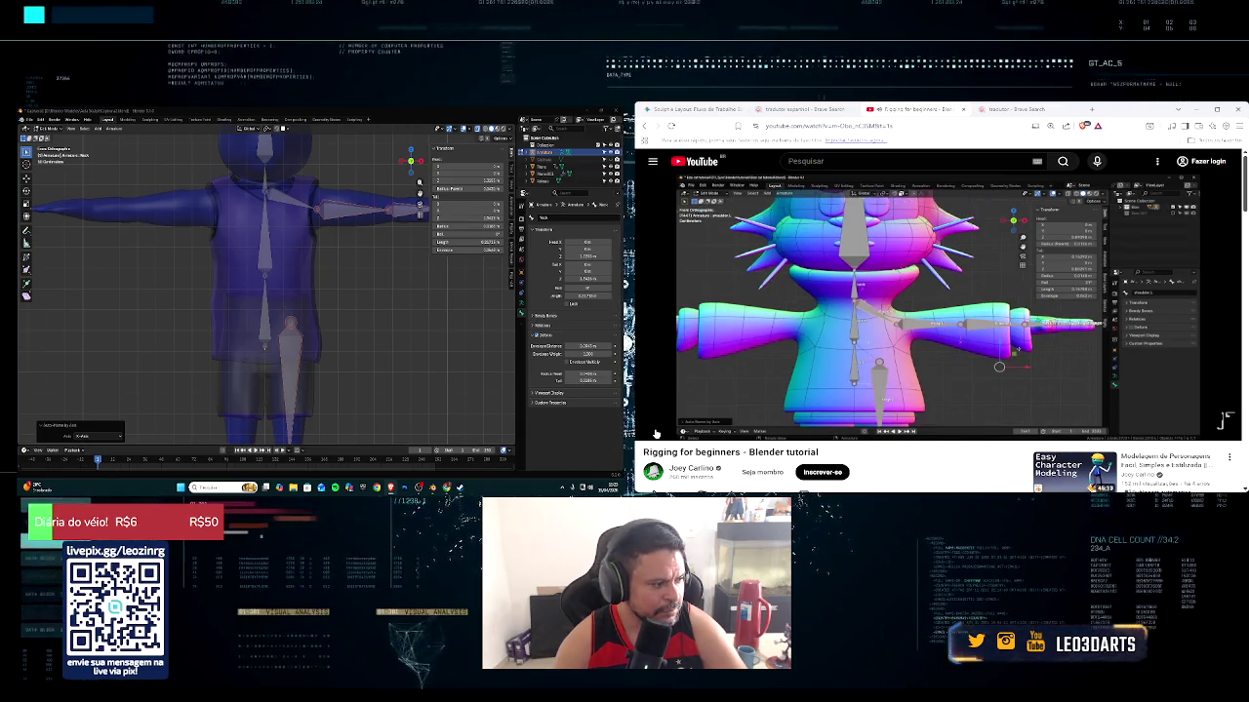
mouse_move(656, 429)
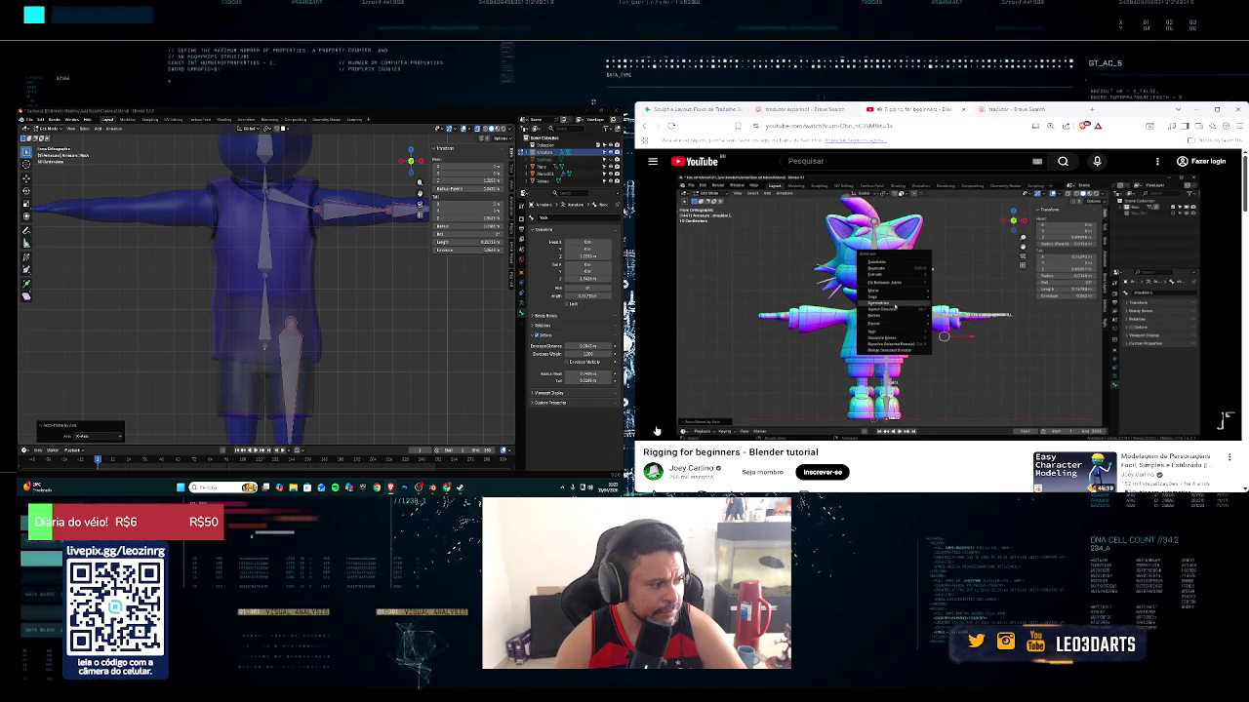
right_click(361, 298)
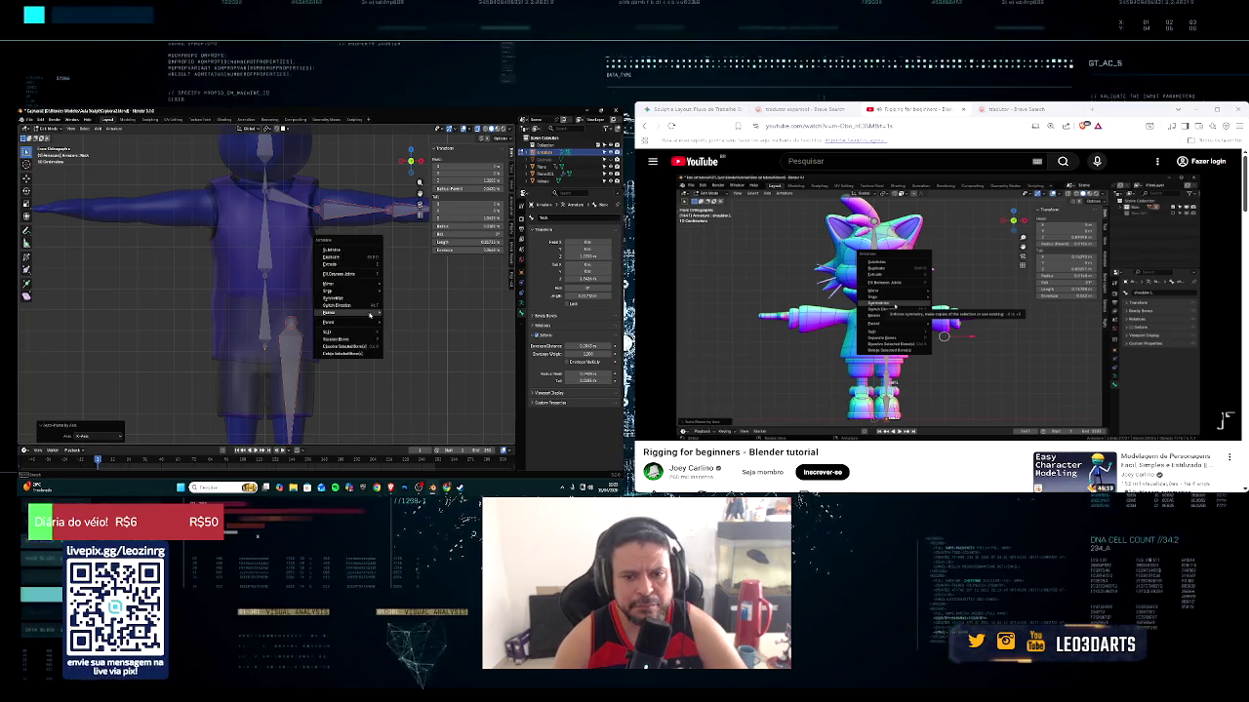
Undo an early Symmetrize and reselect only the right arm and leg bones
left_click(368, 302)
scroll(361, 304, "down", 3)
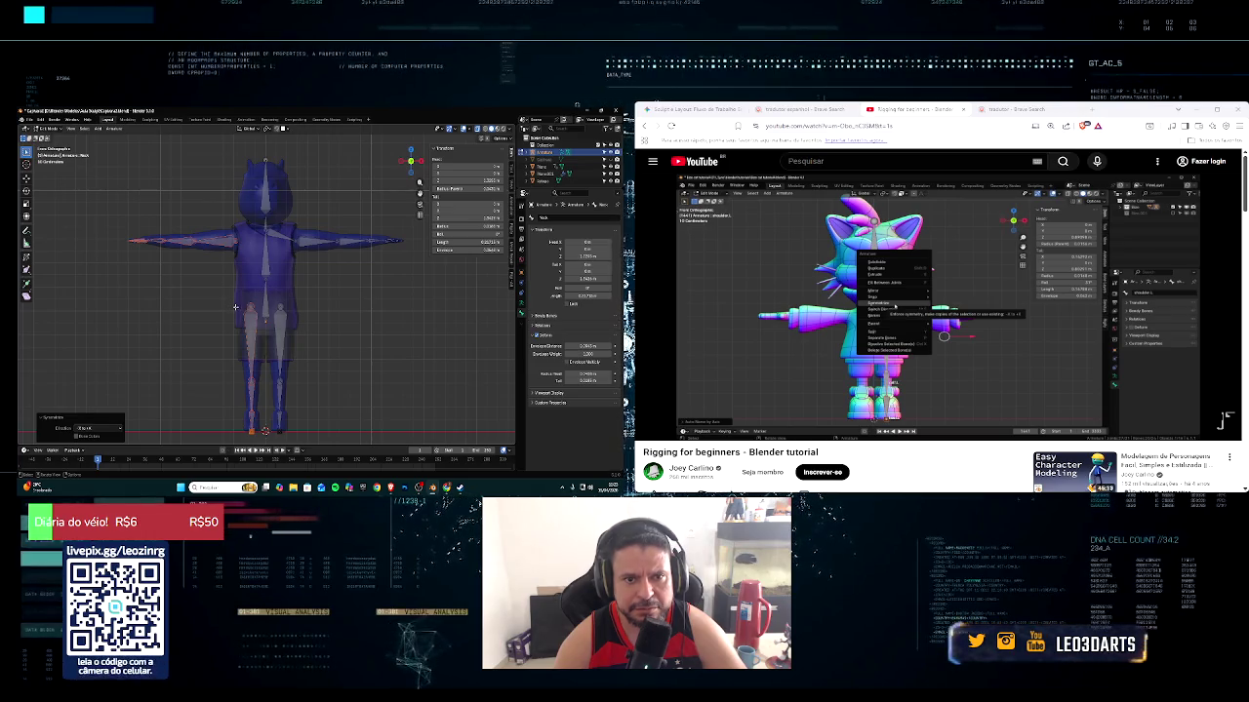
key("ctrl+z")
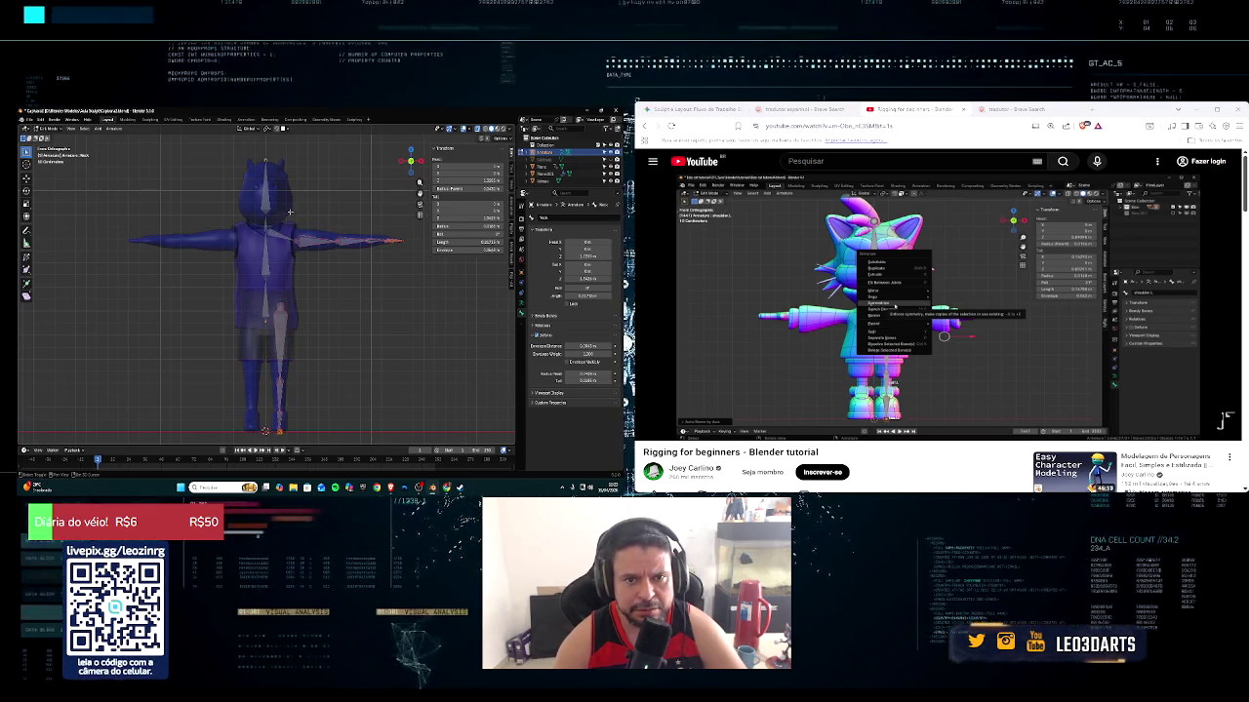
left_click_drag(302, 273, 304, 274)
left_click(282, 232)
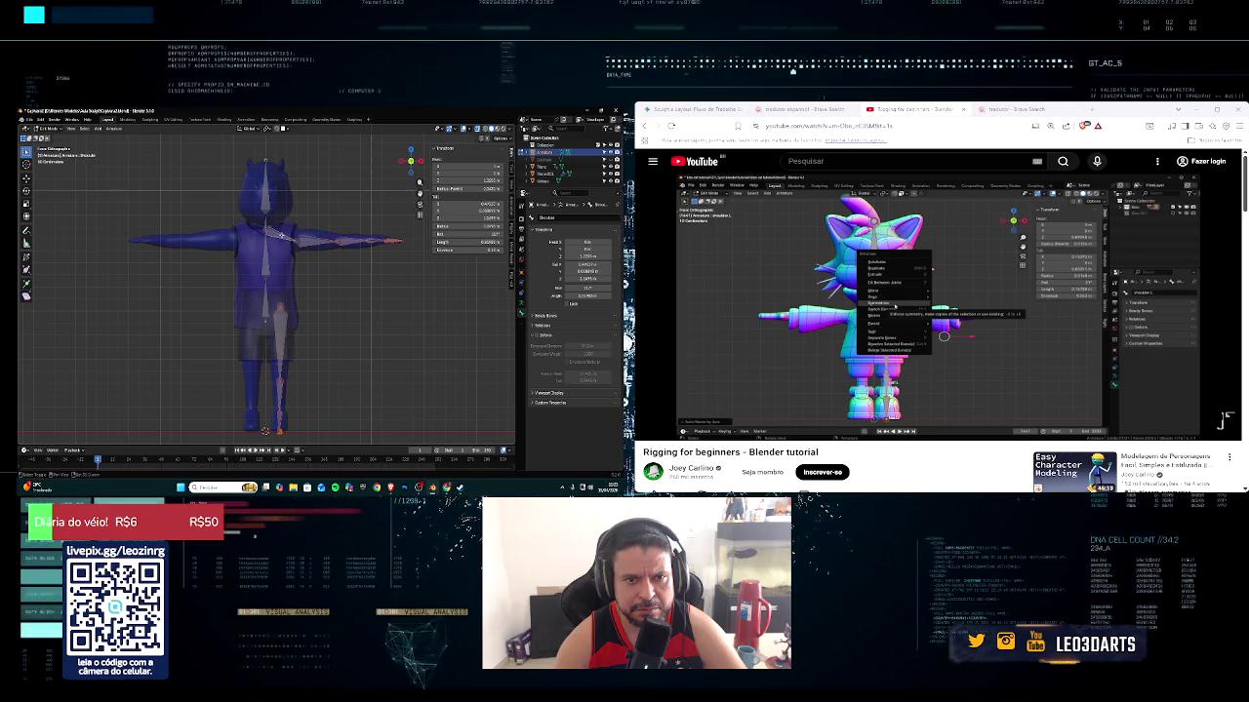
key("alt+a")
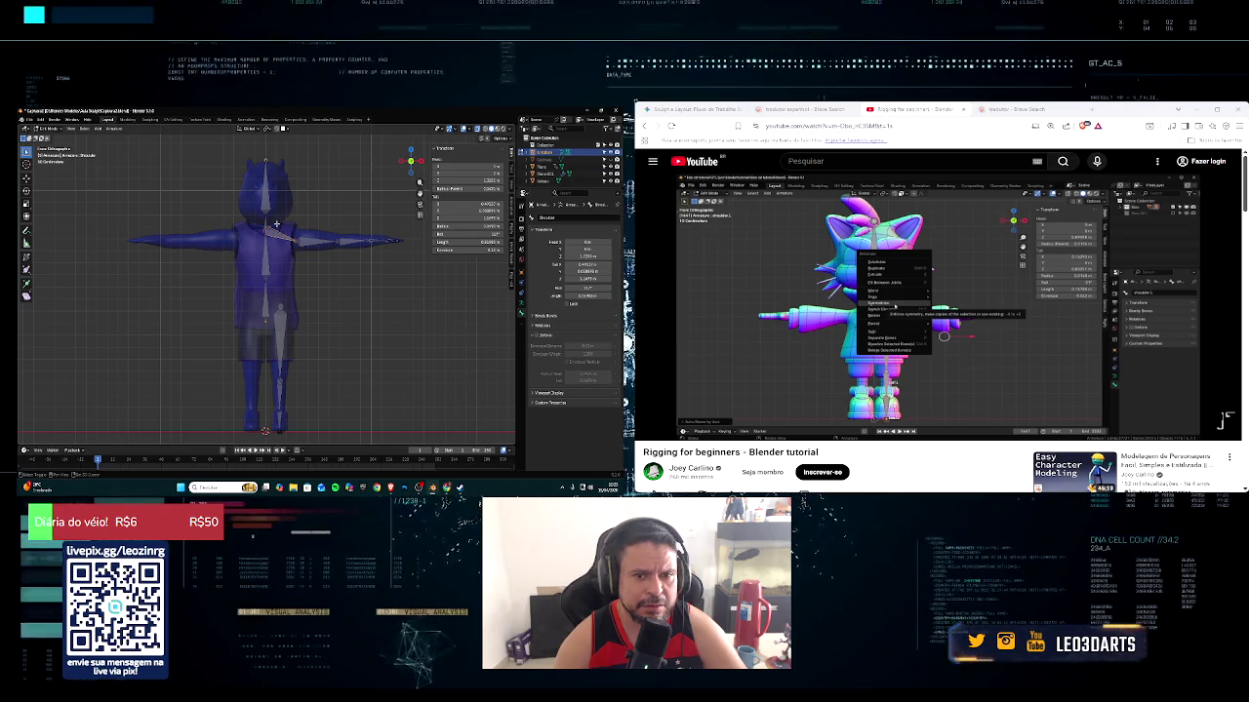
left_click_drag(274, 222, 416, 444)
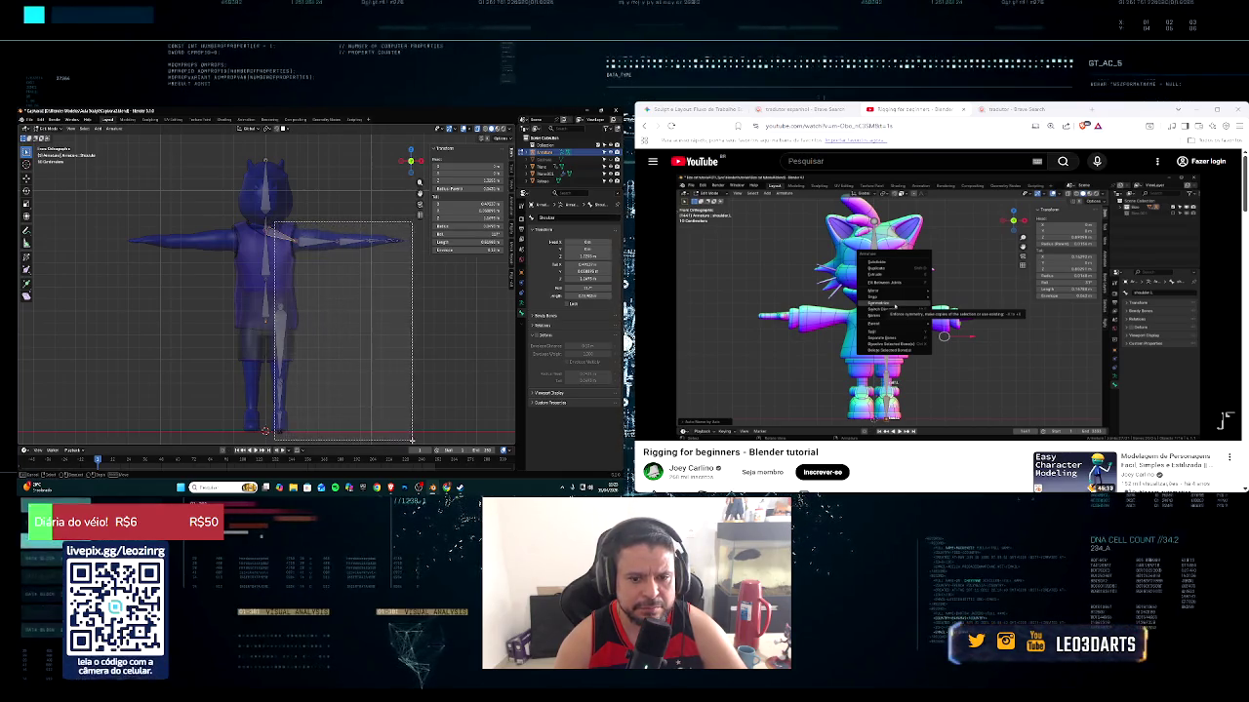
Auto-name the selected bones by axis and symmetrize them to create matching left-side bones
right_click(283, 328)
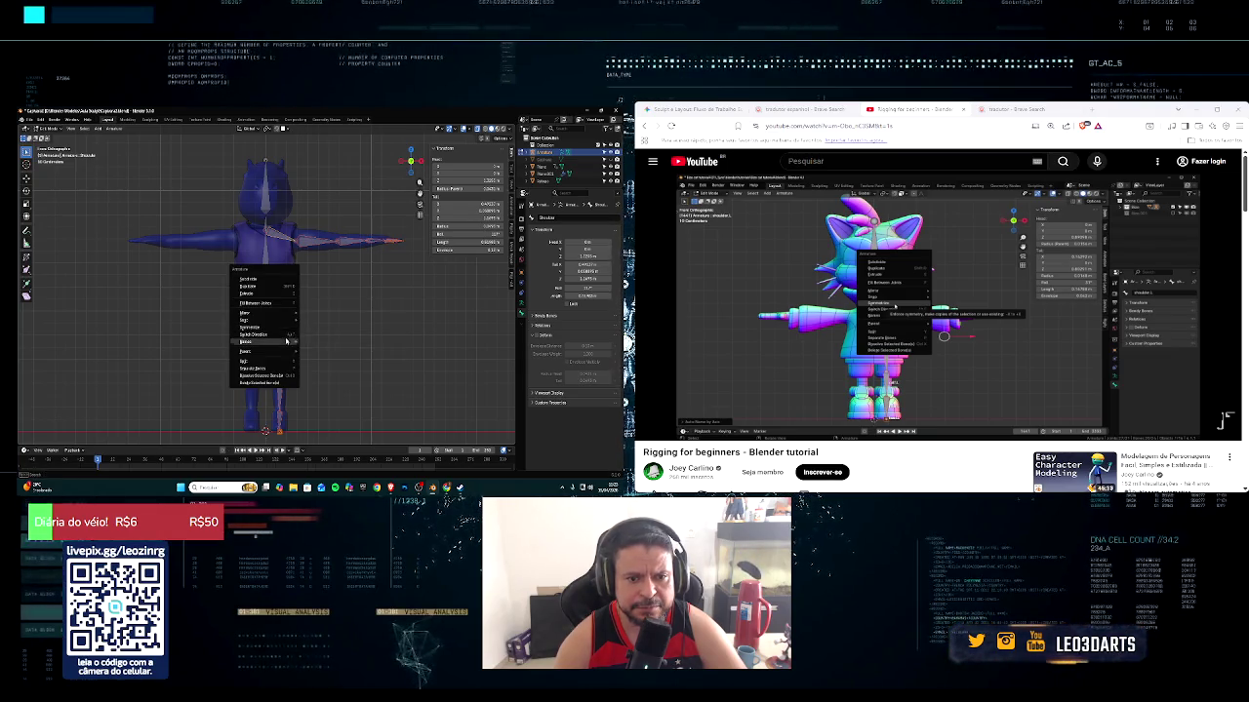
left_click(322, 342)
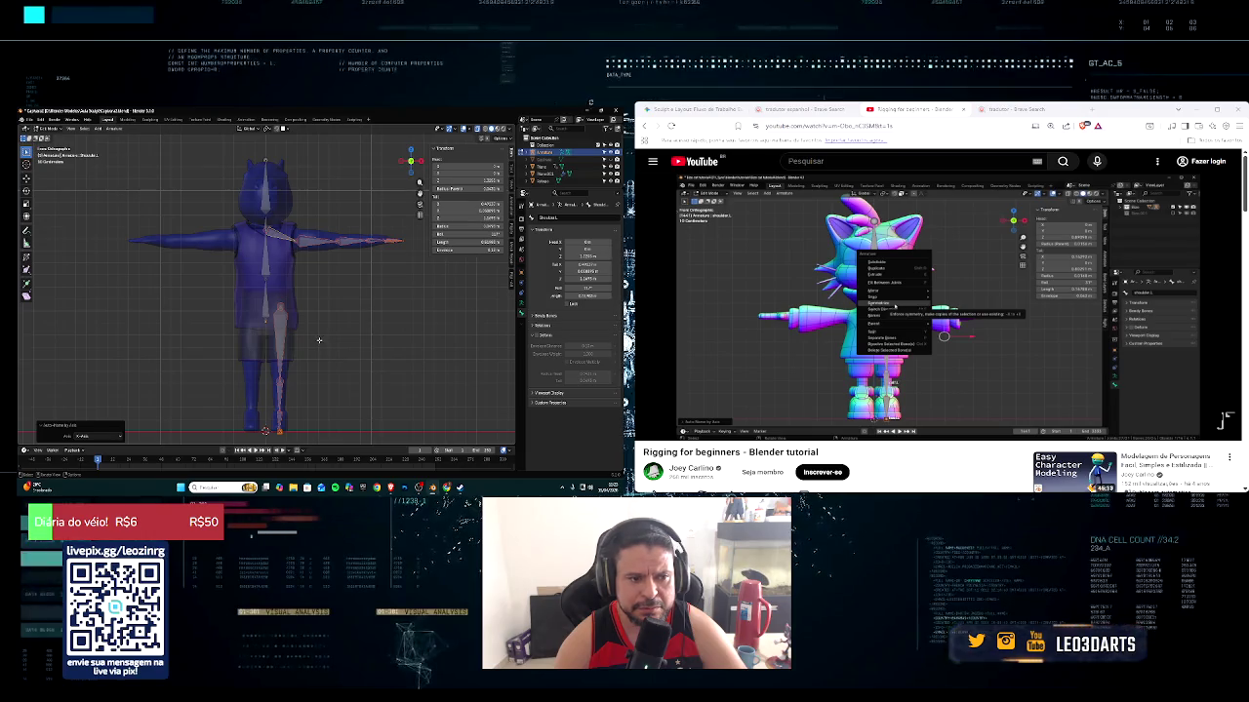
right_click(297, 313)
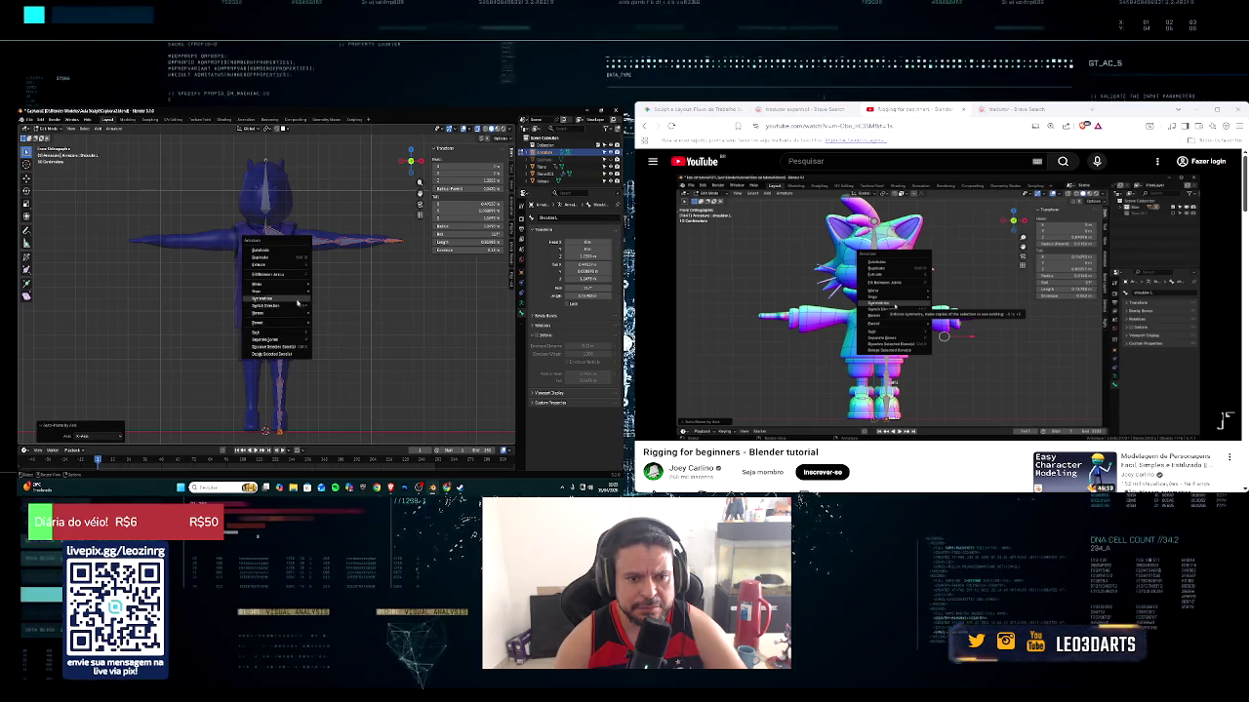
left_click(305, 304)
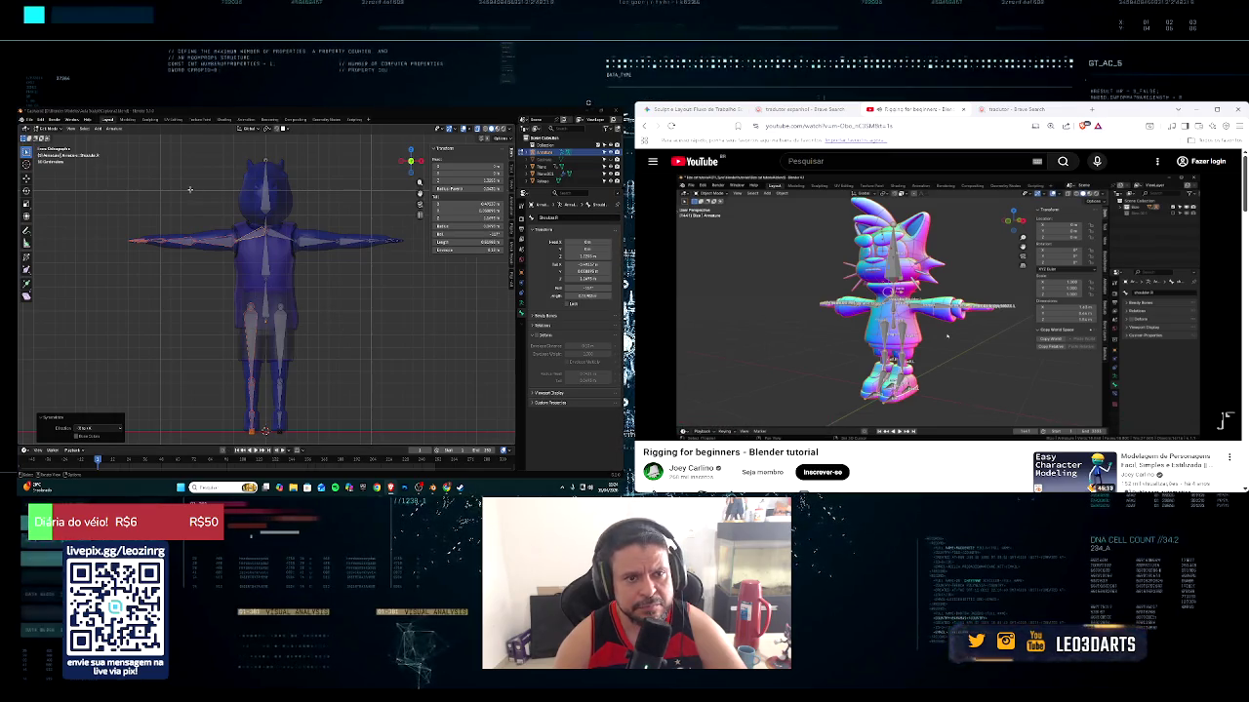
left_click(47, 128)
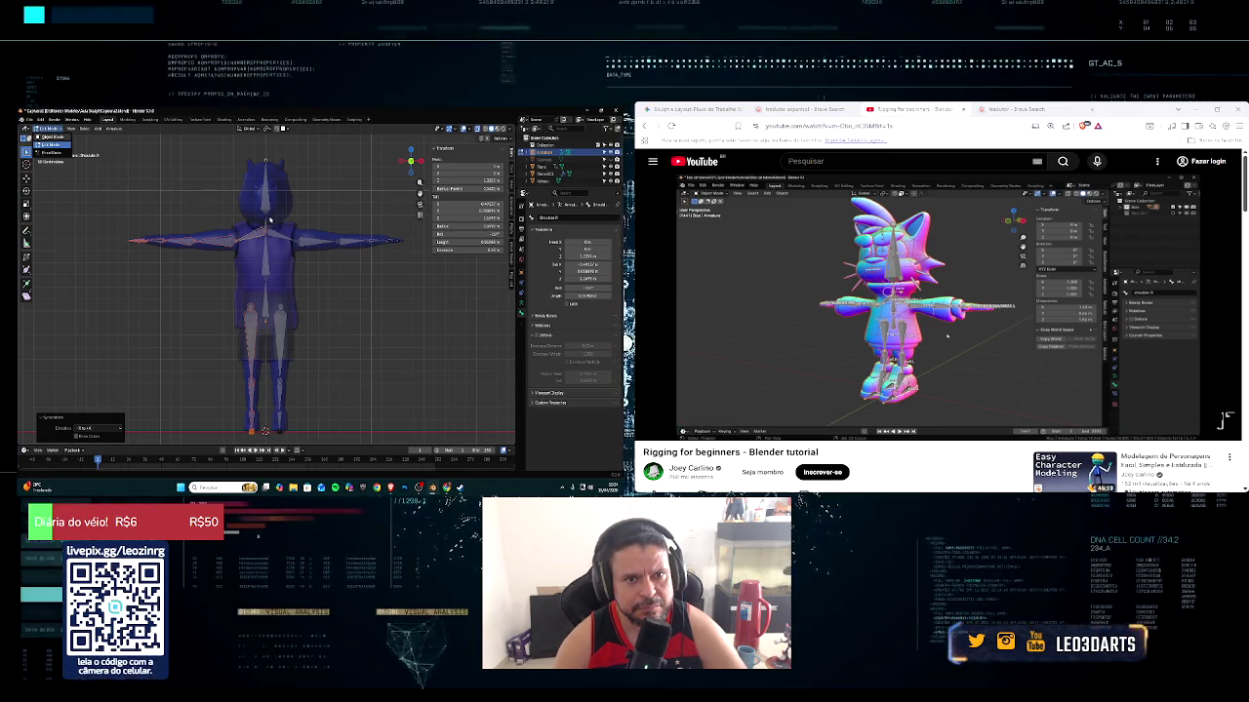
Switch the armature back to Object Mode, orbit to an angled view, and resume the tutorial
key("Tab")
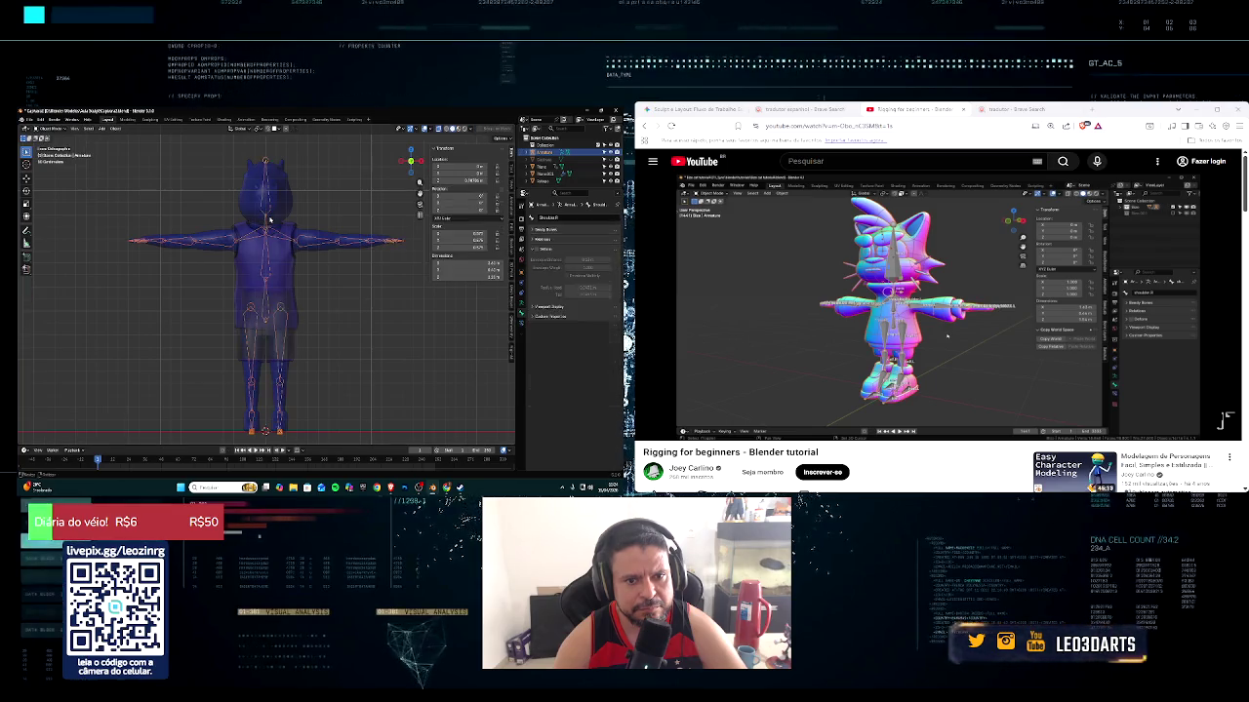
middle_click_drag(278, 243, 332, 234)
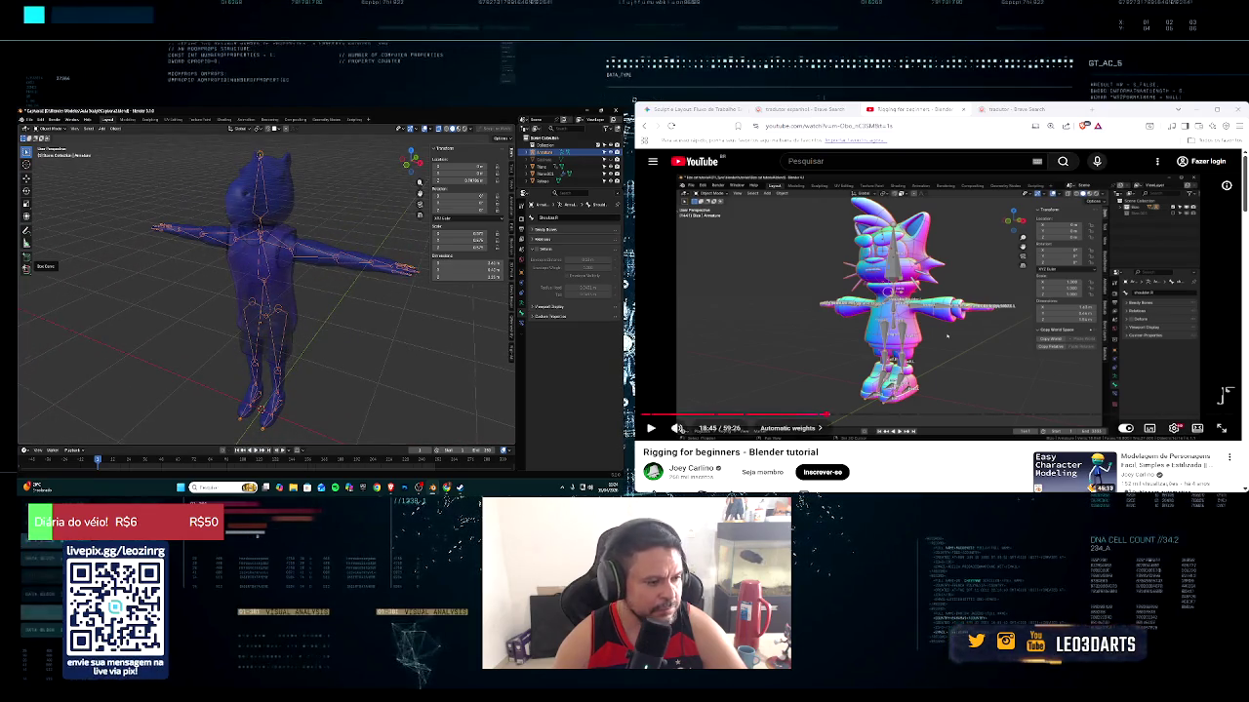
left_click(650, 428)
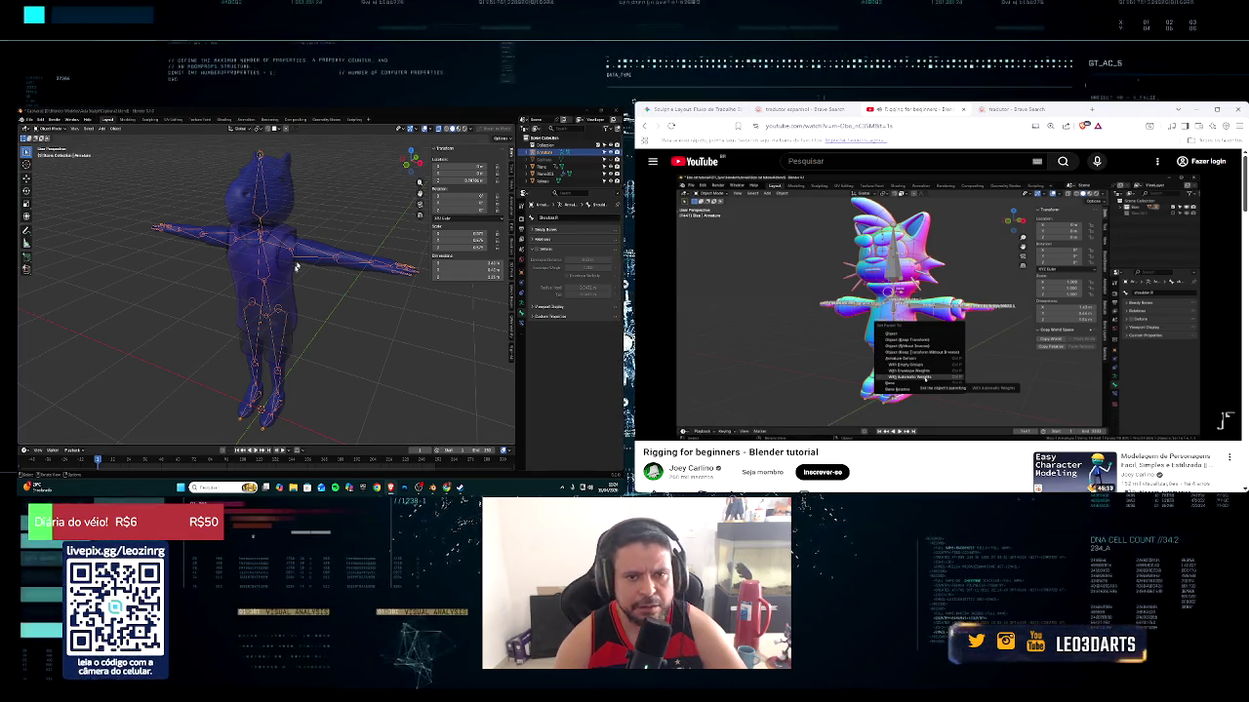
left_click(285, 204)
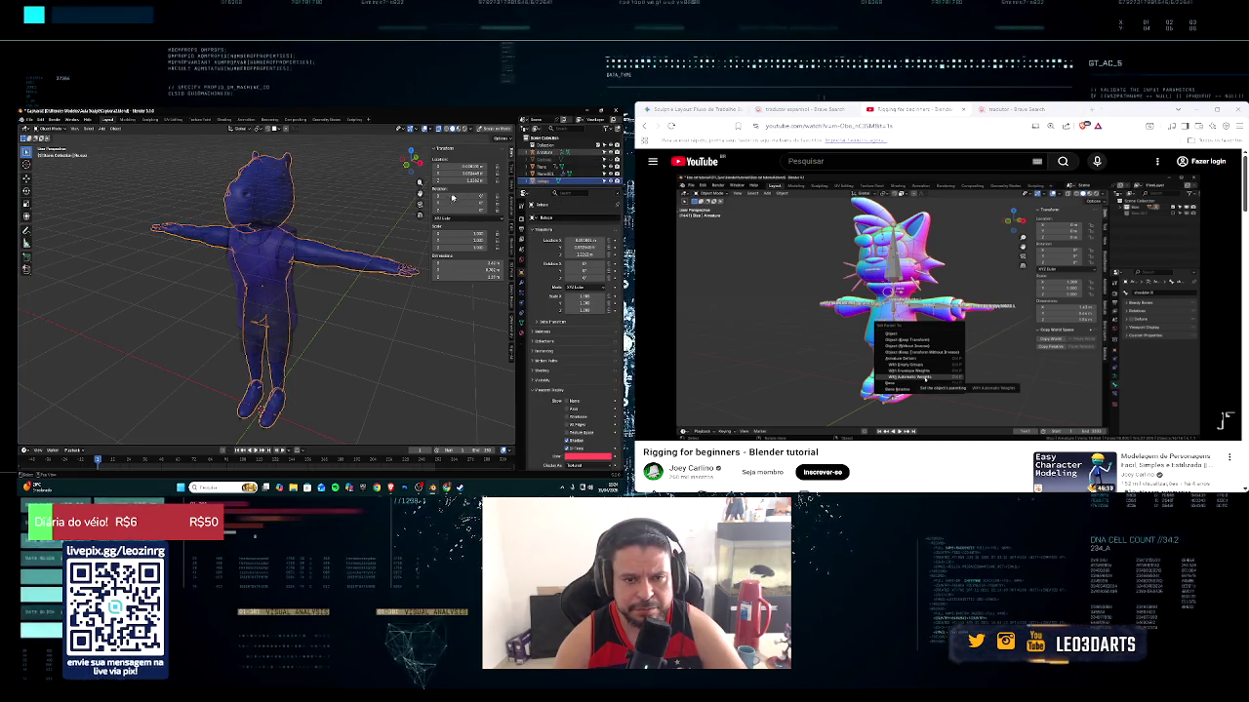
Select the character mesh, then the armature in the Outliner, and bring up Set Parent To with Ctrl+P
left_click(379, 238, "shift")
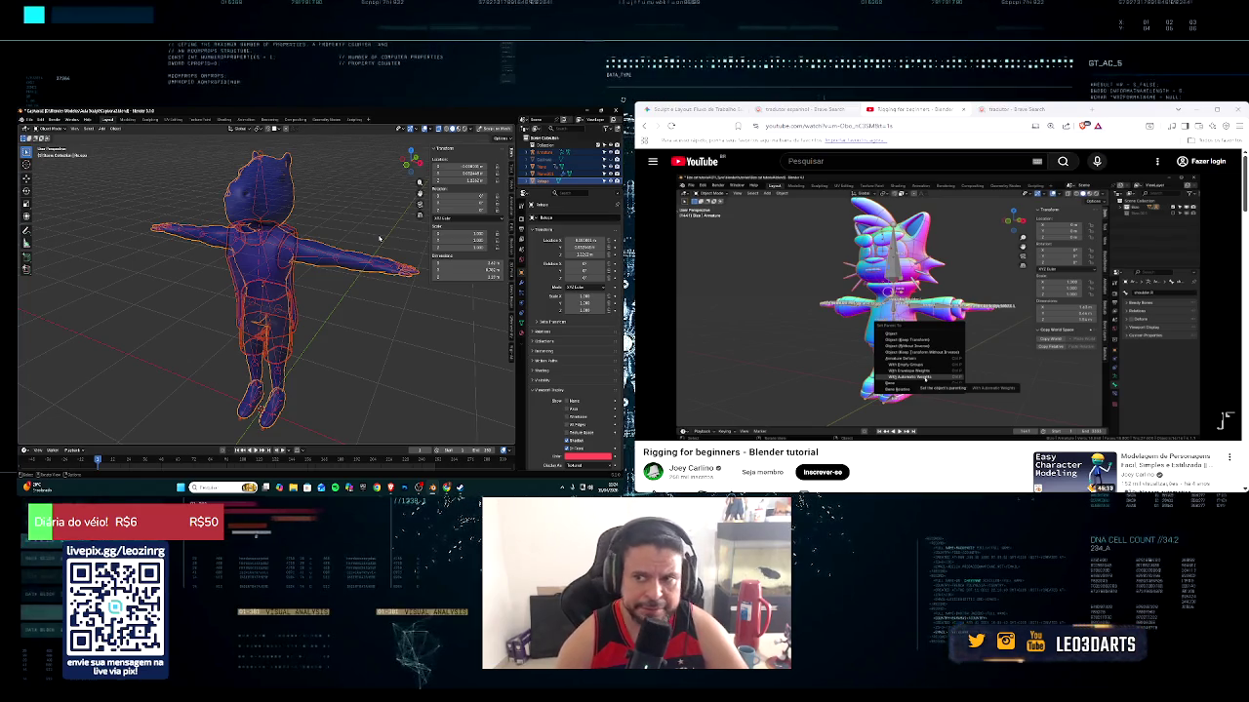
key("alt+a")
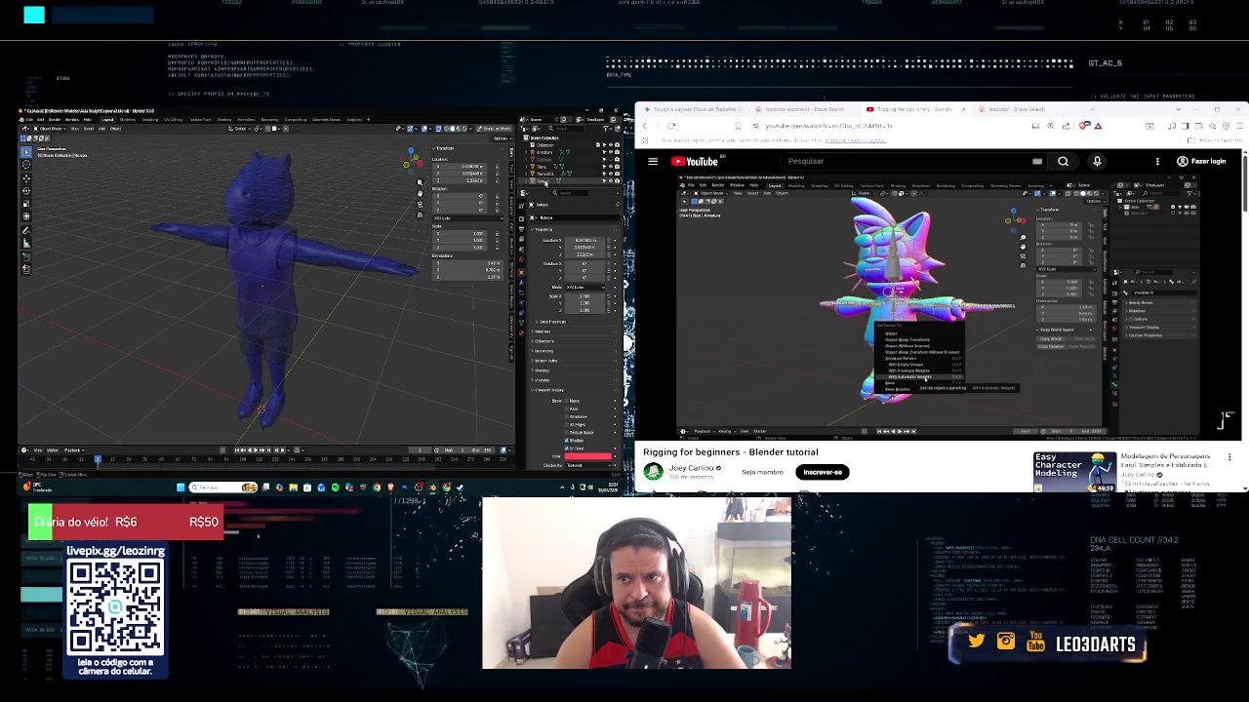
left_click(537, 173)
left_click(542, 154)
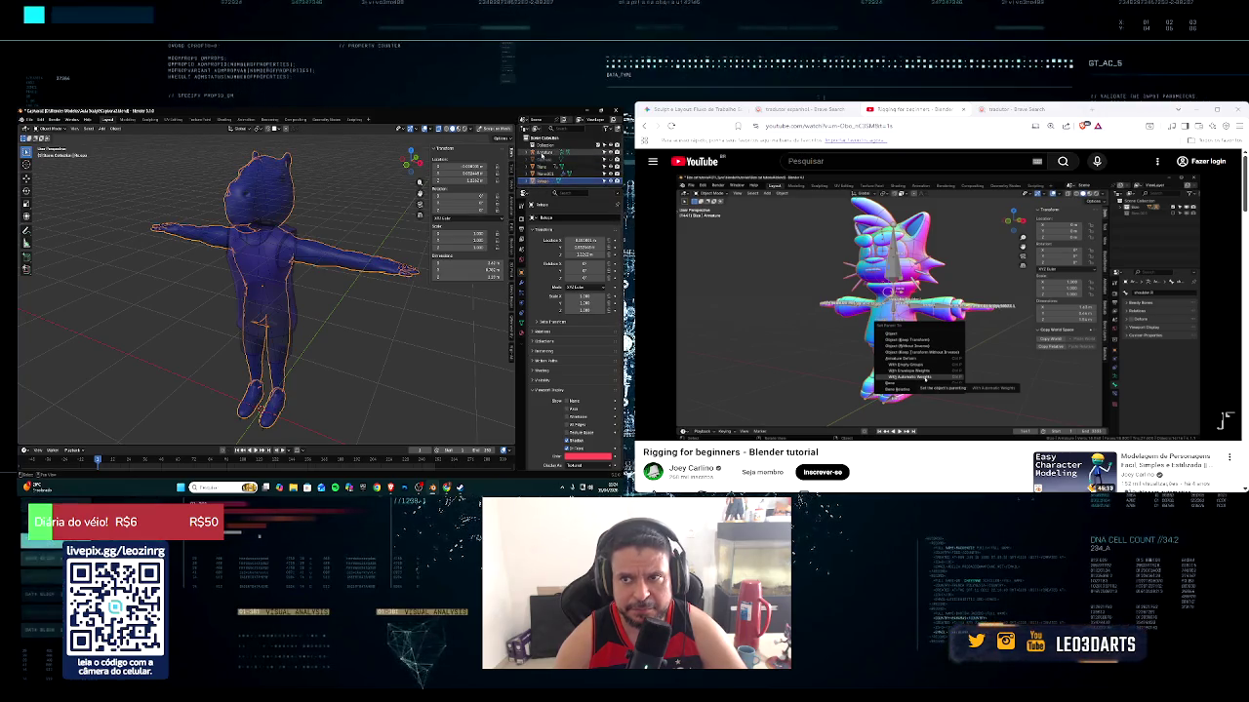
left_click(541, 153, "ctrl")
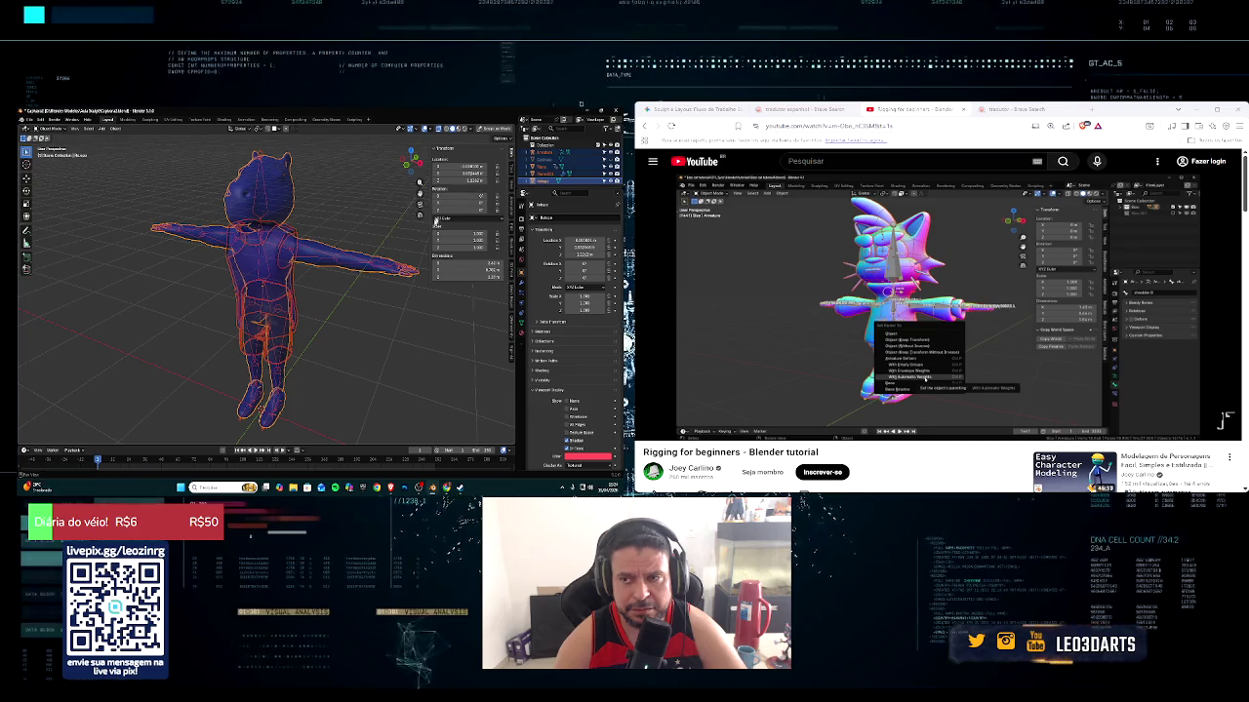
left_click(414, 306)
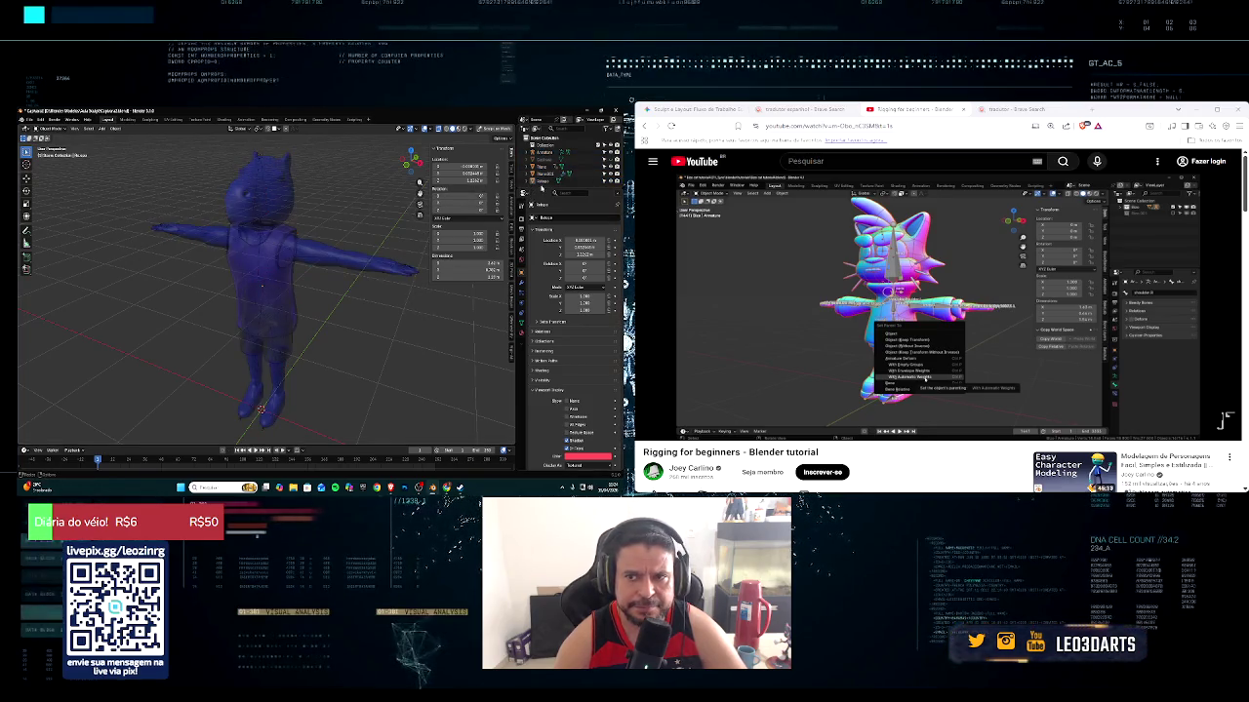
left_click(551, 182)
left_click(543, 153, "ctrl")
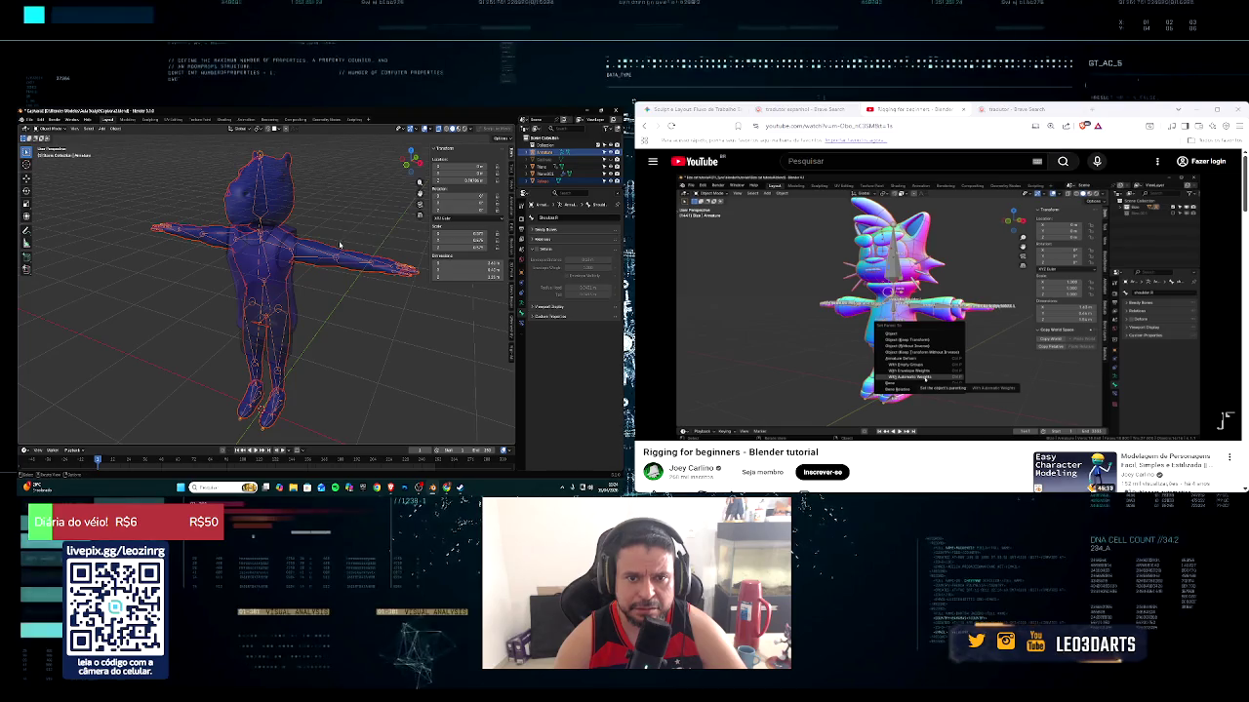
key("ctrl+p")
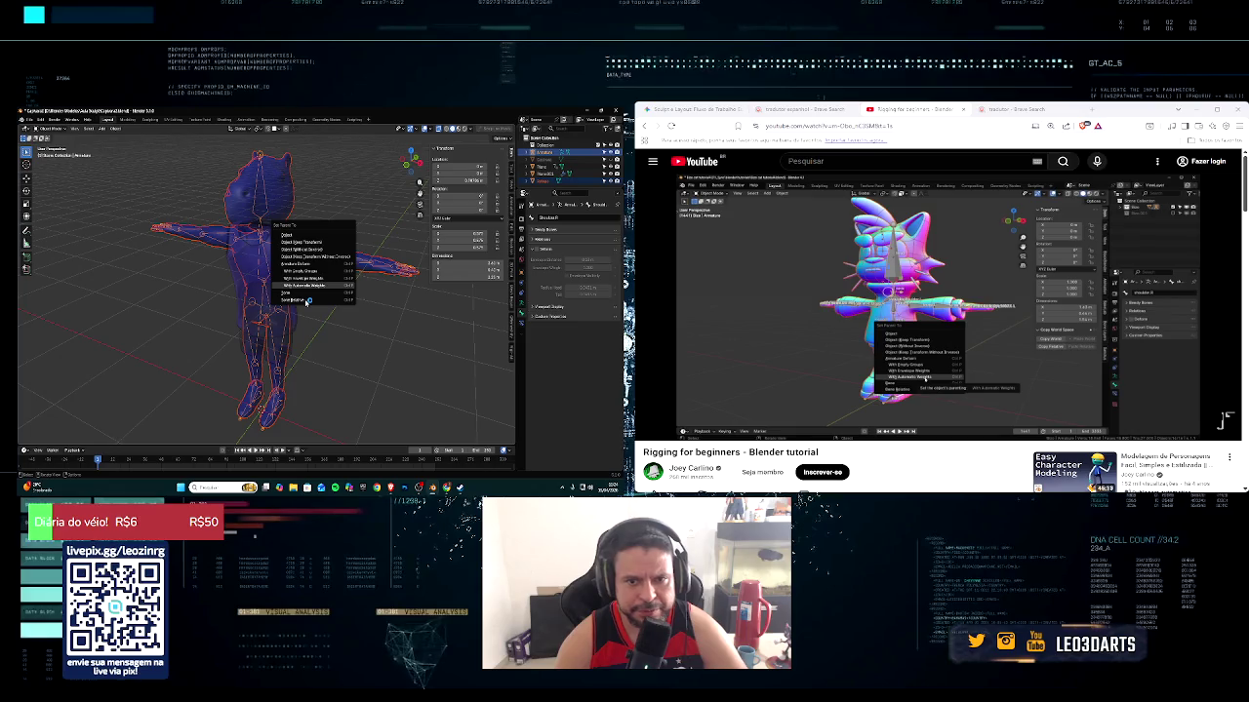
Parent the mesh to the armature With Automatic Weights, then orbit and resume the tutorial
left_click(304, 285)
middle_click_drag(325, 272, 288, 267)
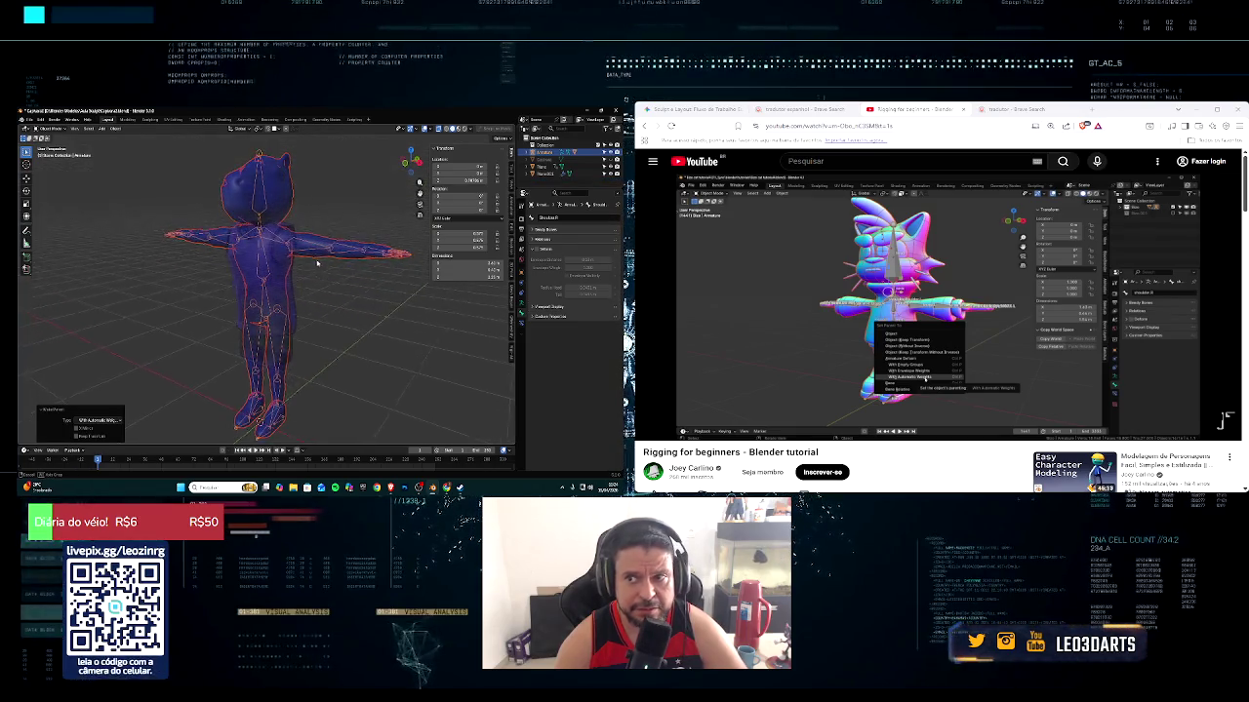
mouse_move(887, 302)
left_click(651, 428)
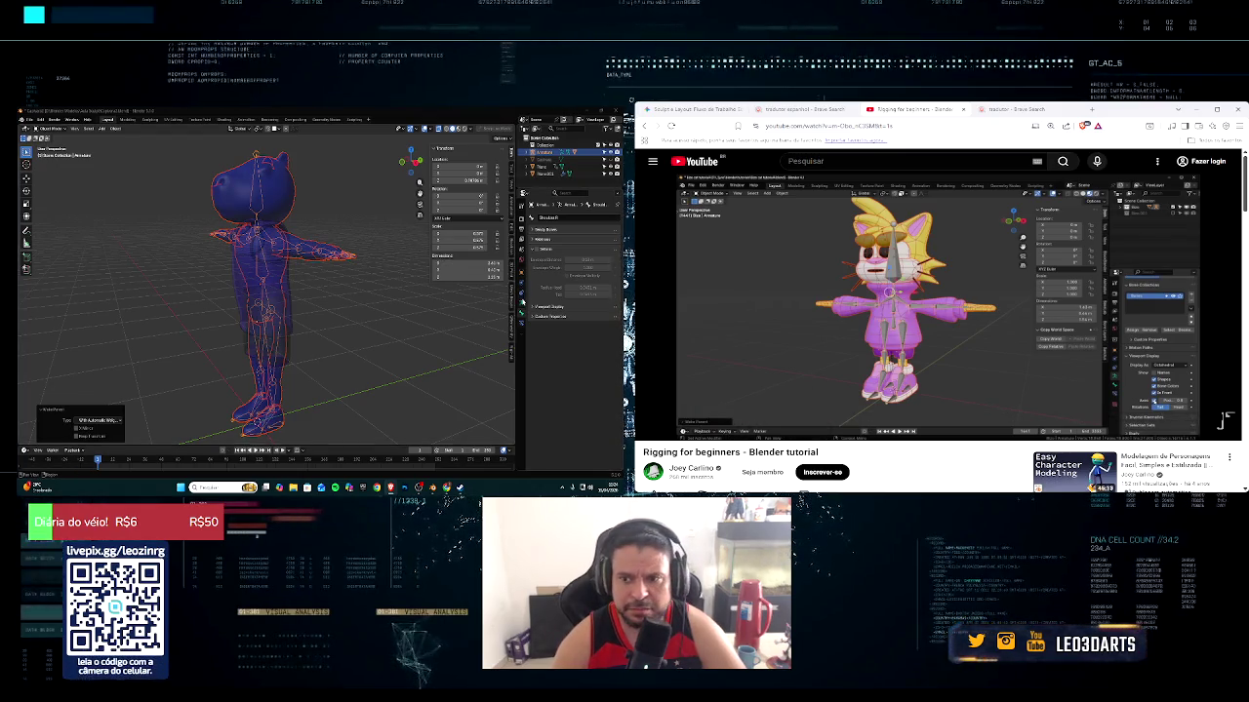
Show bone names from the armature's Viewport Display settings, then hide them again
left_click(522, 305)
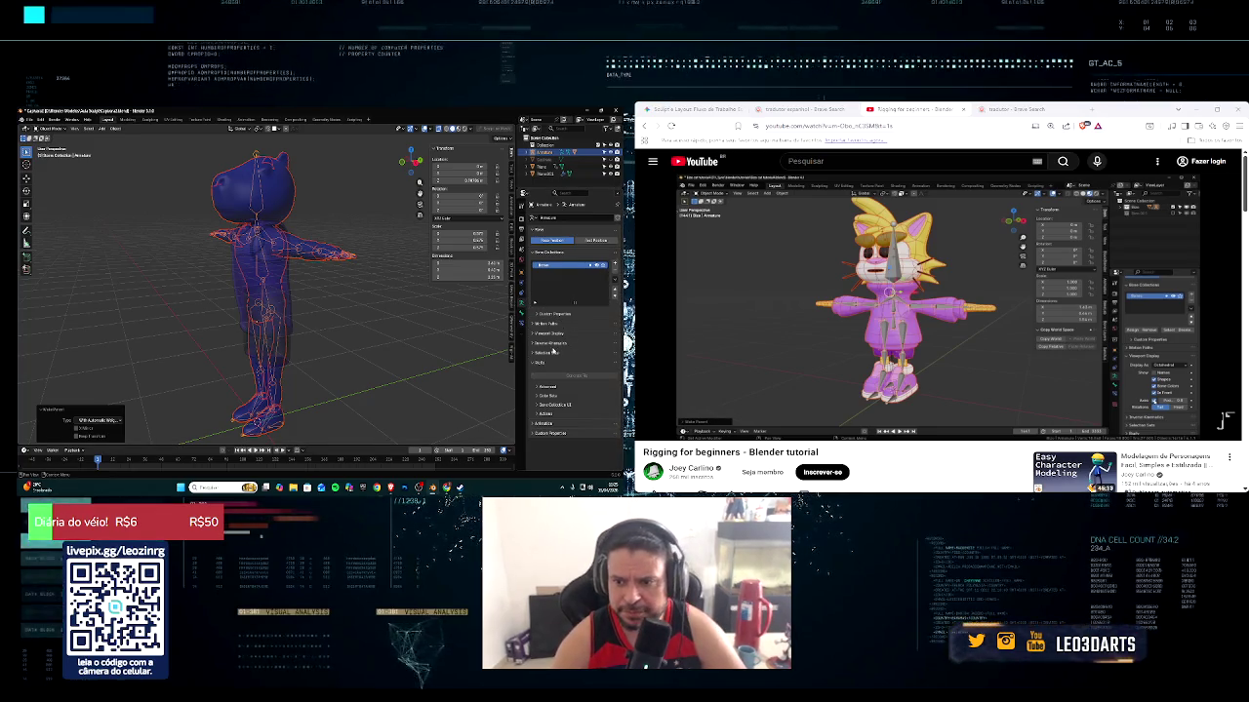
left_click(547, 334)
mouse_move(887, 293)
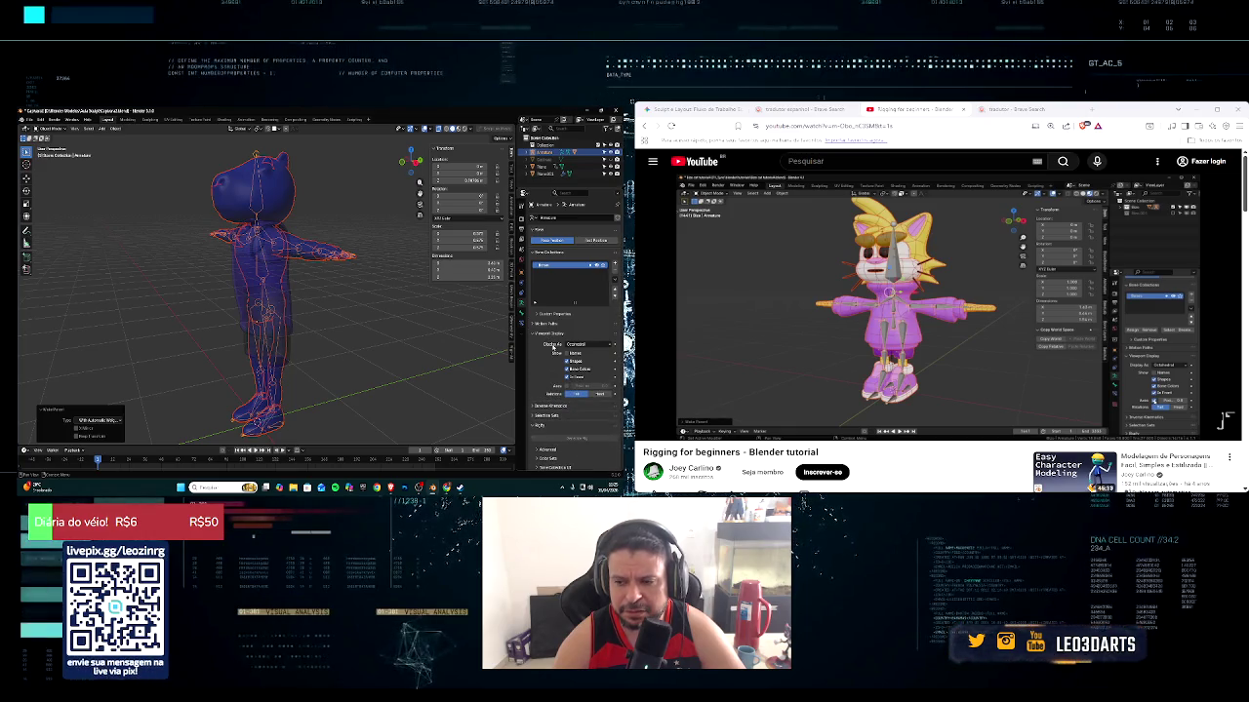
left_click(565, 353)
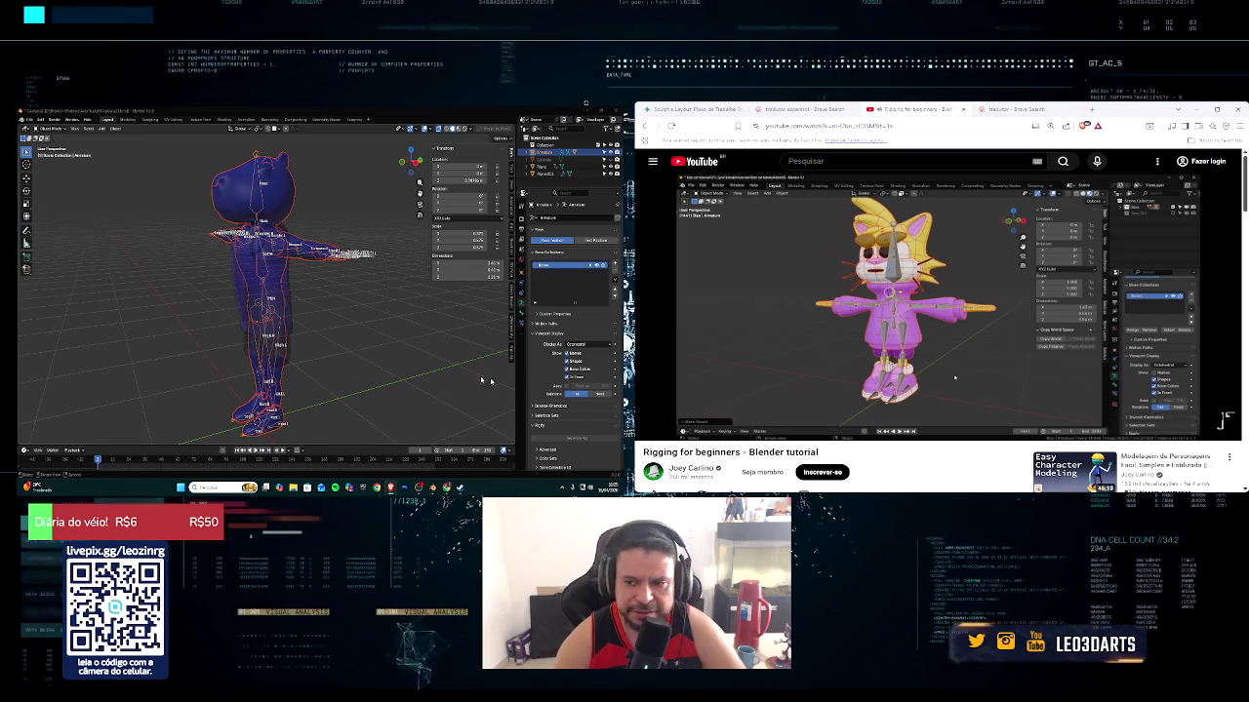
left_click(567, 354)
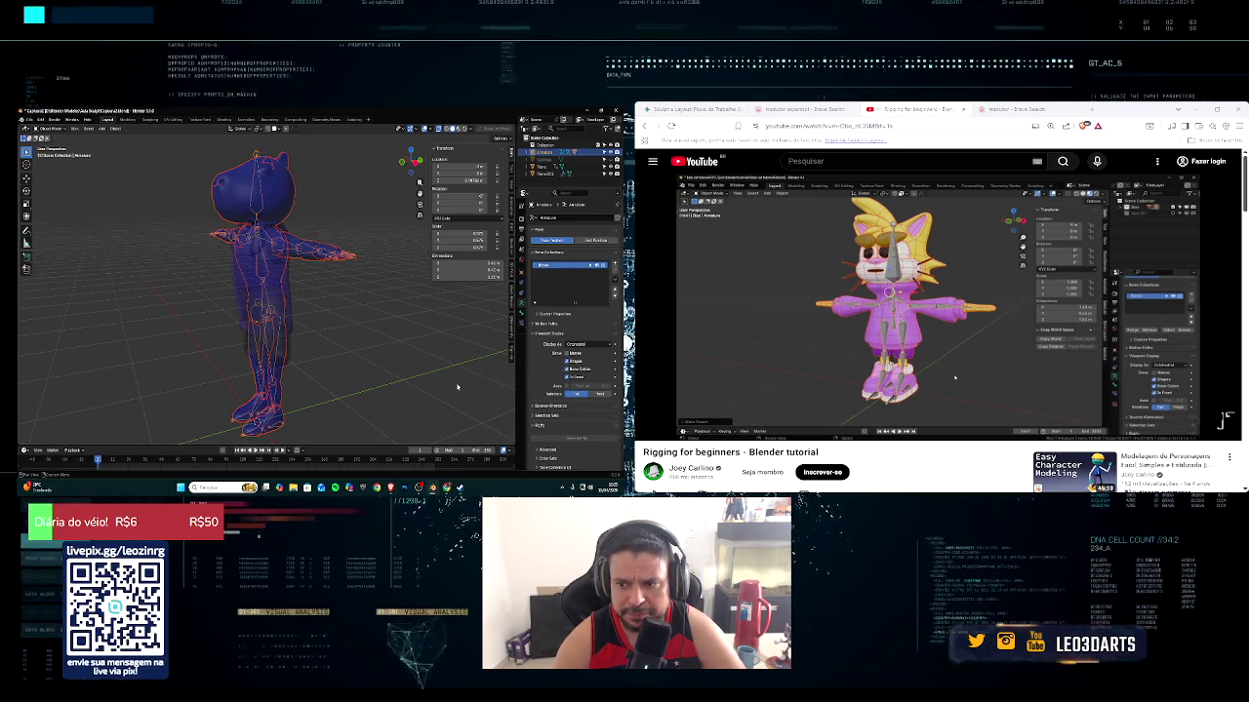
Pause the tutorial, orbit the character, and open the interaction-mode list
left_click(883, 322)
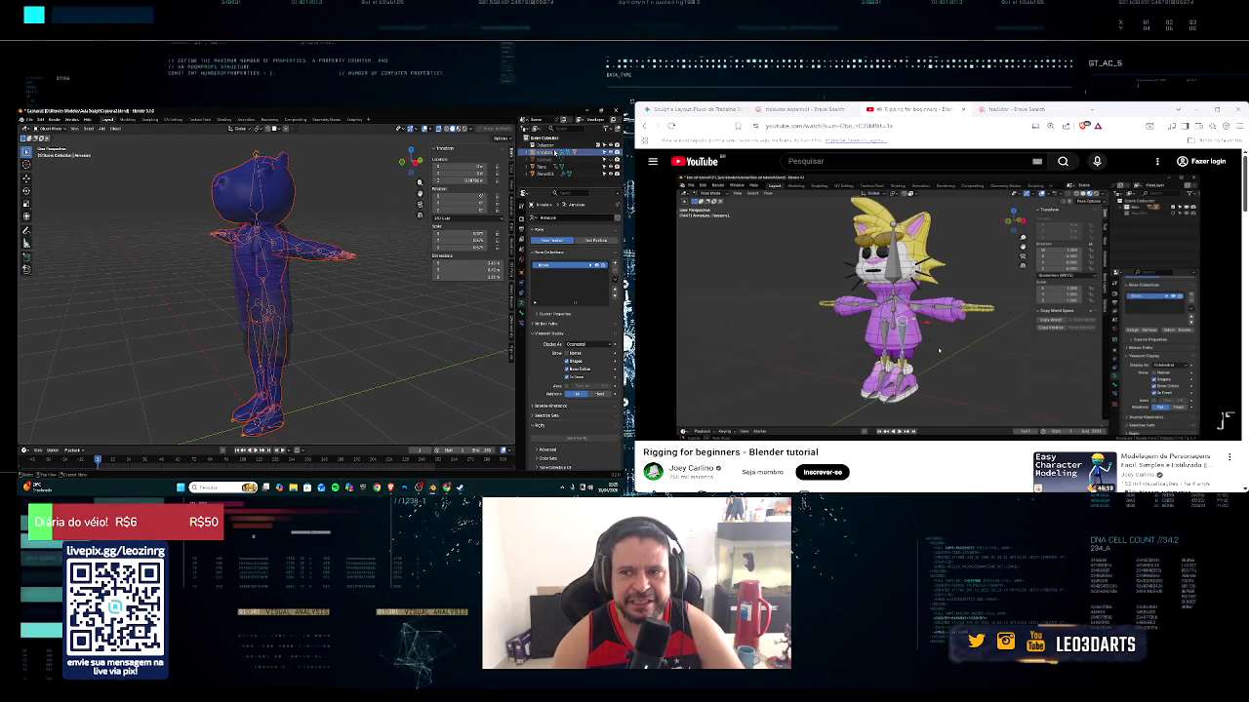
middle_click_drag(293, 305, 321, 306)
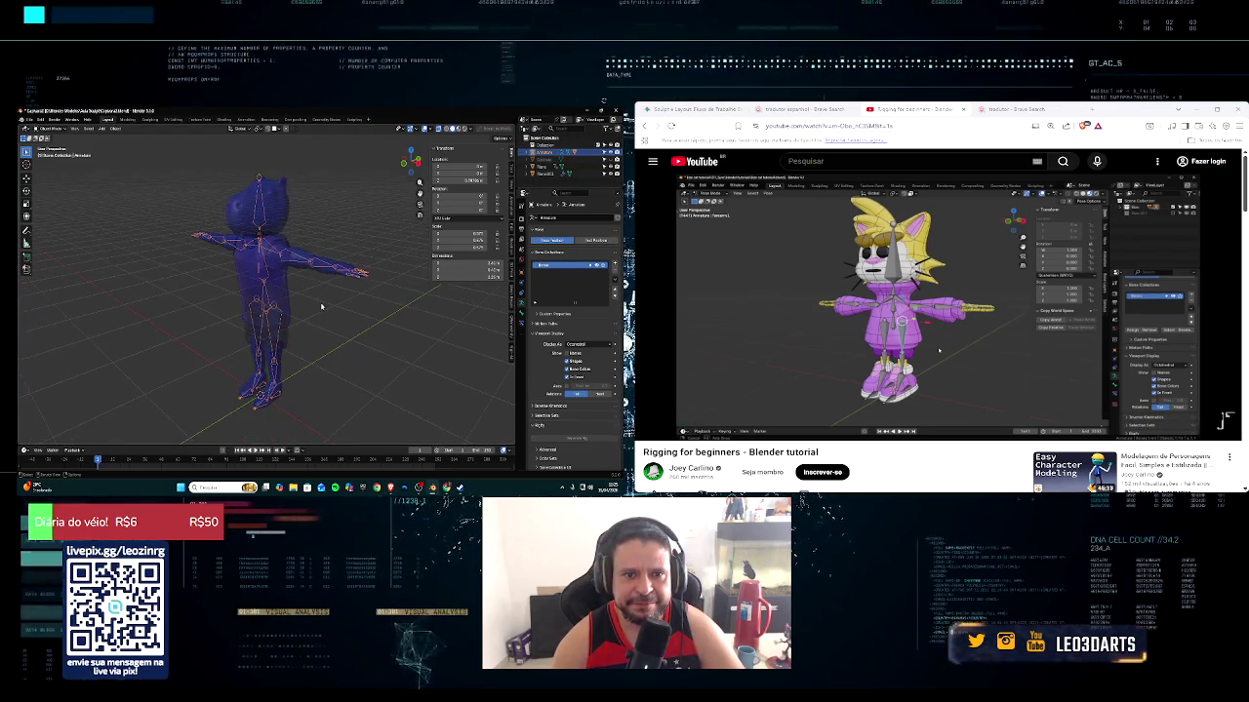
left_click(54, 128)
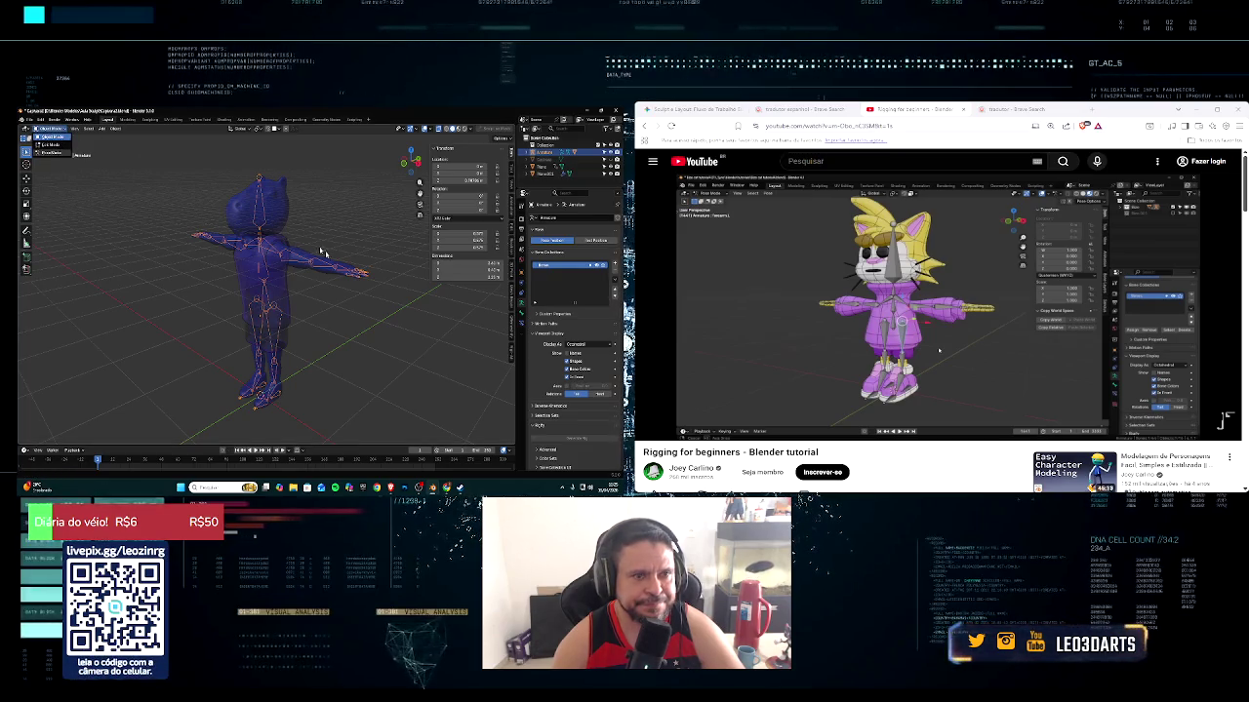
Put the armature in Pose Mode and test-rotate the upper-arm bone twice, cancelling both
key("ctrl+Tab")
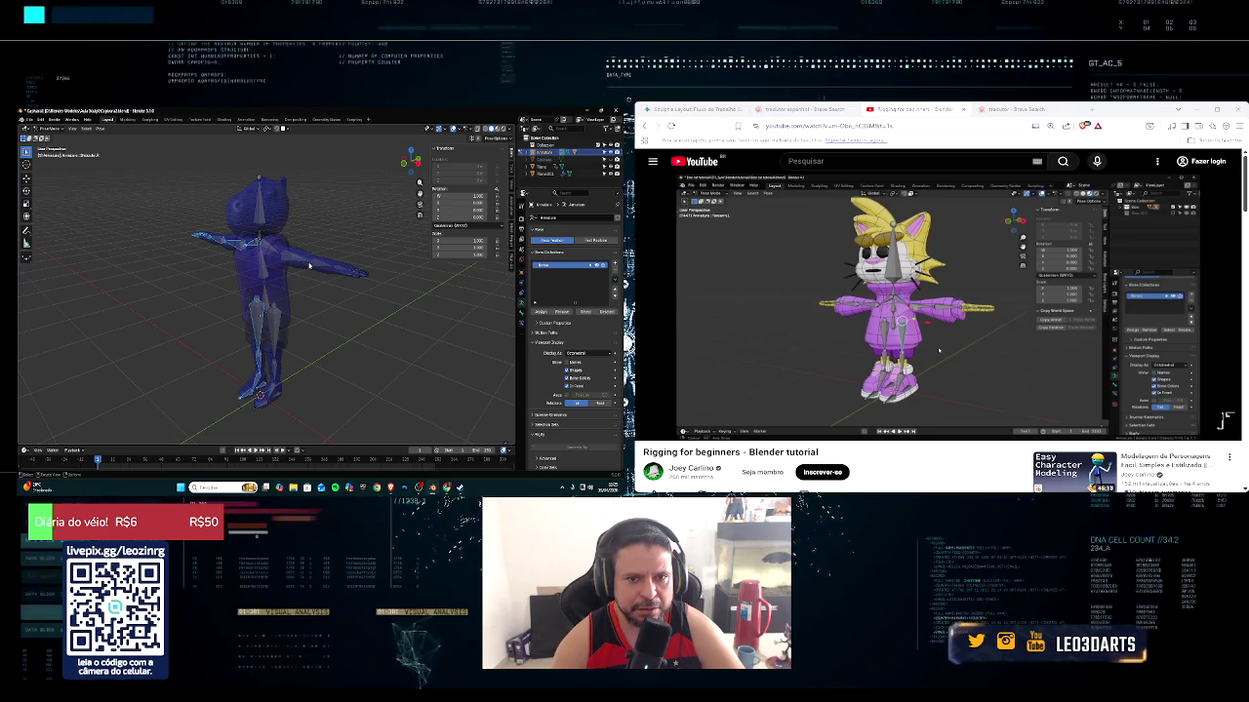
left_click(311, 264)
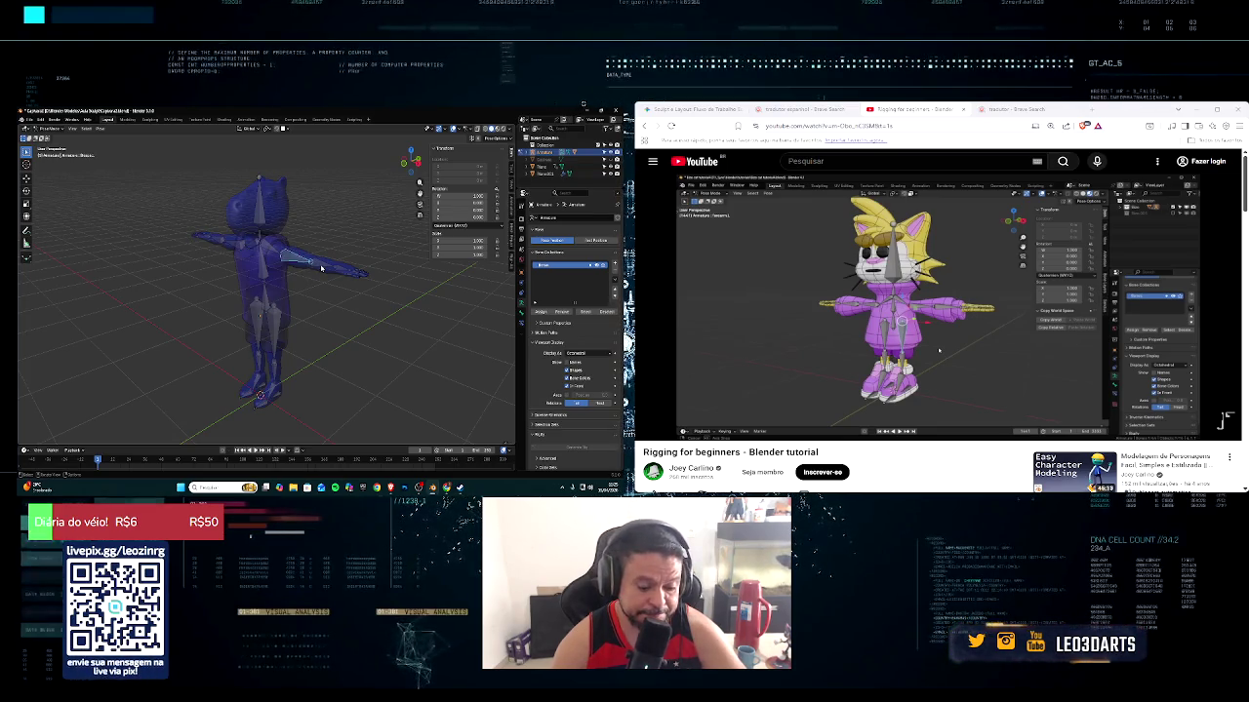
key("r")
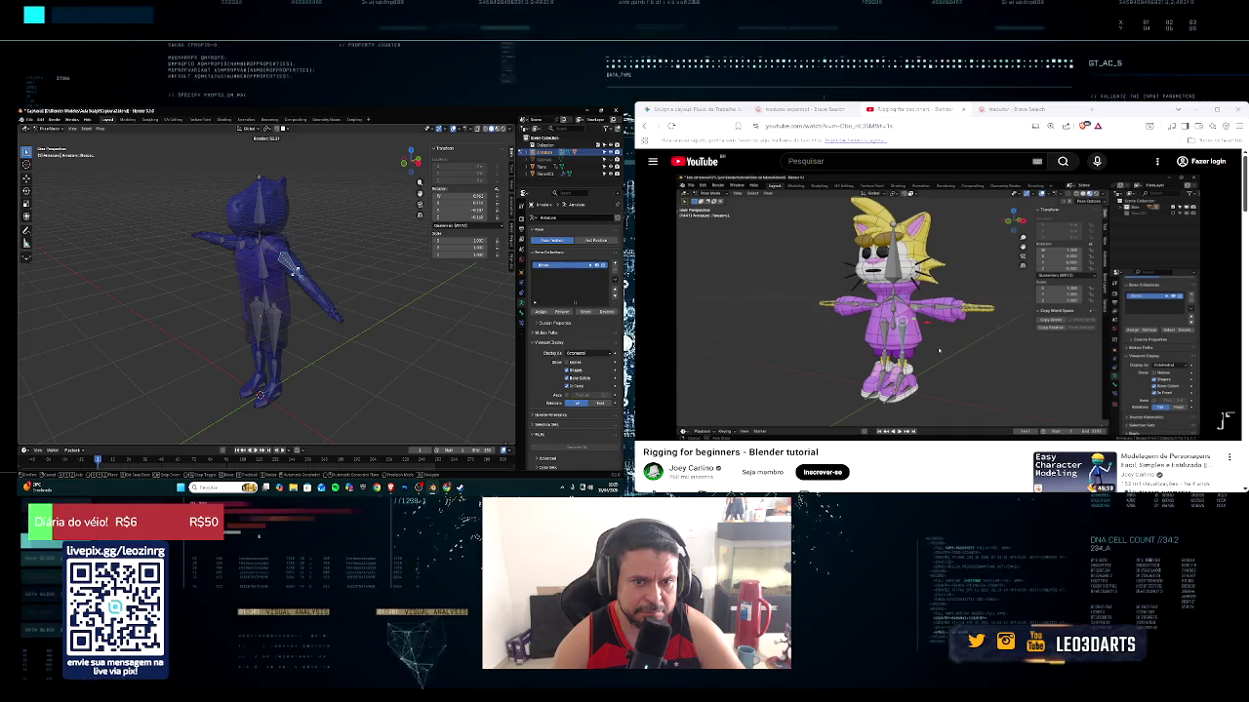
key("Escape")
left_click(329, 273)
key("r")
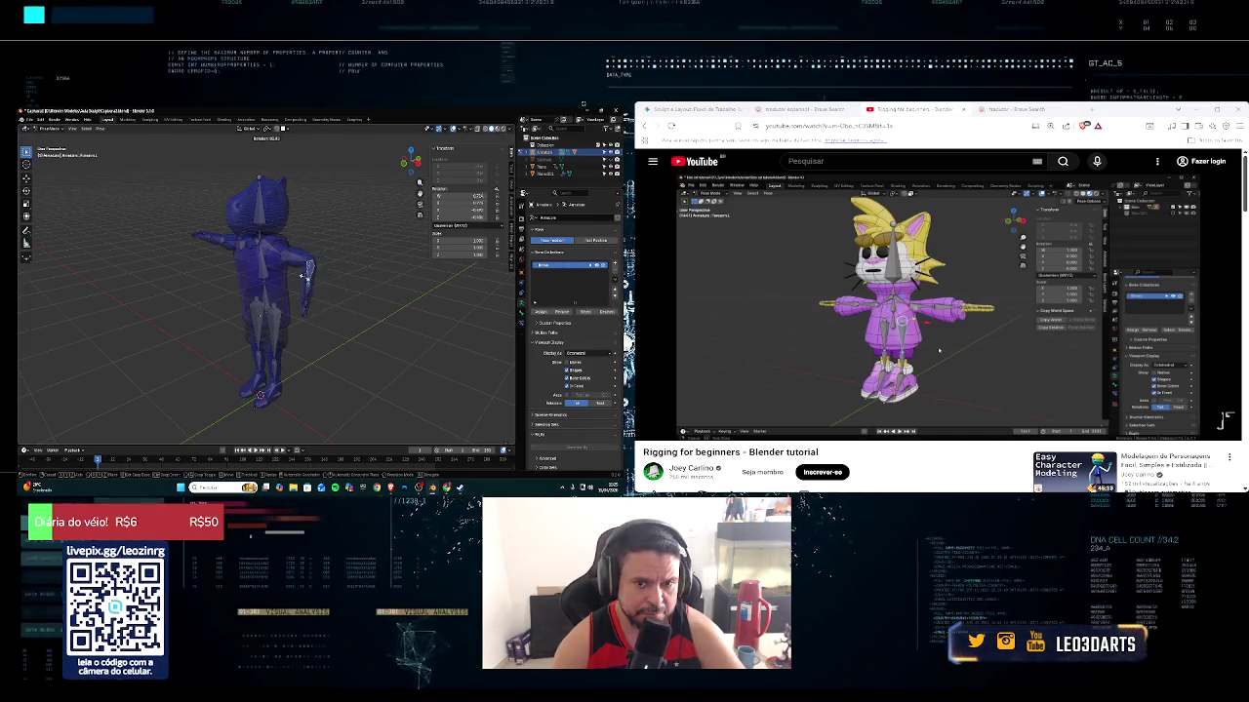
key("Escape")
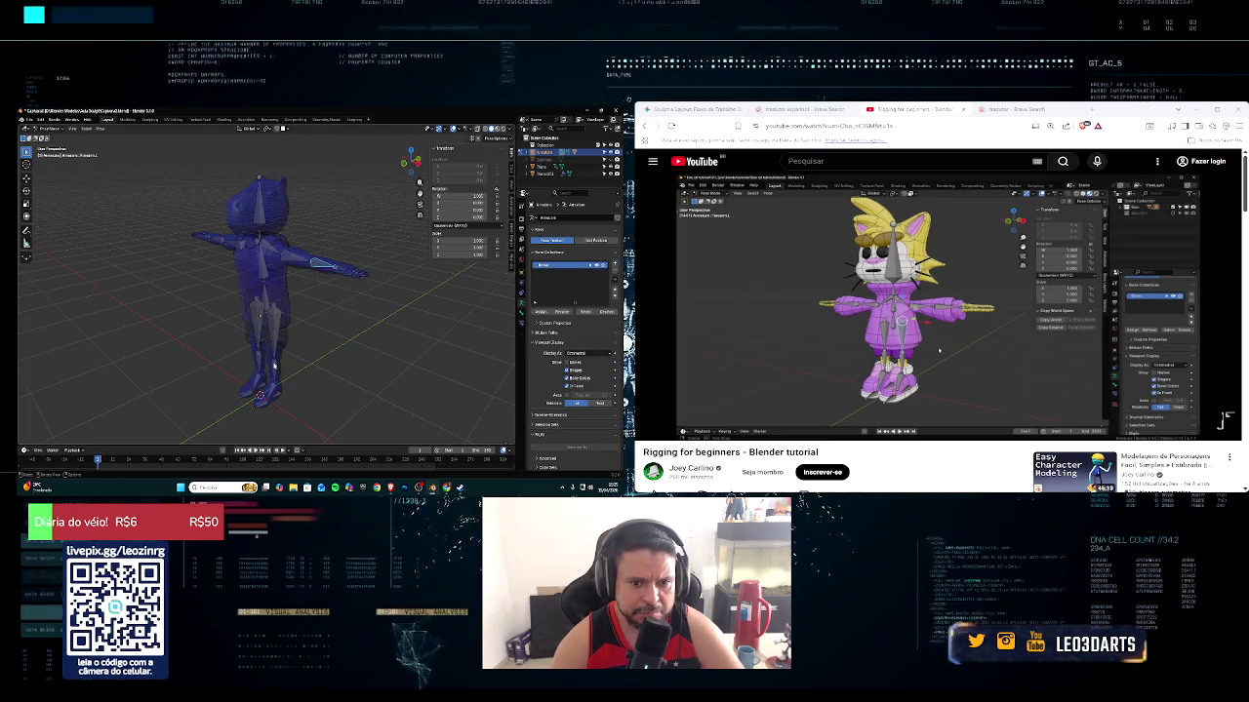
Test-rotate a leg bone, cancel it, and resume the rigging tutorial
left_click(273, 332)
key("r")
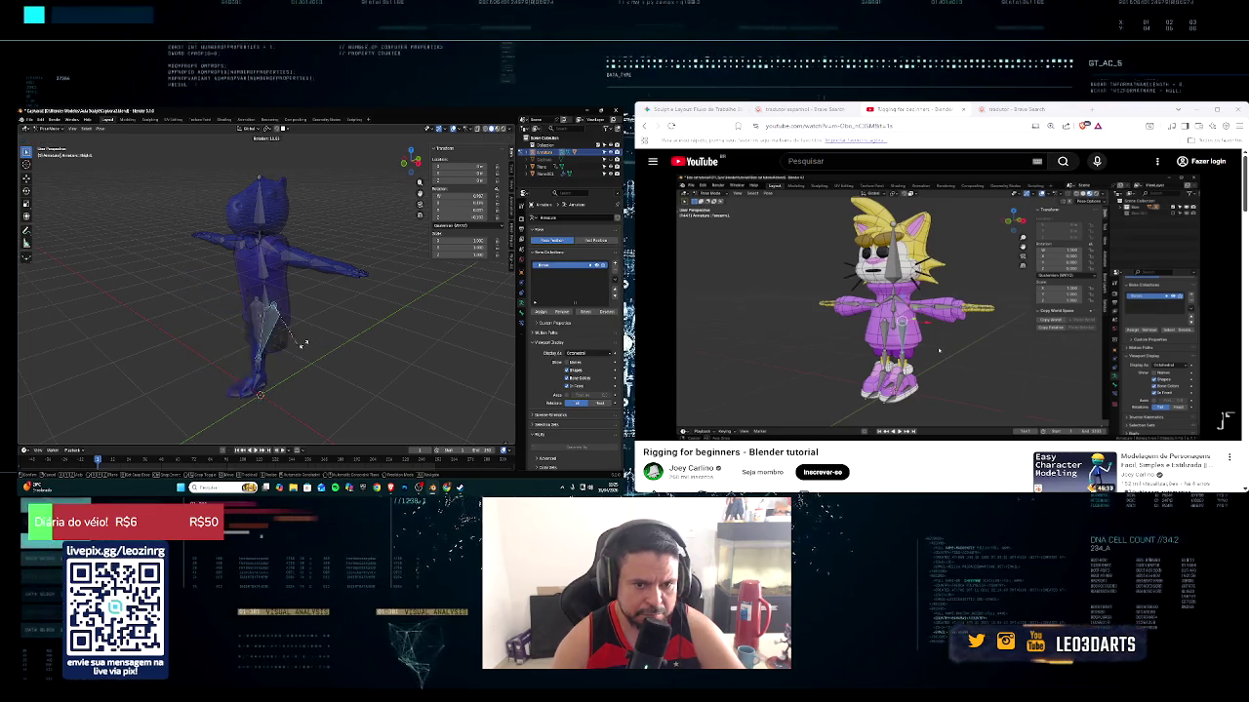
right_click(380, 343)
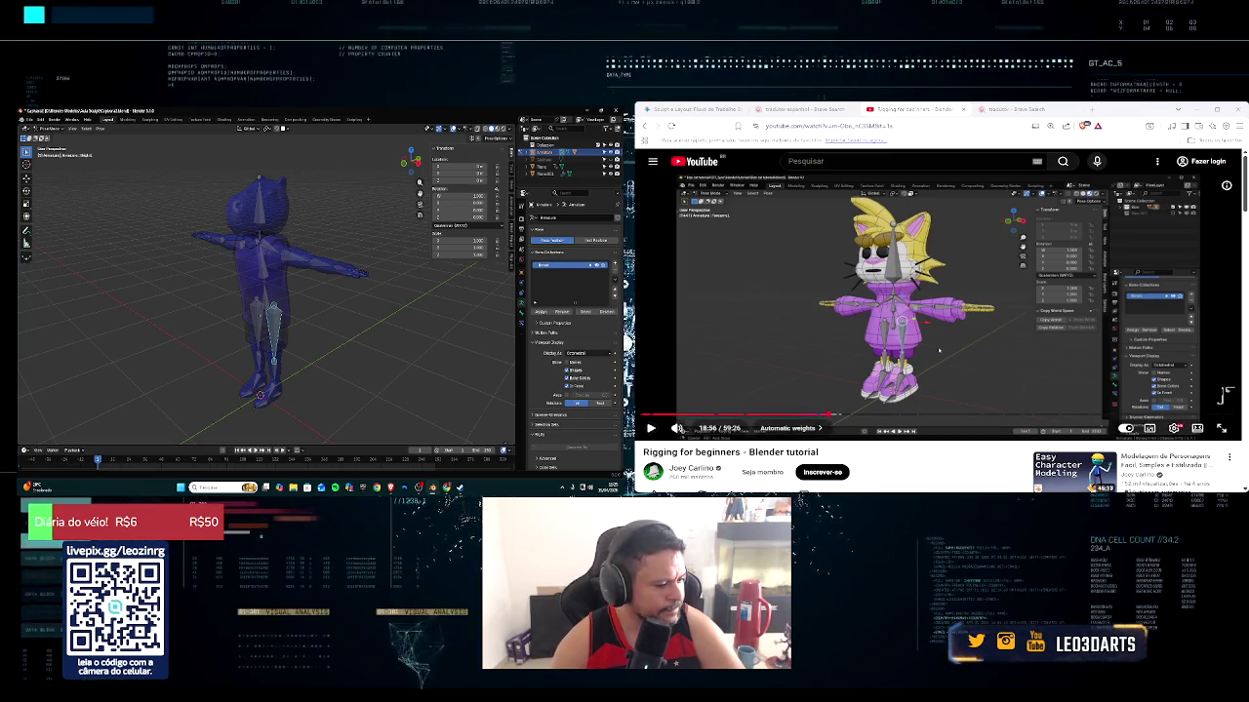
left_click(946, 351)
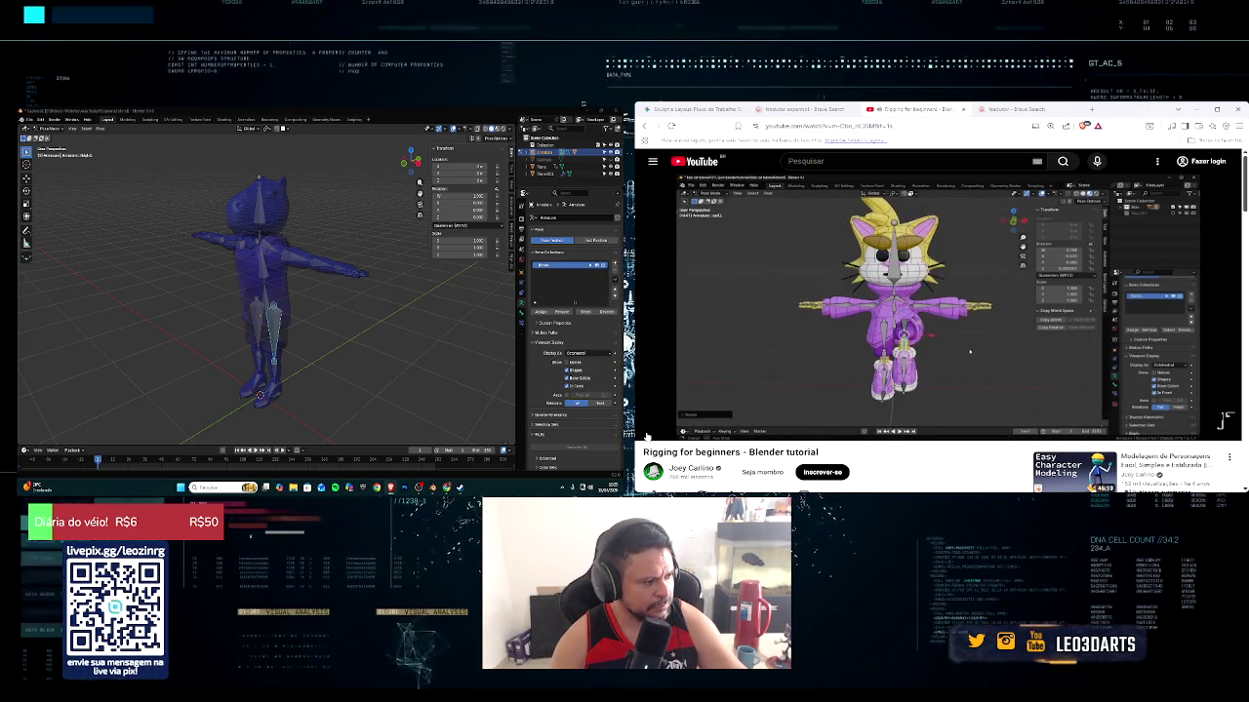
middle_click_drag(186, 366, 153, 381)
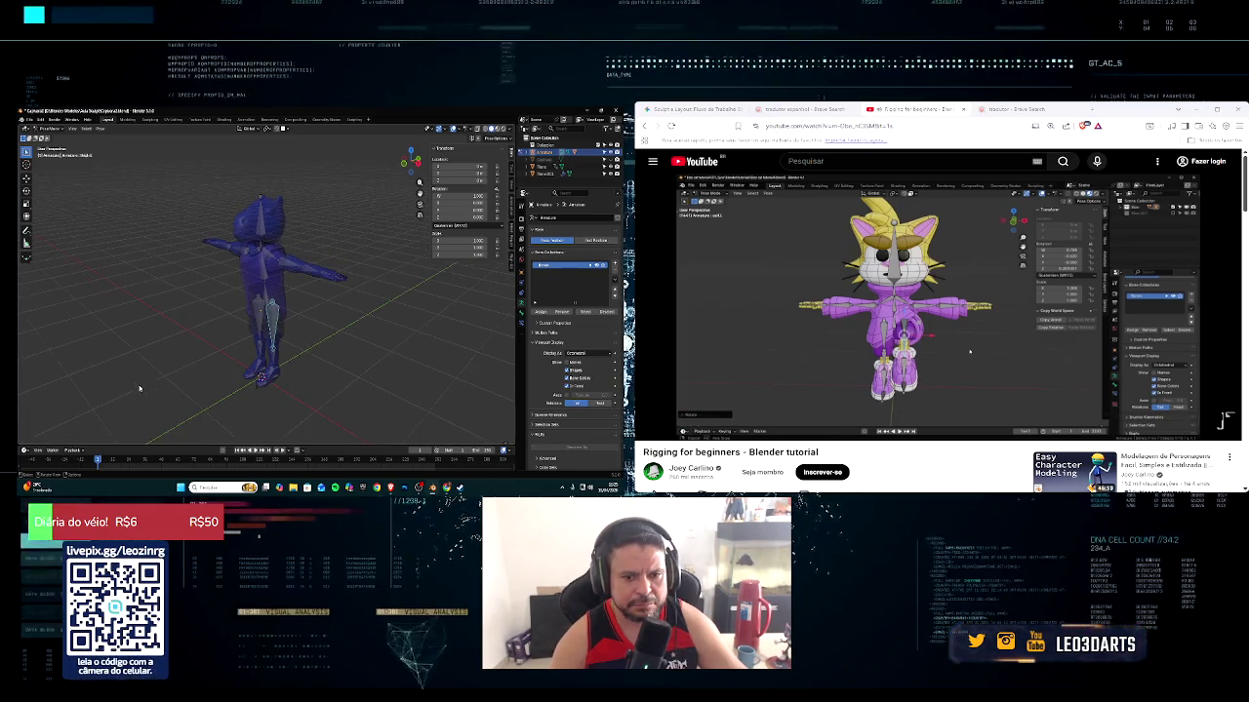
From the side view, bend the leg by rotating a leg bone twice
key("KP_3")
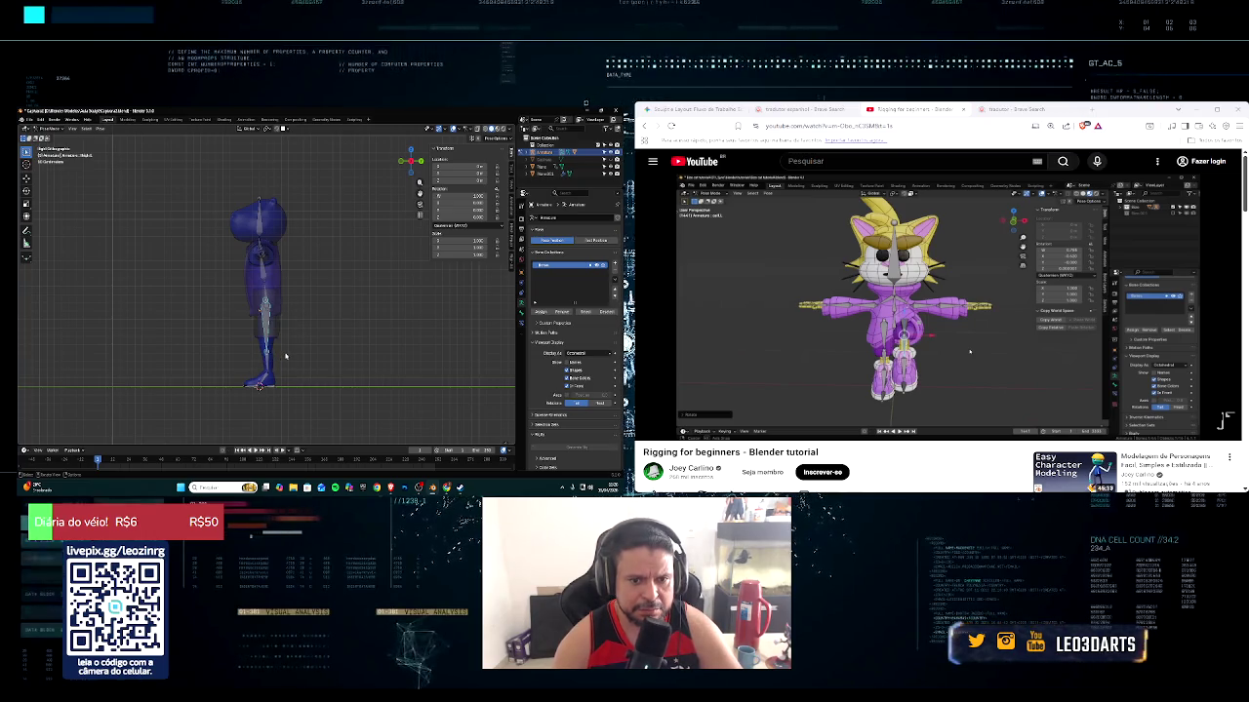
key("r")
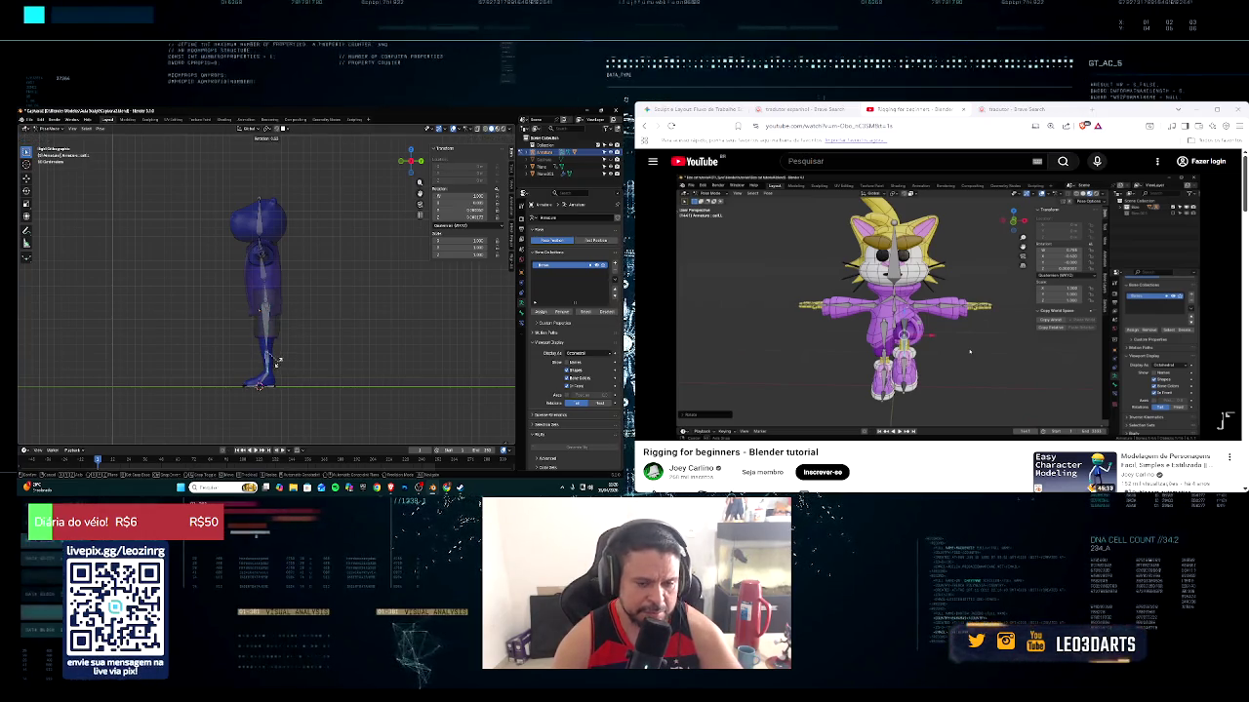
key("Escape")
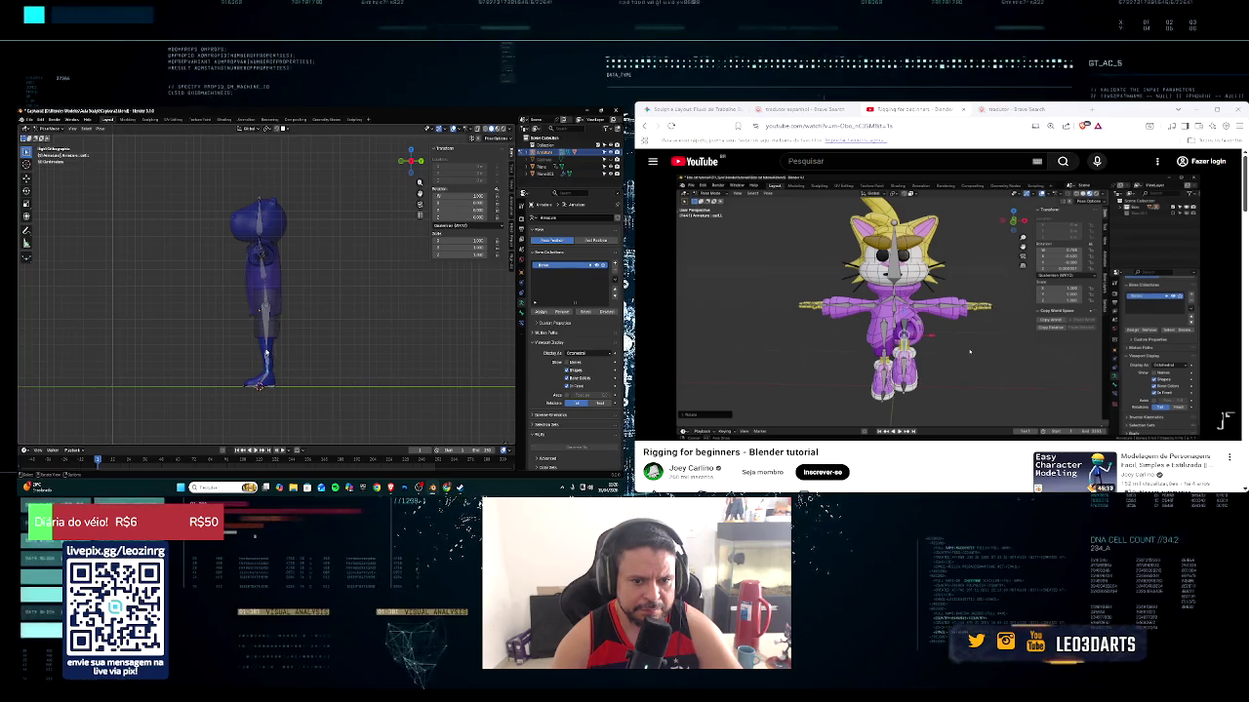
left_click(270, 351)
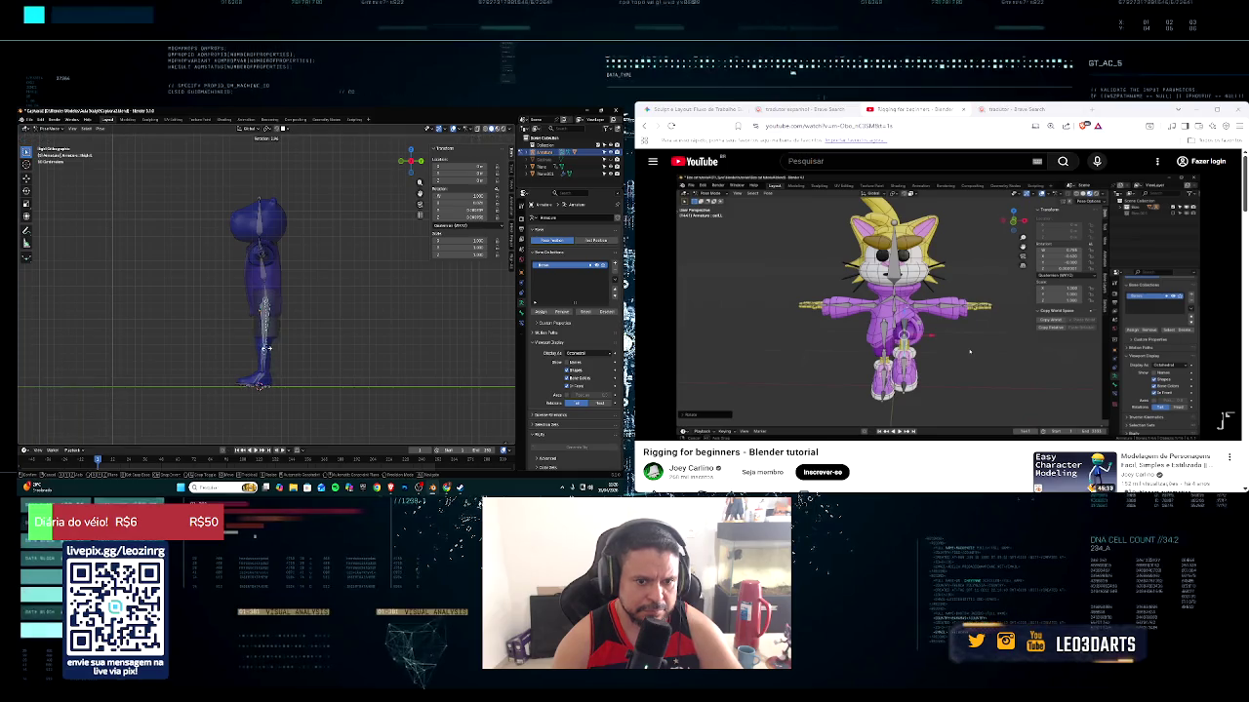
key("r")
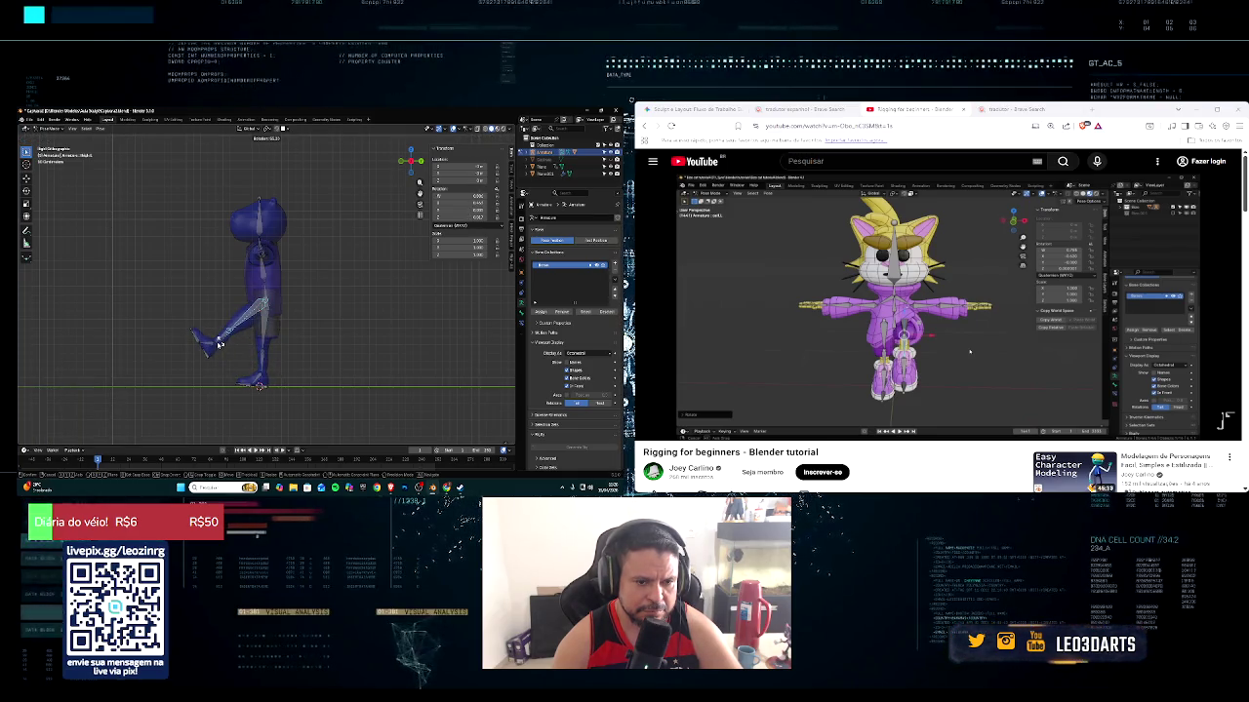
left_click(219, 344)
key("r")
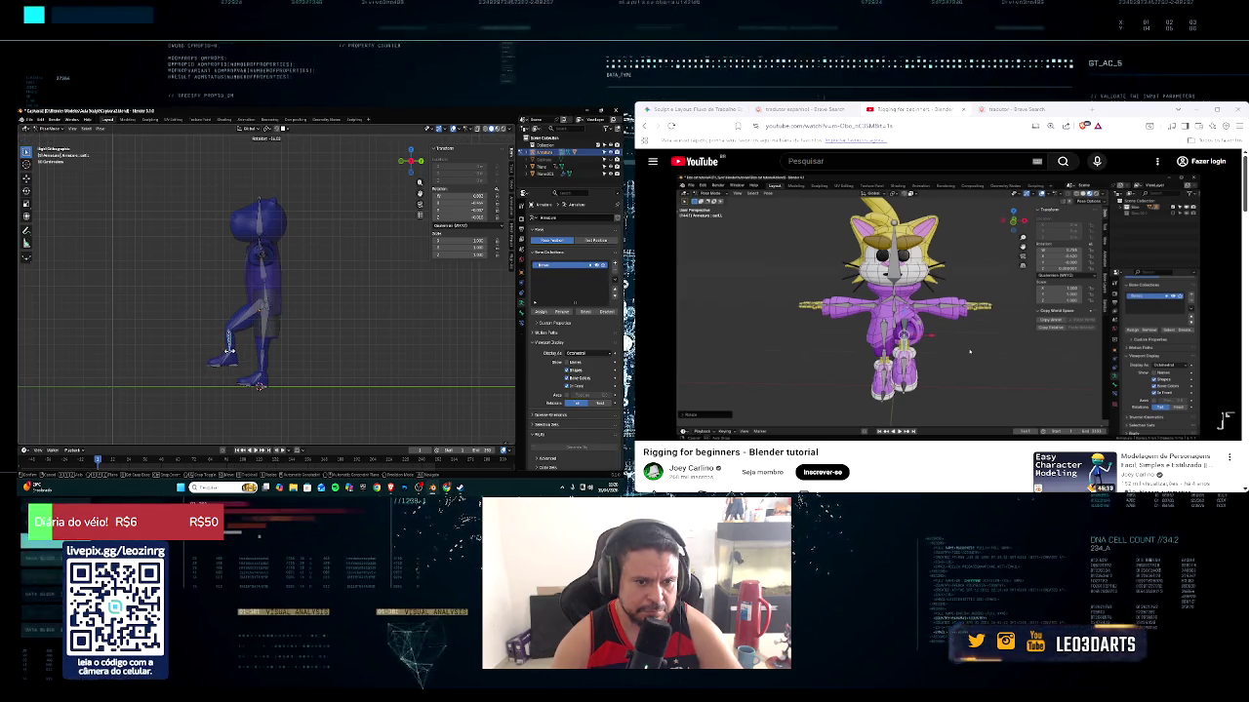
left_click(227, 349)
mouse_move(227, 349)
middle_mouse_down()
mouse_move(307, 367)
mouse_move(335, 354)
mouse_move(298, 360)
middle_mouse_up()
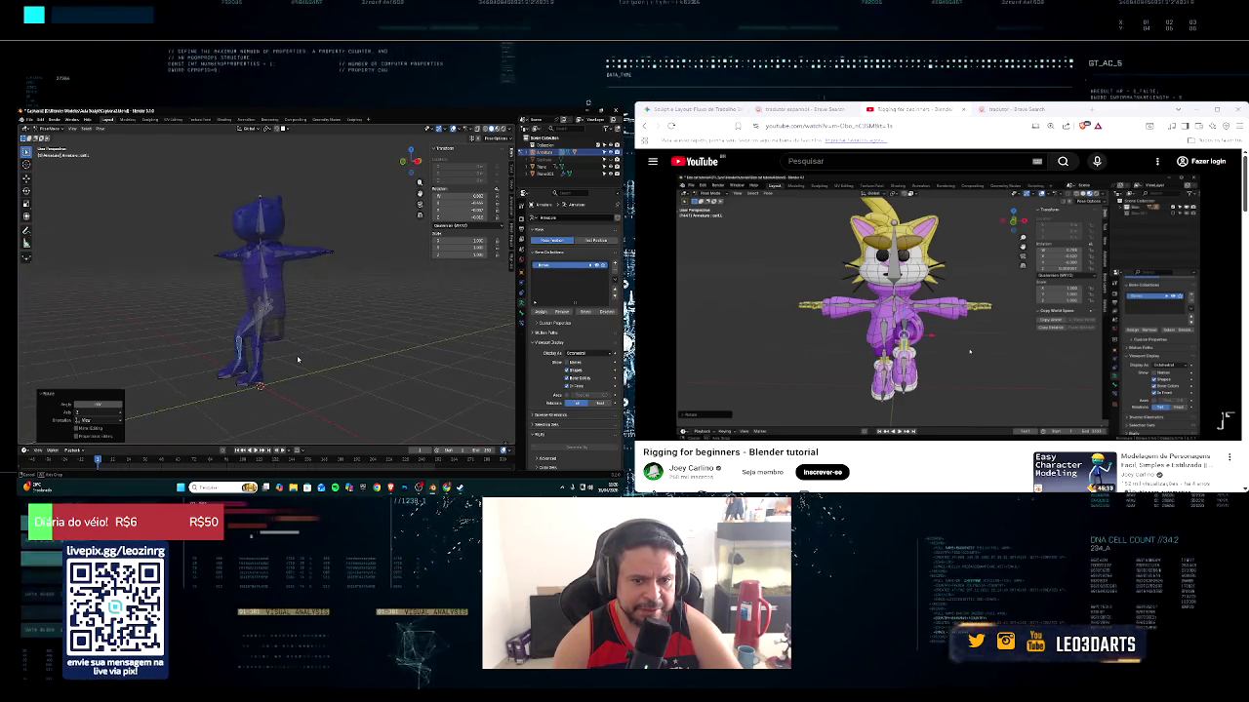
Undo the leg bend back to the T-pose and face the character front-on
key("ctrl+shift+z")
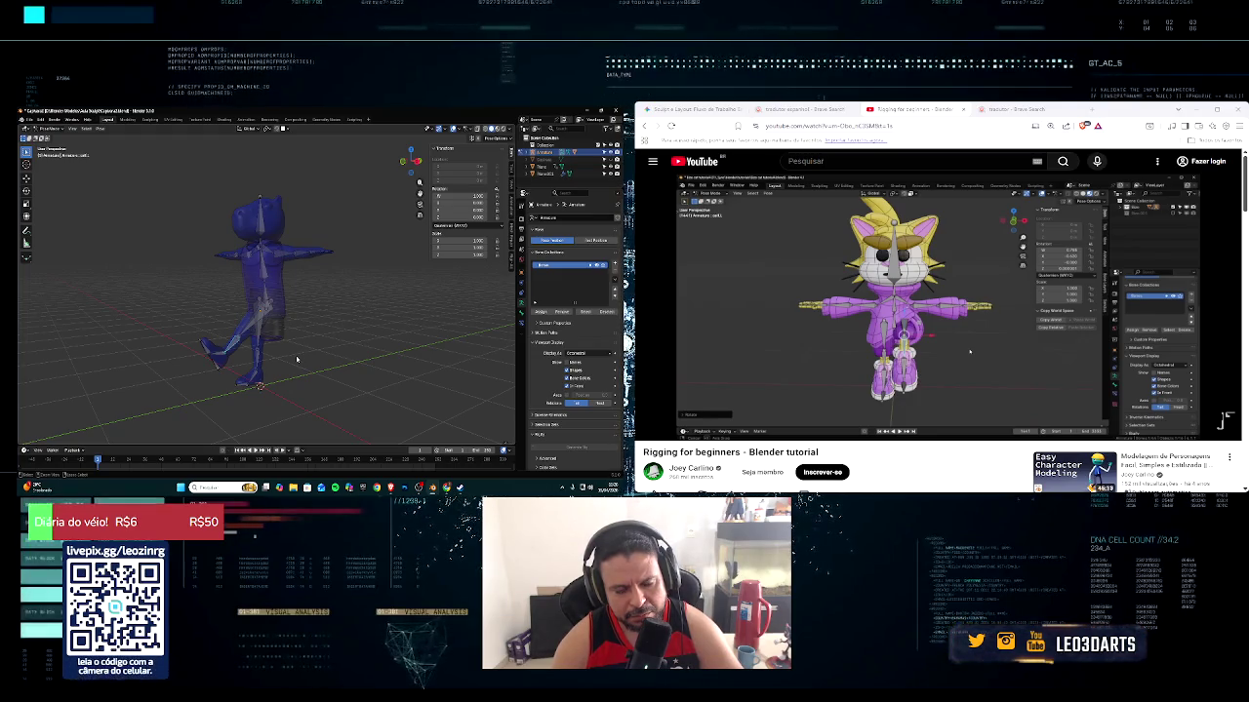
key("ctrl+z")
key("ctrl+z")
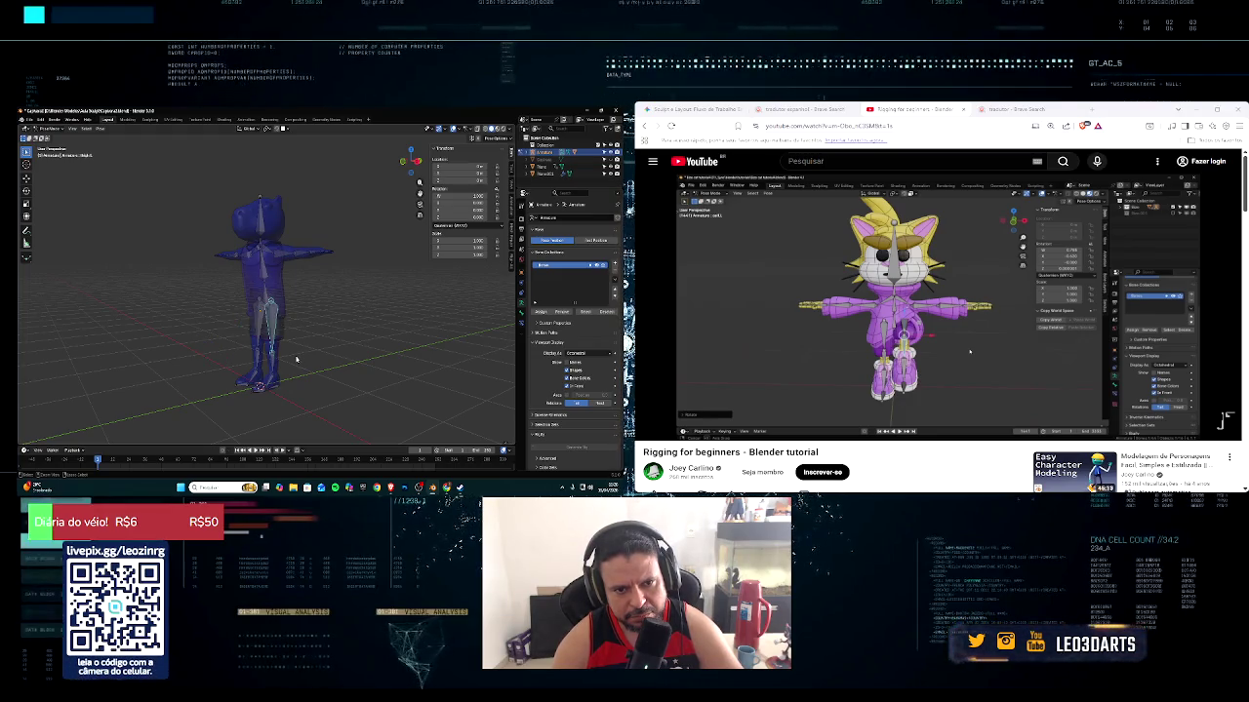
middle_click_drag(297, 360, 371, 377)
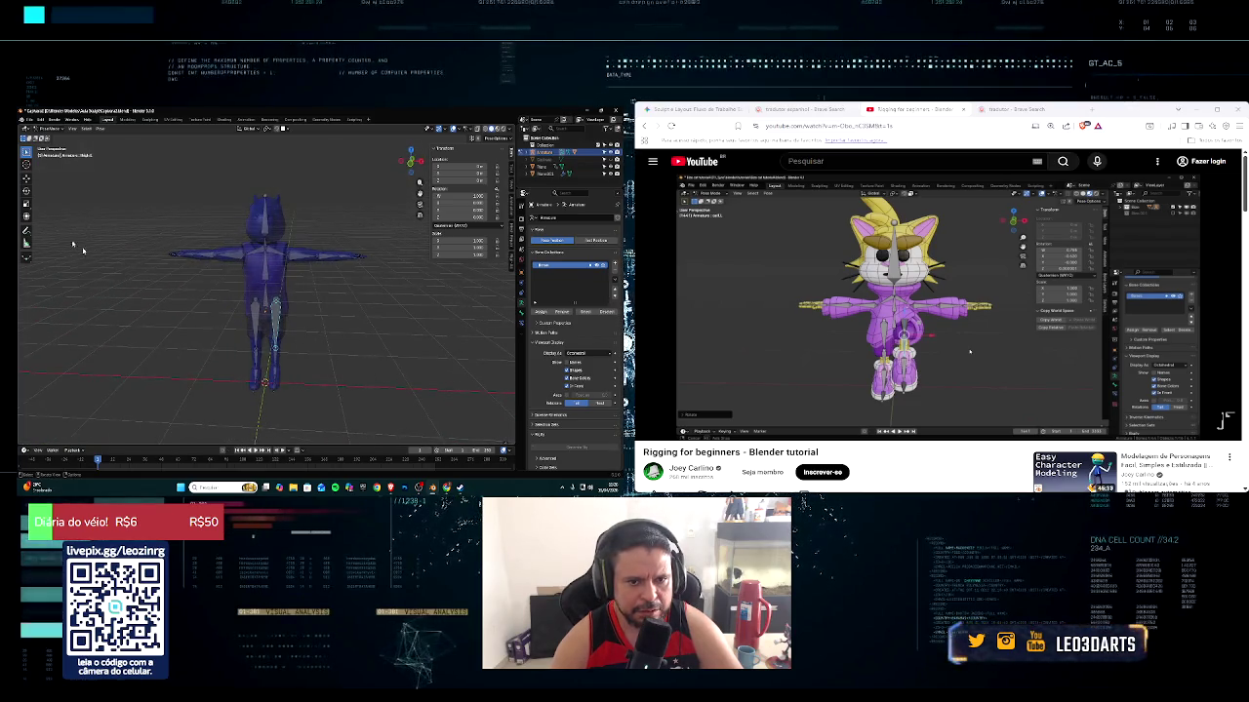
left_click(30, 119)
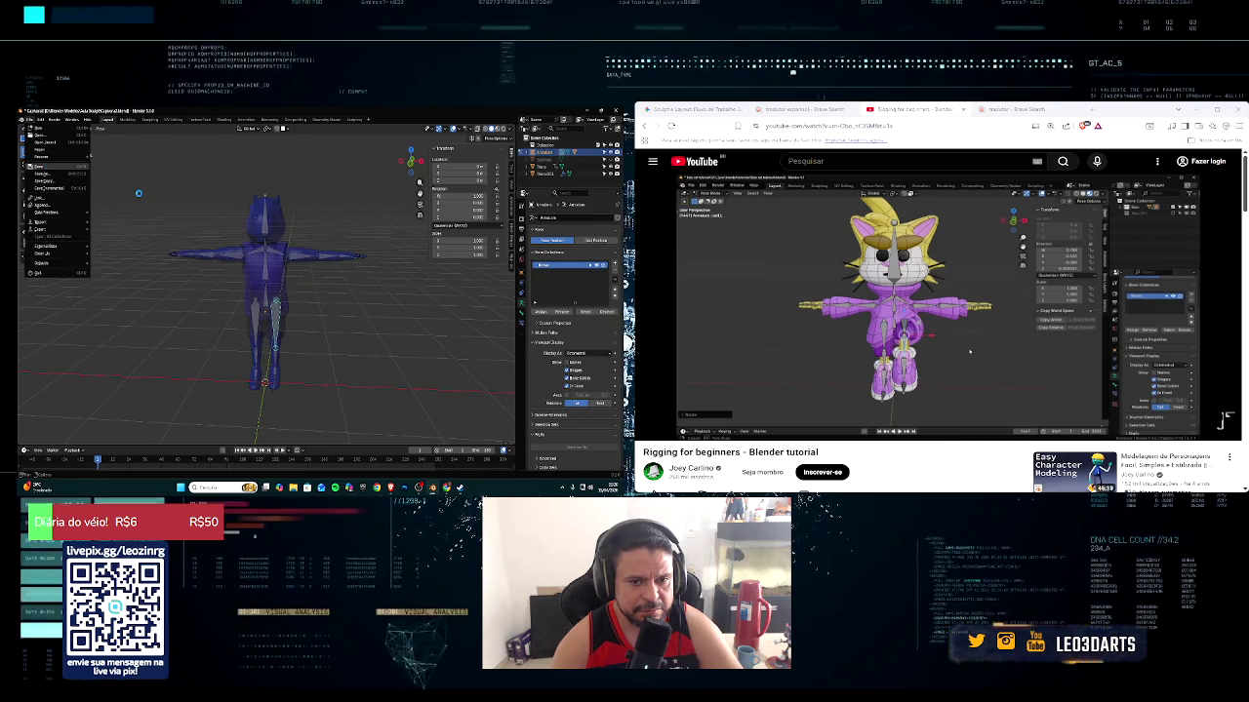
Save the blend file and orbit around the rigged T-posed character
left_click(39, 165)
mouse_move(261, 314)
middle_mouse_down()
mouse_move(242, 298)
mouse_move(261, 309)
middle_mouse_up()
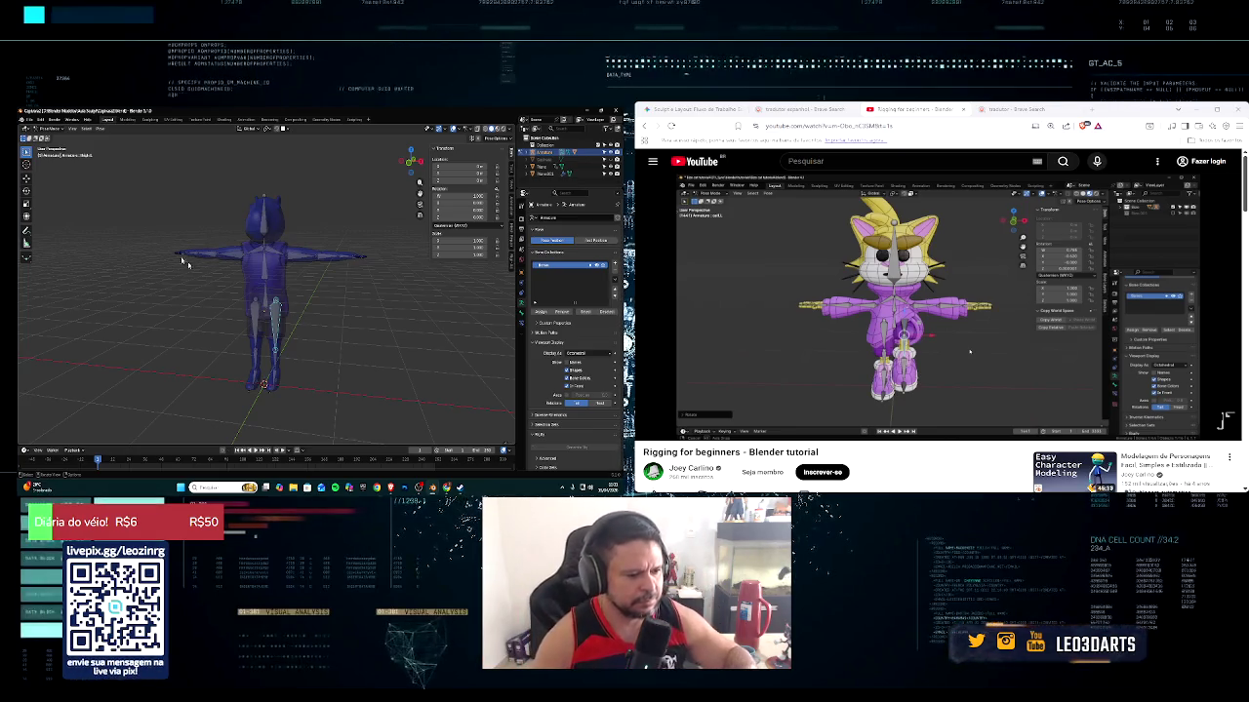
mouse_move(1226, 395)
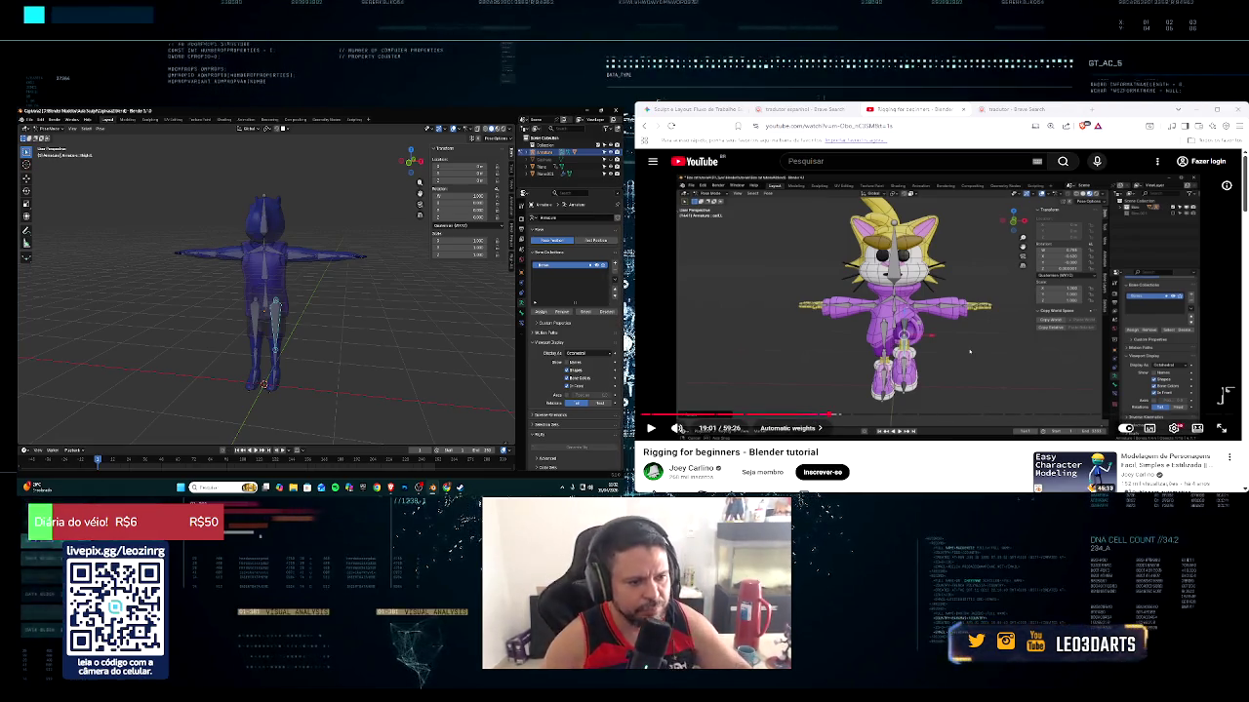
mouse_move(225, 332)
middle_mouse_down()
mouse_move(144, 325)
mouse_move(287, 327)
middle_mouse_up()
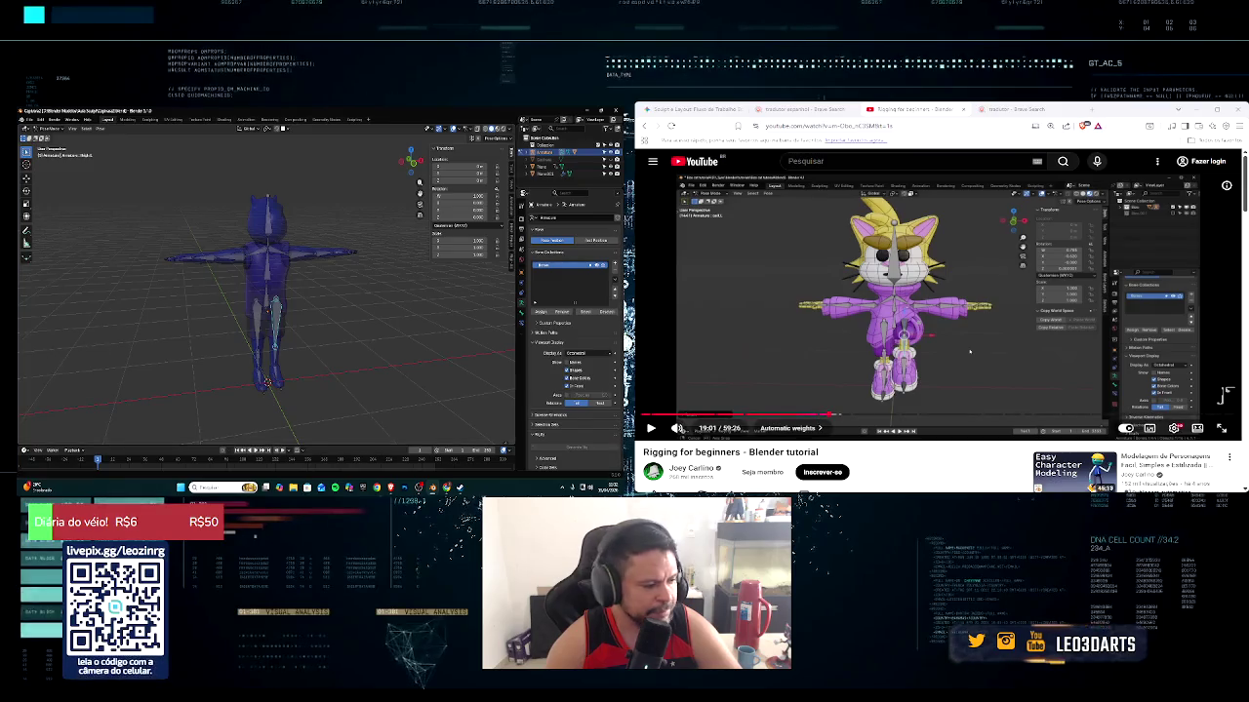
Play the rigging tutorial up to 19:20, then pause it
left_click(652, 429)
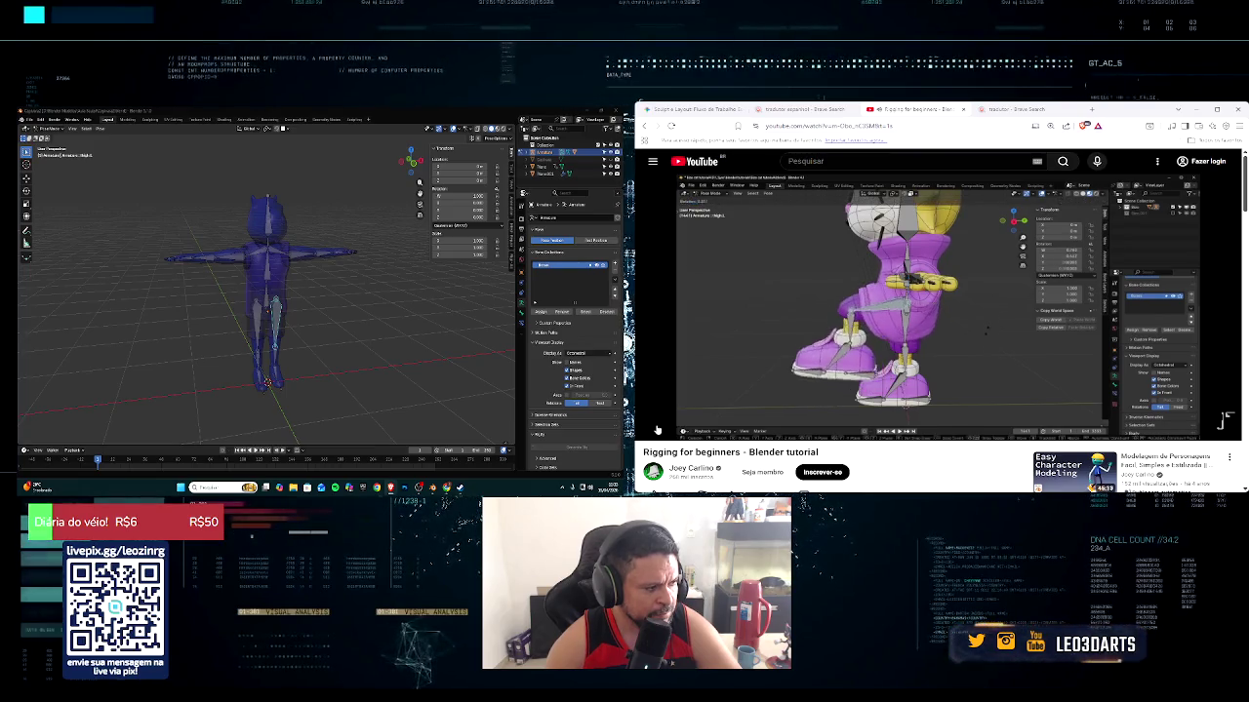
left_click(652, 428)
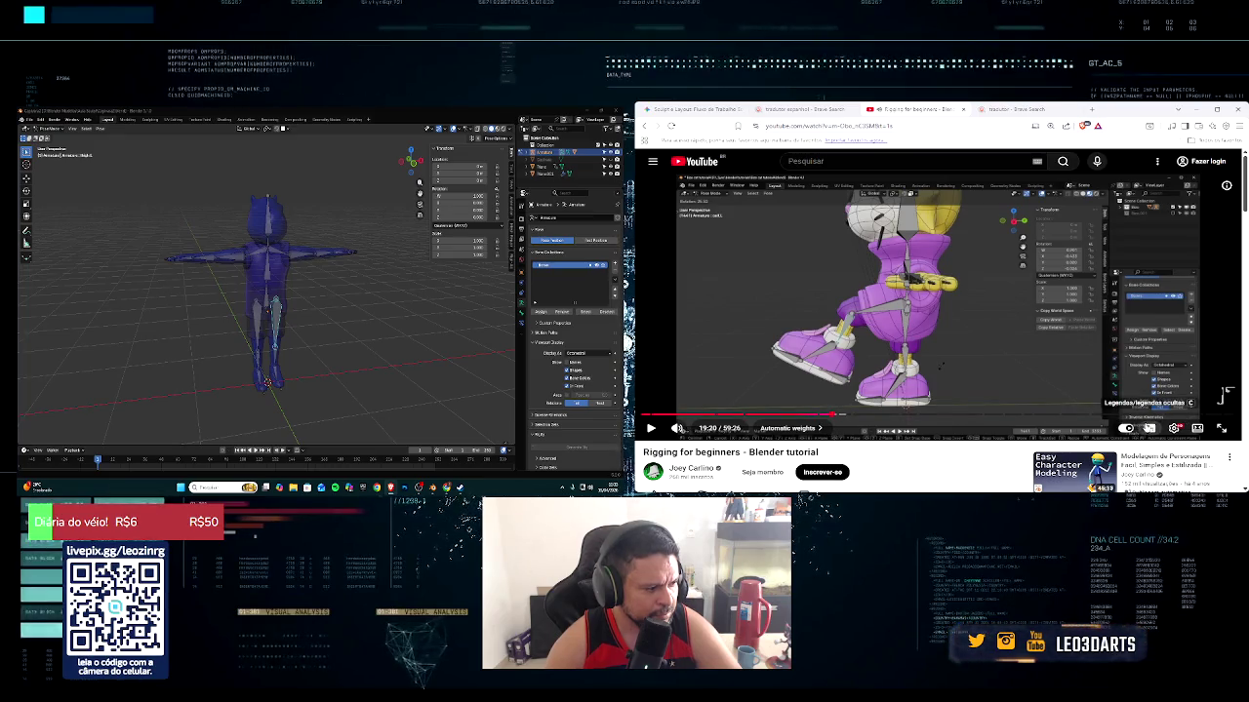
Enable auto-translated Portuguese subtitles and drag the tutorial back toward 18:04
left_click(1149, 429)
left_click_drag(855, 414, 819, 417)
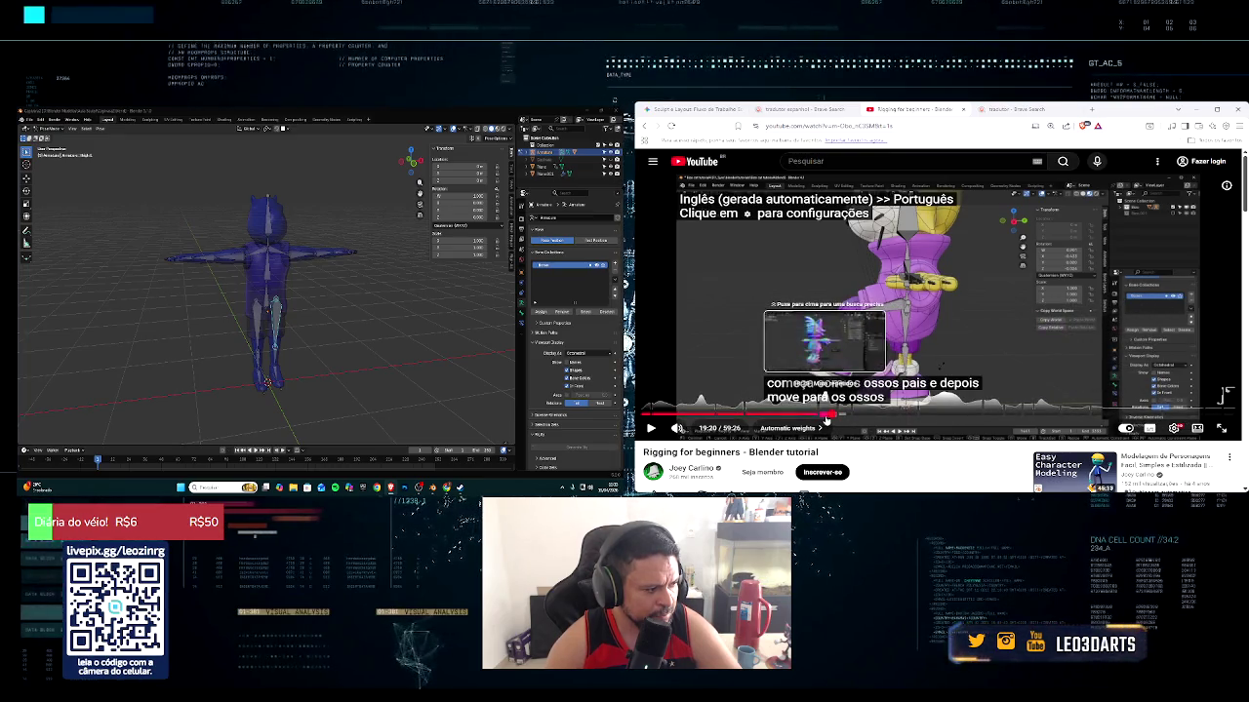